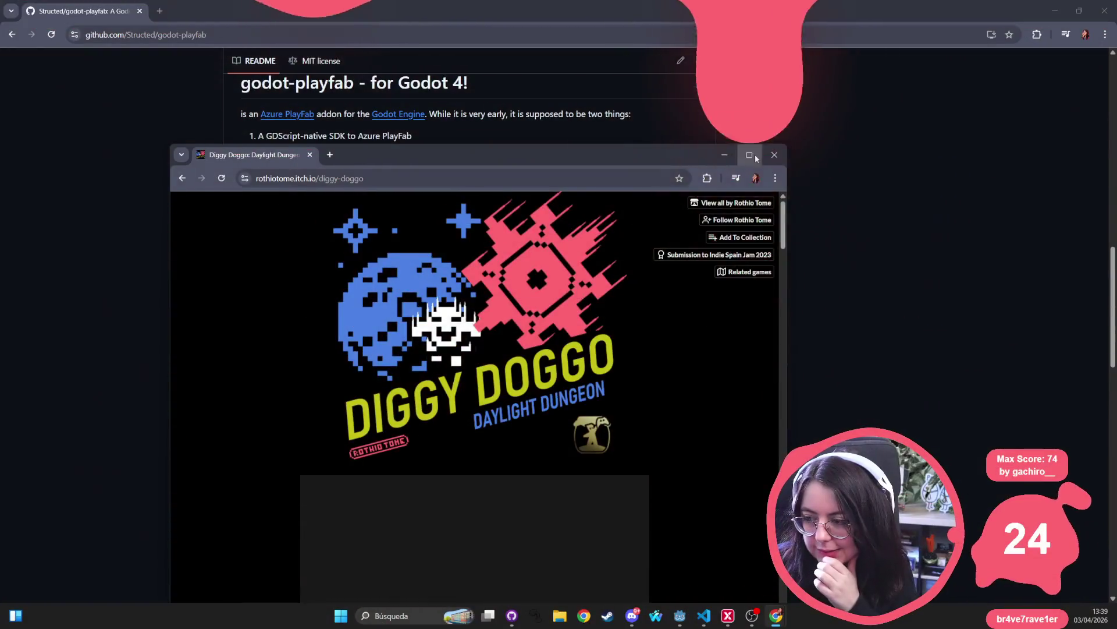
- Maximize Chrome and start loading the Diggy Doggo web game on itch.io
click(755, 155)
scroll(550, 333, down, 4)
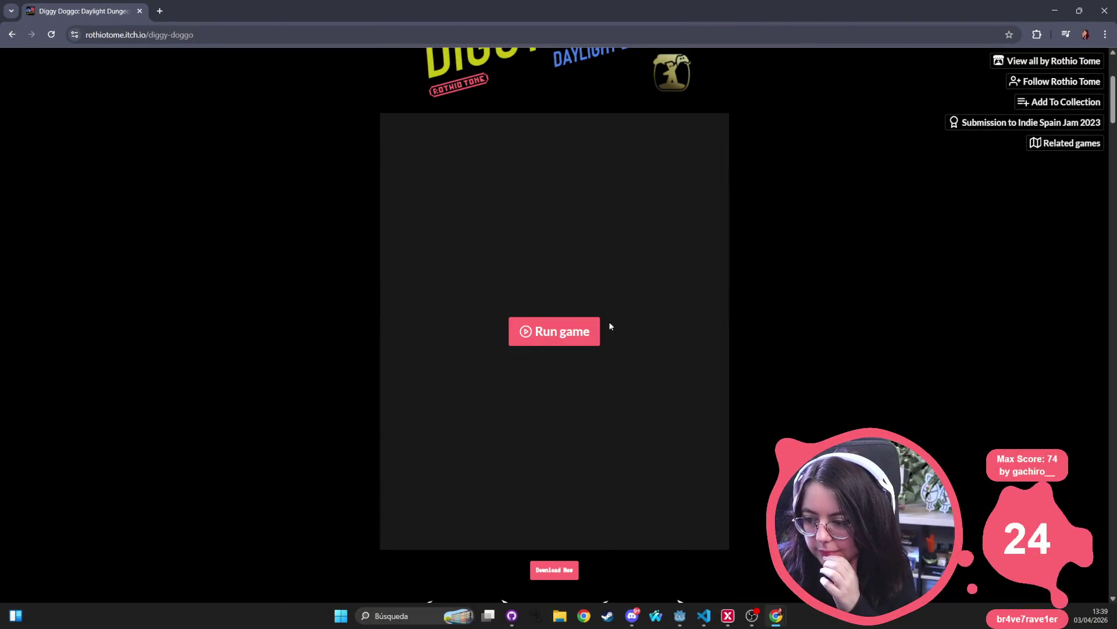
click(550, 334)
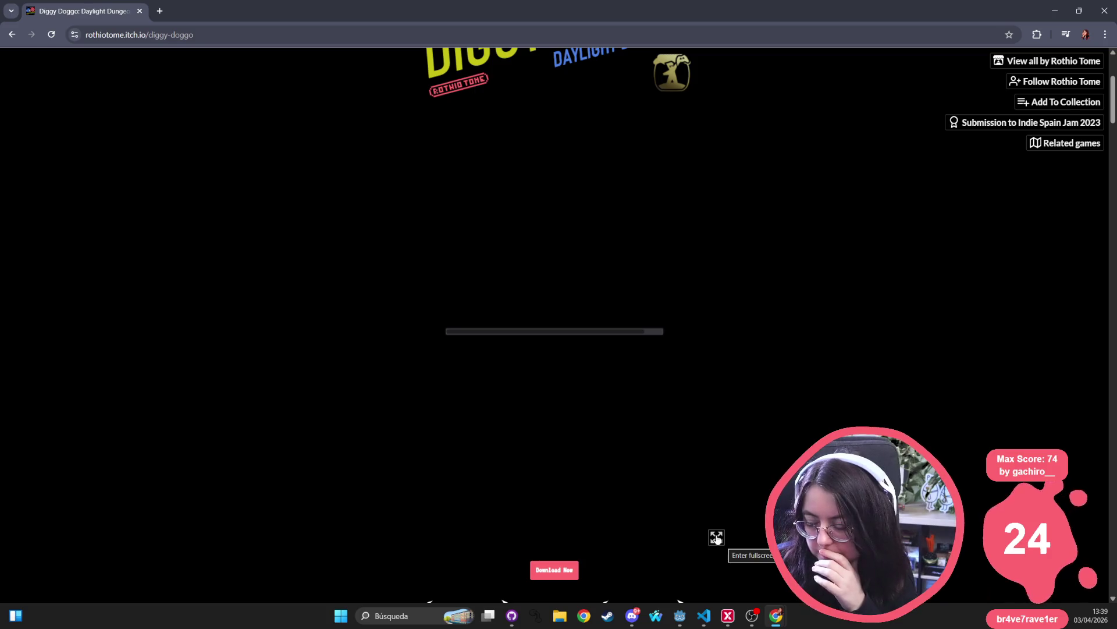
- Toggle the game fullscreen and back, then start a new game with Jugar
click(718, 541)
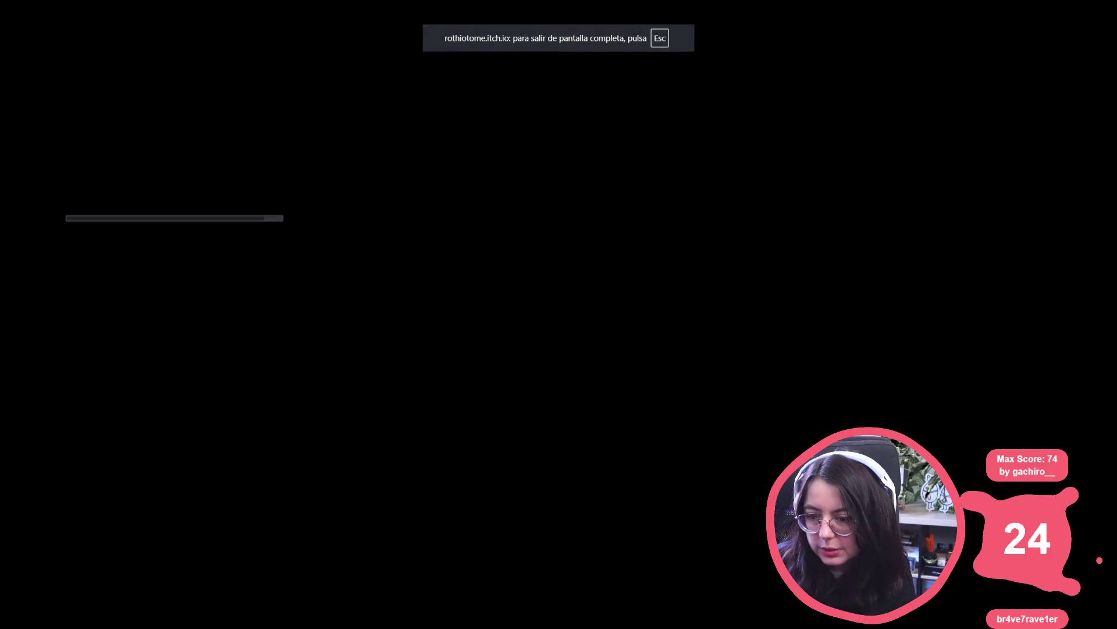
key(Escape)
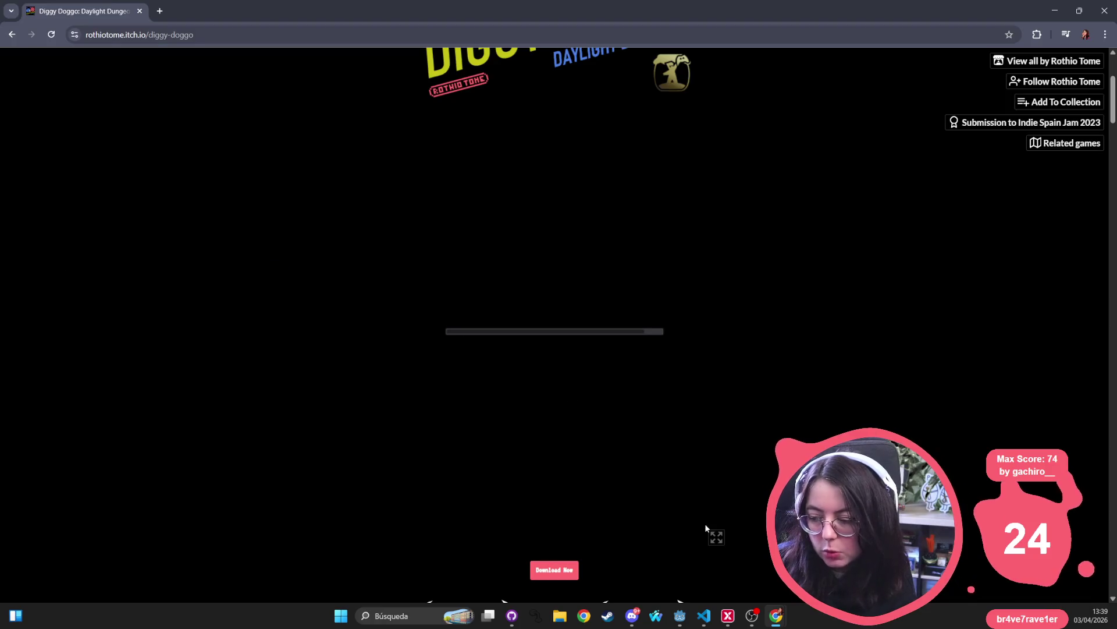
scroll(801, 424, down, 12)
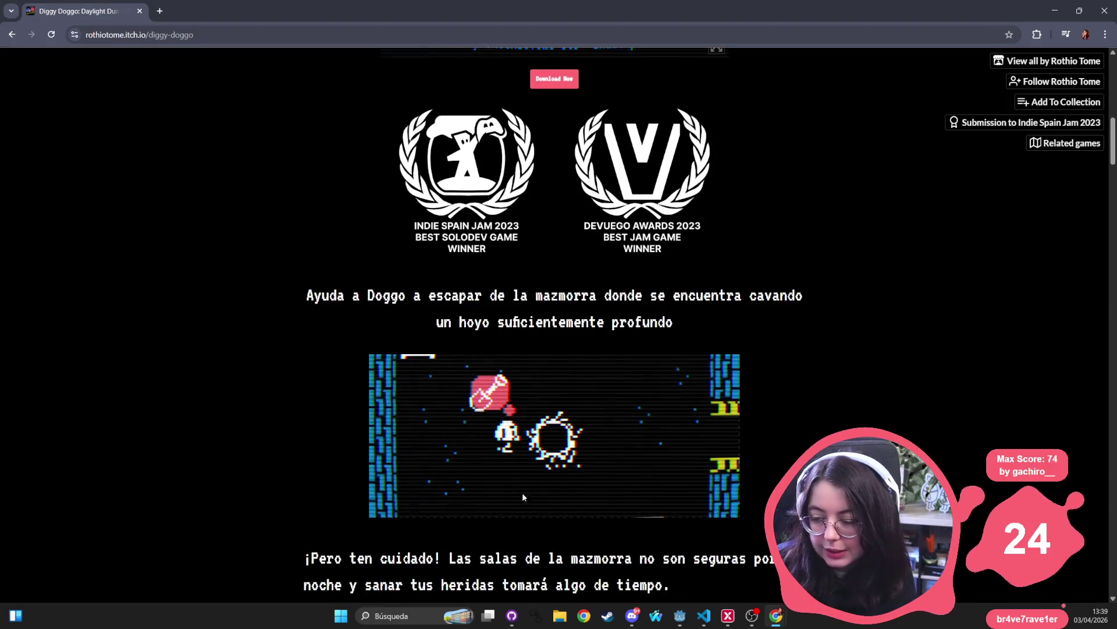
scroll(556, 371, down, 5)
scroll(609, 316, up, 15)
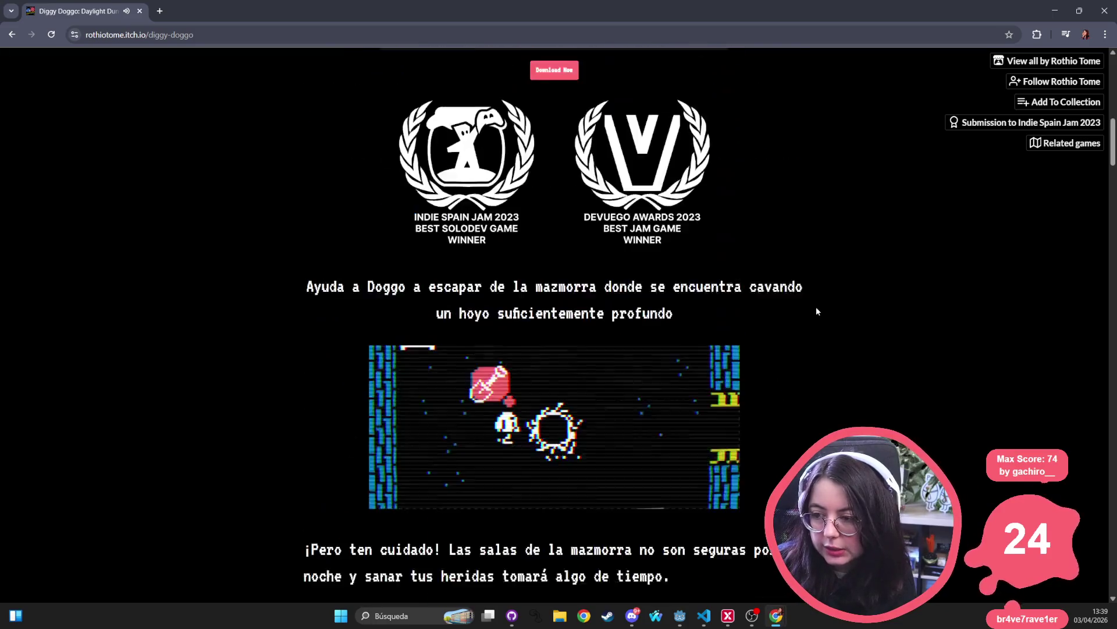
scroll(874, 318, up, 4)
click(590, 474)
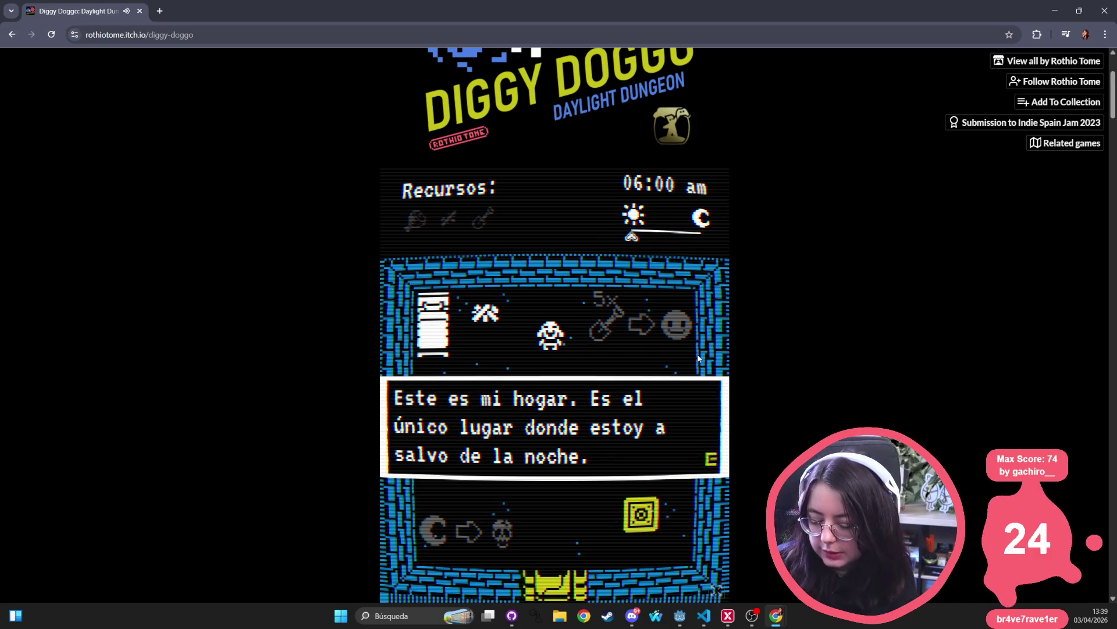
- Dismiss the intro dialogue and walk the dog to the bed to read about it
click(699, 357)
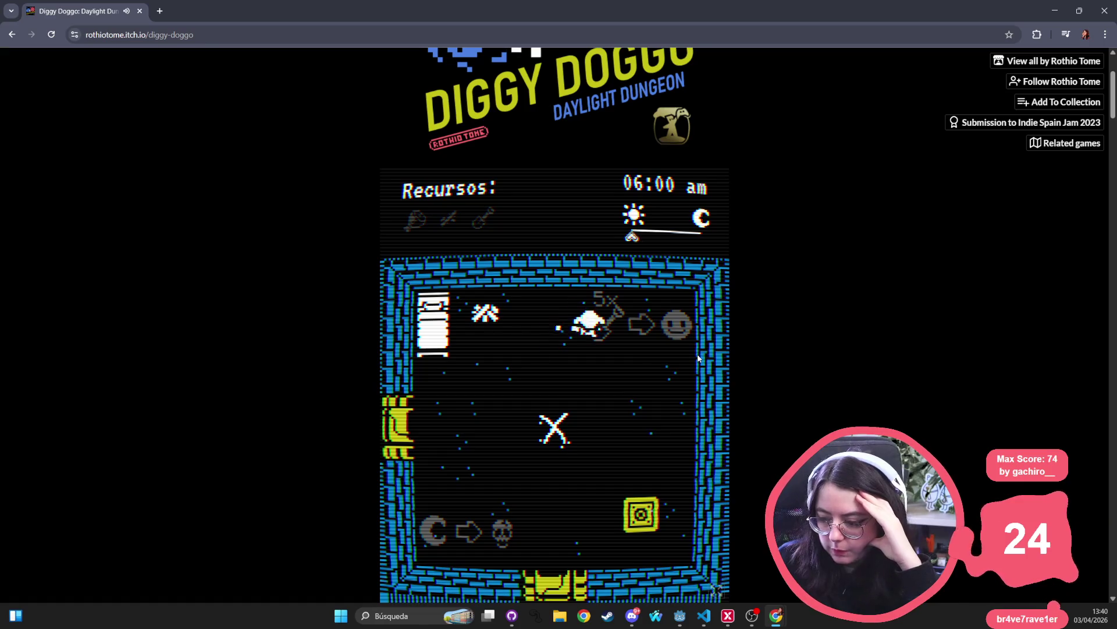
key(e)
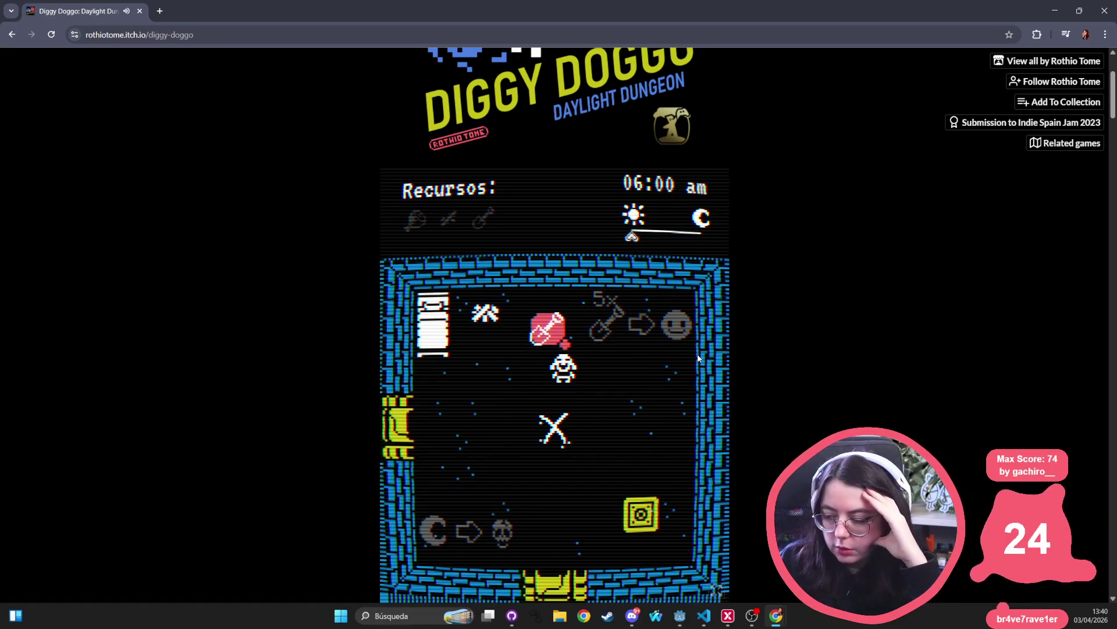
key(d)
key(w)
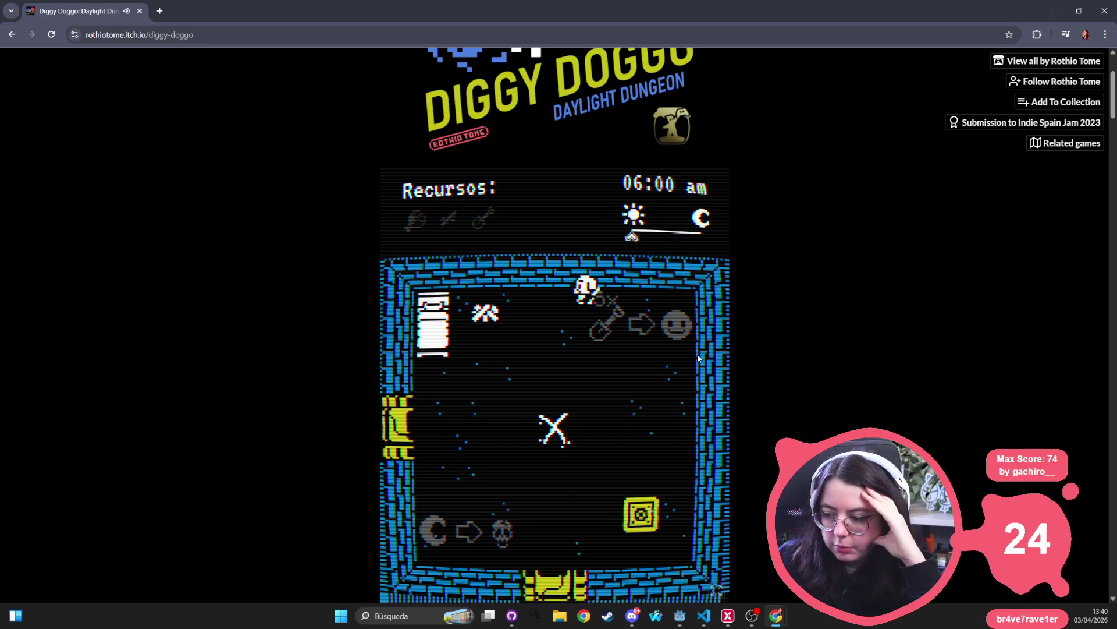
key(d)
key(s)
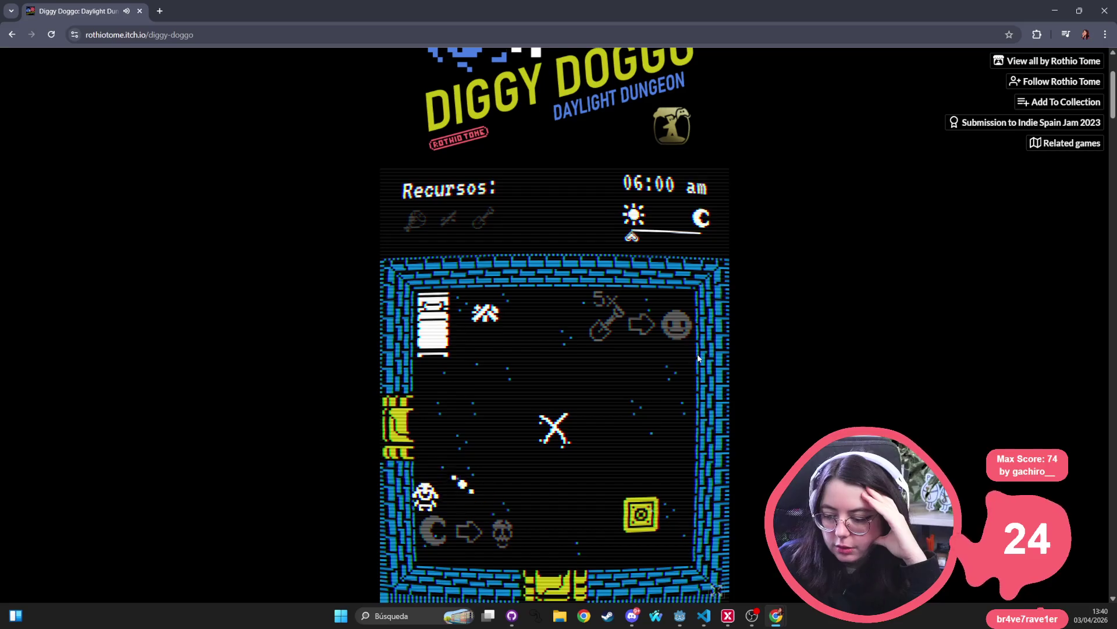
key(e)
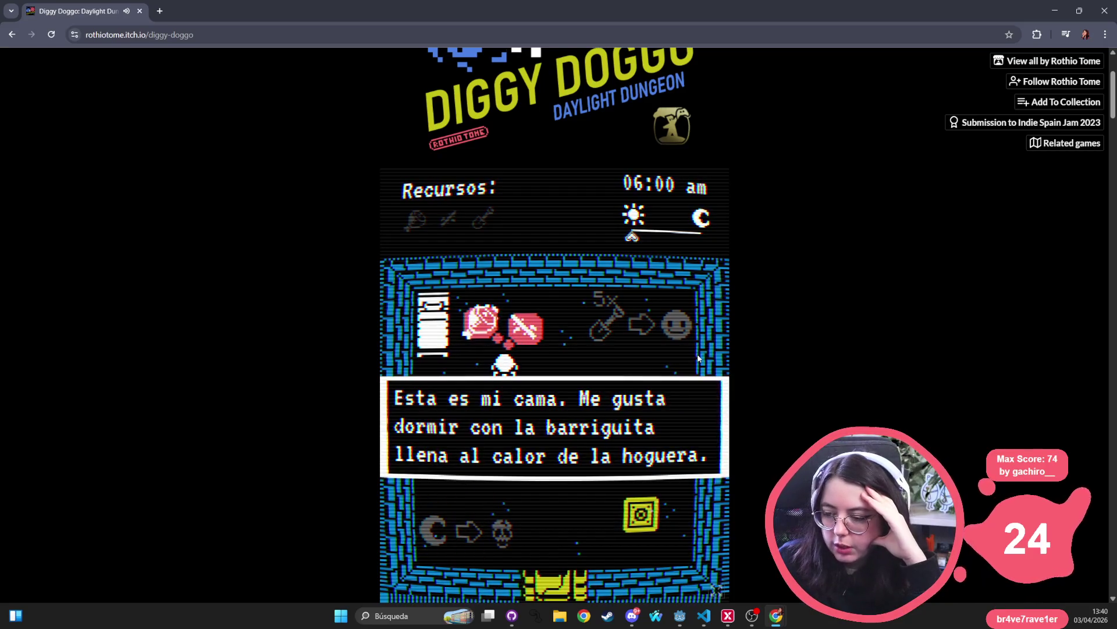
key(e)
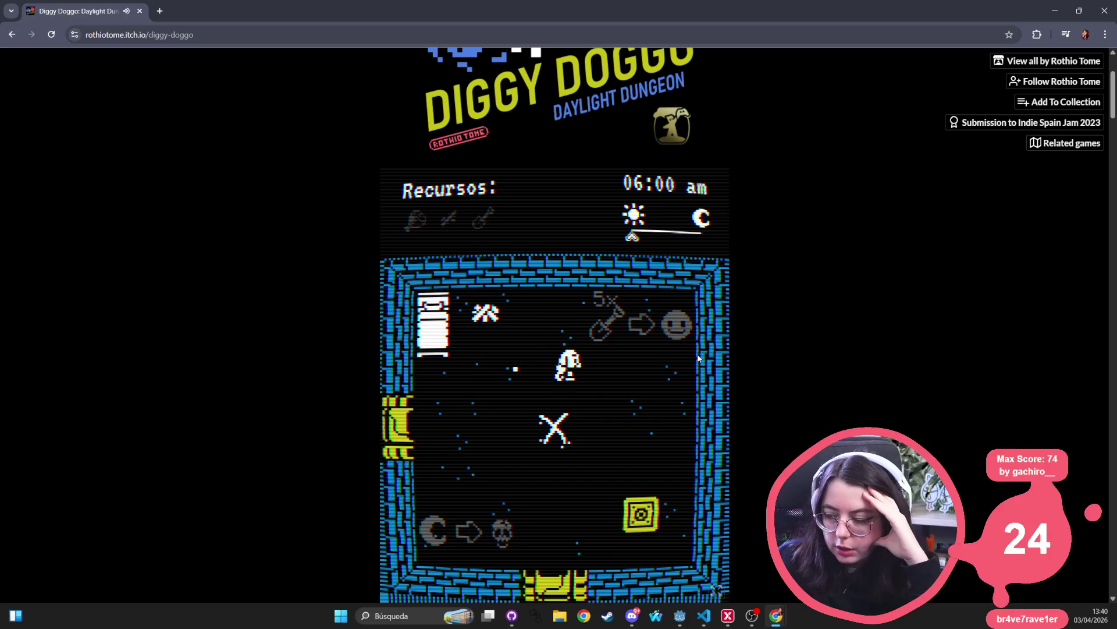
- Walk the dog around the home room and onto the shovel to pick it up
key(d)
key(w)
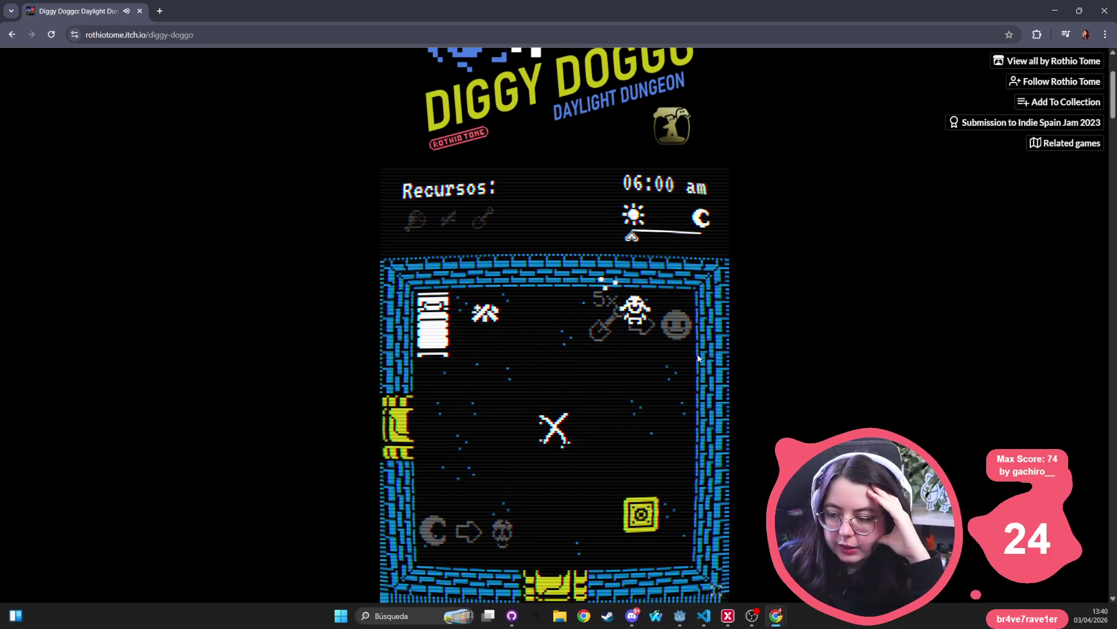
key(s)
key(w)
key(a)
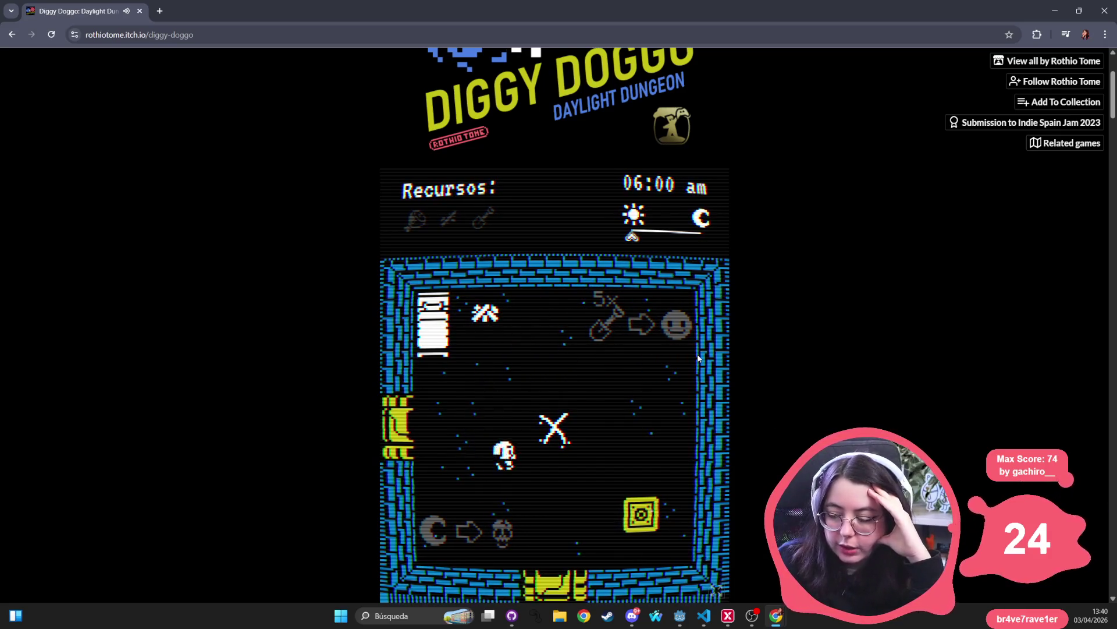
key(d)
key(w)
key(a)
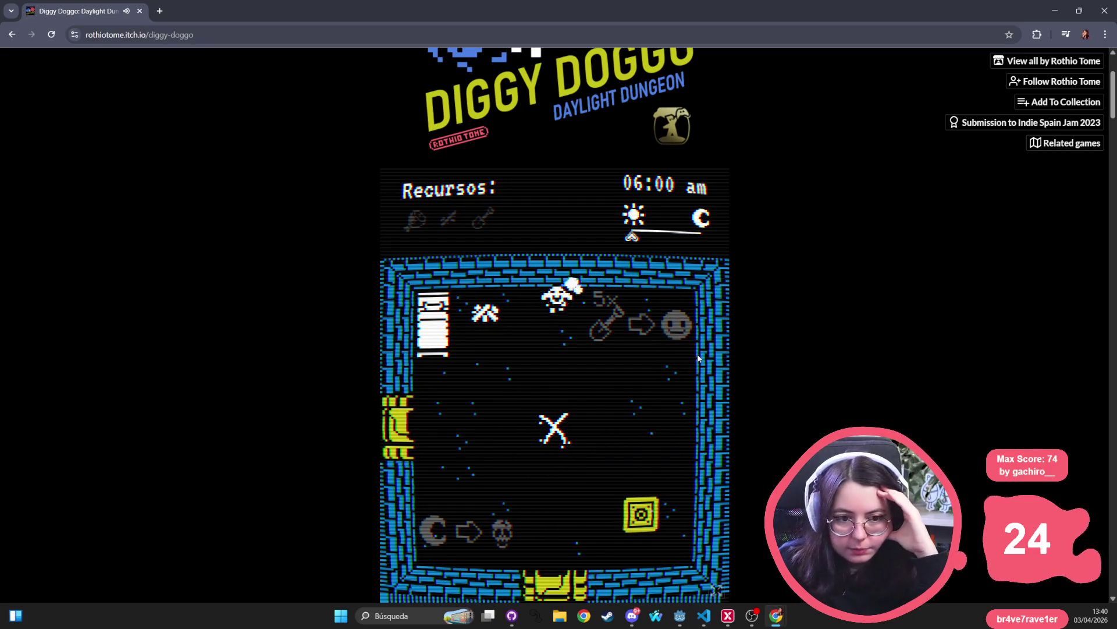
key(s)
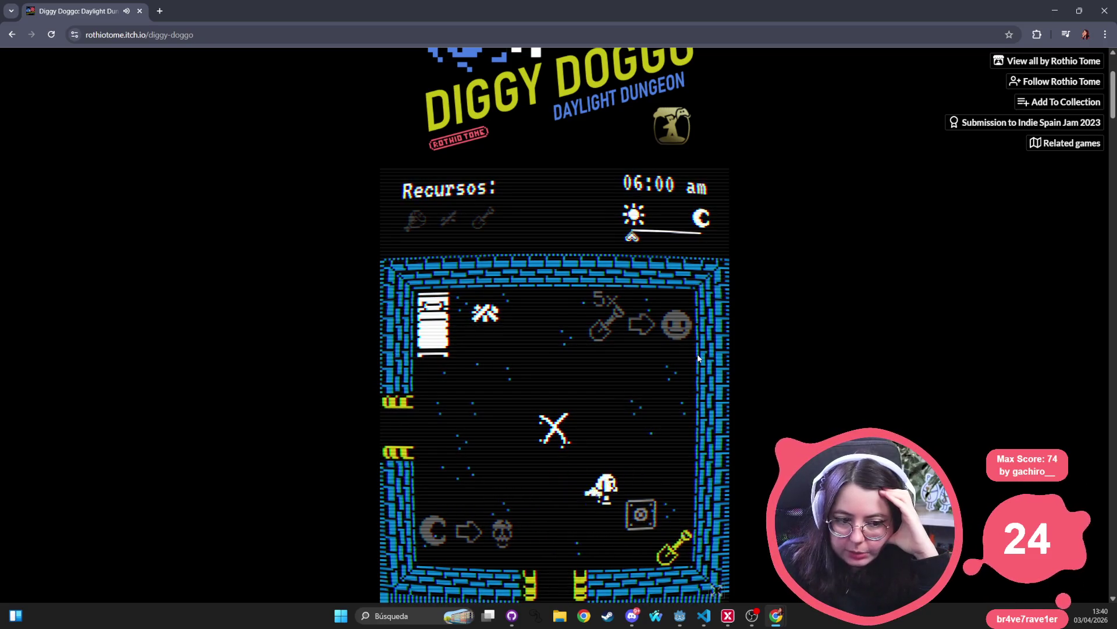
key(d)
key(s)
key(a)
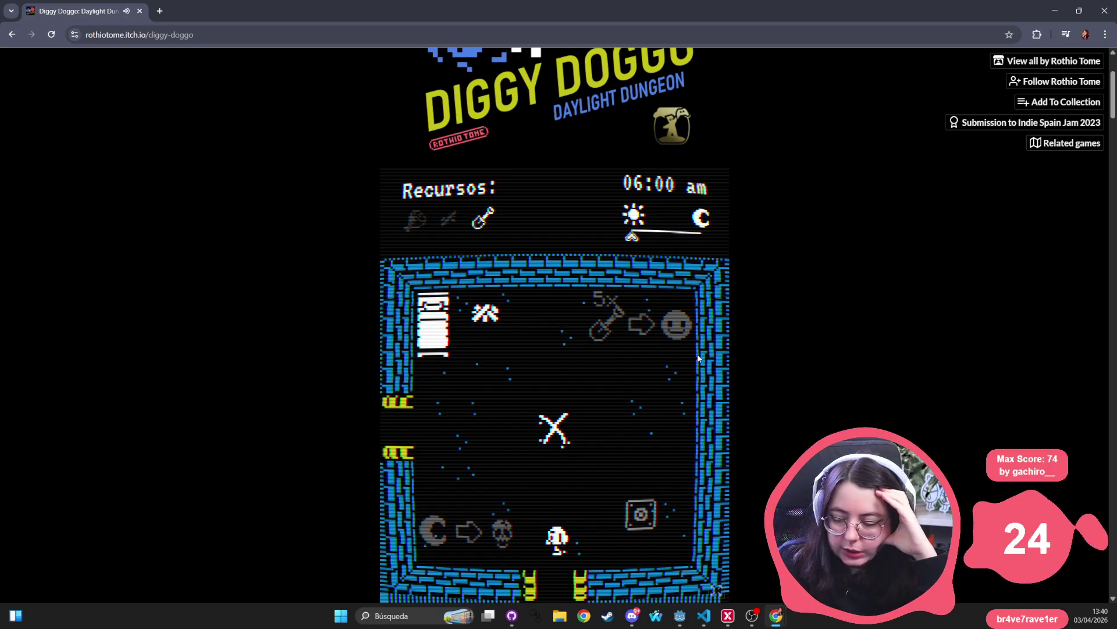
- Dig at the X marker with the shovel, then head out the west door
key(a)
key(a)
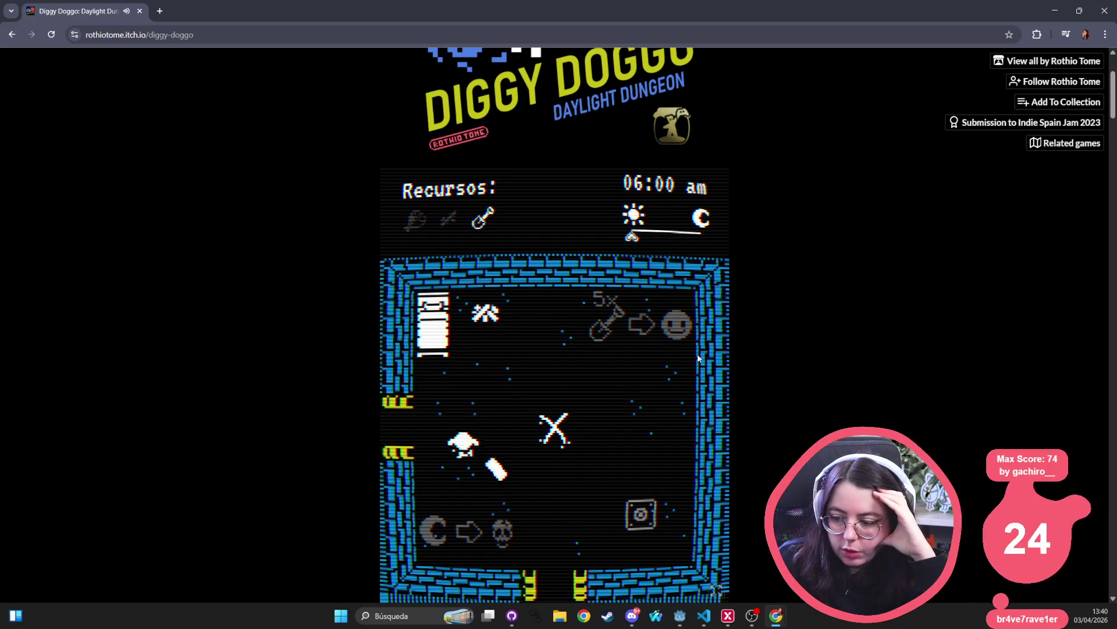
key(w)
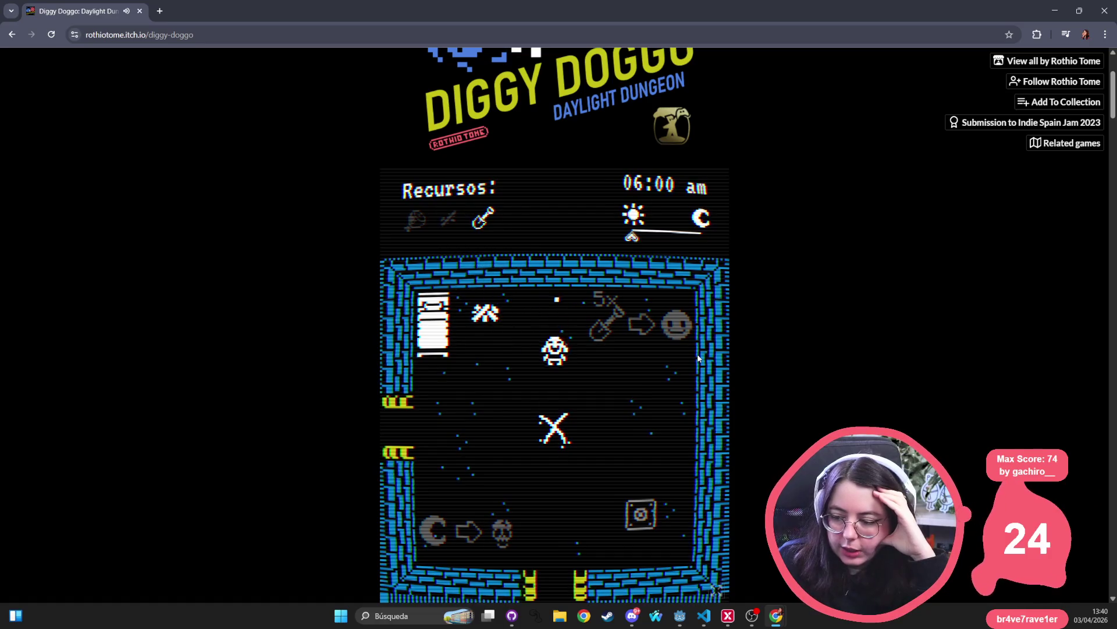
key(e)
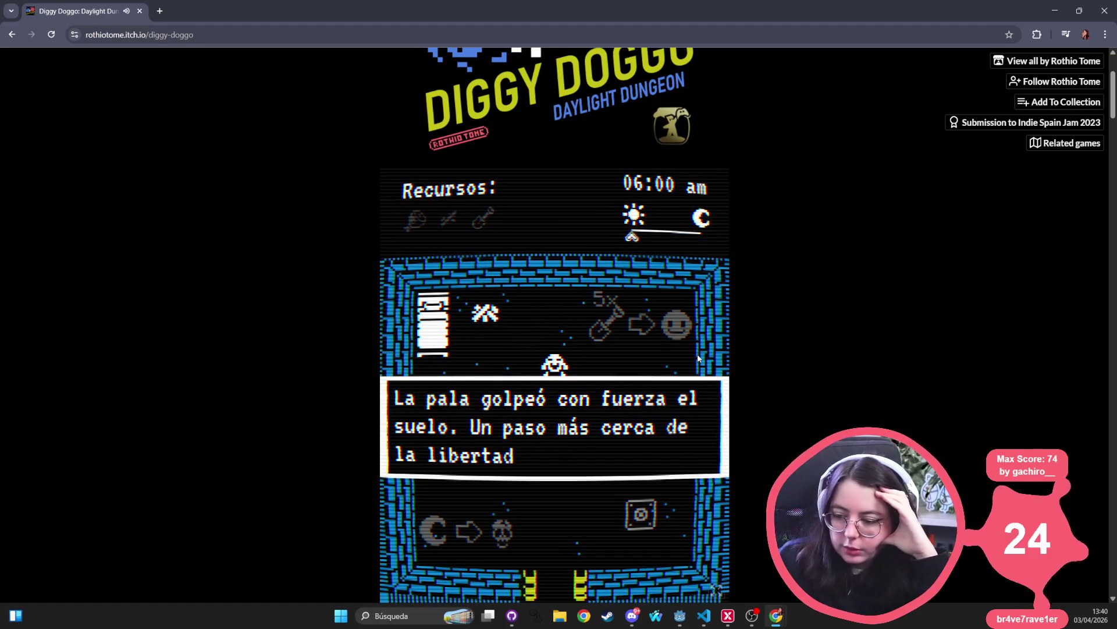
key(e)
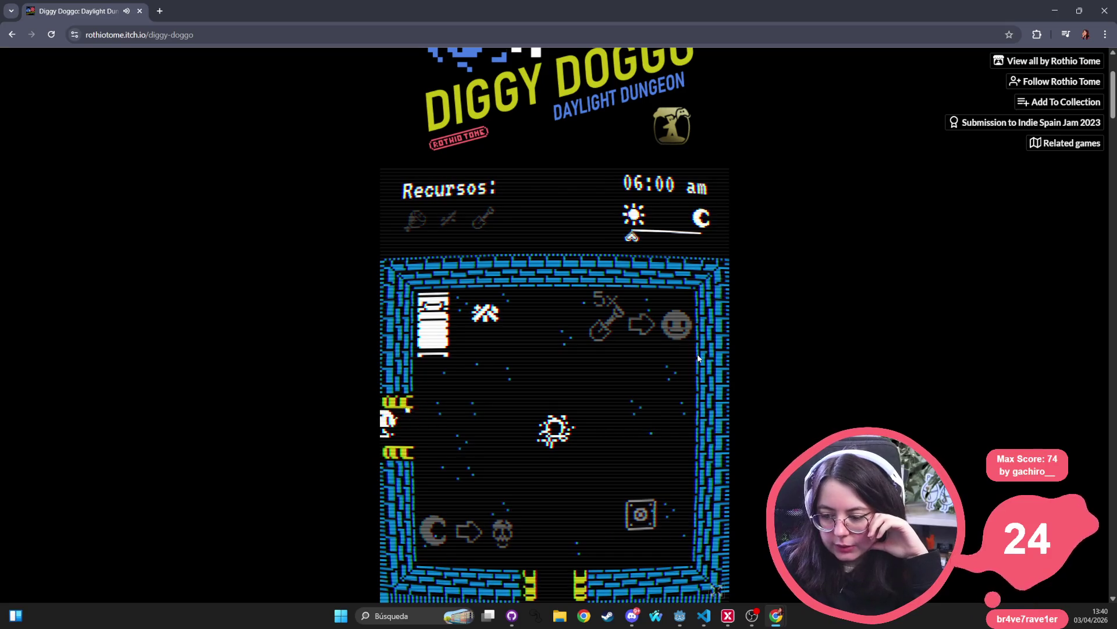
key(Left)
- Walk the dog through the crate room to the east blue room and back west
key(Up)
key(Up)
key(Up)
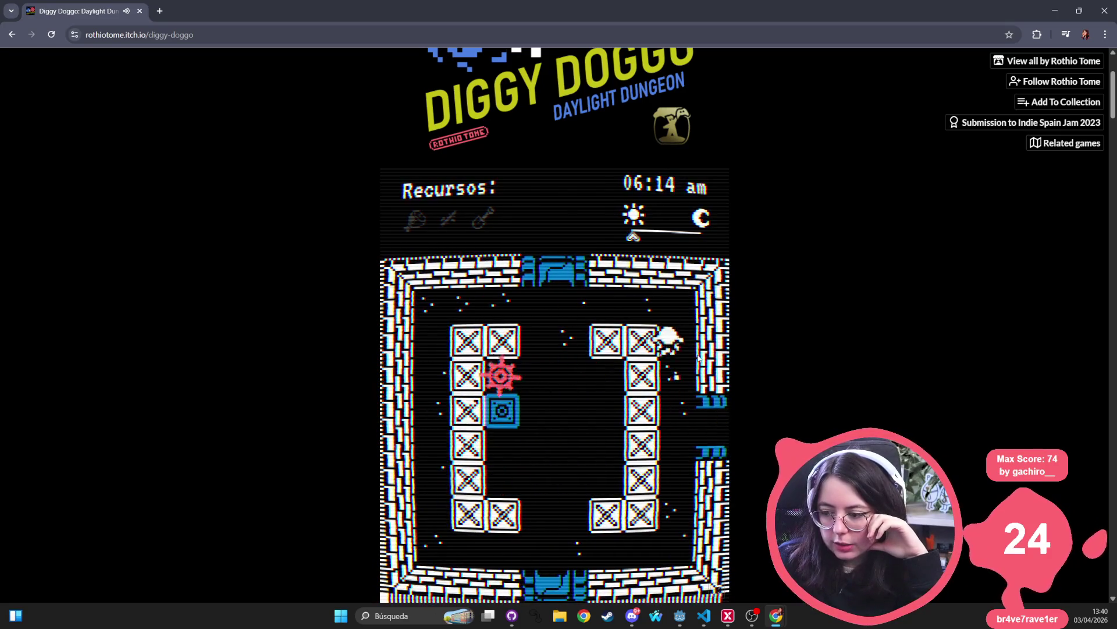
key(Left)
key(Right)
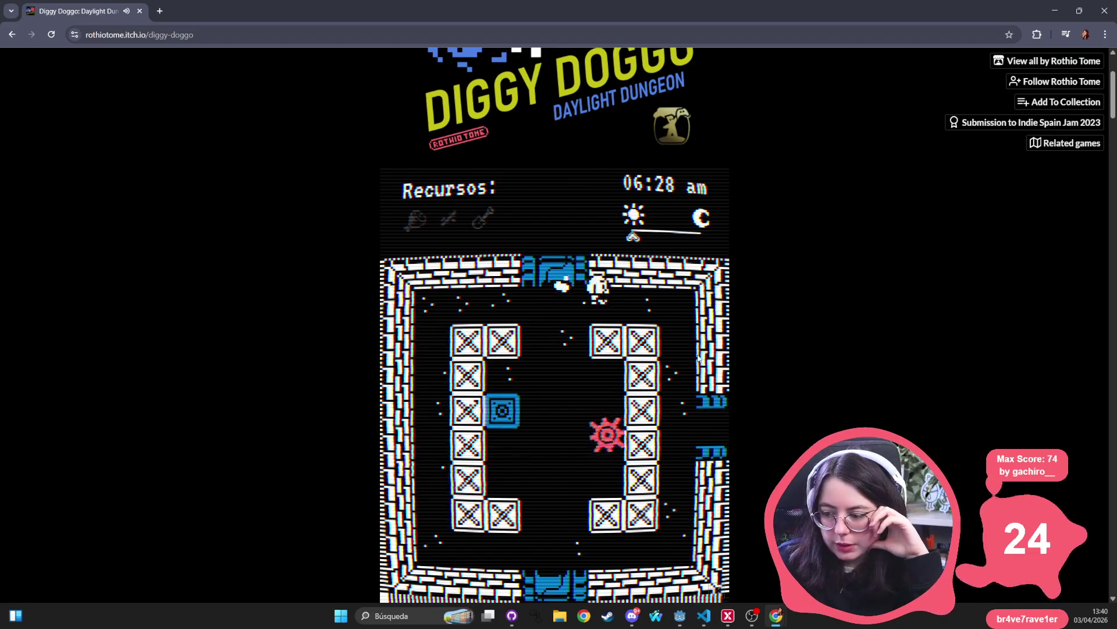
key(Down)
key(Down)
key(Right)
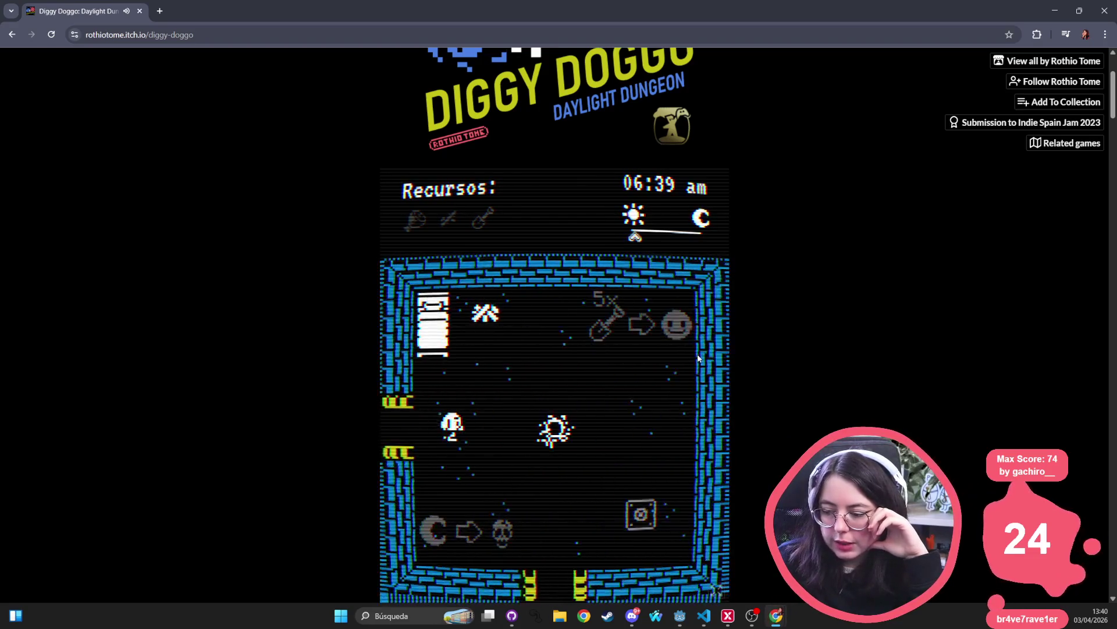
key(Left)
key(Right)
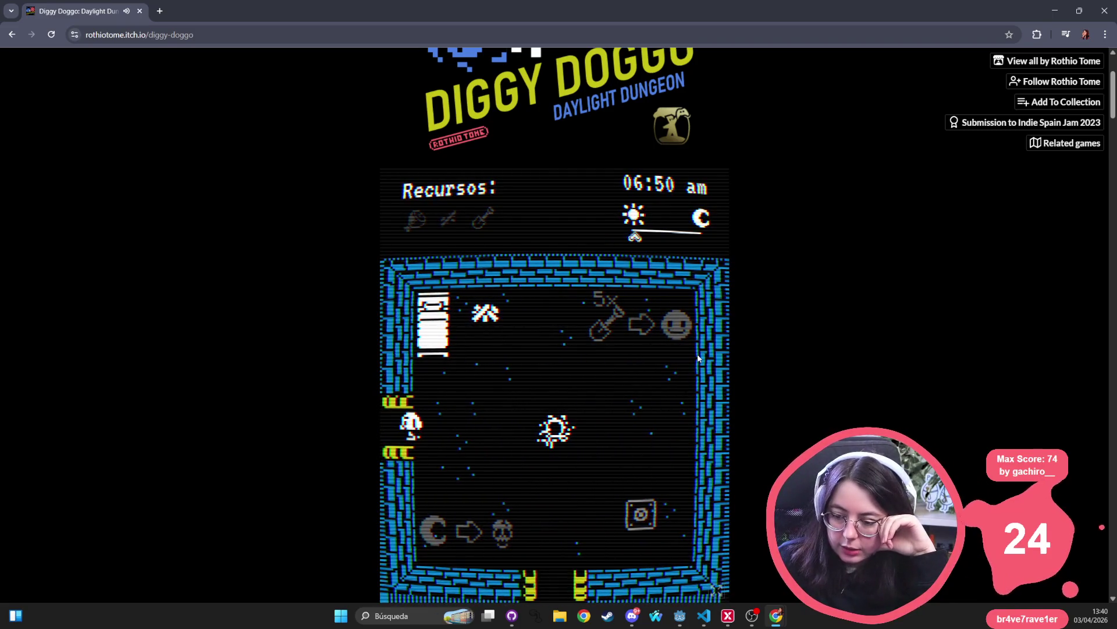
key(Left)
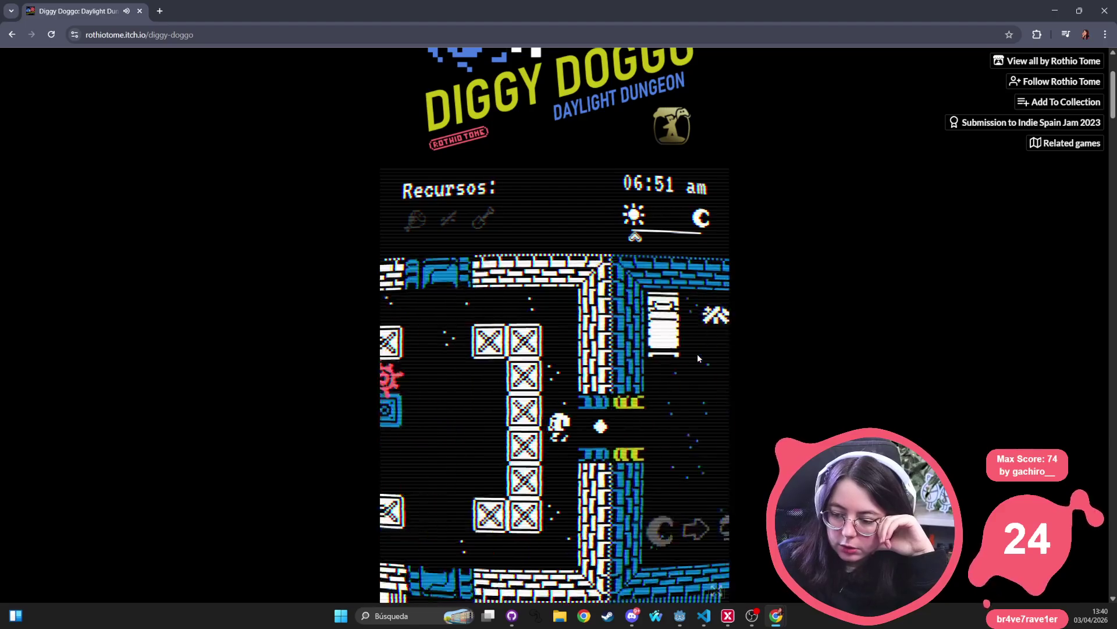
key(Right)
key(Left)
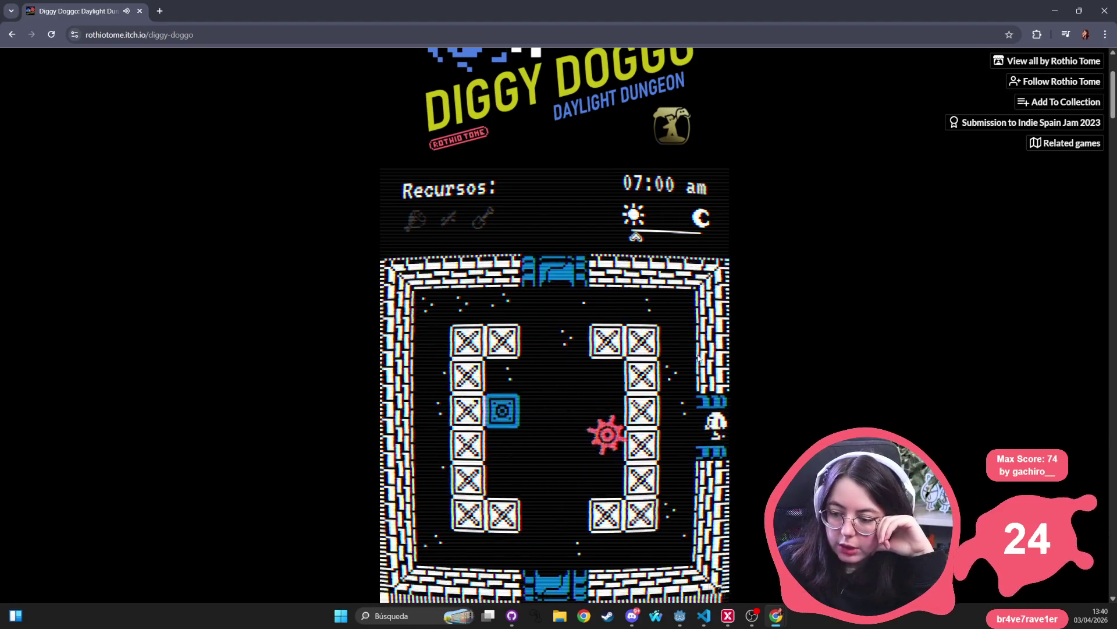
key(Right)
key(Left)
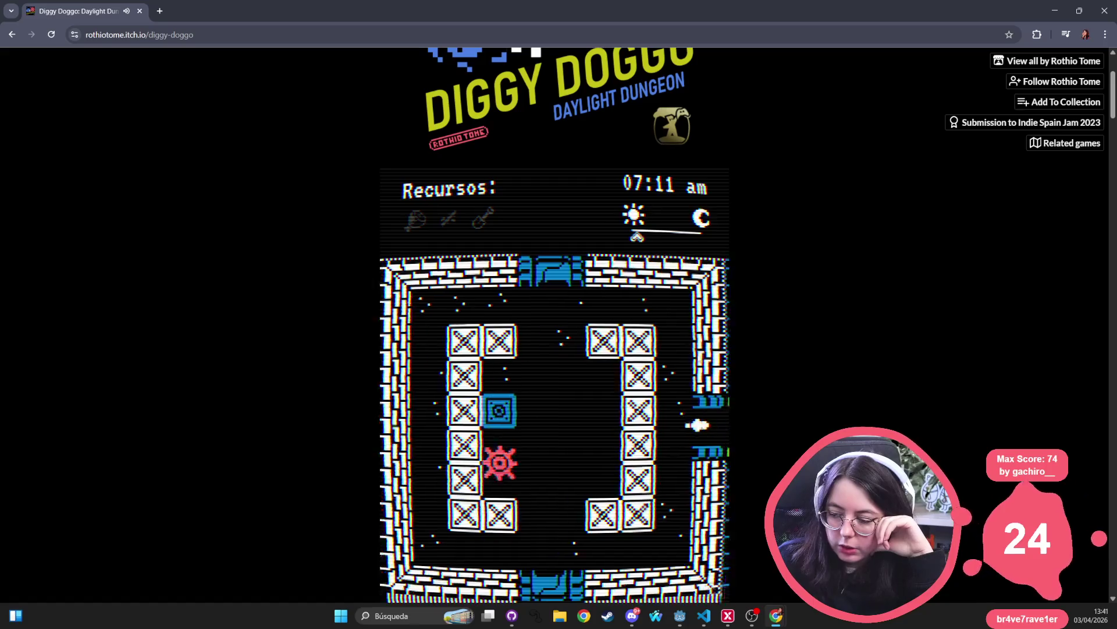
- Take the dog out the crate room's top door and up past the blue block
key(Up)
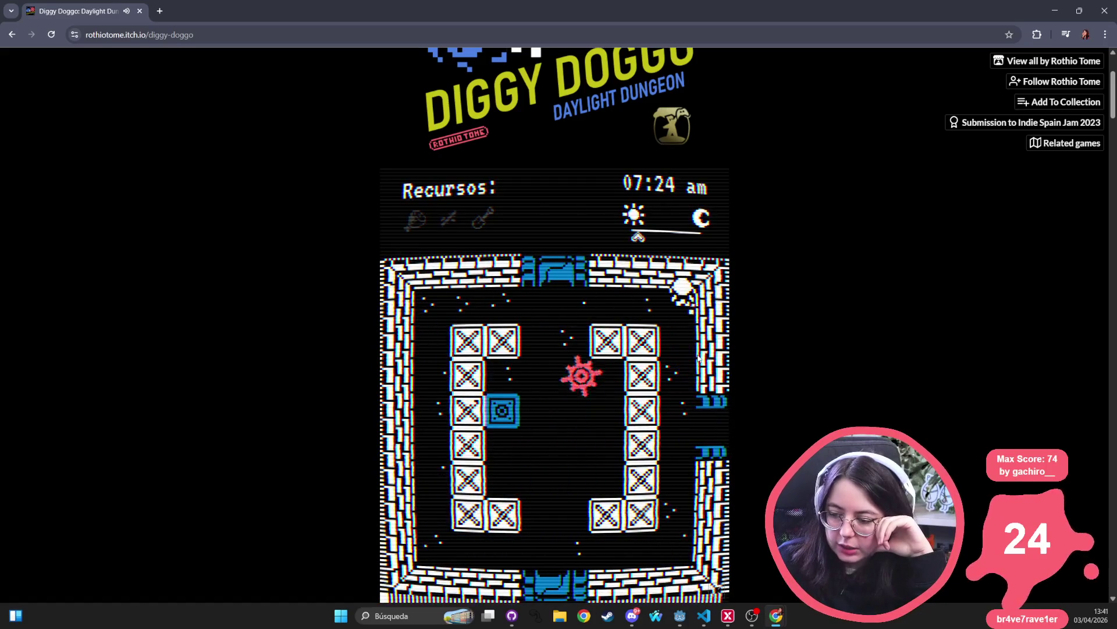
key(Left)
key(Down)
key(Right)
key(Up)
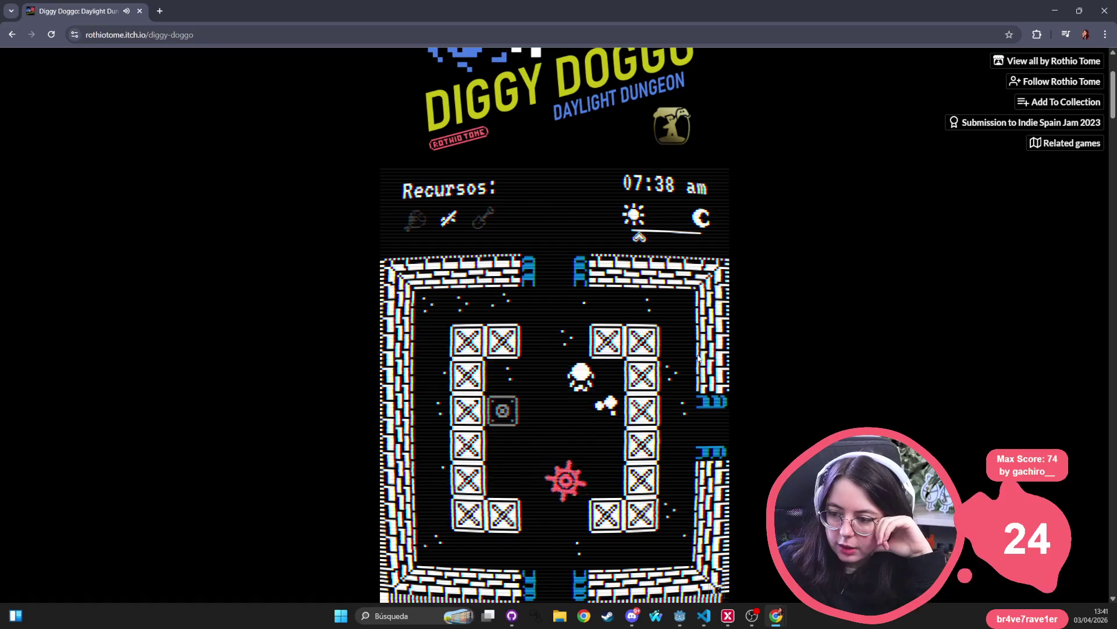
key(Up)
key(Up)
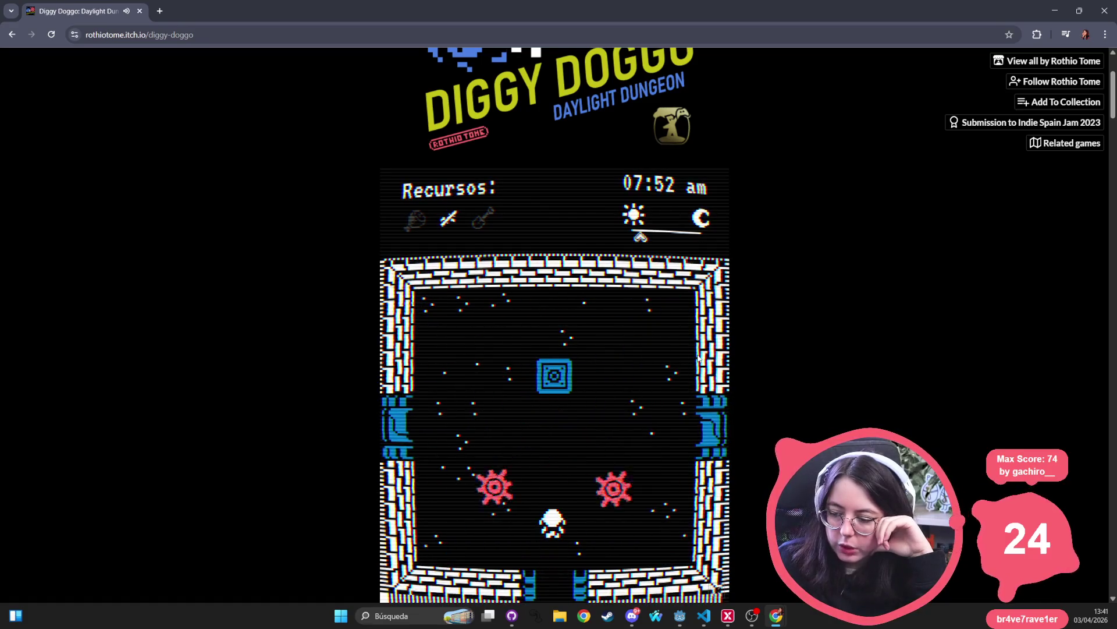
key(Up)
key(Up)
key(Up)
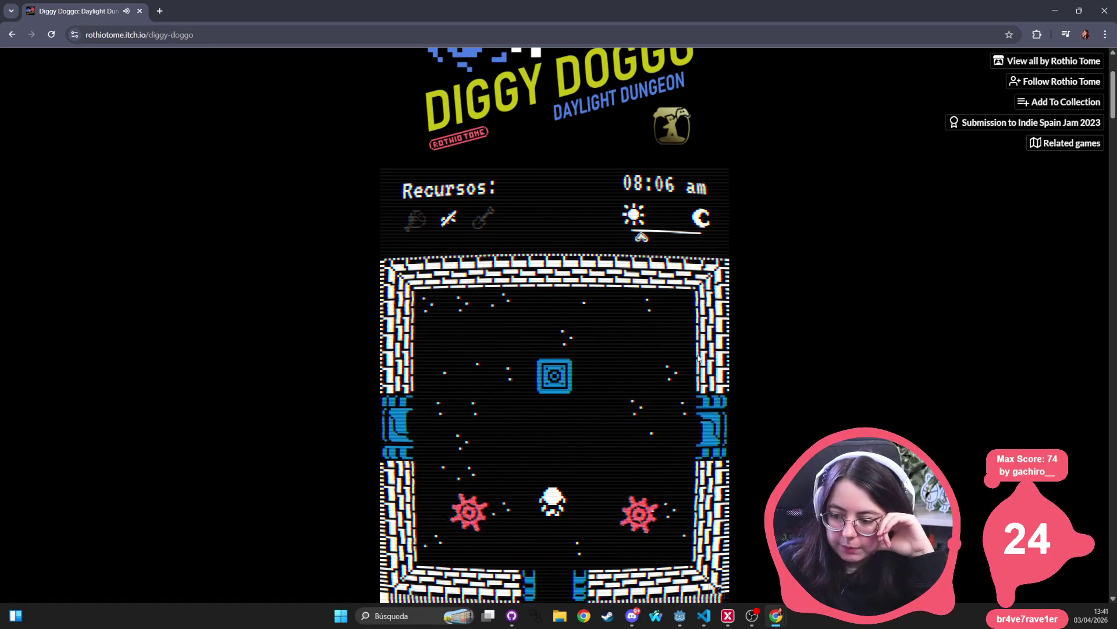
key(Down)
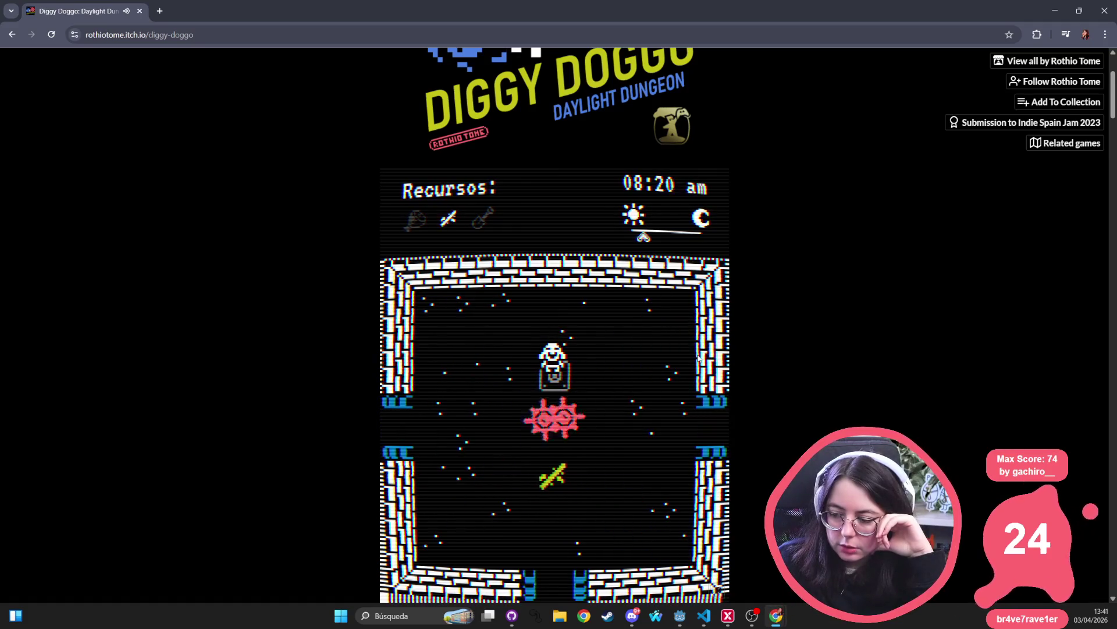
- Walk the dog down into the next room and out through its right door
key(Down)
key(Down)
key(Down)
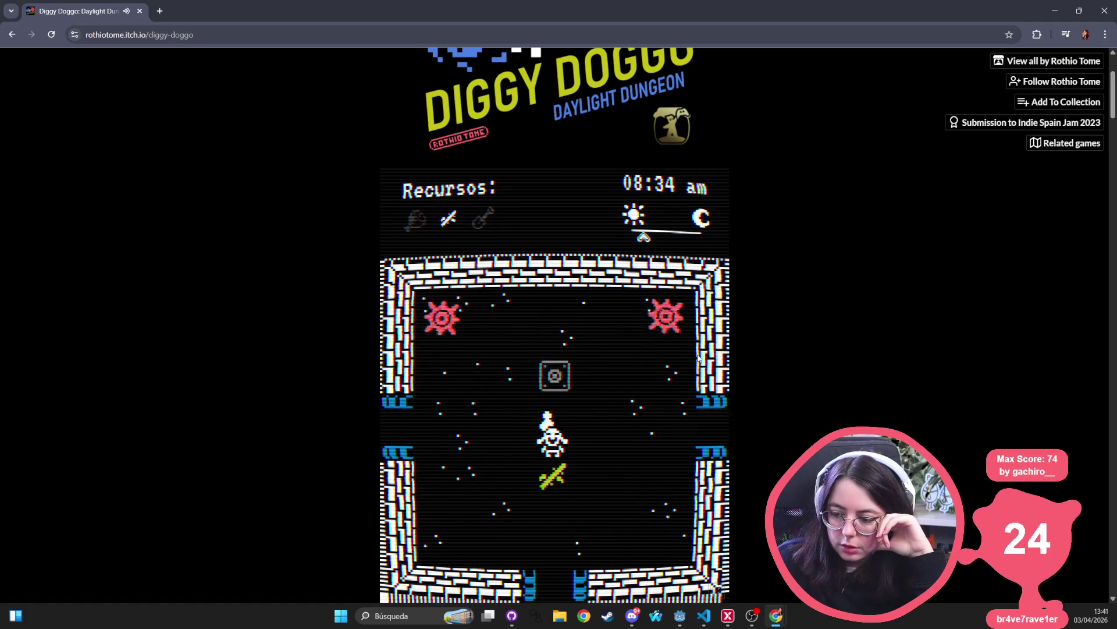
key(Down)
key(Down)
key(Down)
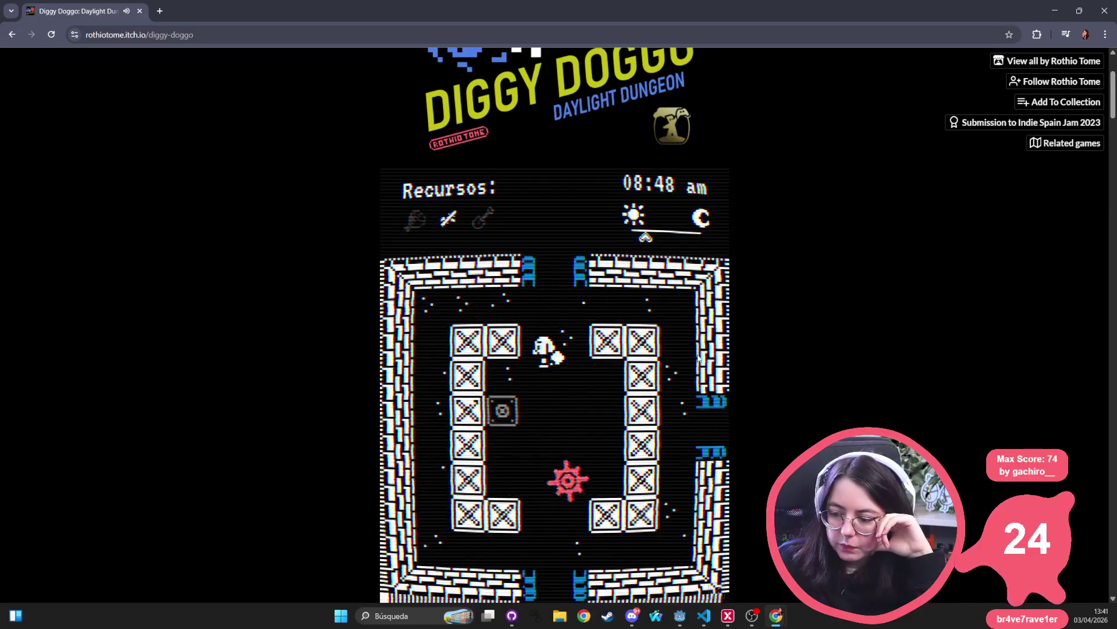
key(Down)
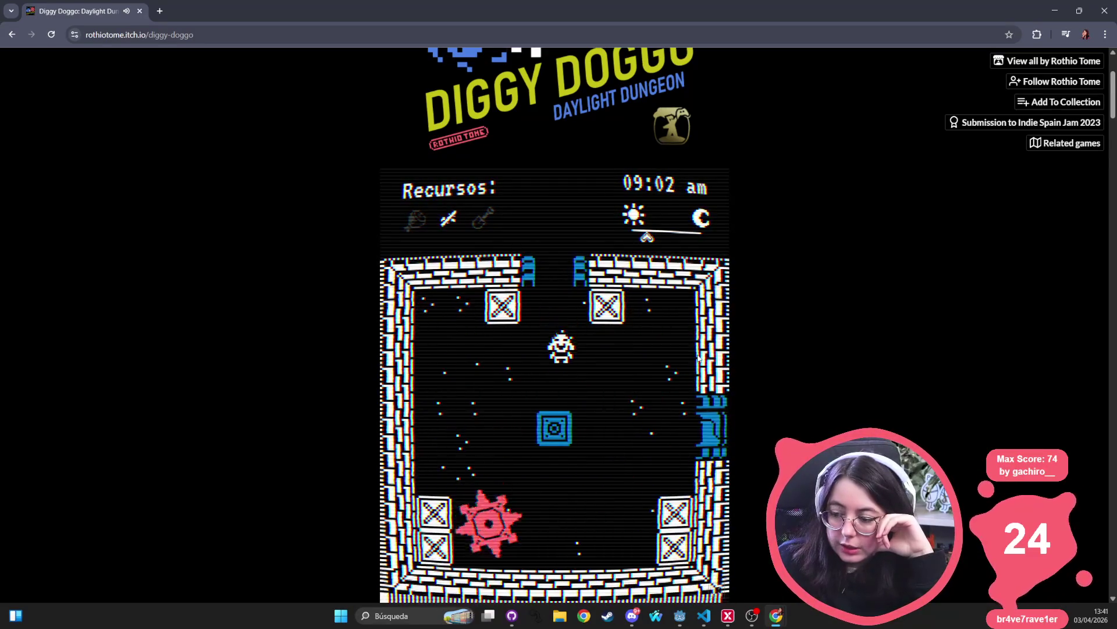
key(Right)
key(Up)
key(Down)
key(Right)
key(Right)
key(Right)
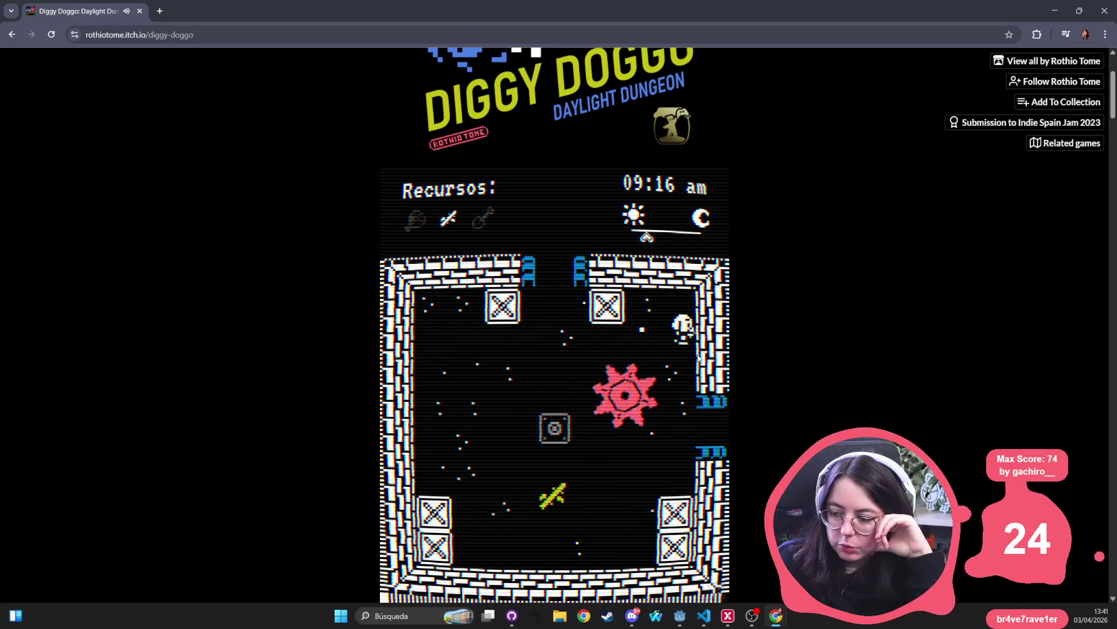
key(Down)
key(Down)
key(Right)
key(Right)
key(Right)
key(Right)
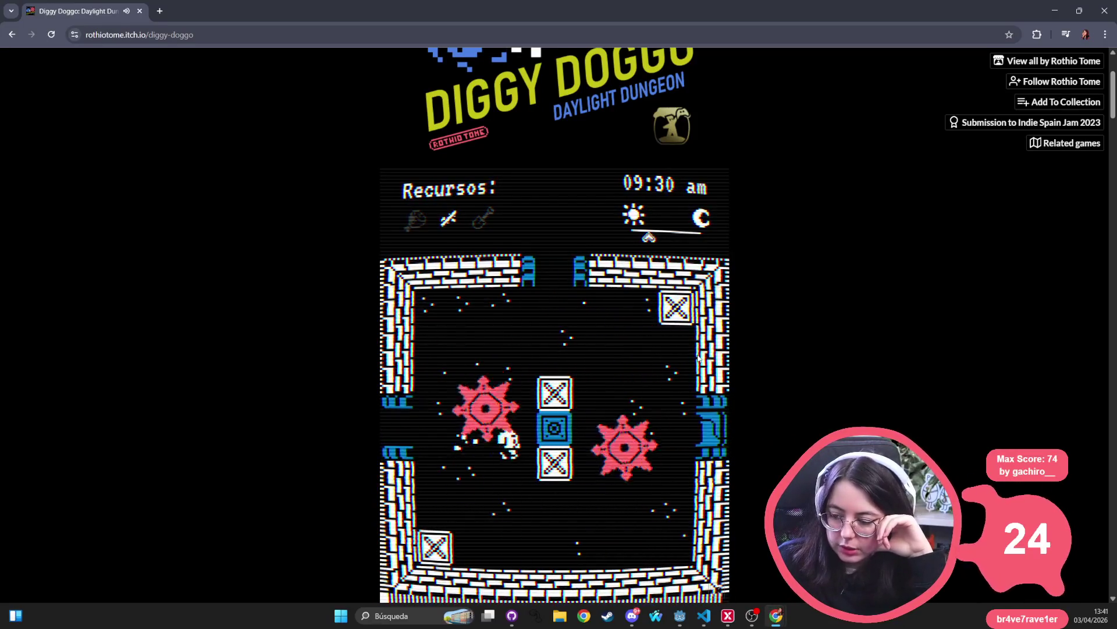
key(Right)
- Grab the shovel, go up into the blue-walled room and dig out the green block
key(Right)
key(Right)
key(Down)
key(Down)
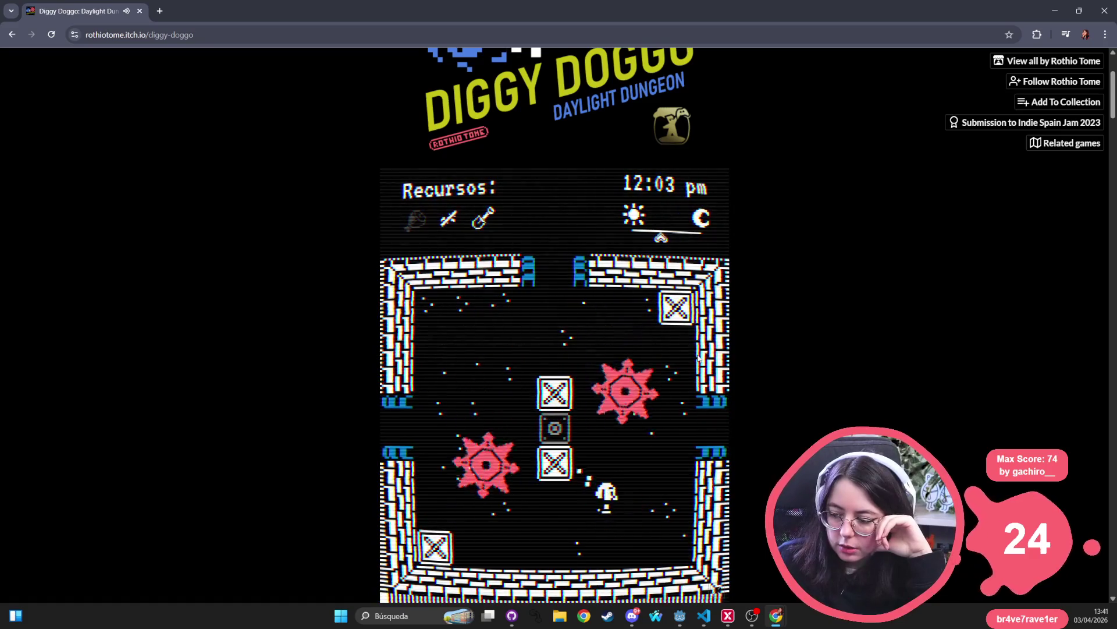
key(Left)
key(Down)
key(Right)
key(Right)
key(Up)
key(Up)
key(Up)
key(Up)
key(Right)
key(Up)
key(Up)
key(Up)
key(Left)
key(Left)
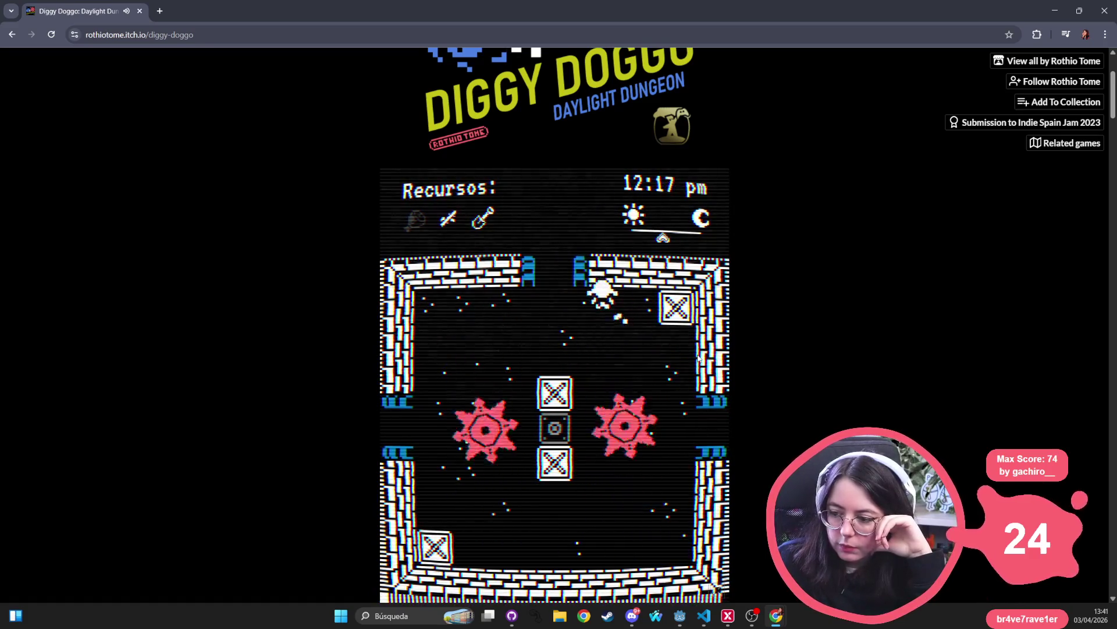
key(Left)
key(Up)
key(Up)
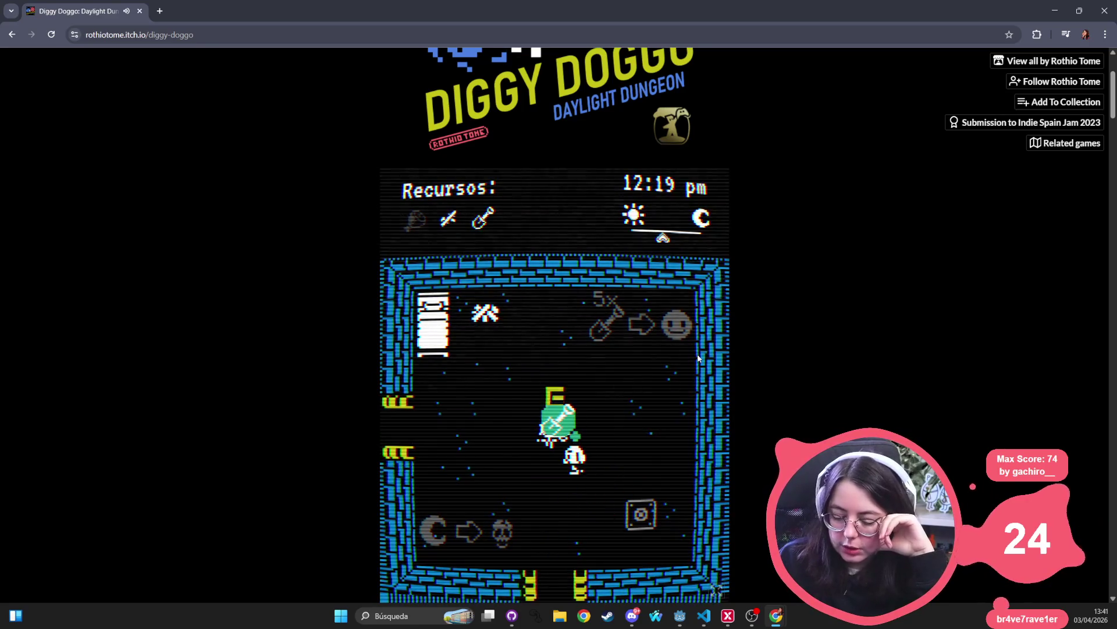
key(Up)
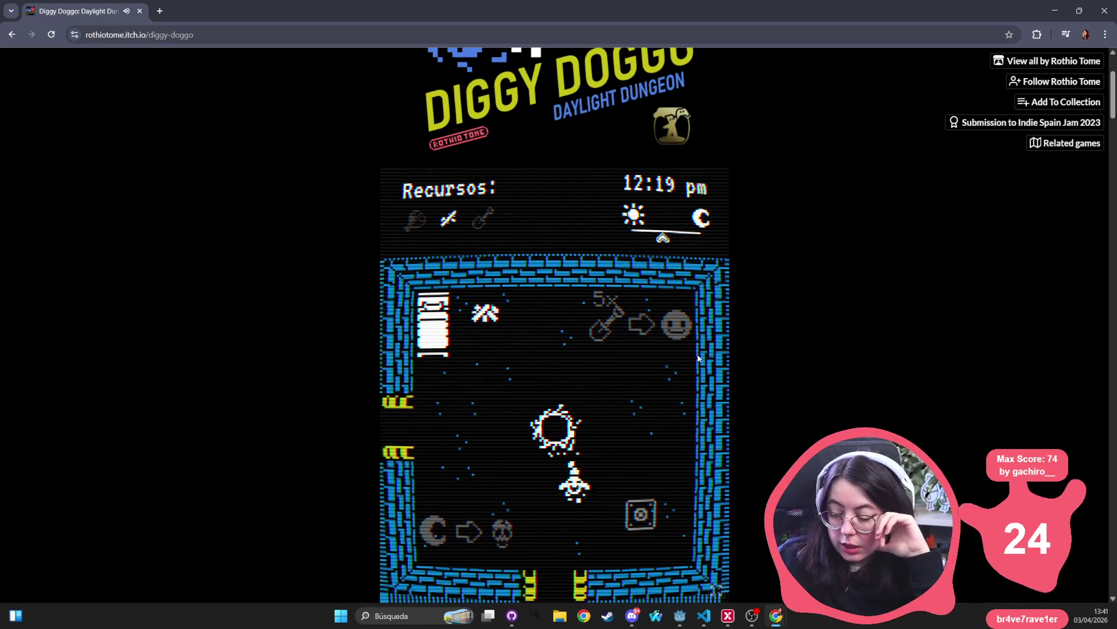
- Walk through the crate-filled room and lower corridor to pick up the yellow item
key(Down)
key(Down)
key(Down)
key(Right)
key(Down)
key(Right)
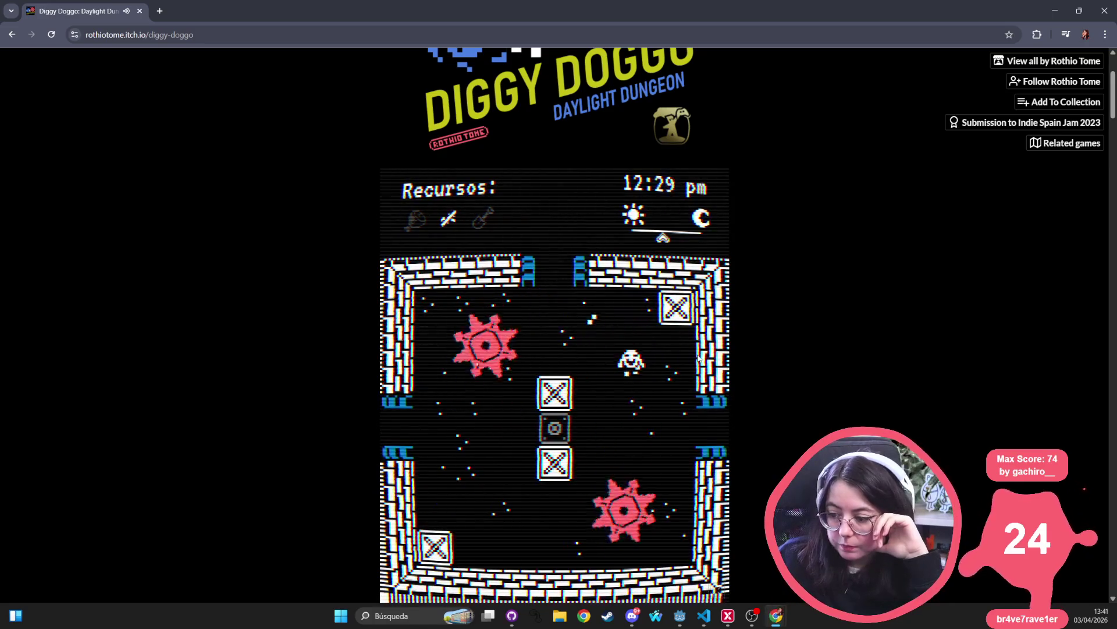
key(Right)
key(Down)
key(Right)
key(Up)
key(Right)
key(Up)
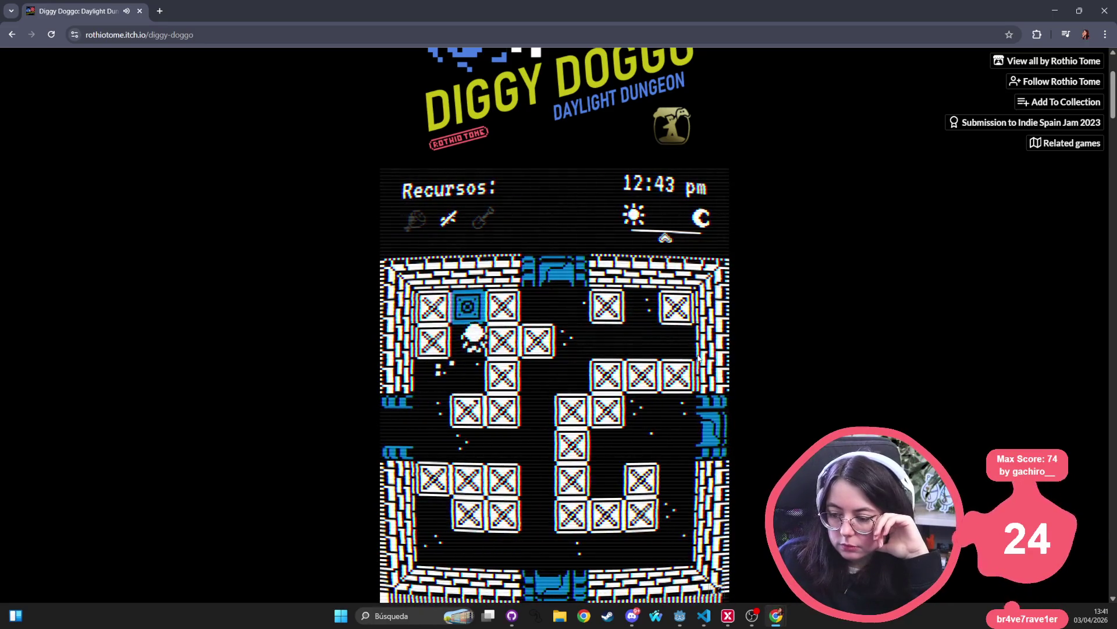
key(Up)
key(Down)
key(Down)
key(Right)
key(Right)
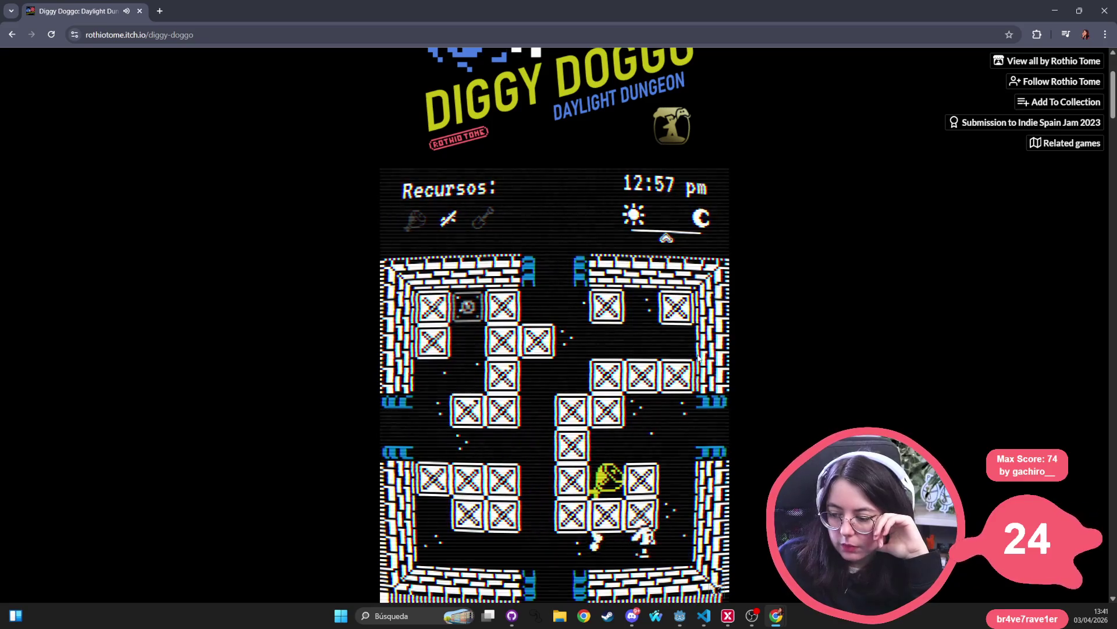
key(Right)
key(Up)
key(Left)
key(Right)
key(Down)
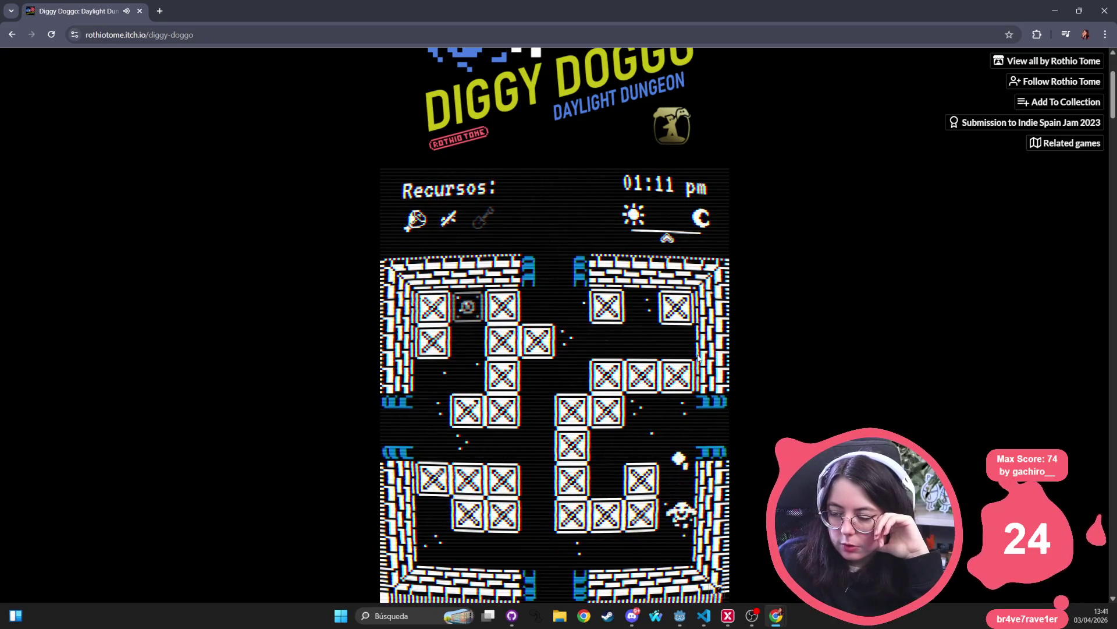
key(Down)
key(Left)
key(Left)
- Exit left through the spiked-enemy room and move the dog into the blue room
key(Left)
key(Up)
key(Left)
key(Left)
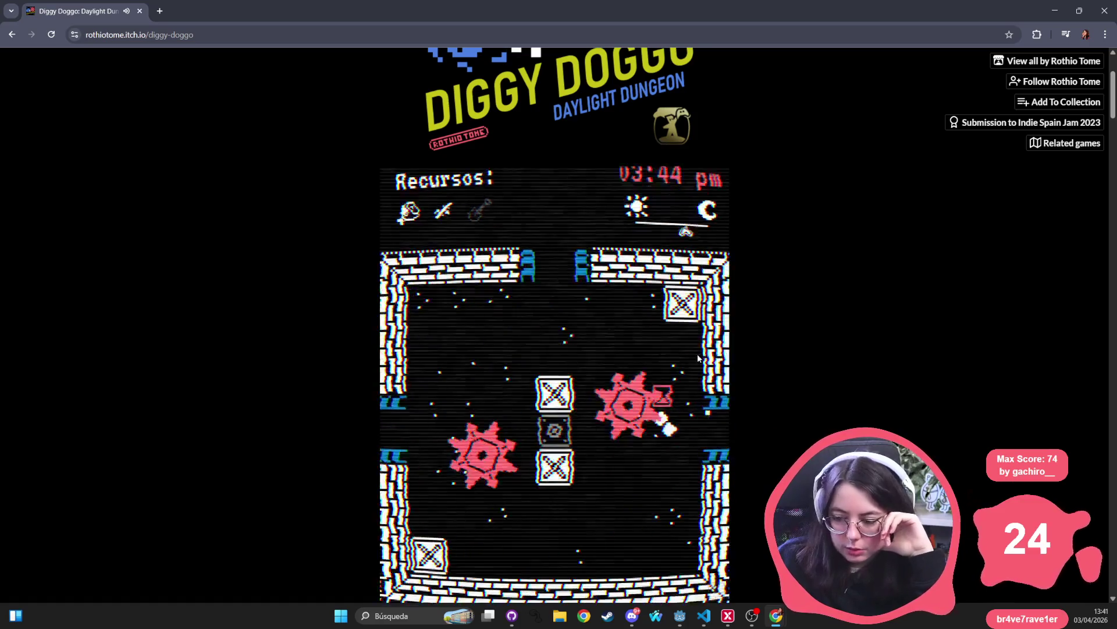
key(Up)
key(Down)
key(Right)
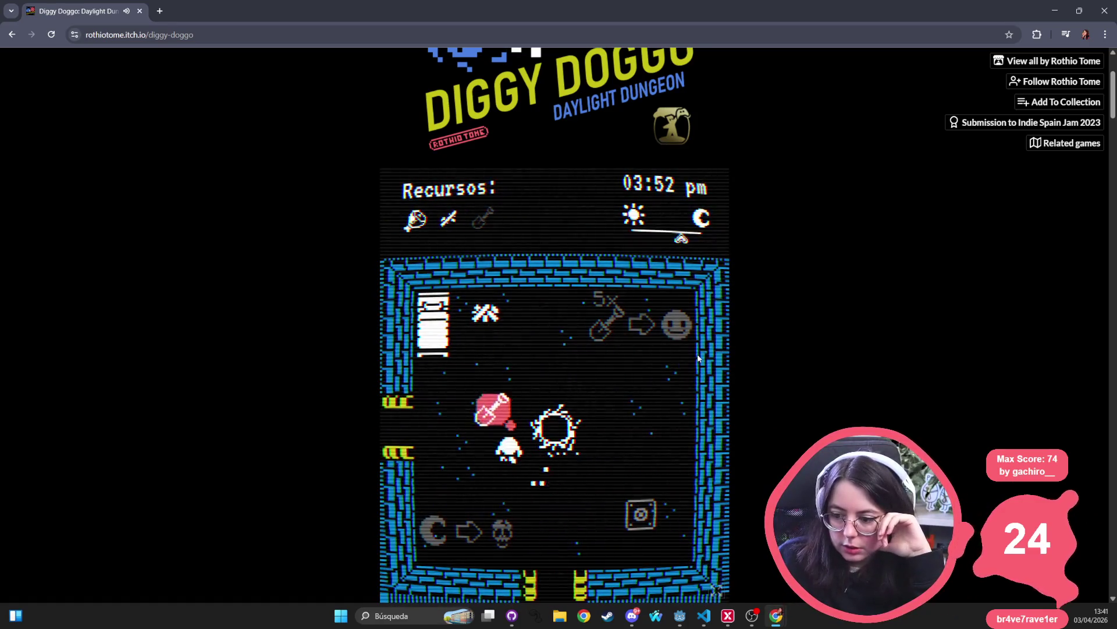
key(Left)
key(Up)
key(Up)
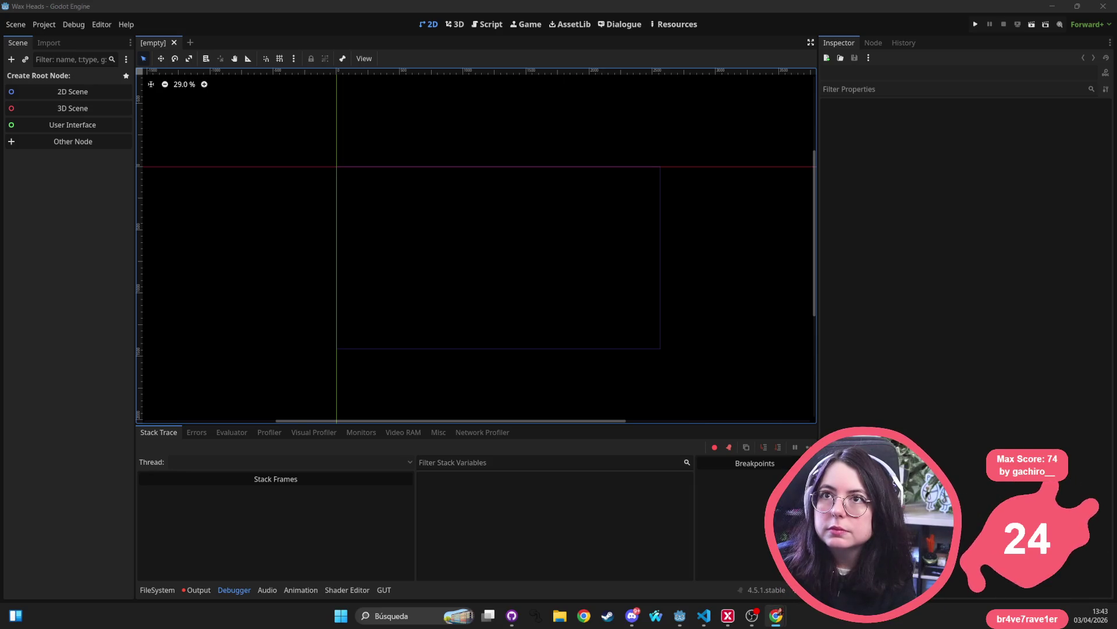
- Switch to the godot-mod-loader GitHub page and scroll through its README
key(alt+Tab)
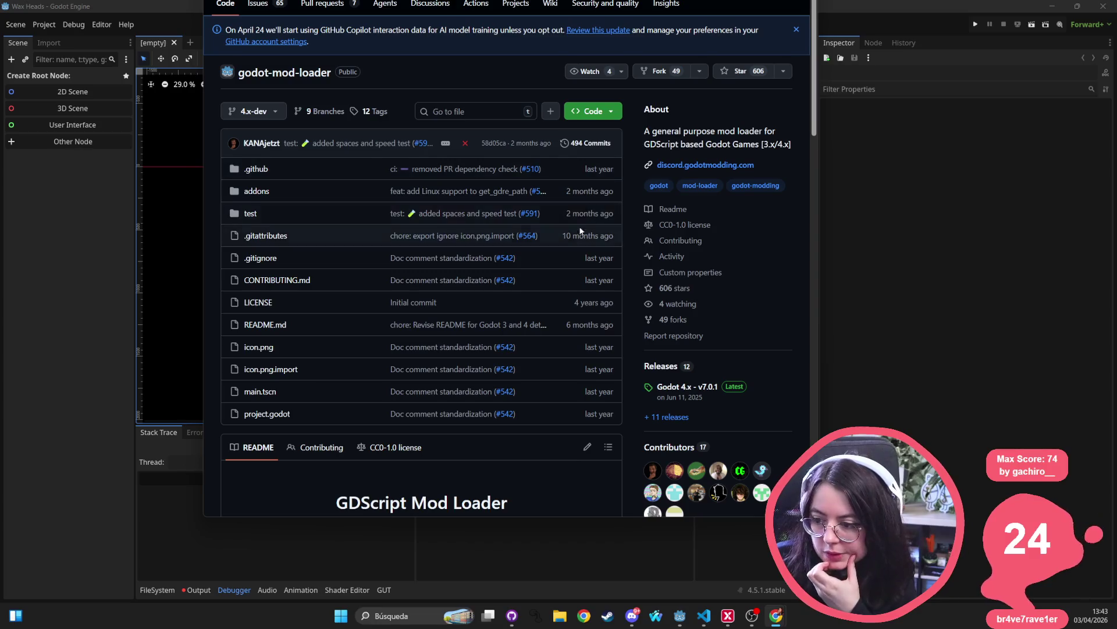
scroll(559, 253, down, 8)
scroll(416, 145, down, 6)
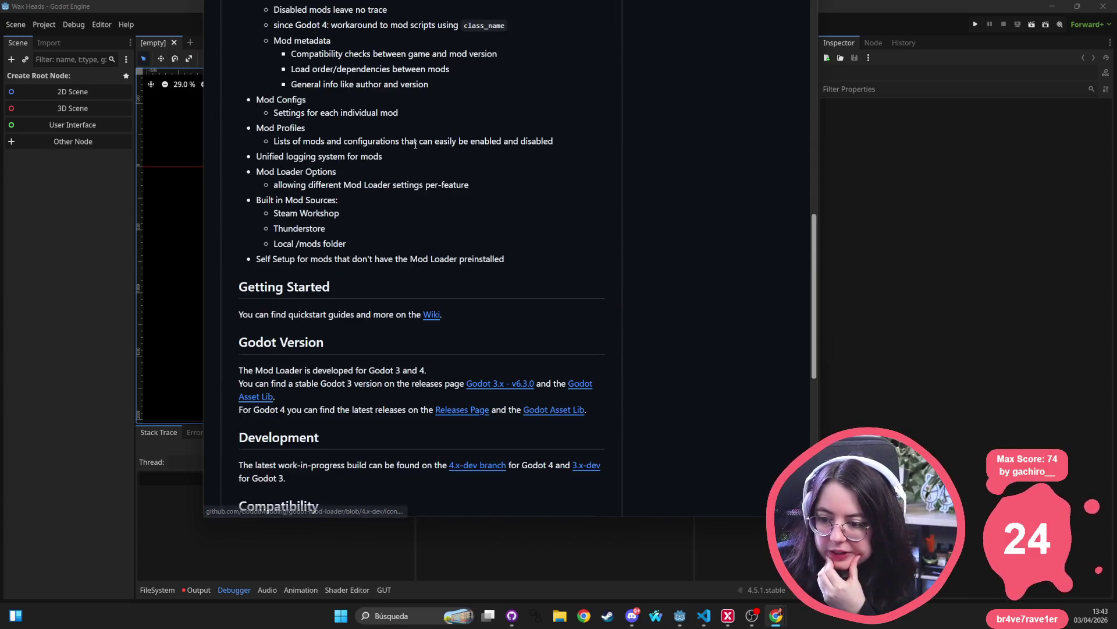
scroll(416, 145, down, 4)
scroll(303, 309, down, 3)
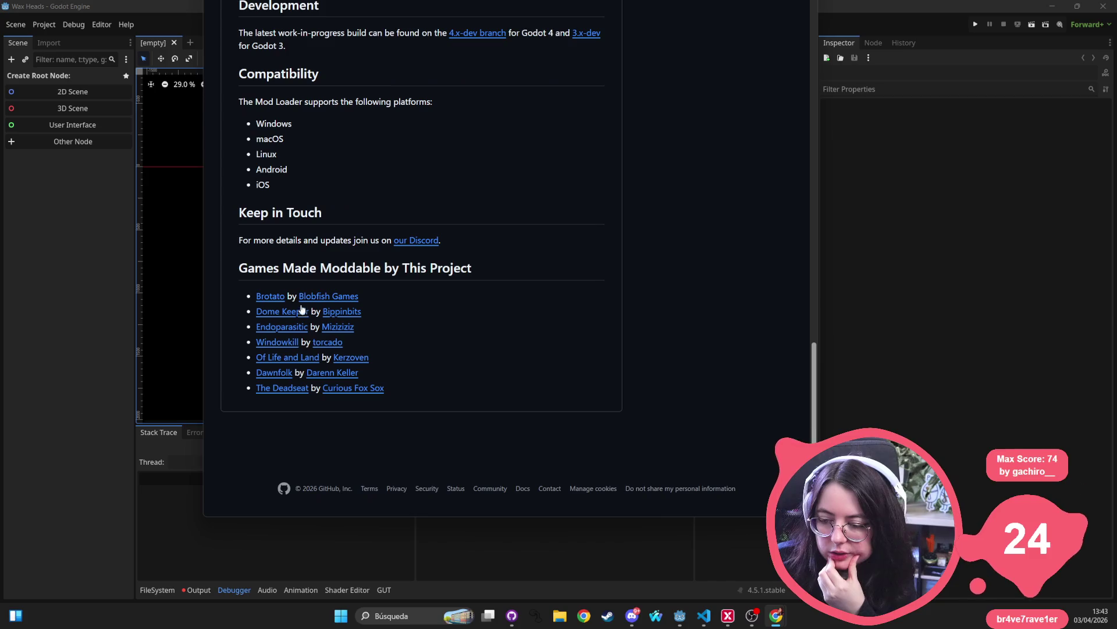
scroll(465, 400, up, 20)
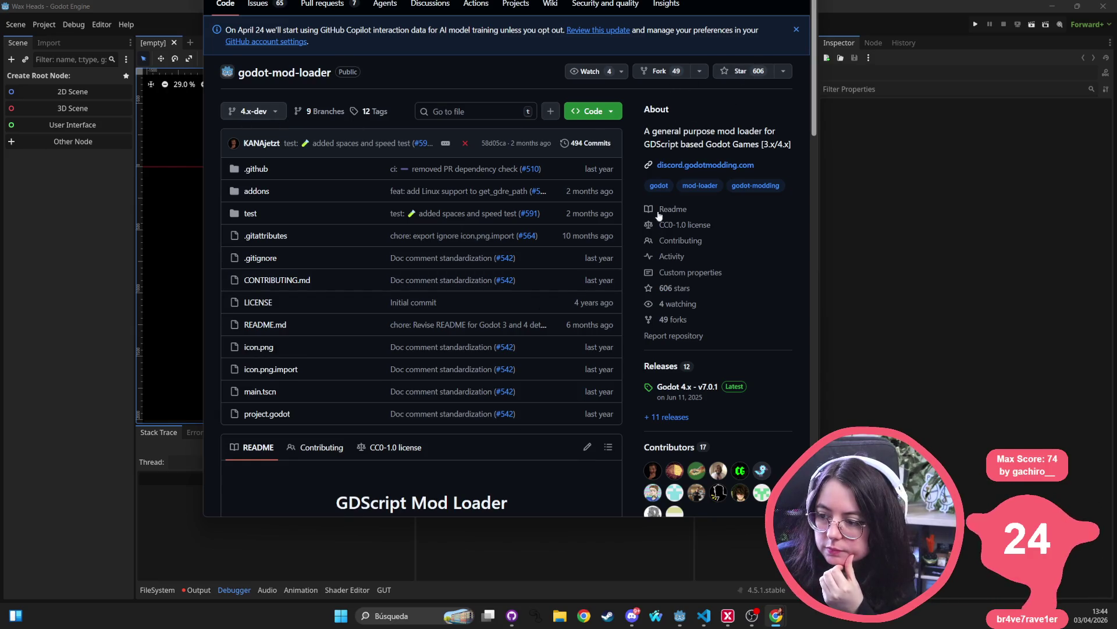
scroll(668, 188, down, 3)
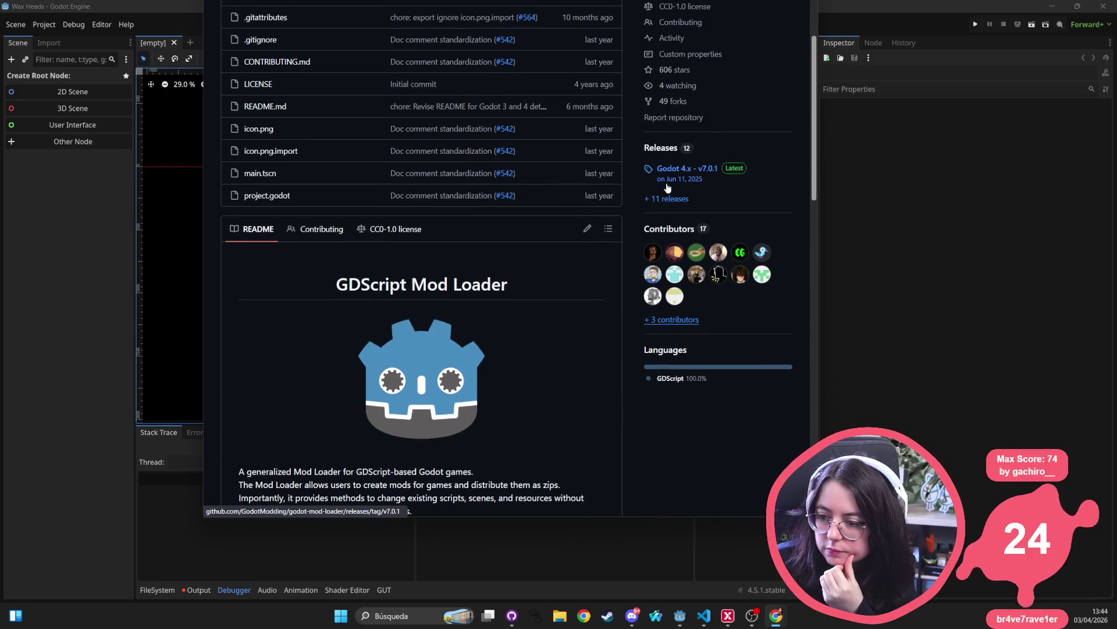
scroll(663, 185, down, 7)
scroll(650, 180, down, 2)
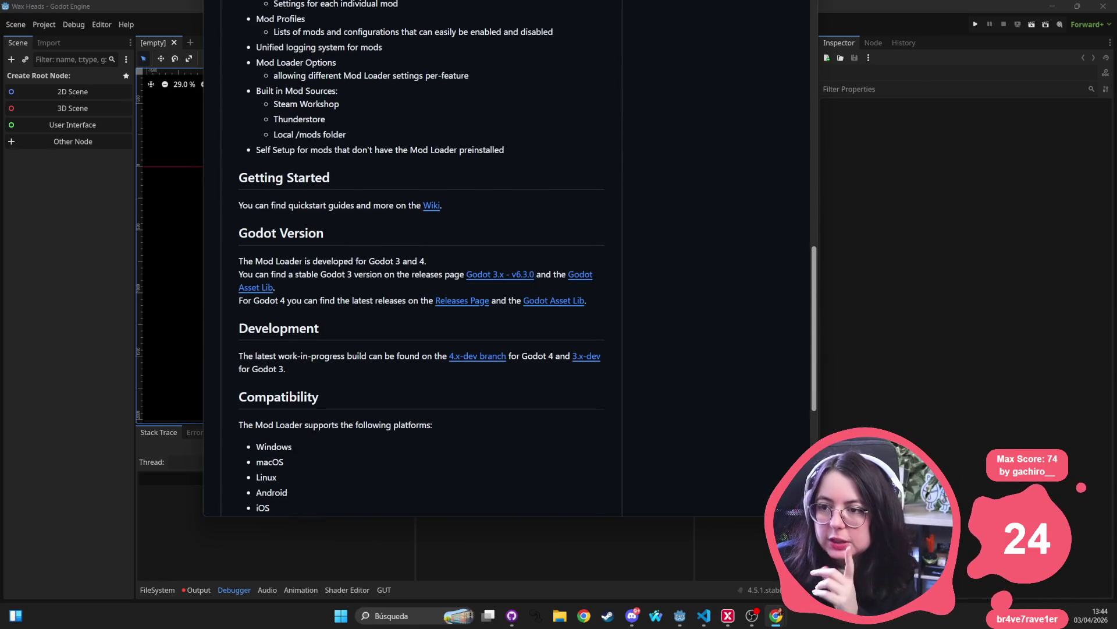
- Exit browser full screen, reposition the window, and maximize it
key(F11)
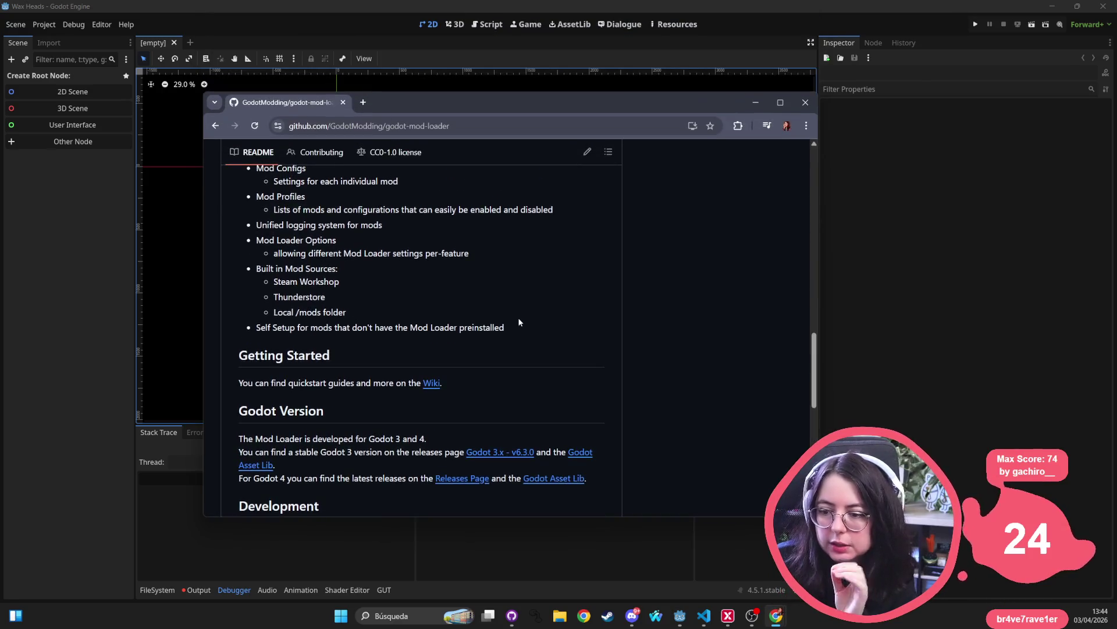
scroll(510, 277, up, 15)
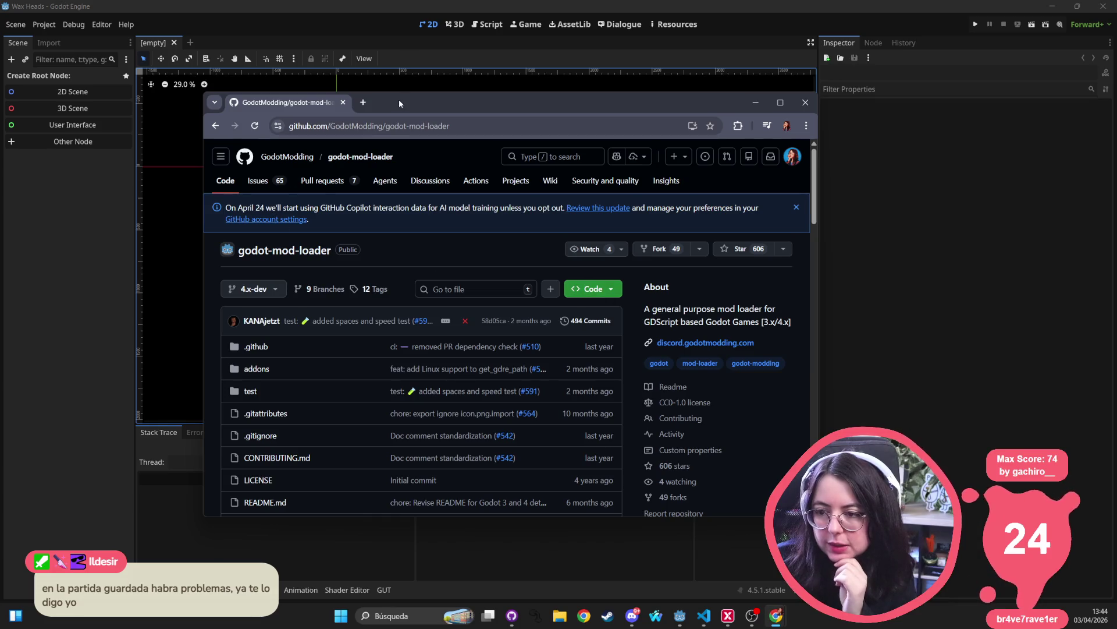
mouse_move(399, 99)
mouse_down()
mouse_move(460, 249)
mouse_move(512, 277)
mouse_move(505, 91)
mouse_move(474, 69)
mouse_move(442, 71)
mouse_up()
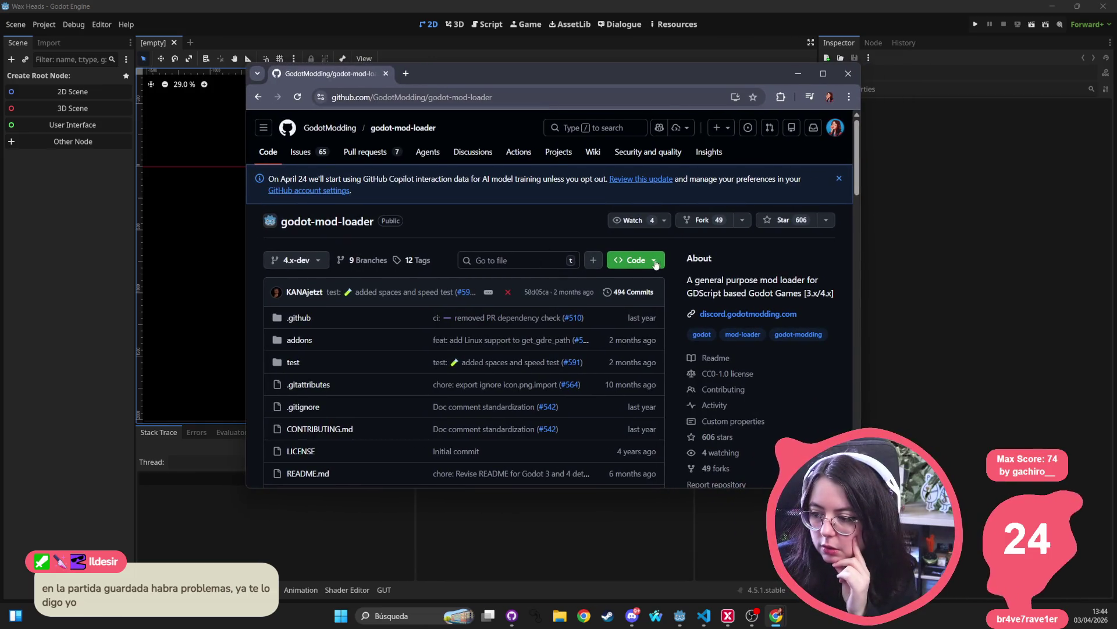
scroll(352, 226, down, 2)
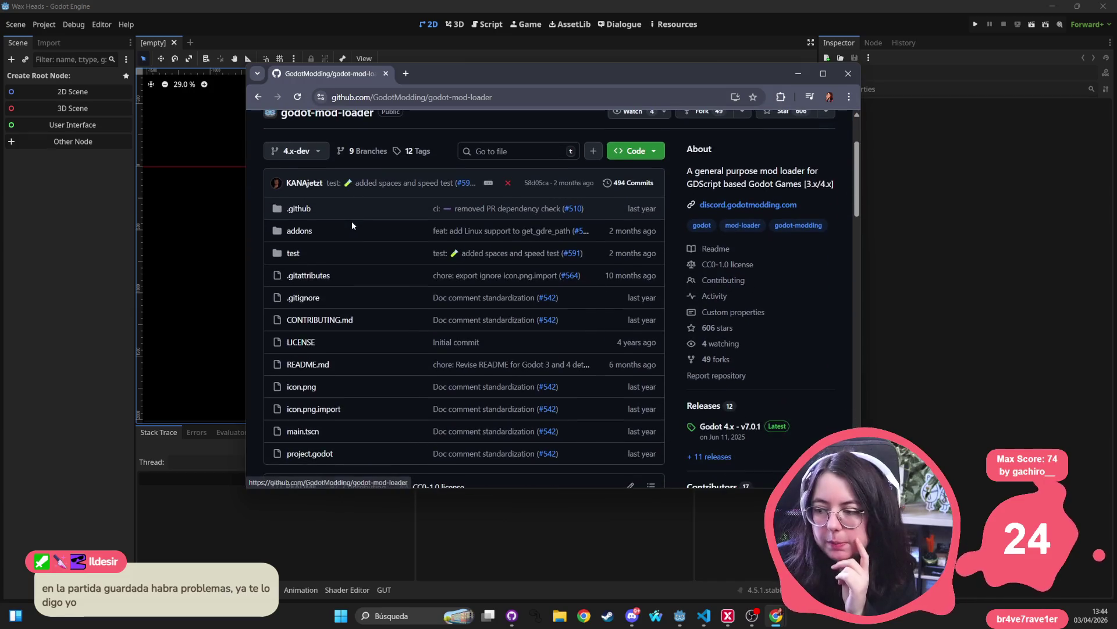
scroll(351, 221, up, 3)
click(823, 73)
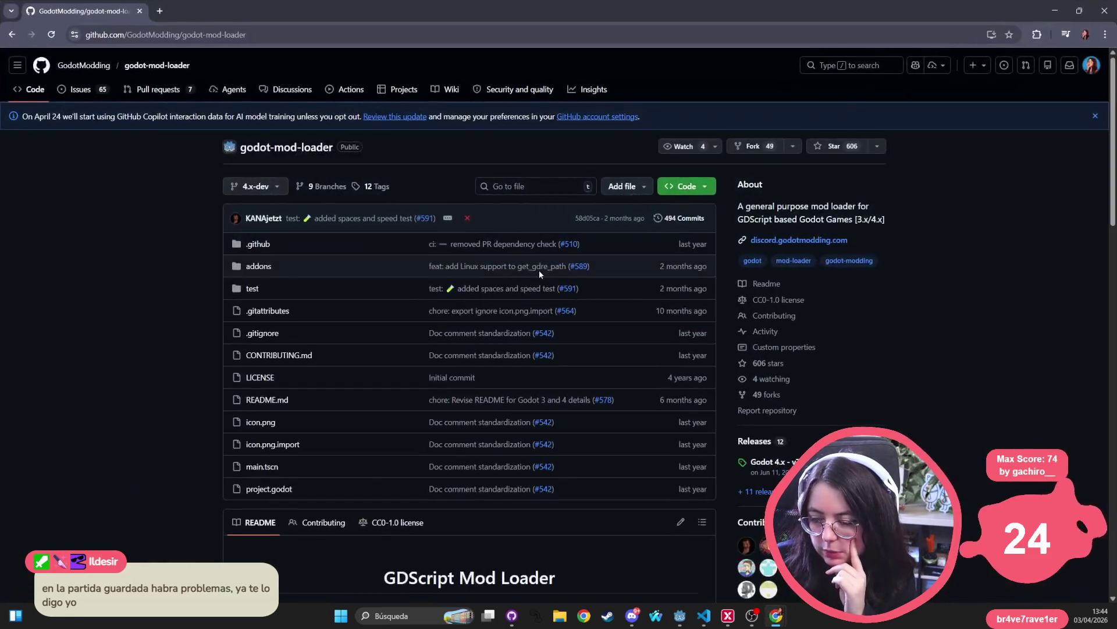
scroll(539, 270, down, 7)
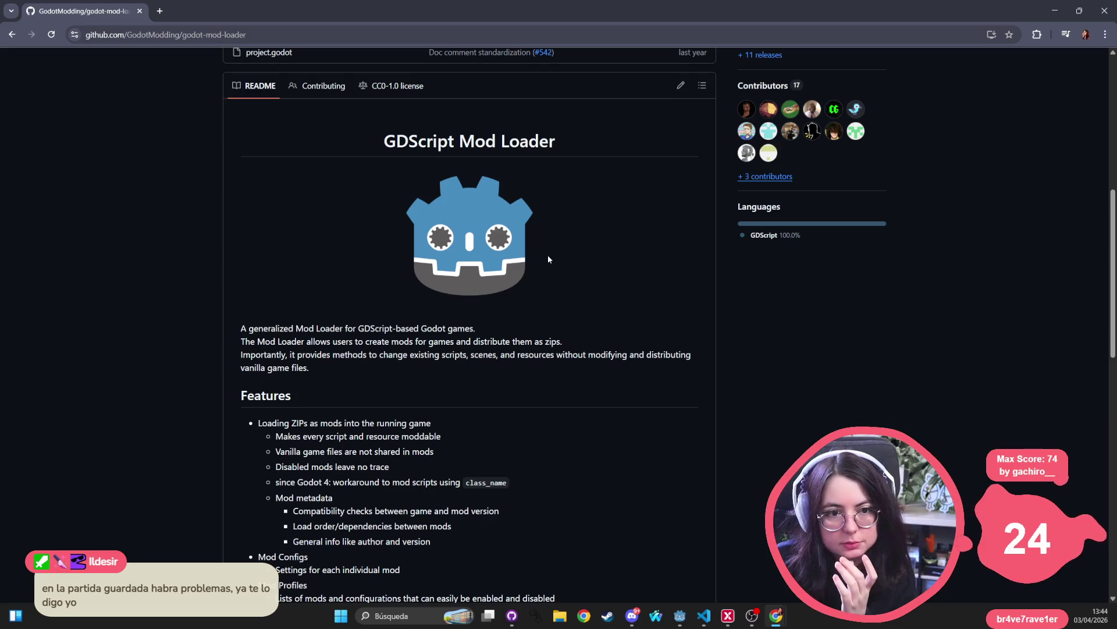
scroll(491, 255, down, 8)
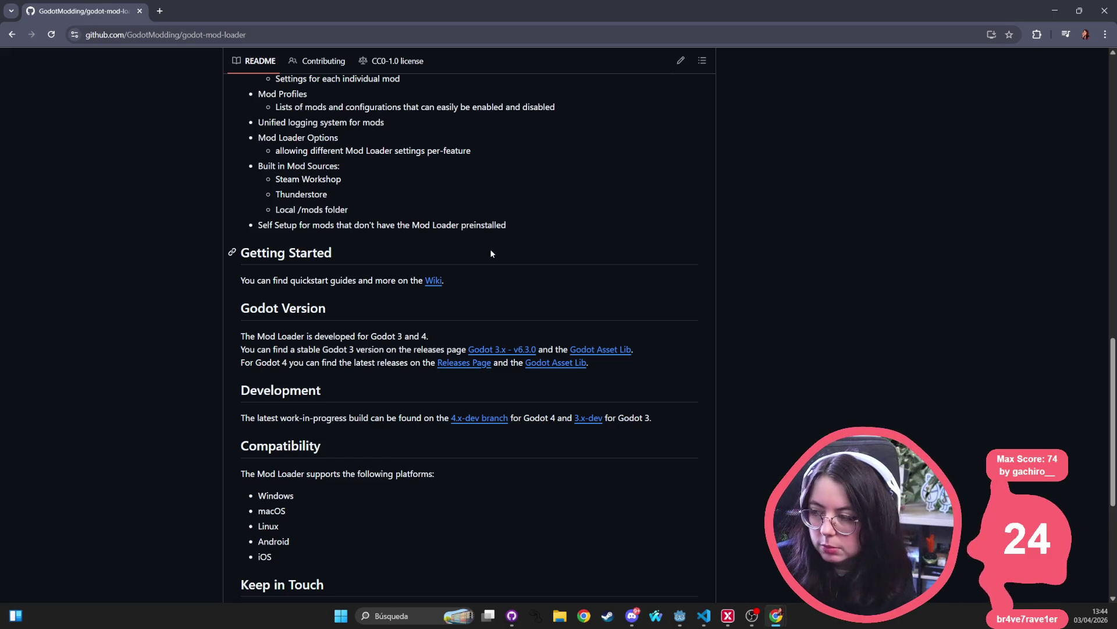
scroll(491, 253, down, 5)
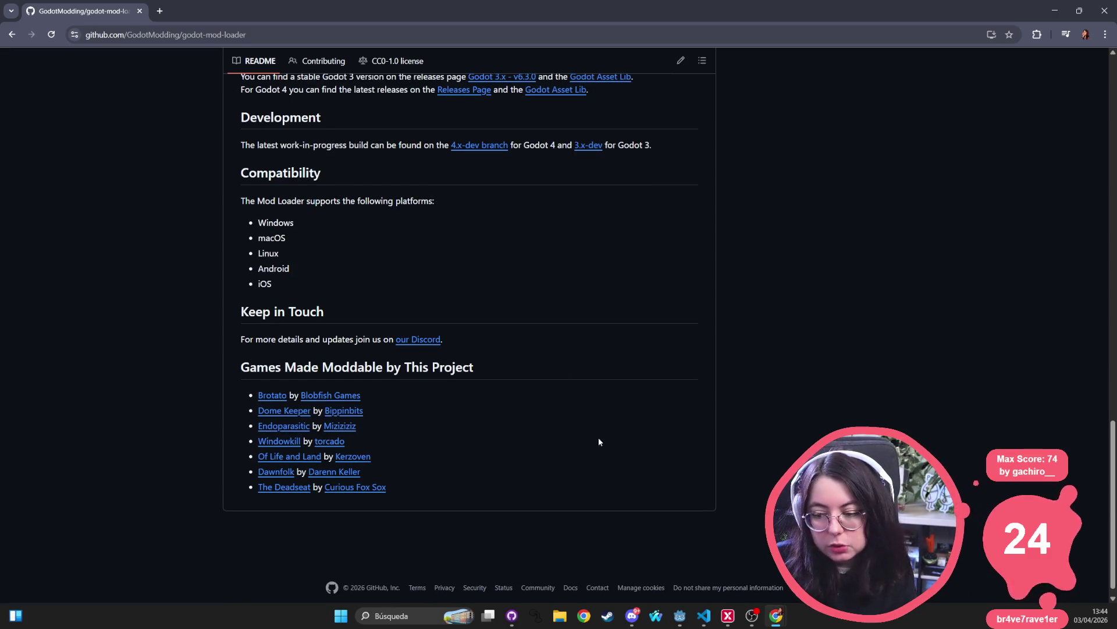
scroll(598, 441, up, 20)
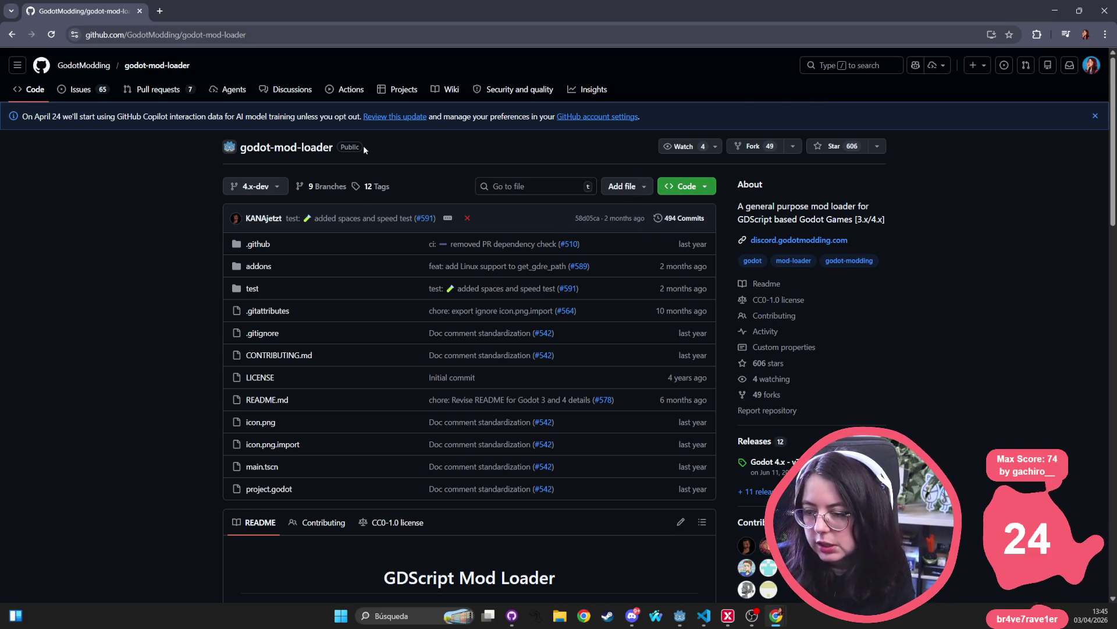
mouse_move(370, 146)
mouse_down()
mouse_move(187, 147)
mouse_move(400, 145)
mouse_move(208, 145)
mouse_move(375, 147)
mouse_move(358, 150)
mouse_up()
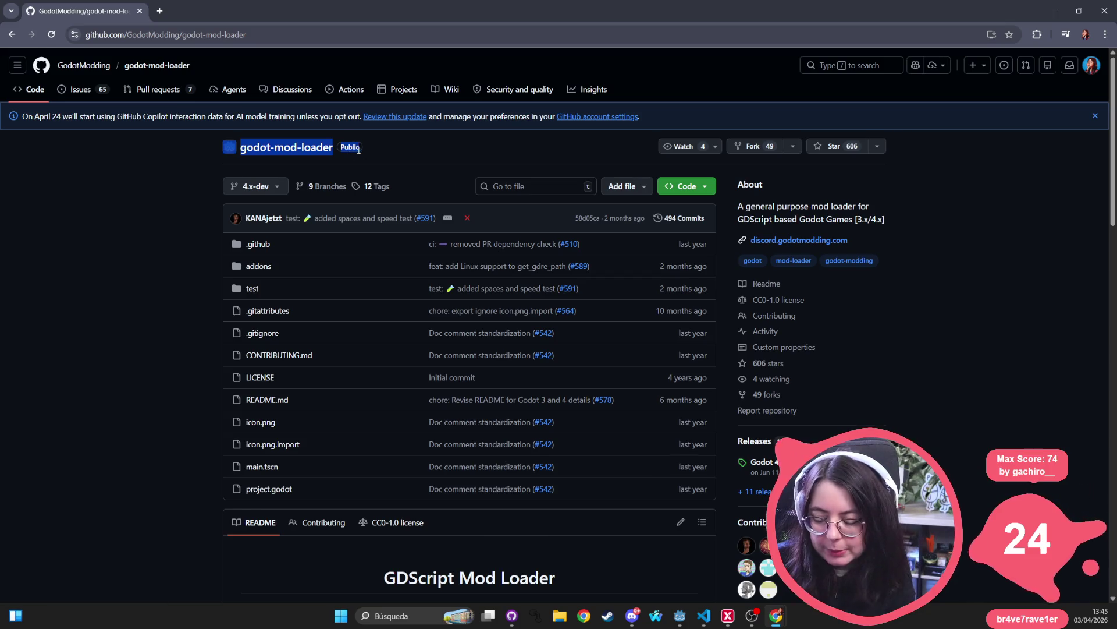
scroll(96, 251, down, 4)
scroll(350, 297, down, 4)
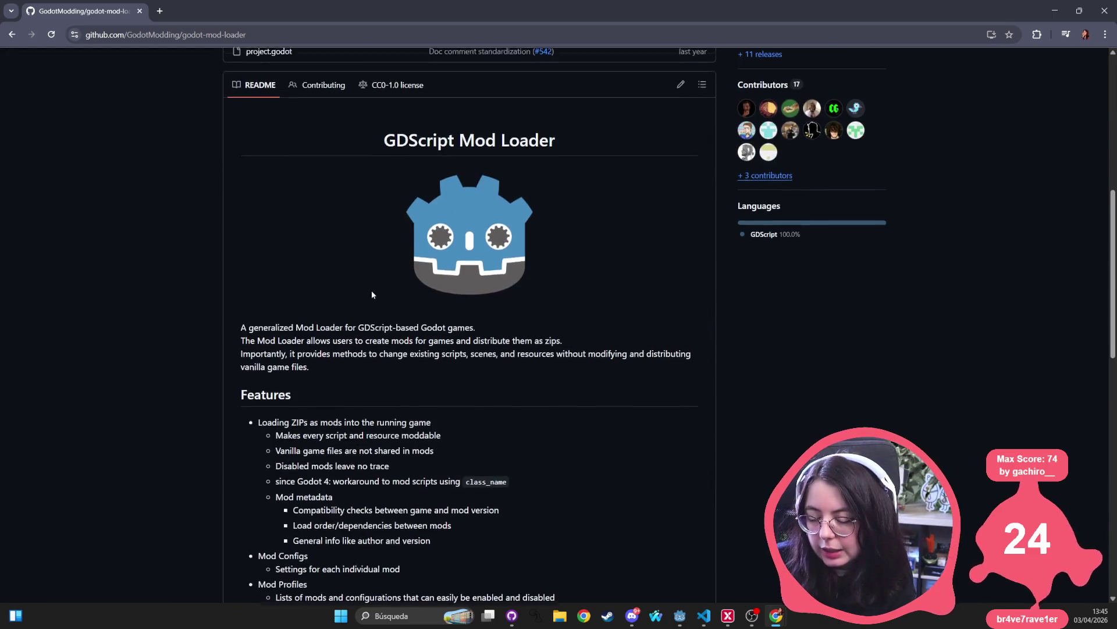
scroll(298, 219, down, 3)
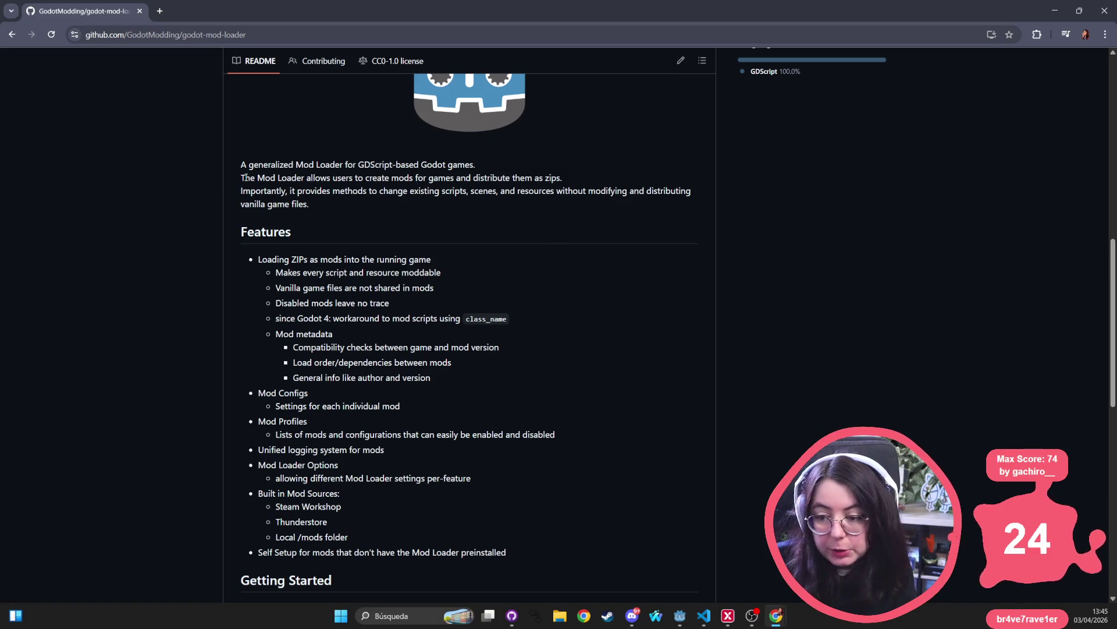
drag(236, 164, 342, 208)
click(213, 257)
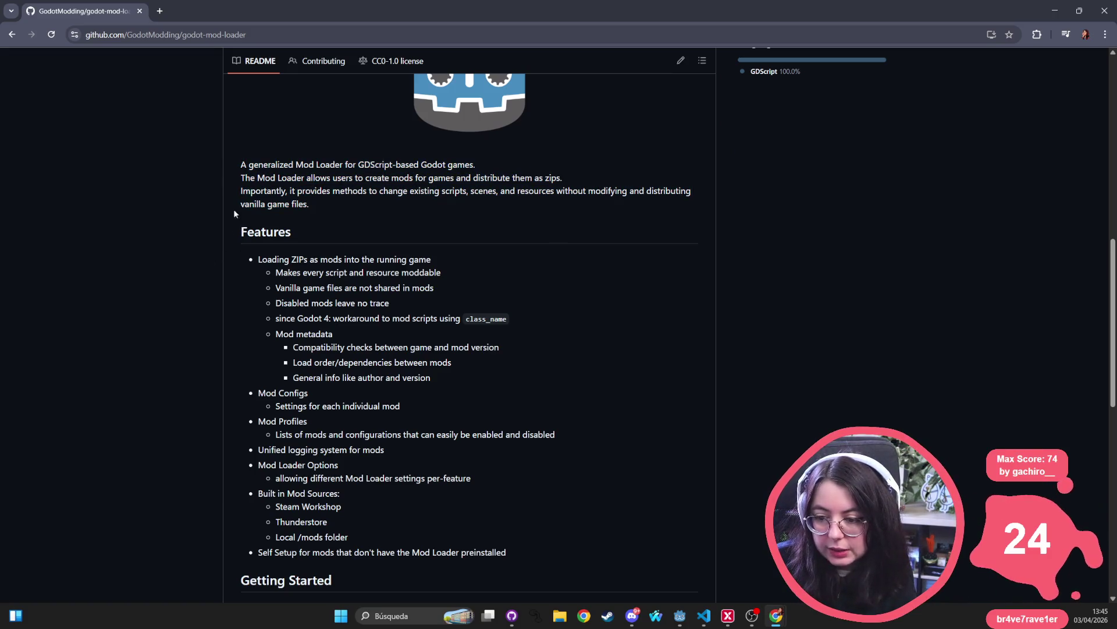
mouse_move(240, 164)
mouse_down()
mouse_move(444, 288)
mouse_move(498, 377)
mouse_move(457, 418)
mouse_move(484, 447)
mouse_up()
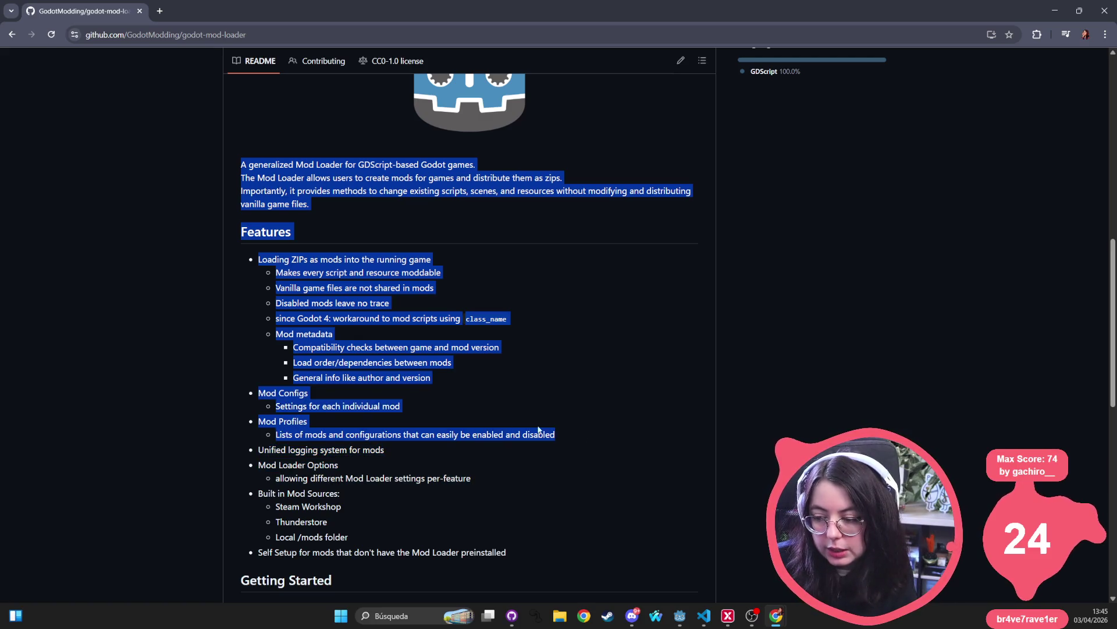
scroll(408, 360, down, 3)
mouse_move(239, 278)
mouse_down()
mouse_move(401, 295)
mouse_move(454, 379)
mouse_move(580, 406)
mouse_up()
triple_click(490, 390)
scroll(490, 390, down, 5)
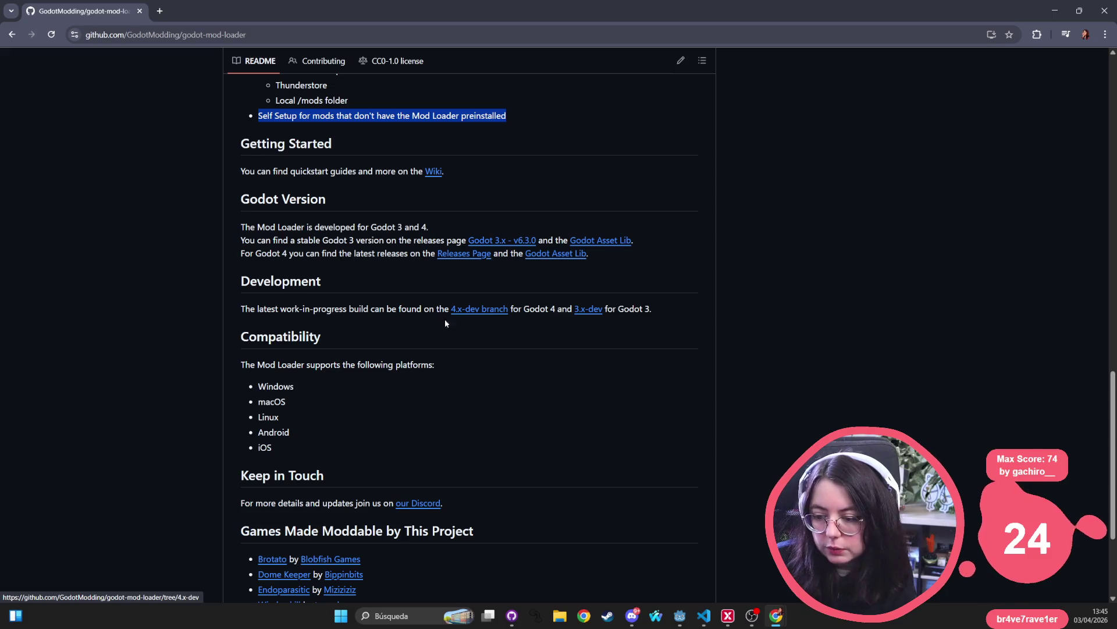
scroll(444, 320, down, 3)
key(Home)
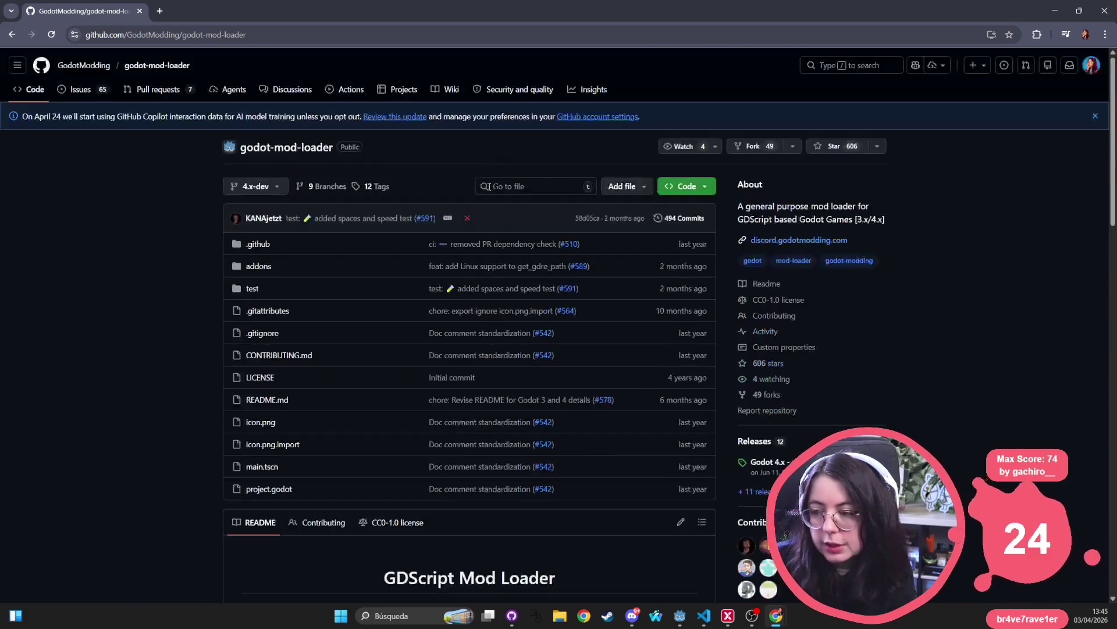
click(703, 187)
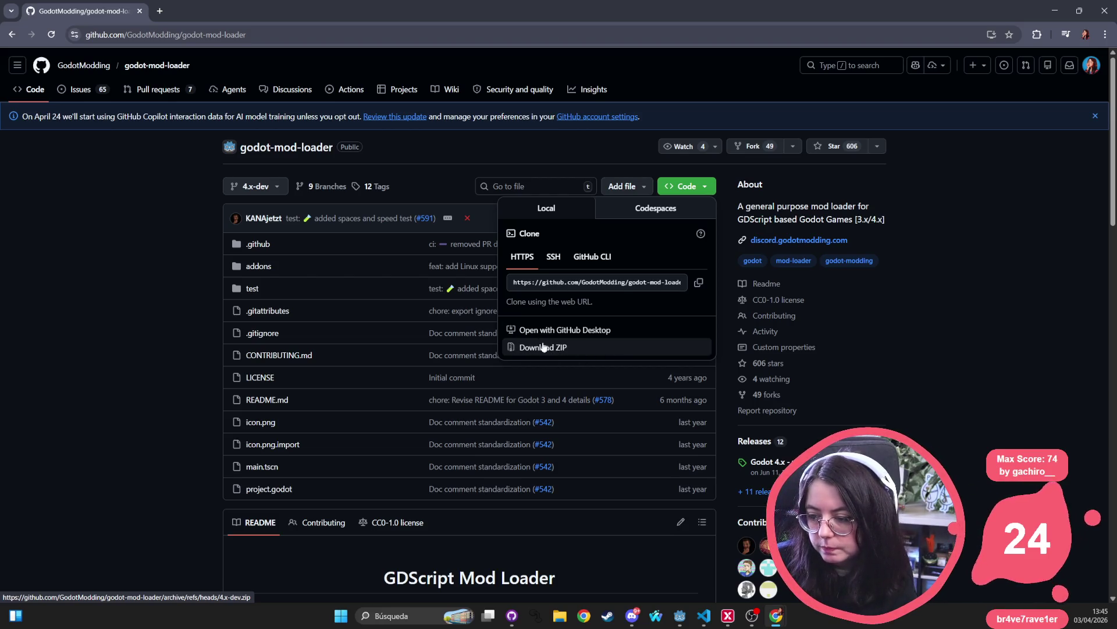
click(360, 349)
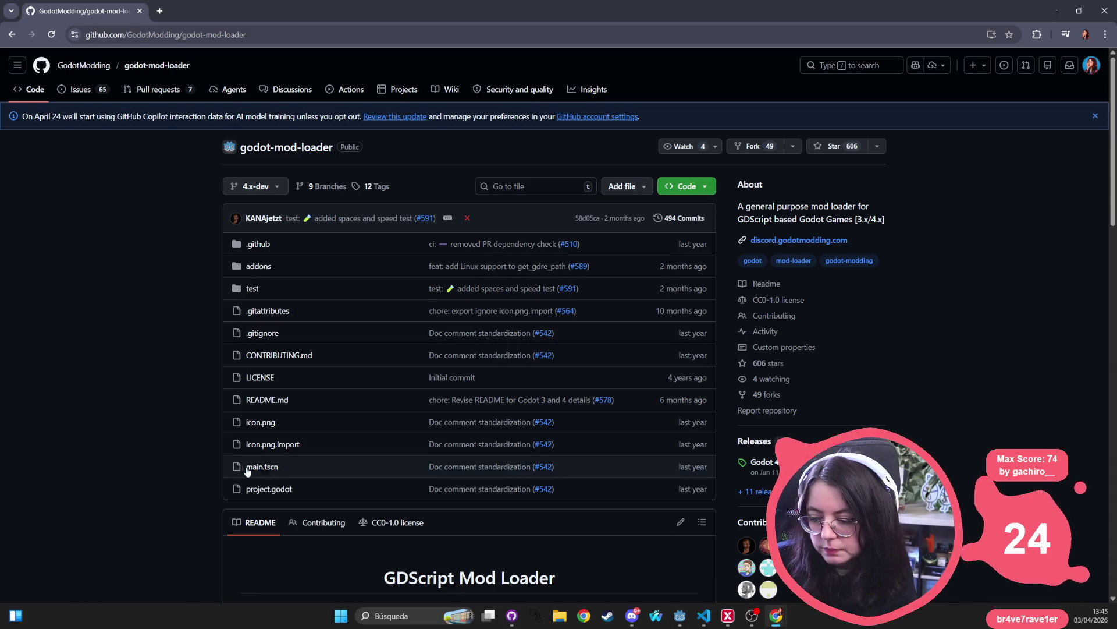
scroll(351, 376, down, 4)
scroll(352, 381, up, 4)
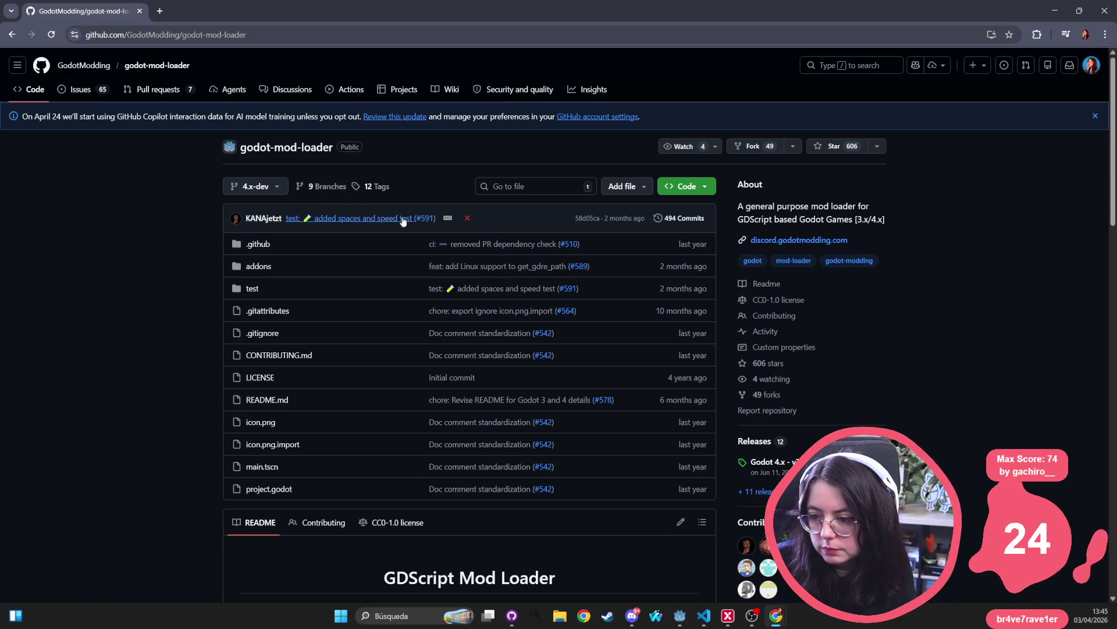
click(770, 463)
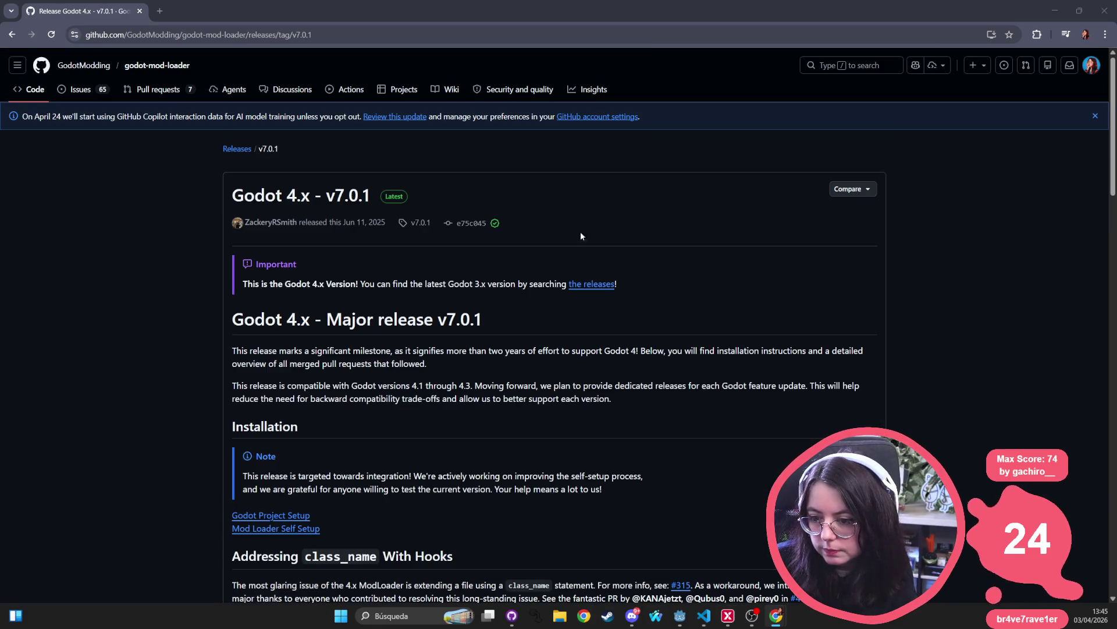
- Download ModLoader-Self-Setup_7.0.1-WIN.zip from the v7.0.1 release assets
scroll(473, 360, down, 5)
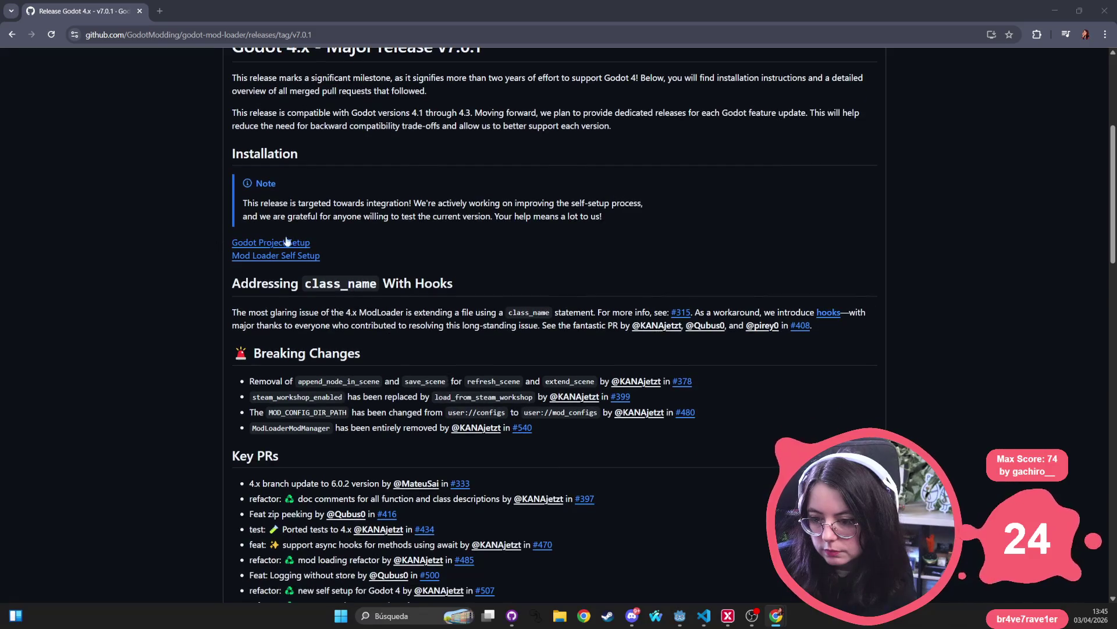
scroll(360, 297, down, 20)
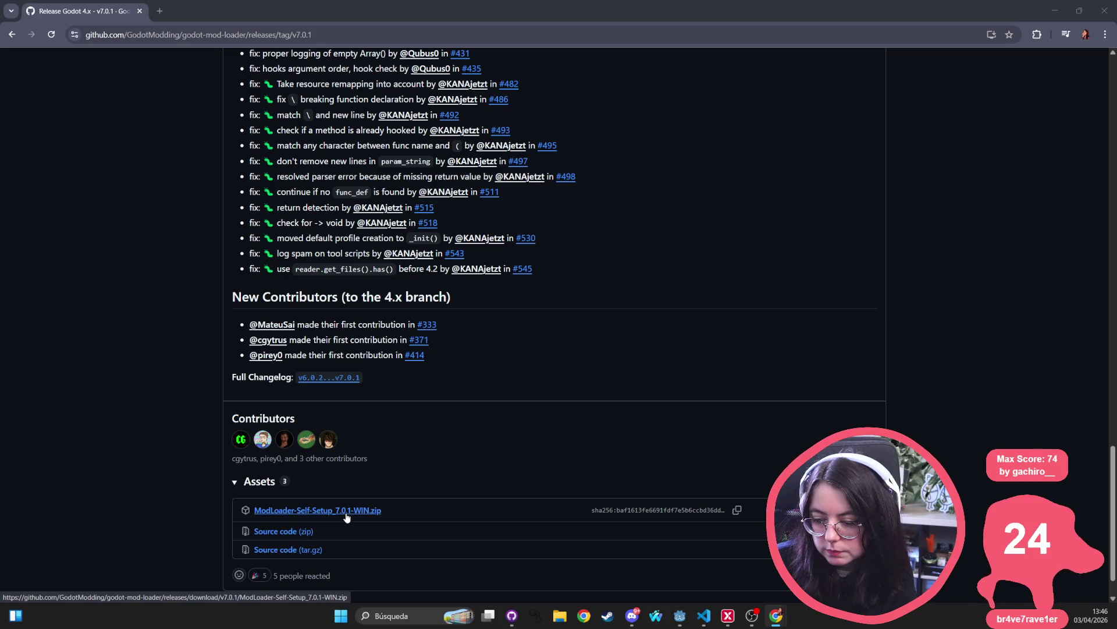
click(317, 511)
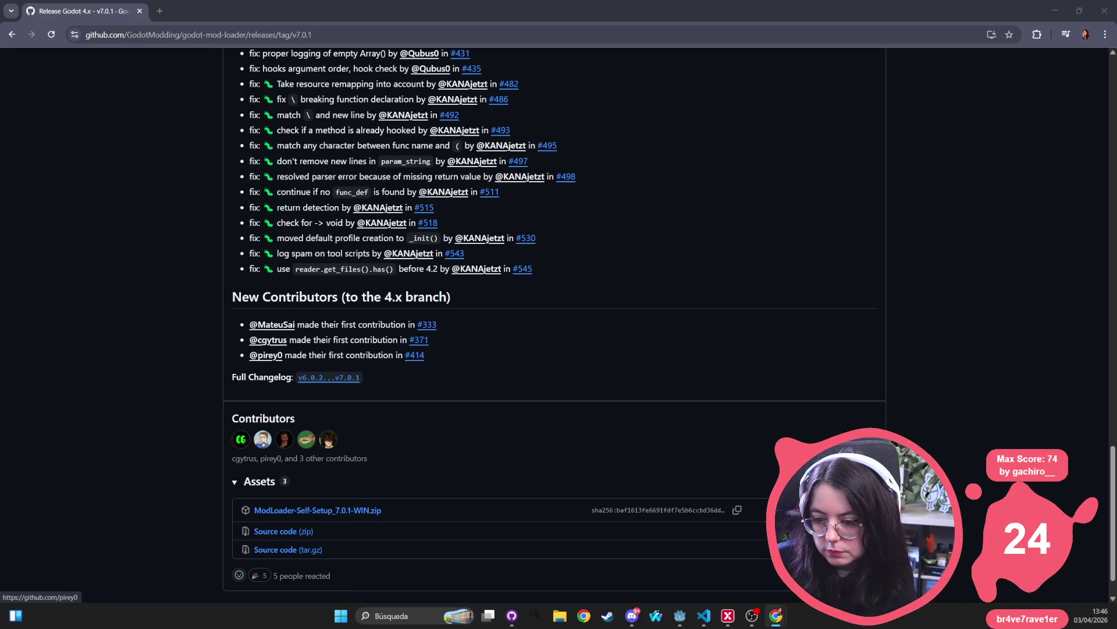
- Navigate back to the godot-mod-loader repository main page
click(12, 37)
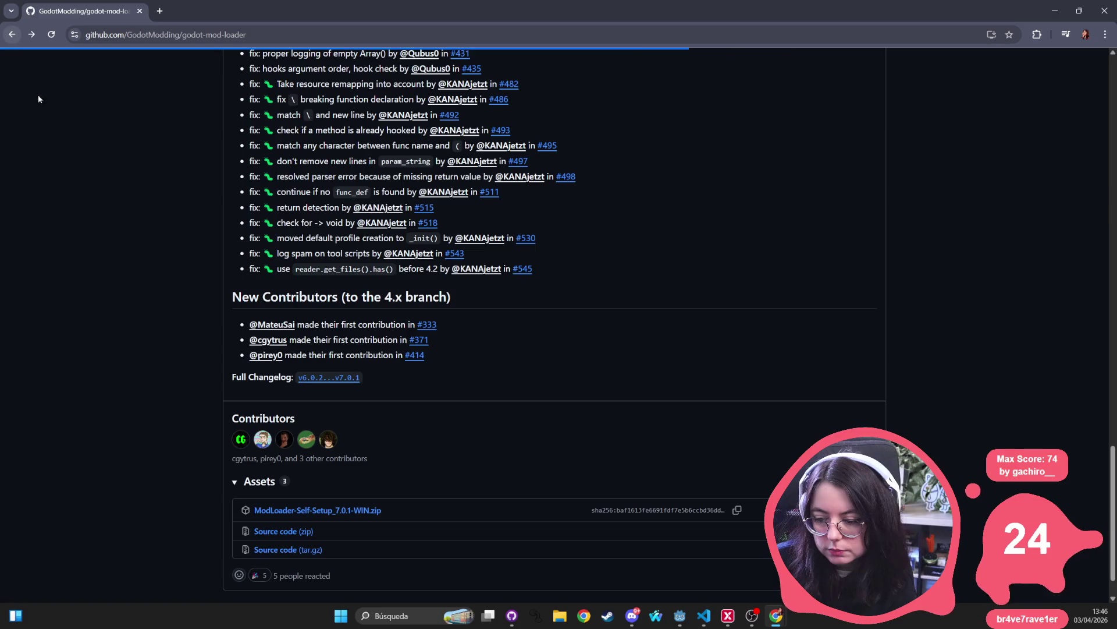
click(31, 34)
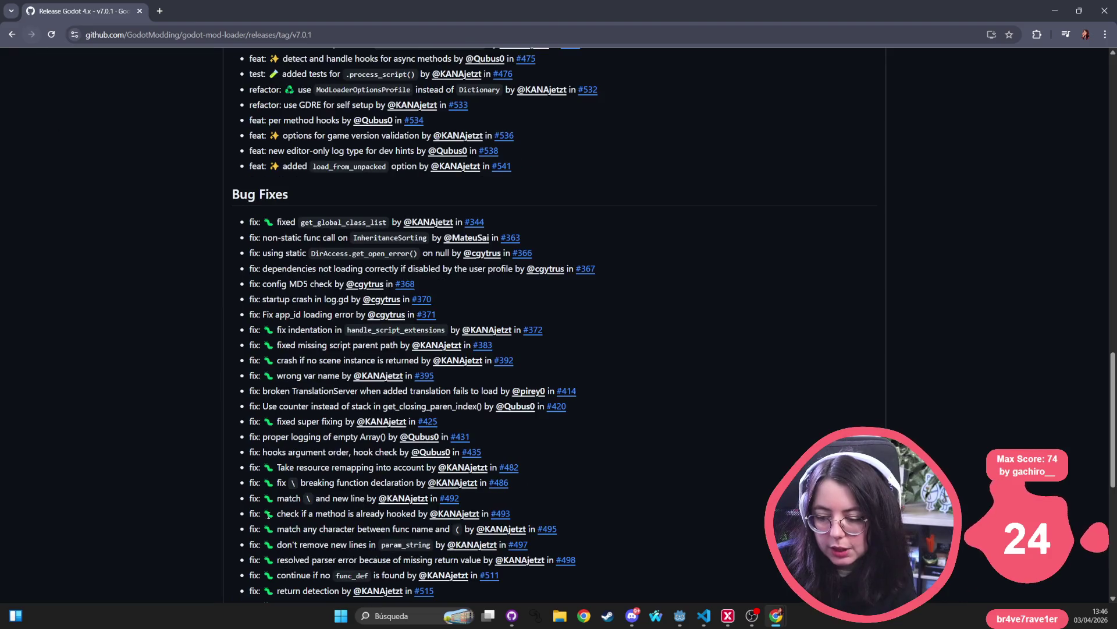
mouse_move(265, 389)
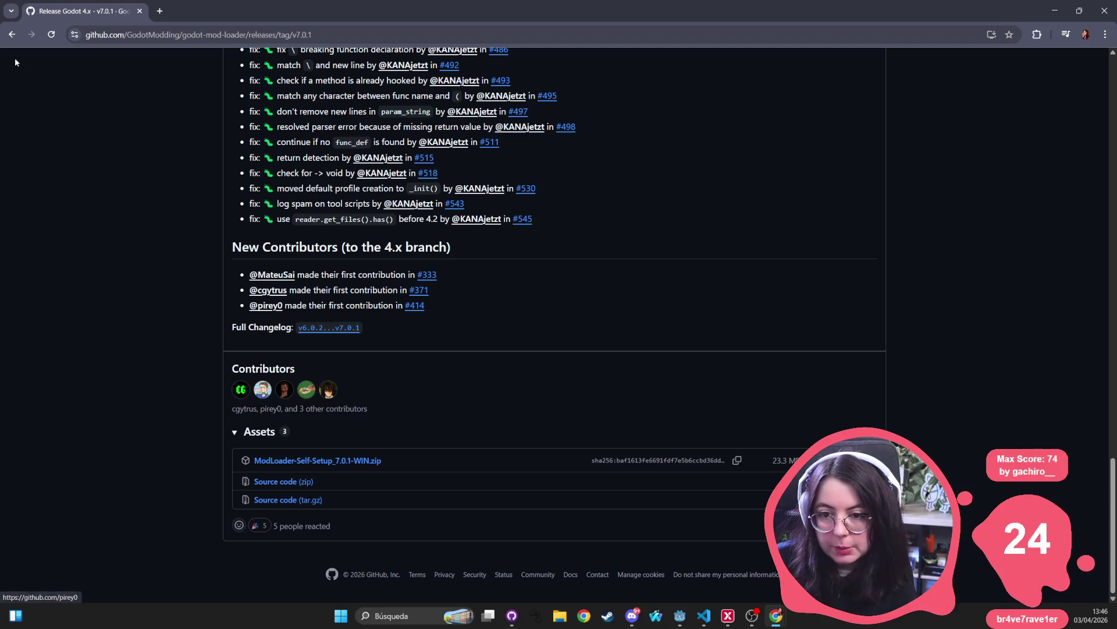
click(12, 34)
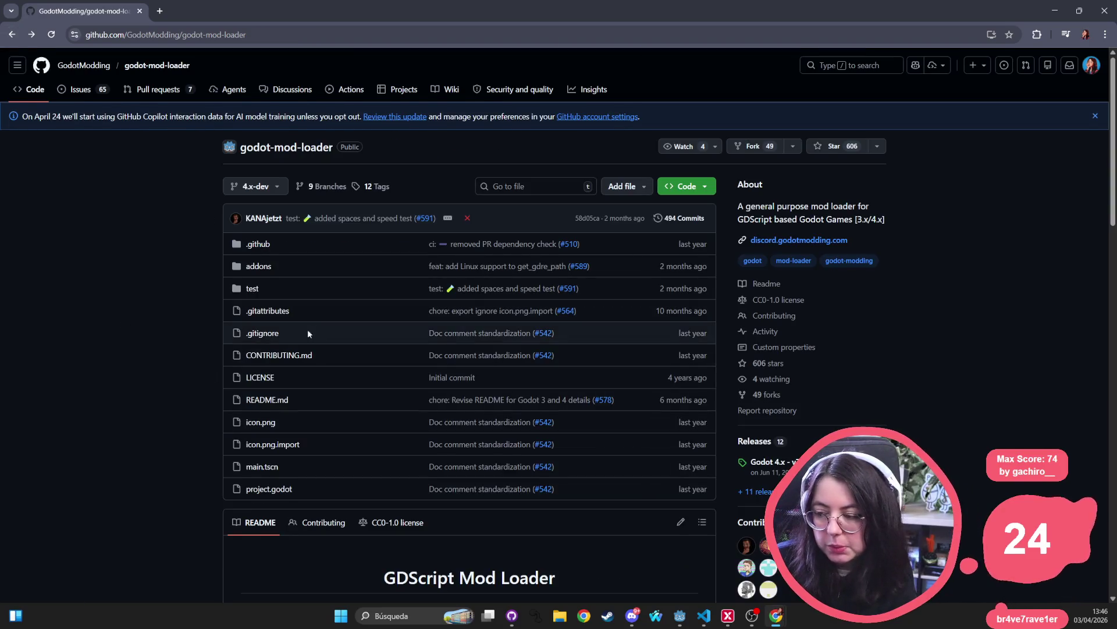
scroll(303, 332, down, 7)
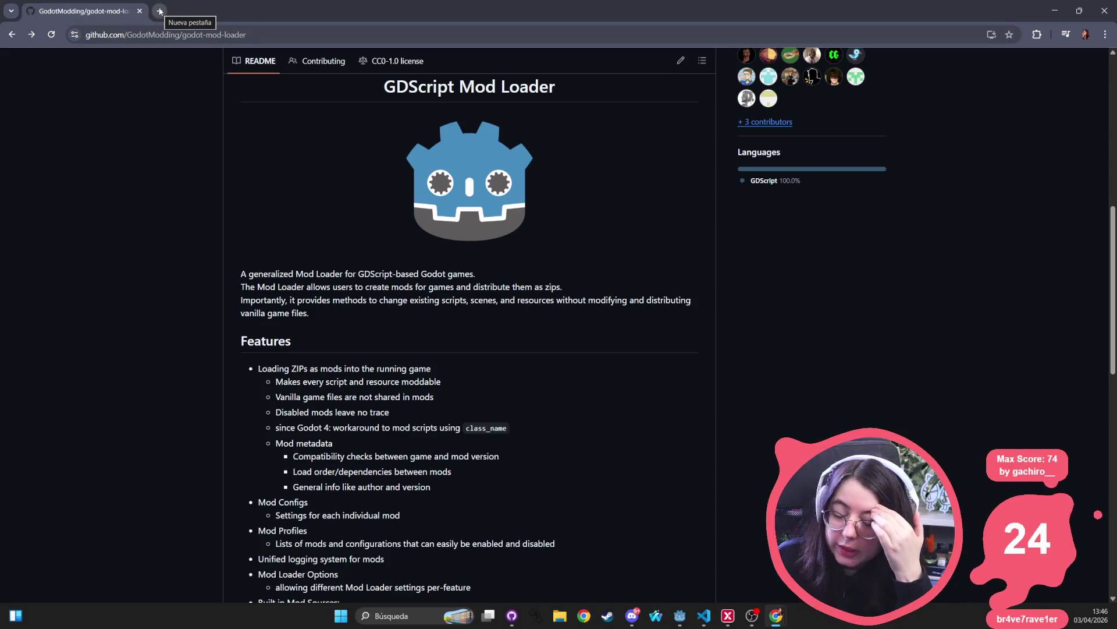
- Search Google for 'kvdd steam' in a new tab
click(160, 11)
text(k)
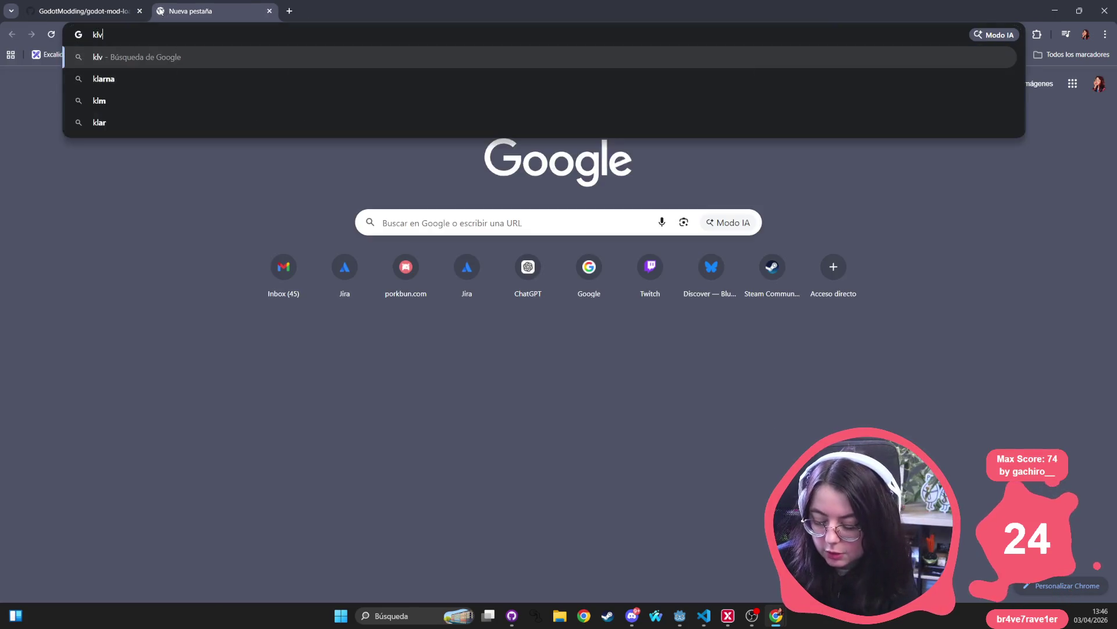
text(vdd)
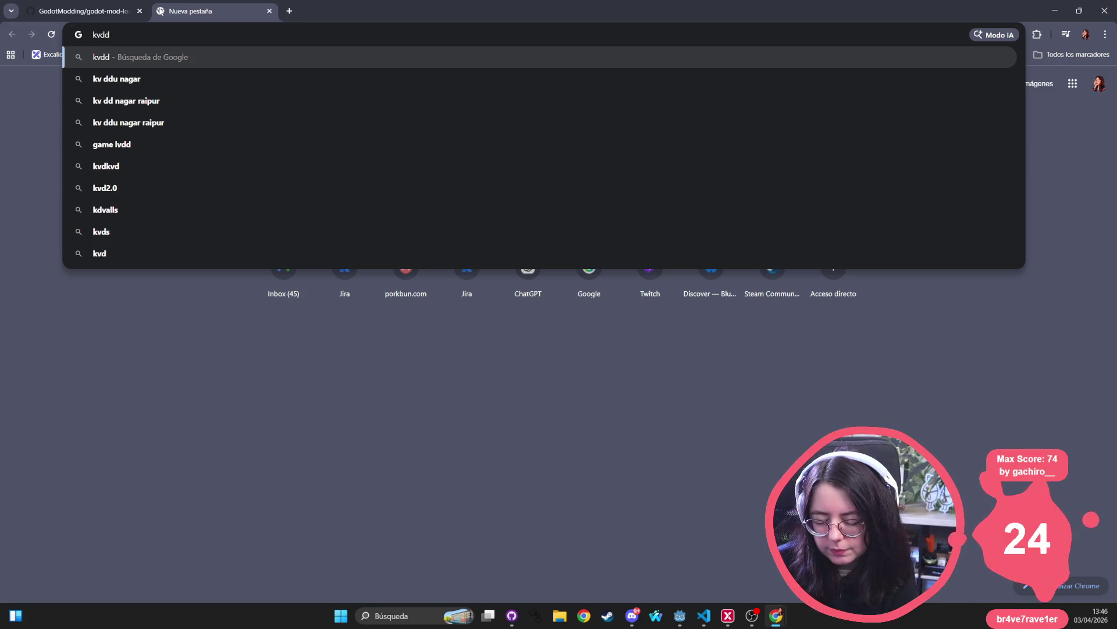
text( steam)
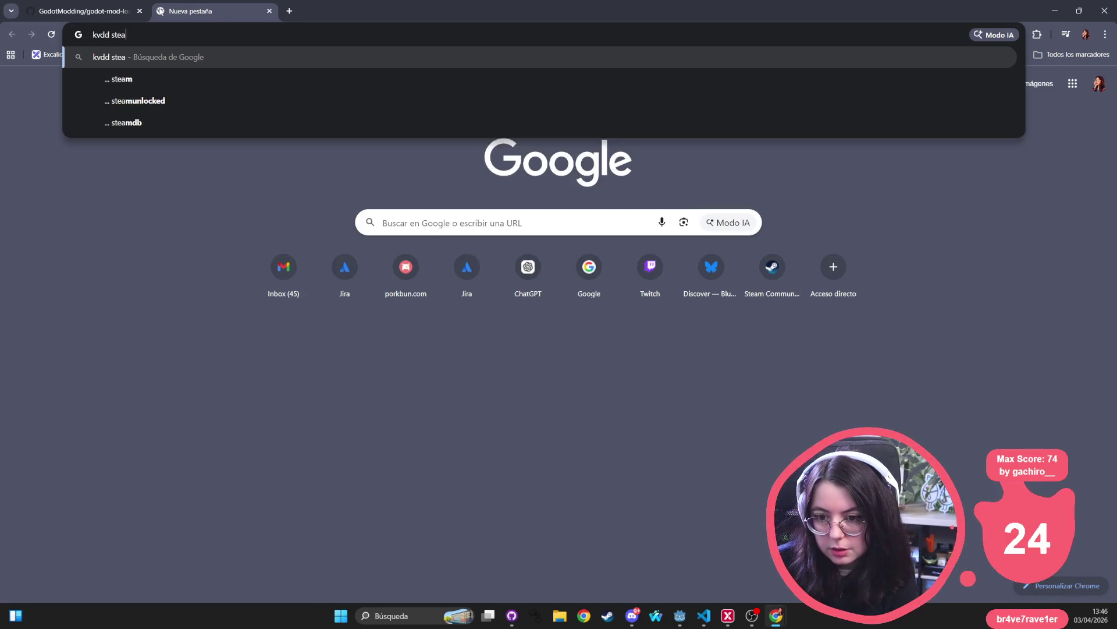
key(Return)
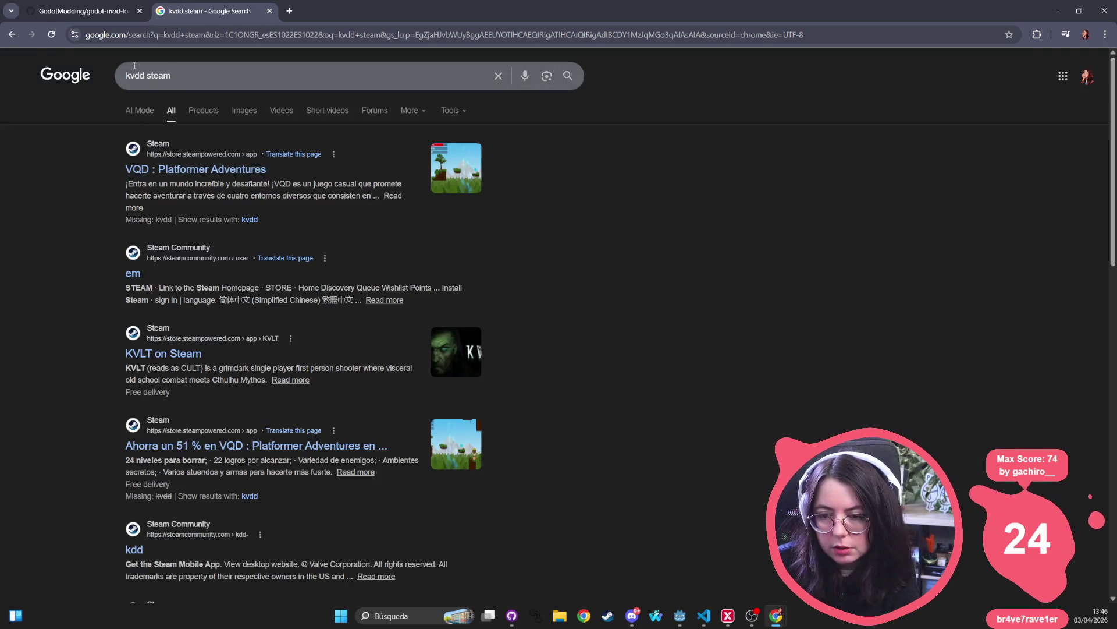
- Correct the query to 'pvdkk steam' and rerun the search
double_click(135, 75)
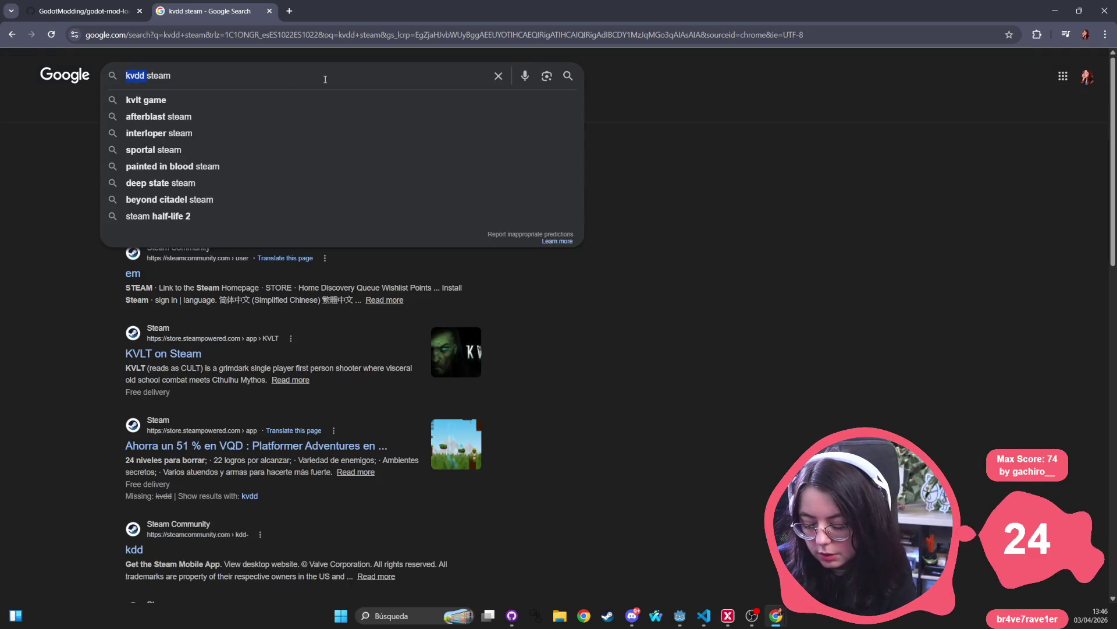
text(k)
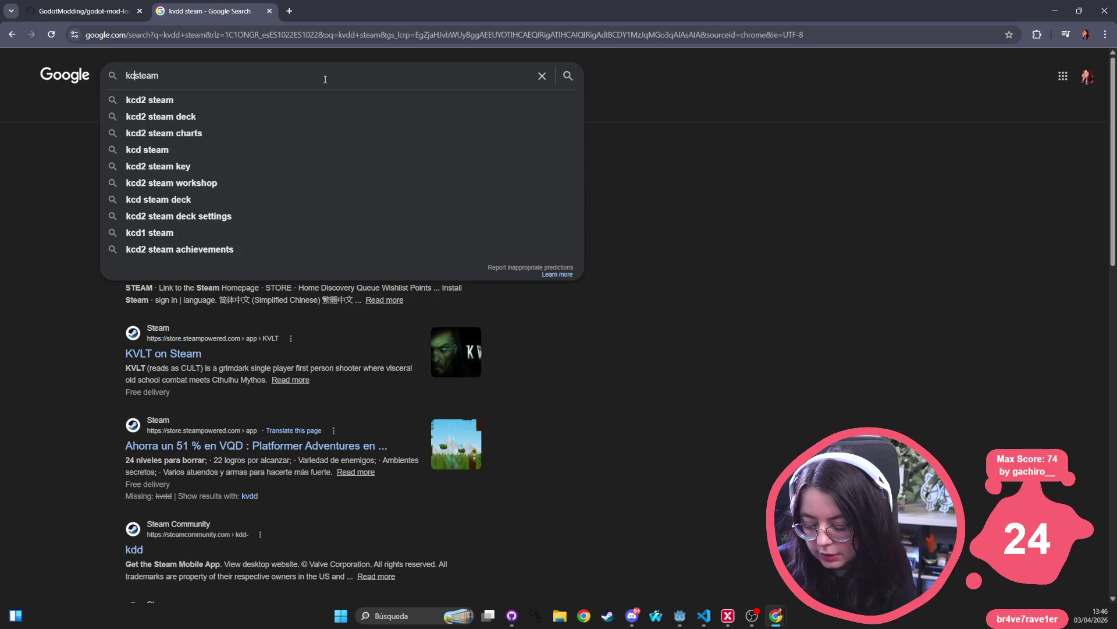
text(d)
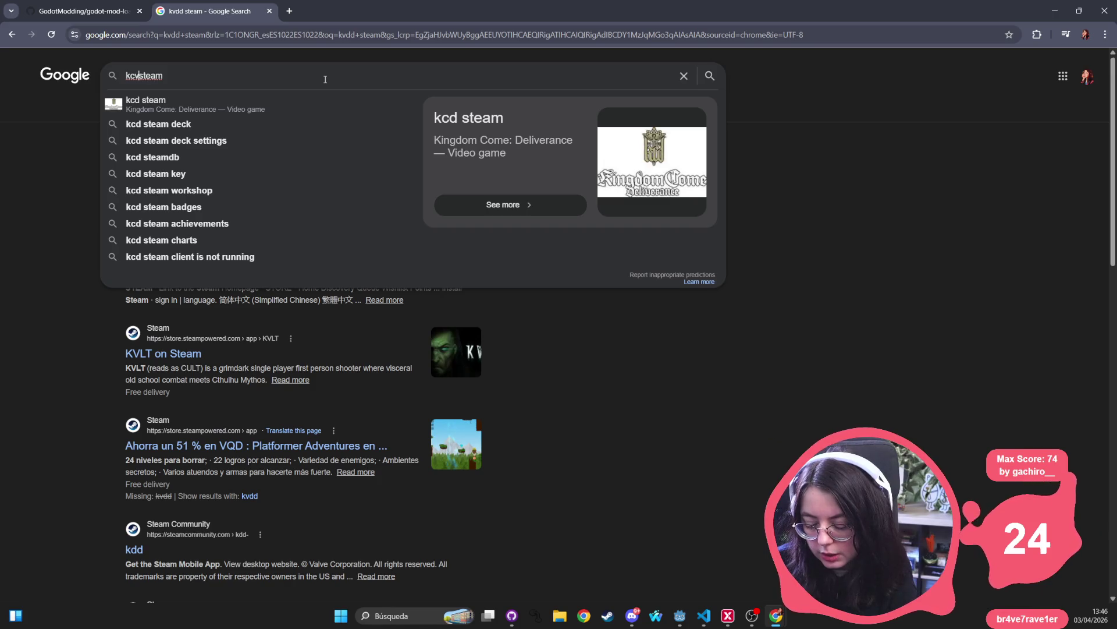
text(v)
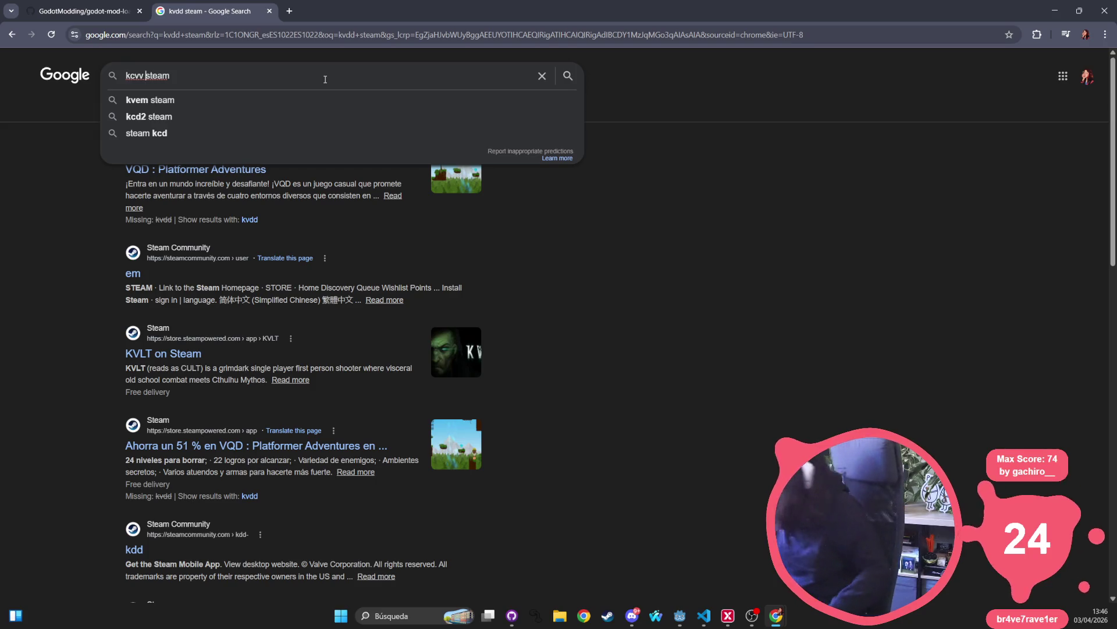
key(BackSpace)
key(BackSpace)
key(BackSpace)
text(p)
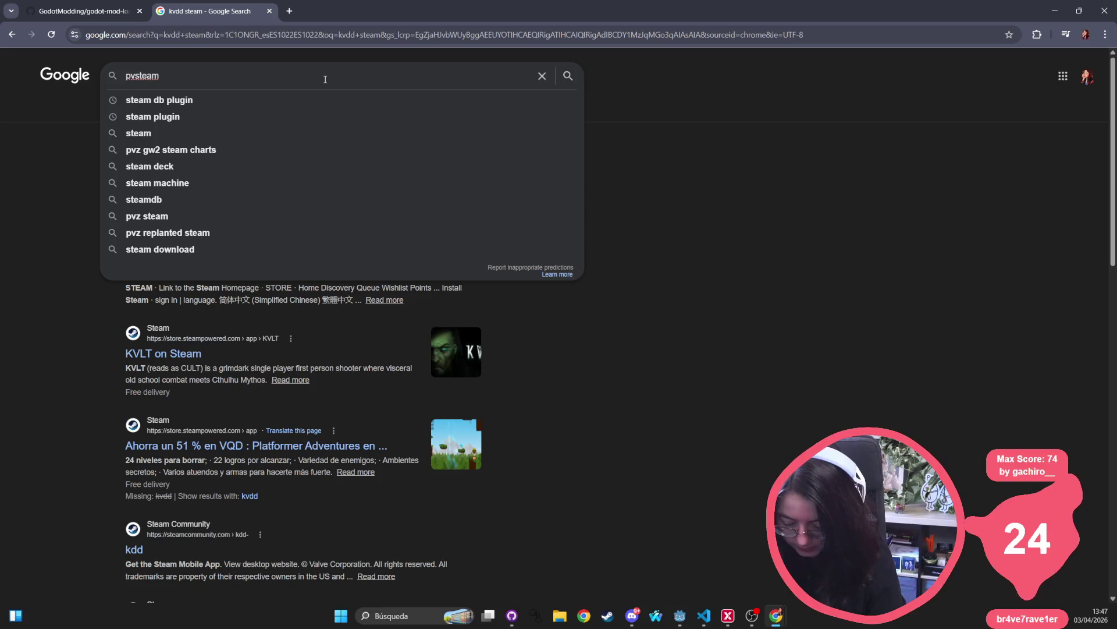
text(z)
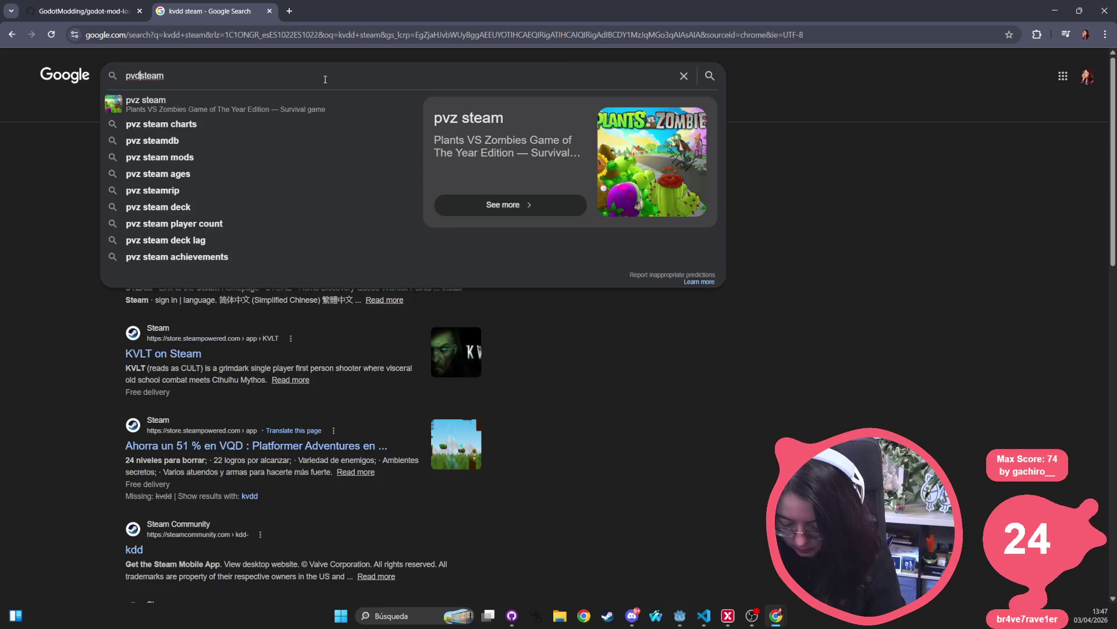
text(kk)
key(Return)
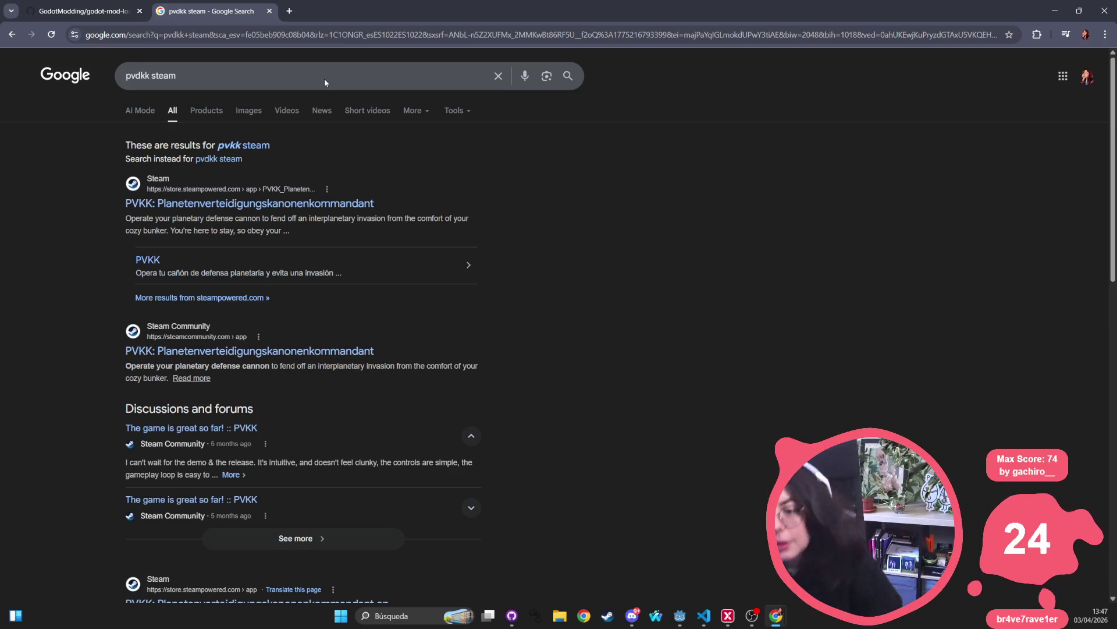
- Open the PVKK: Planetenverteidigungskanonenkommandant Steam page and switch its trailer to fullscreen
click(201, 105)
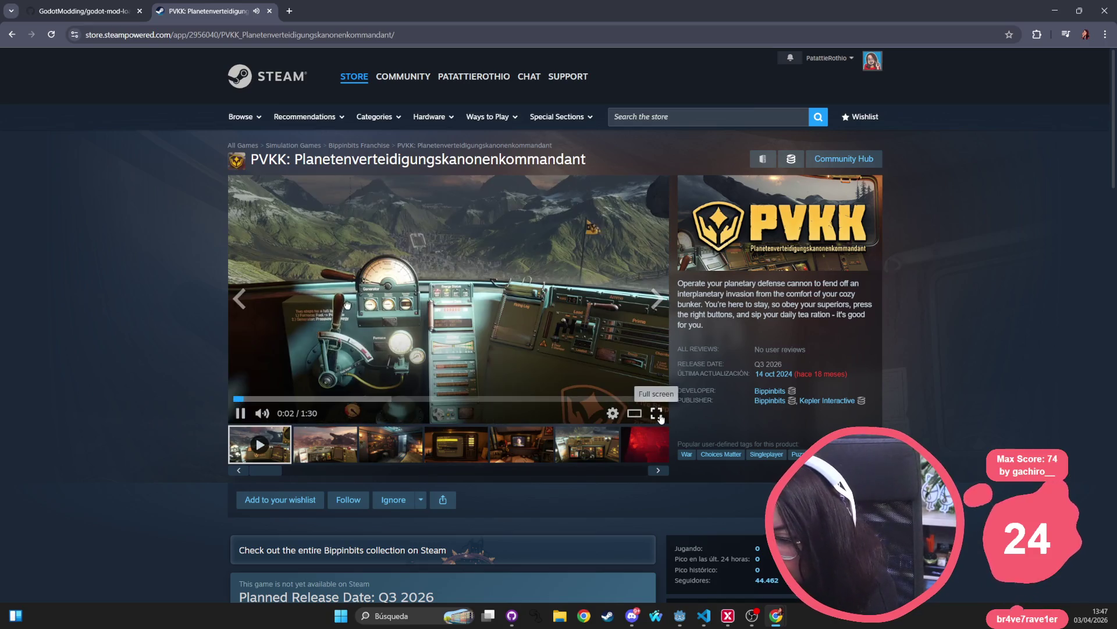
click(660, 416)
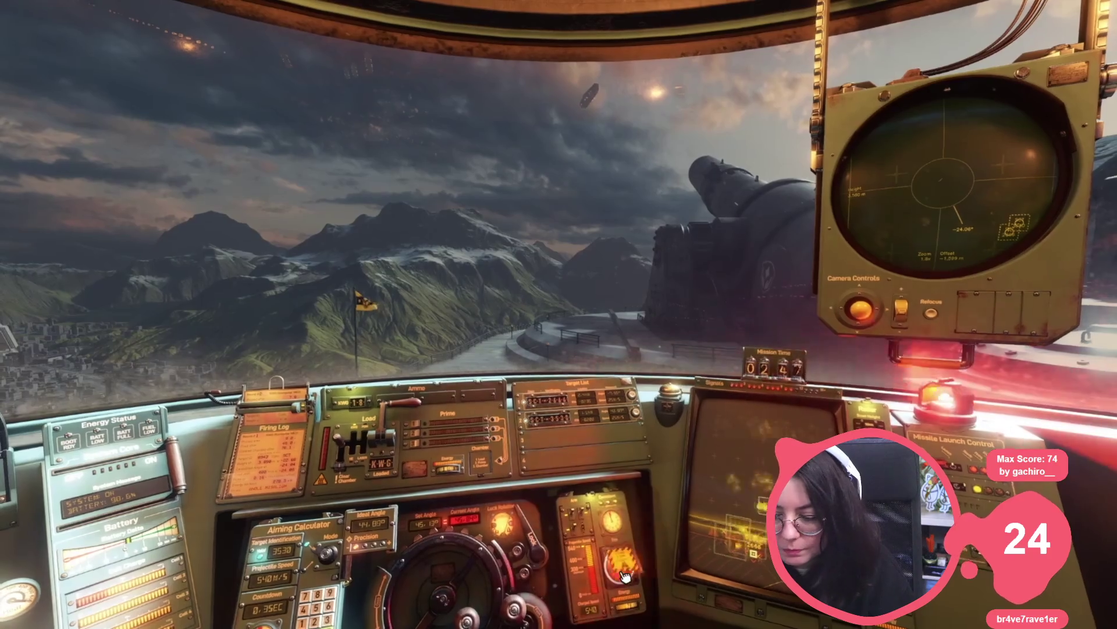
- Skip the PVKK trailer ahead to near its end, then exit fullscreen
mouse_move(656, 414)
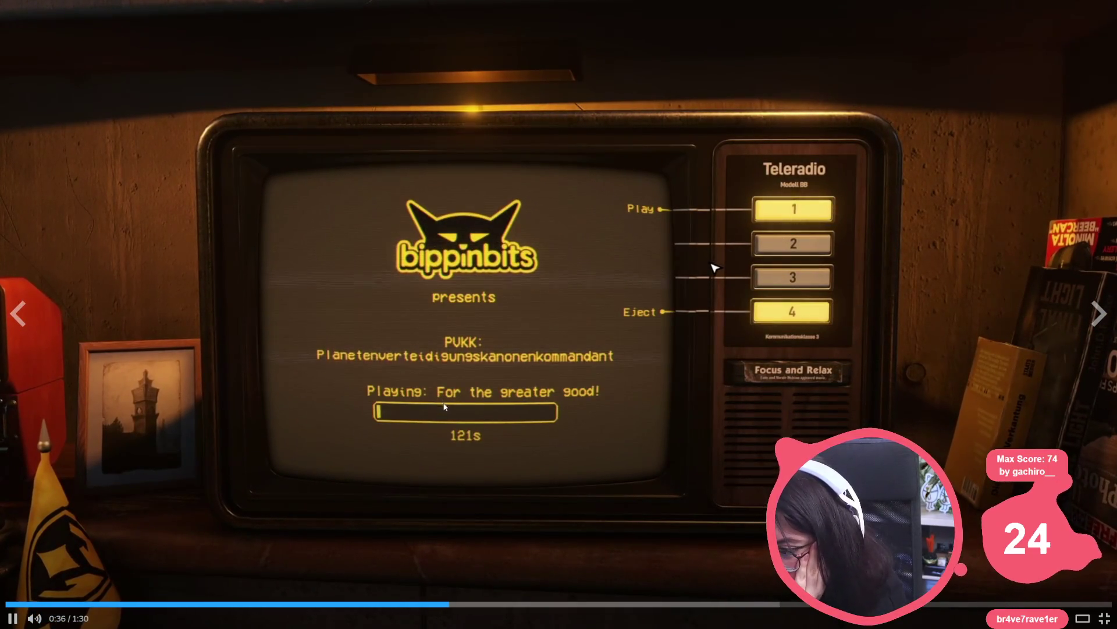
click(500, 604)
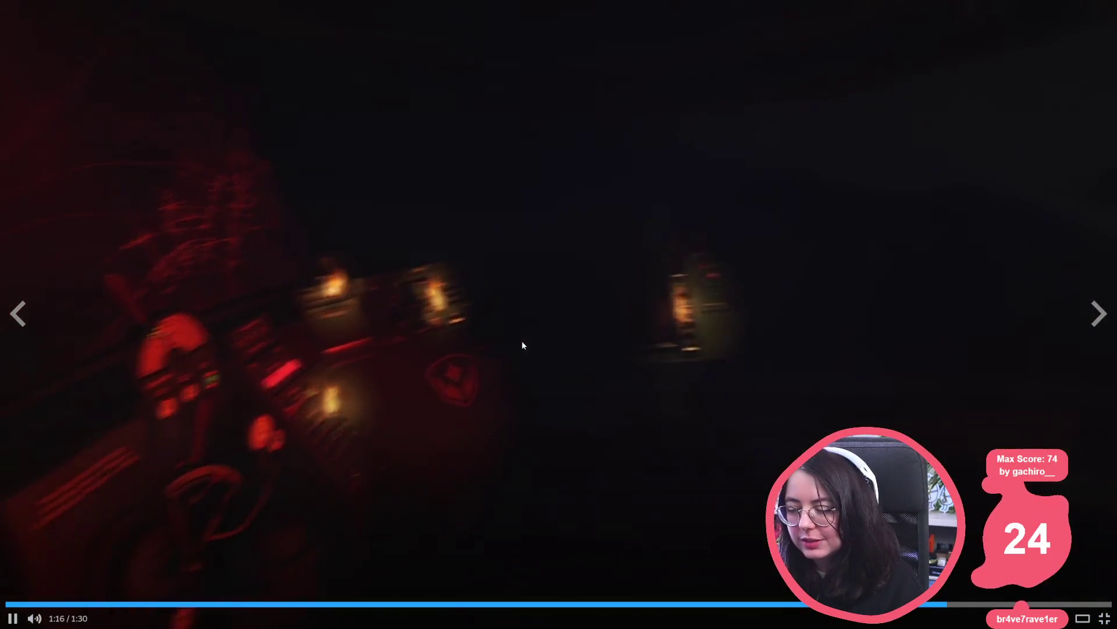
key(Escape)
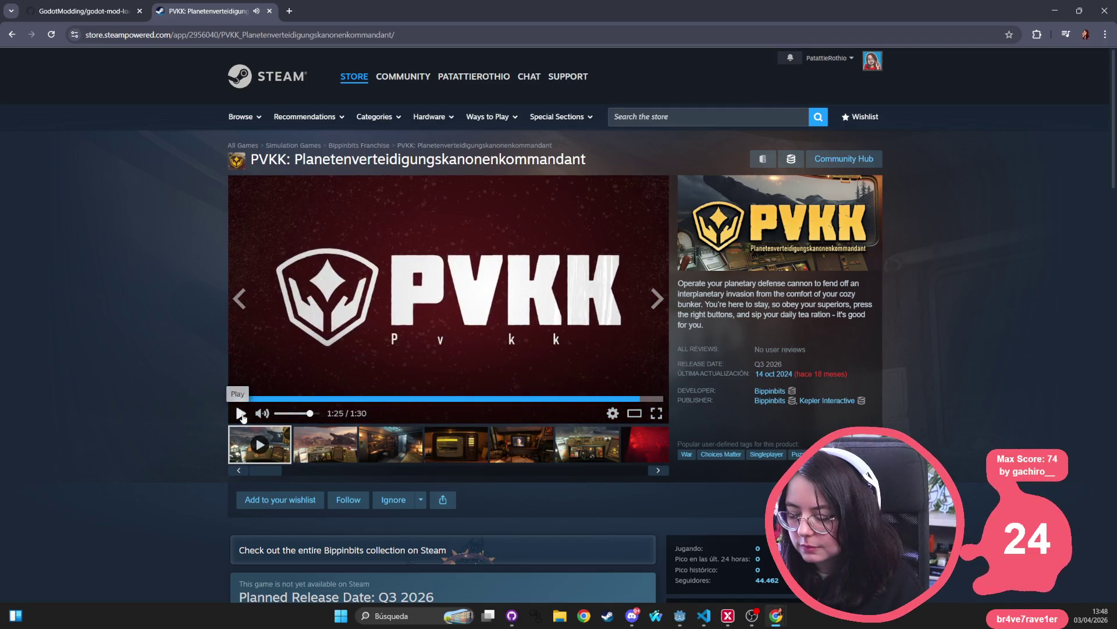
- Pause the trailer, browse Kepler Interactive's publisher page releases, then go back to the PVKK page
click(241, 413)
scroll(738, 434, down, 5)
scroll(737, 439, up, 2)
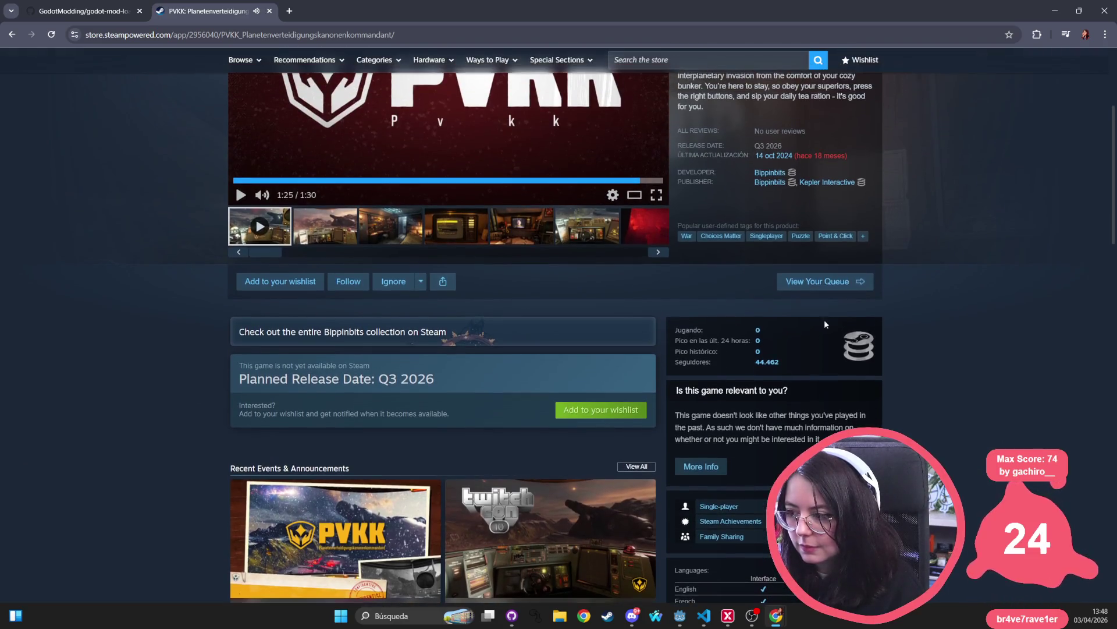
click(841, 147)
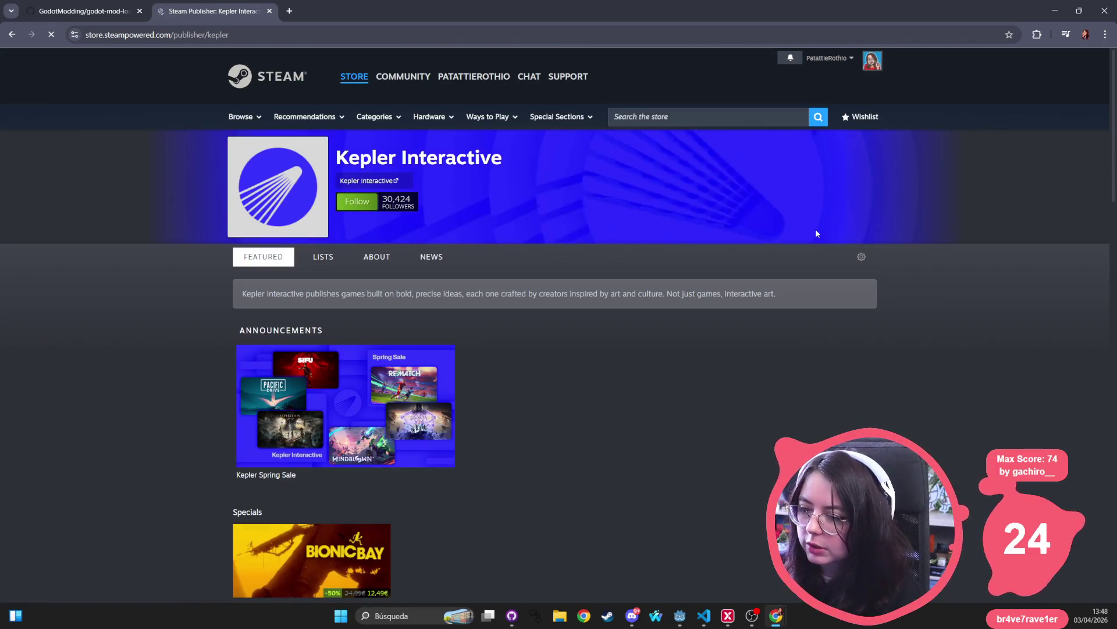
scroll(570, 309, down, 20)
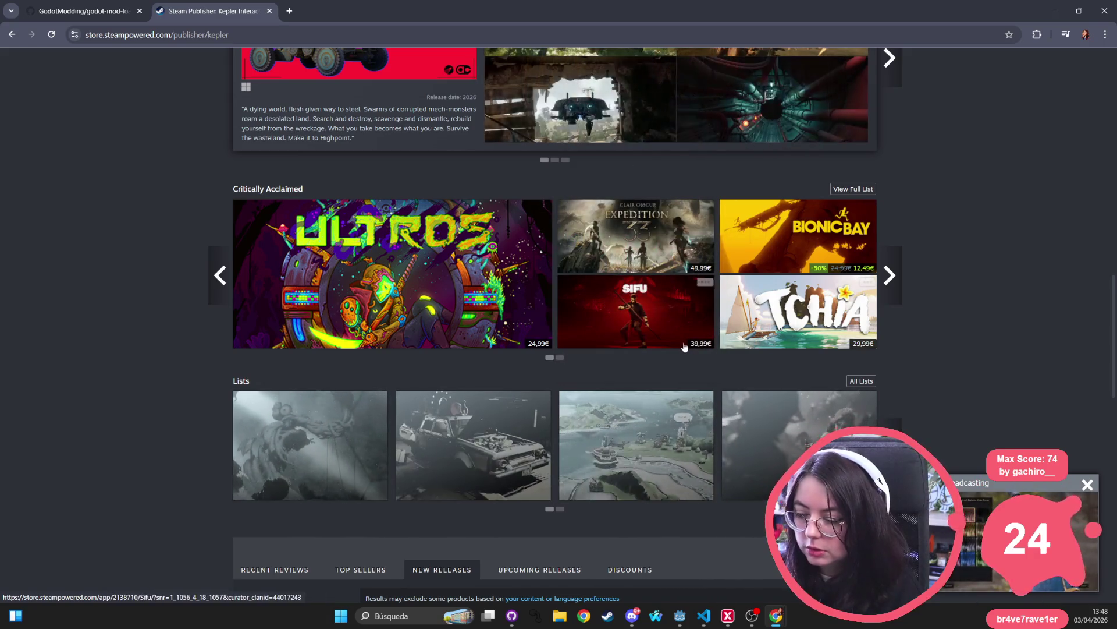
scroll(666, 342, down, 10)
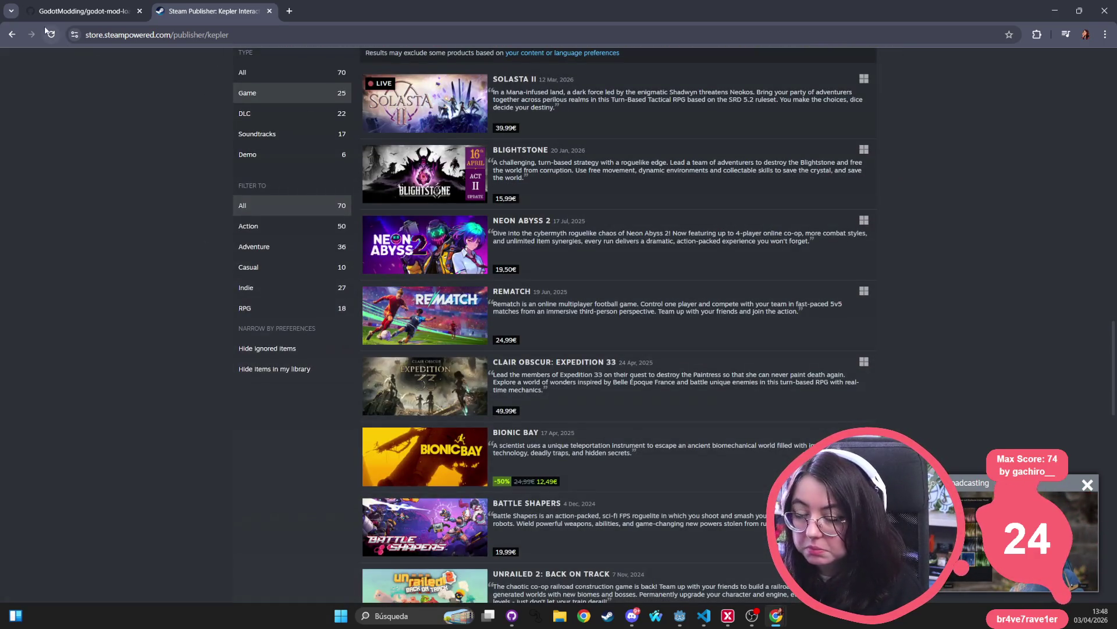
key(alt+Left)
- Close the Steam store tab to return to the godot-mod-loader GitHub README
middle_click(212, 9)
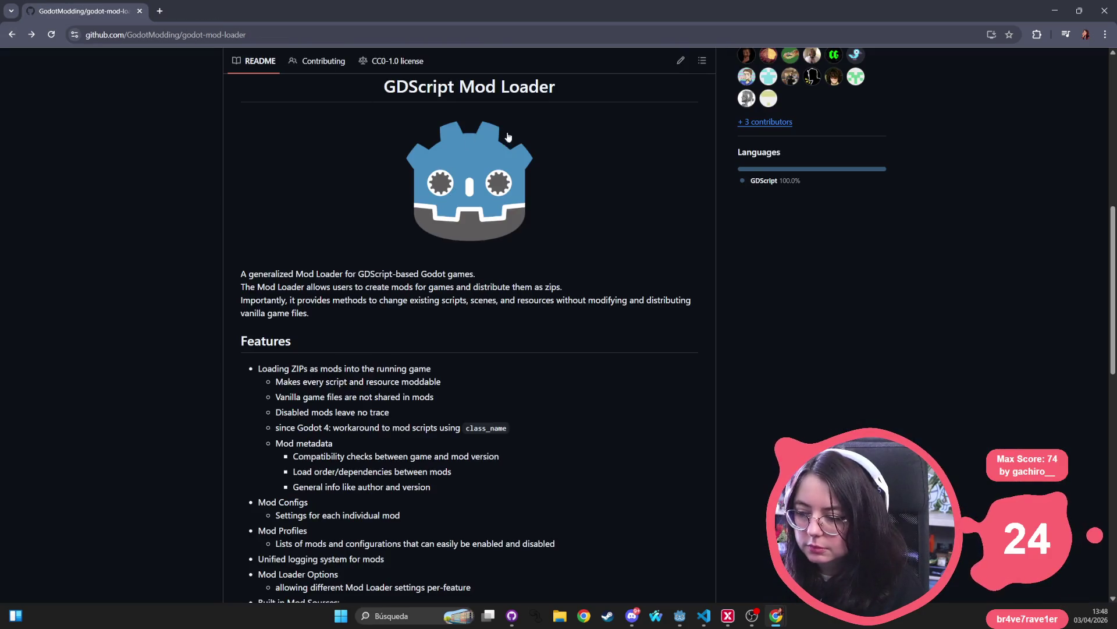
scroll(530, 243, up, 8)
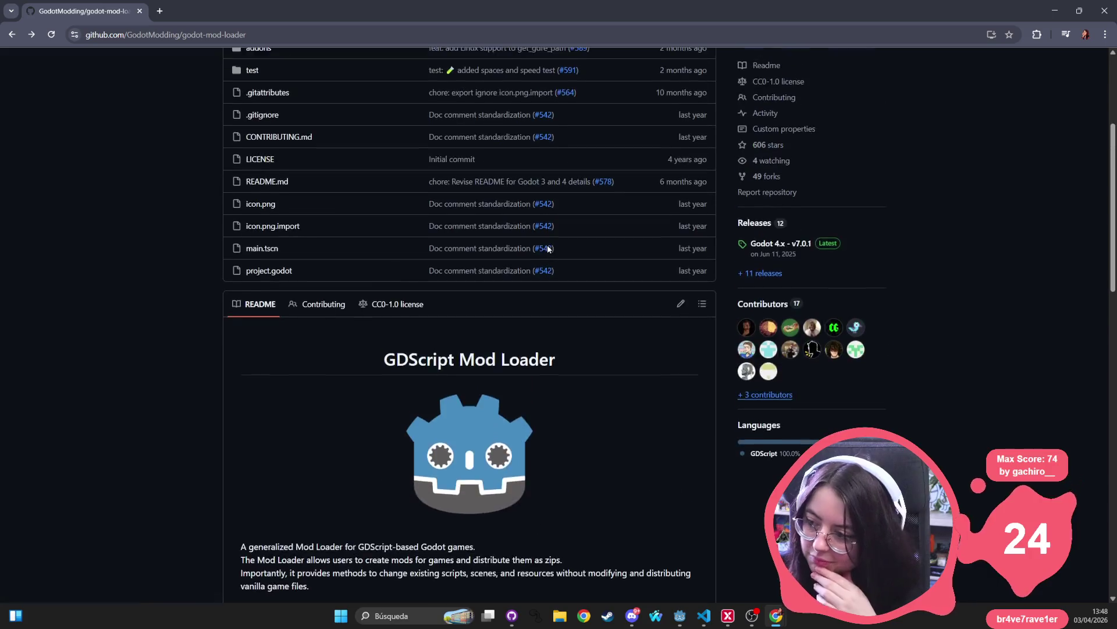
scroll(557, 251, down, 3)
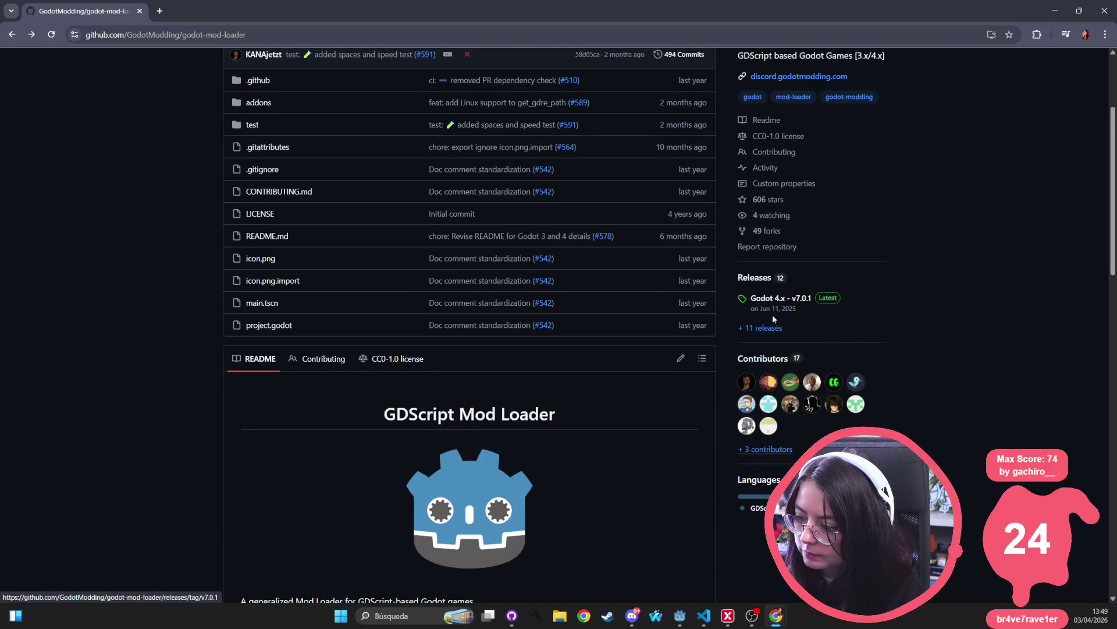
- Open the Godot 4.x v7.0.1 release and download ModLoader-Self-Setup_7.0.1-WIN.zip from its Assets
mouse_move(749, 385)
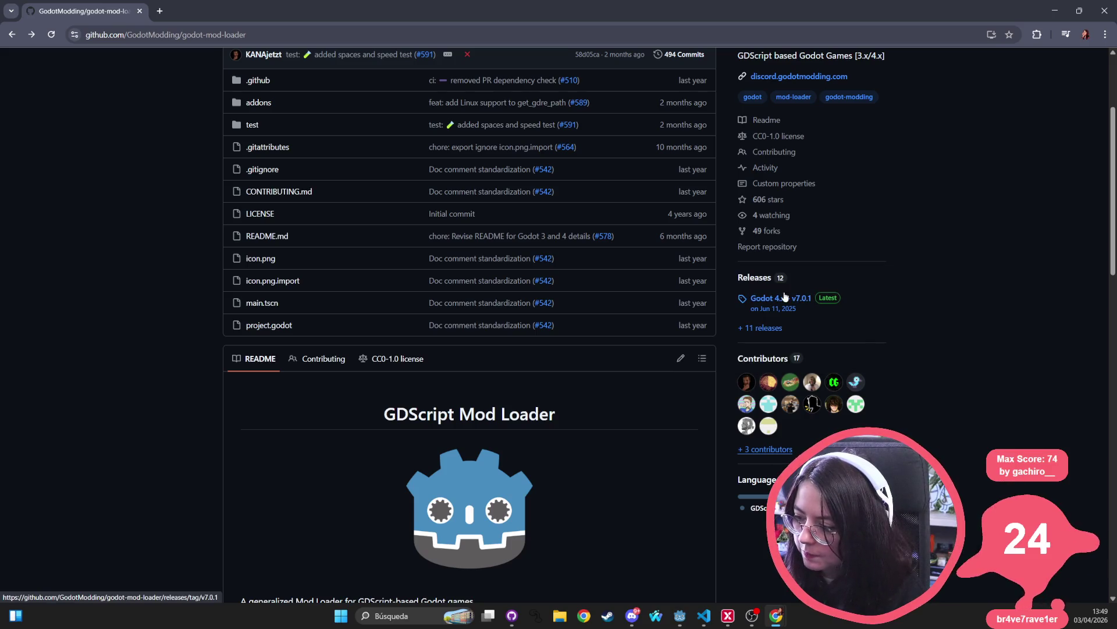
click(796, 308)
scroll(296, 214, down, 5)
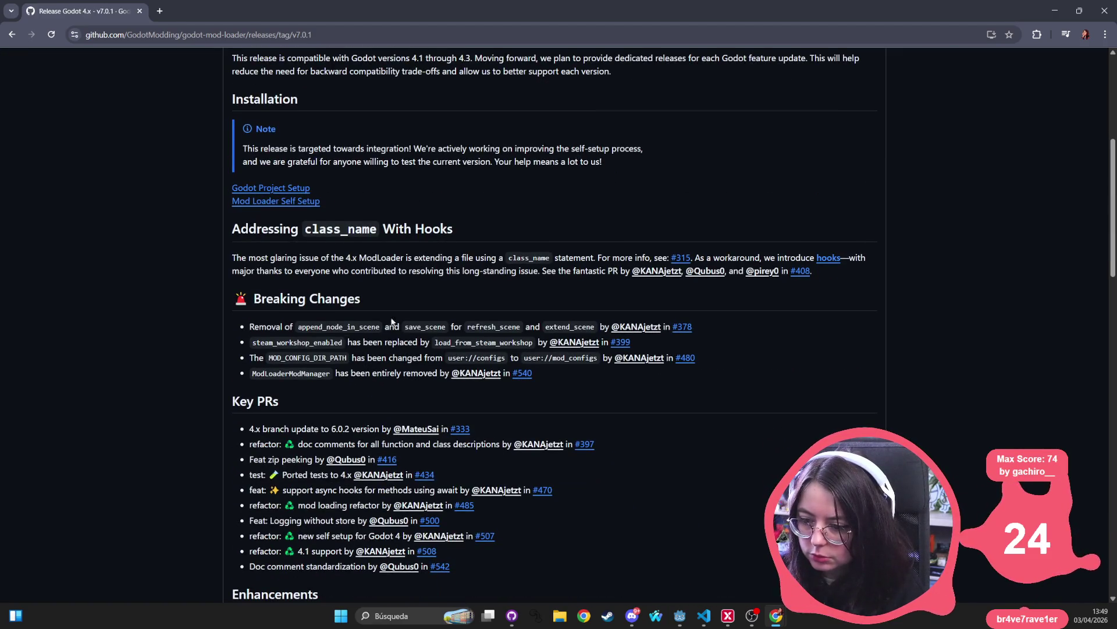
scroll(393, 322, up, 3)
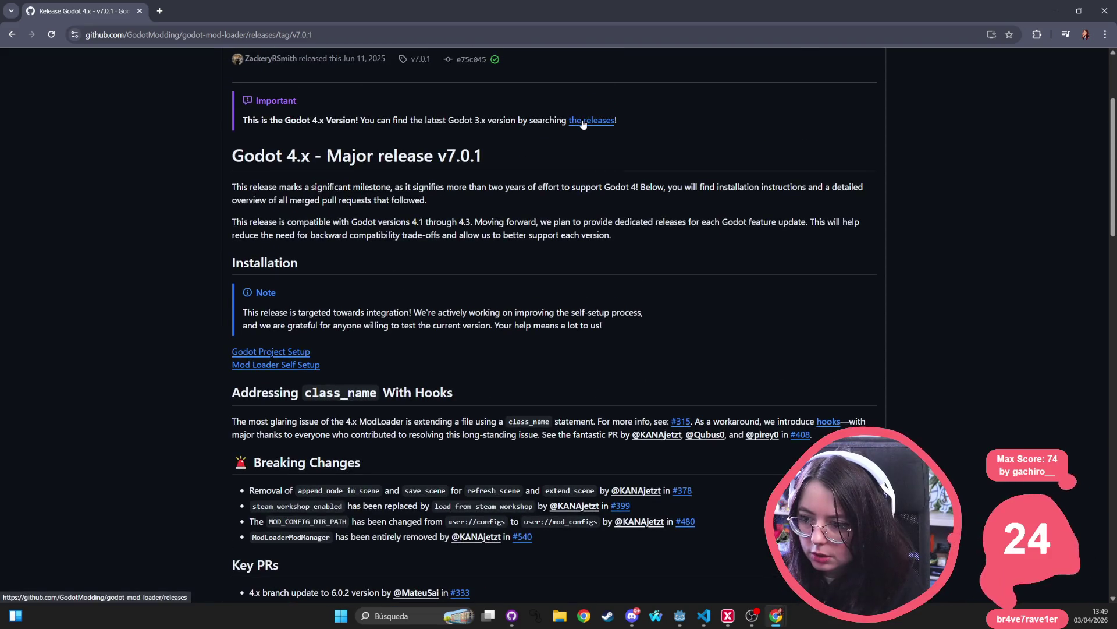
scroll(486, 225, down, 5)
scroll(486, 225, down, 10)
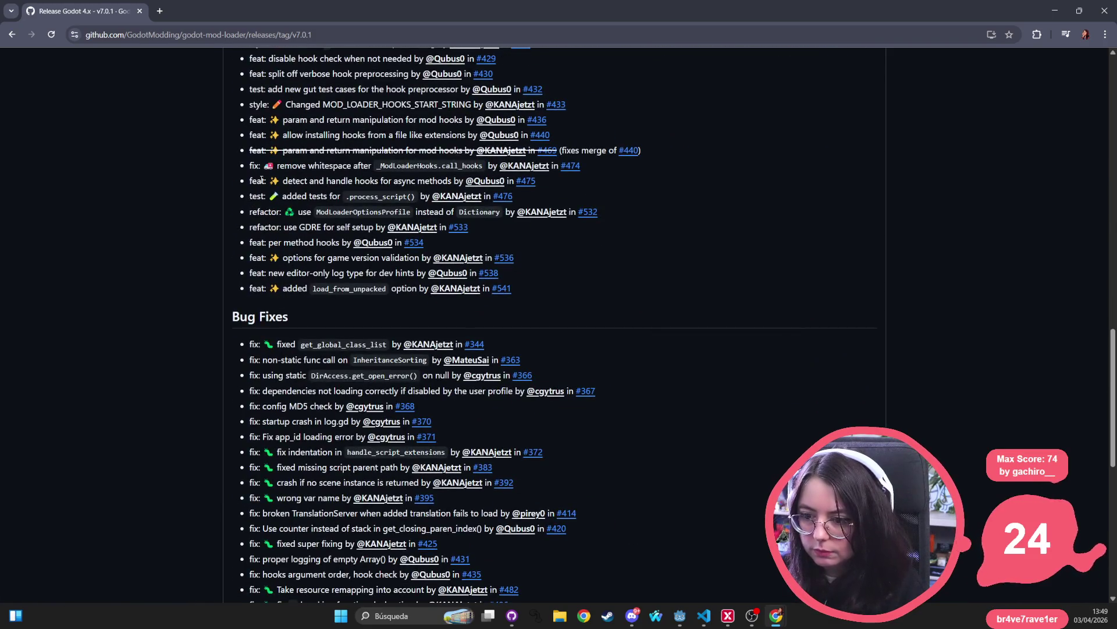
scroll(296, 344, down, 9)
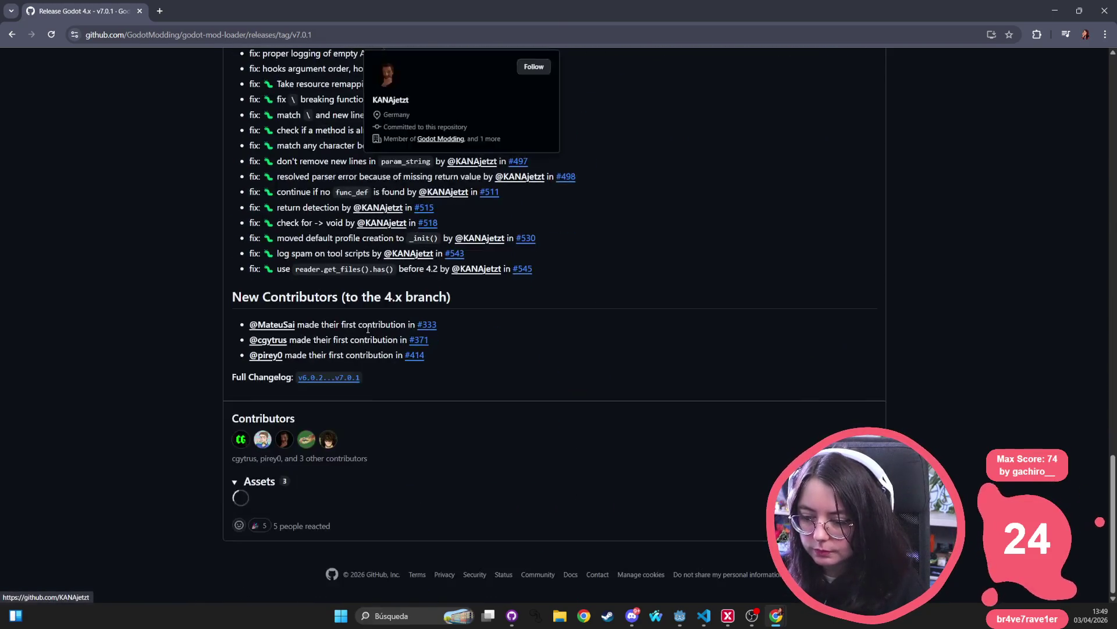
click(302, 515)
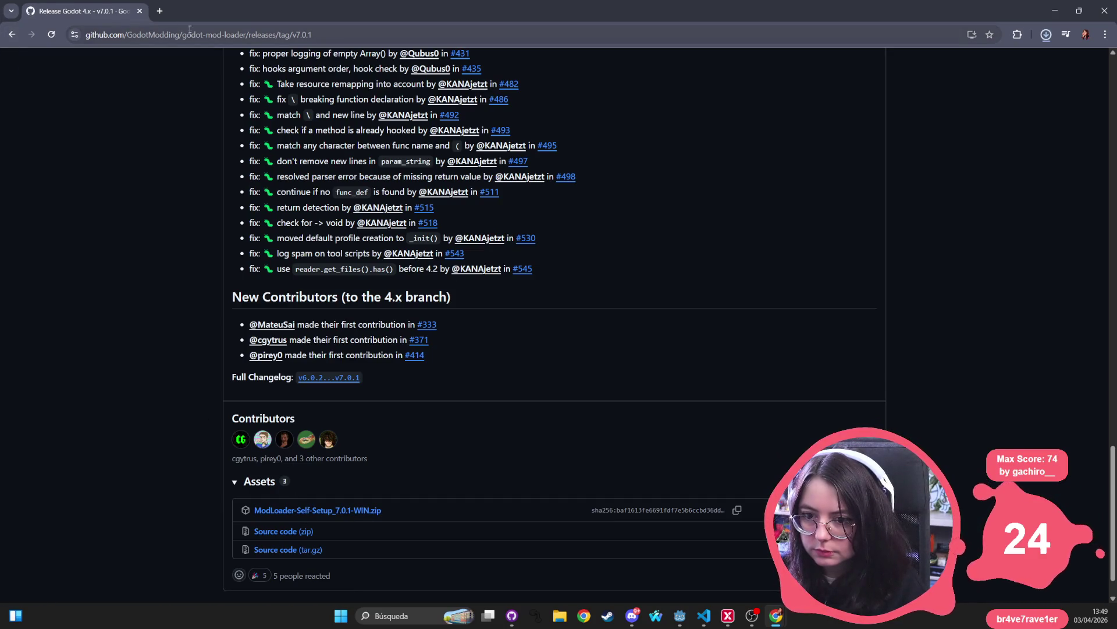
- Show the downloaded zip in the Downloads folder, then switch back to the Wax Heads Godot editor
click(1046, 35)
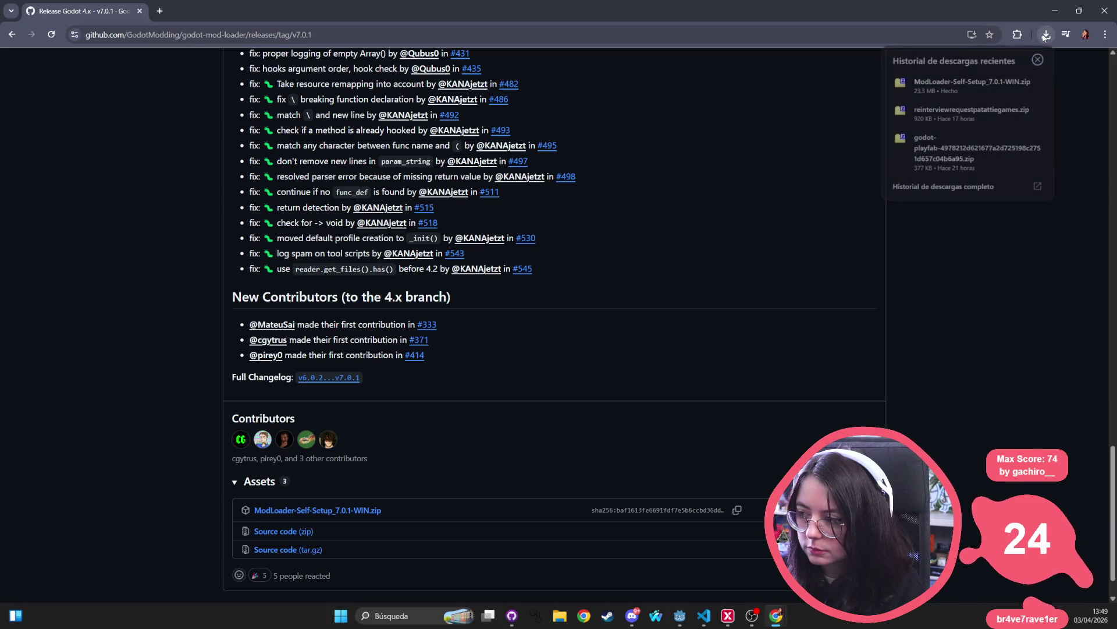
click(1018, 82)
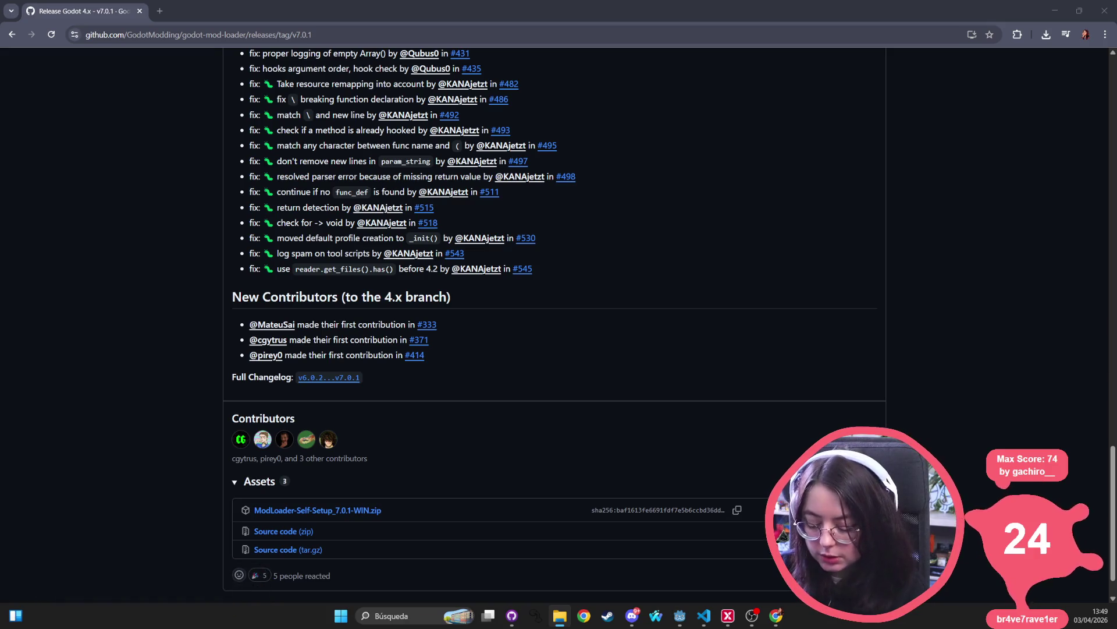
click(679, 616)
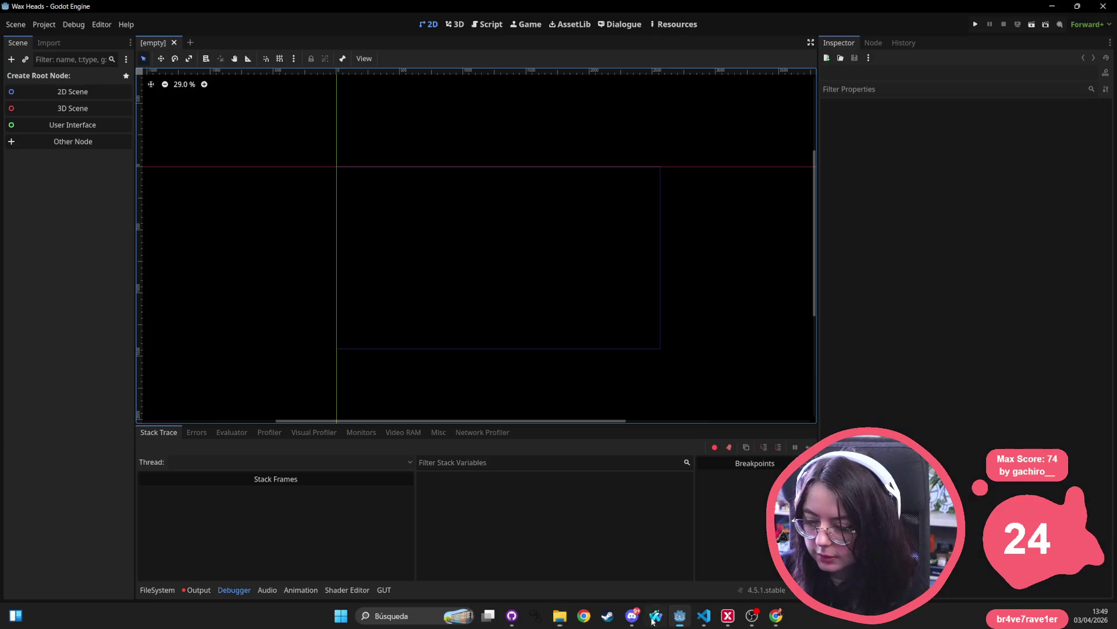
- In the FileSystem dock, expand res://addons to list plugin folders like dialogue_manager and debug_menu
click(156, 590)
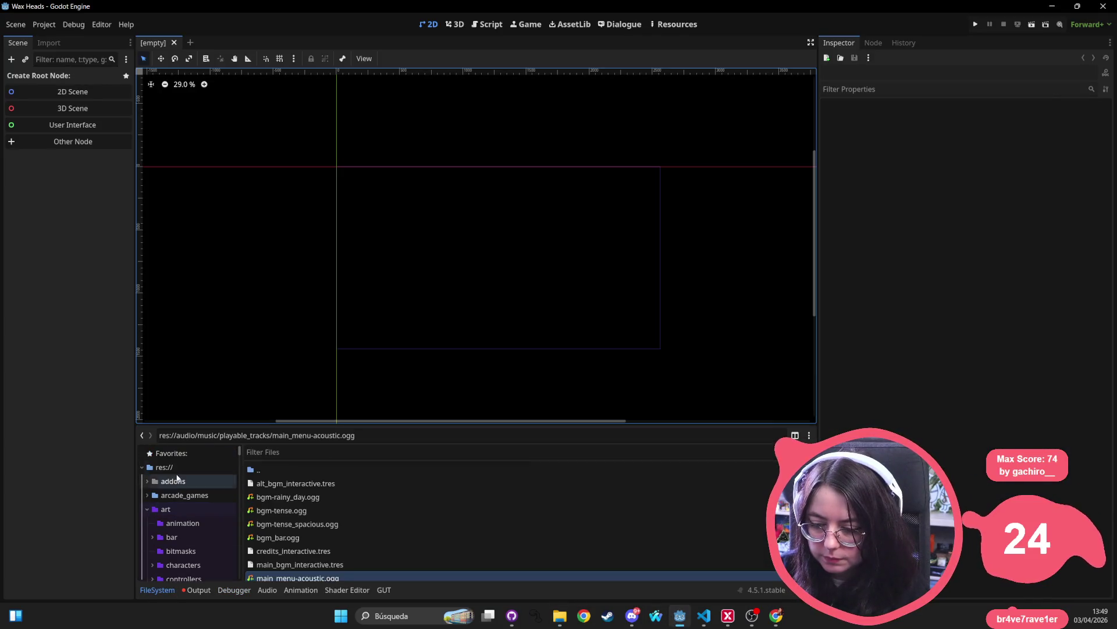
click(172, 482)
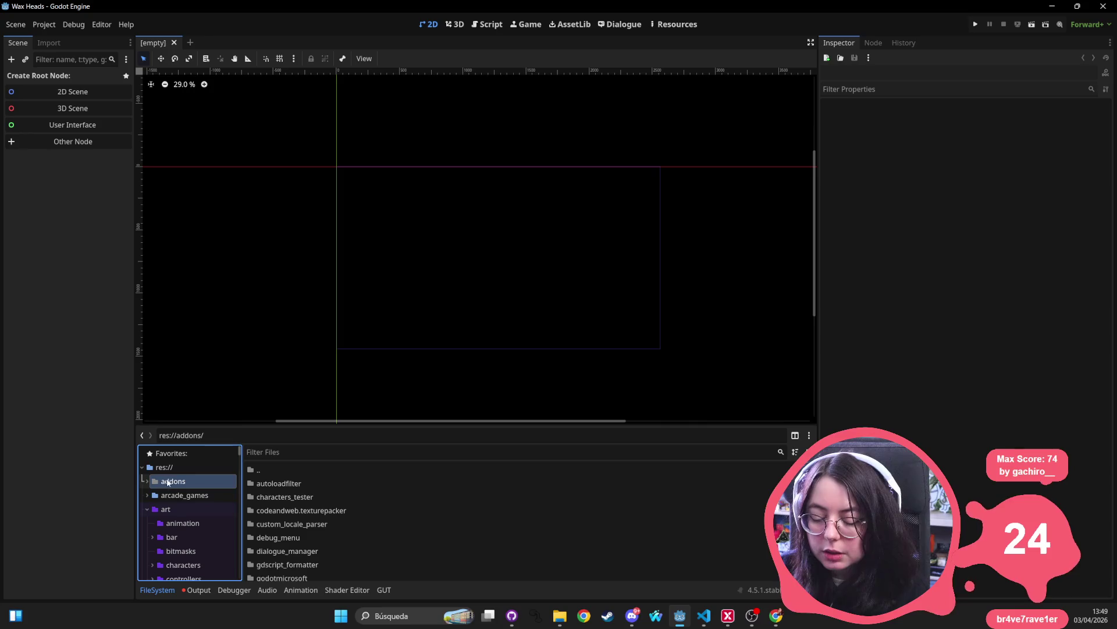
right_click(166, 486)
click(150, 486)
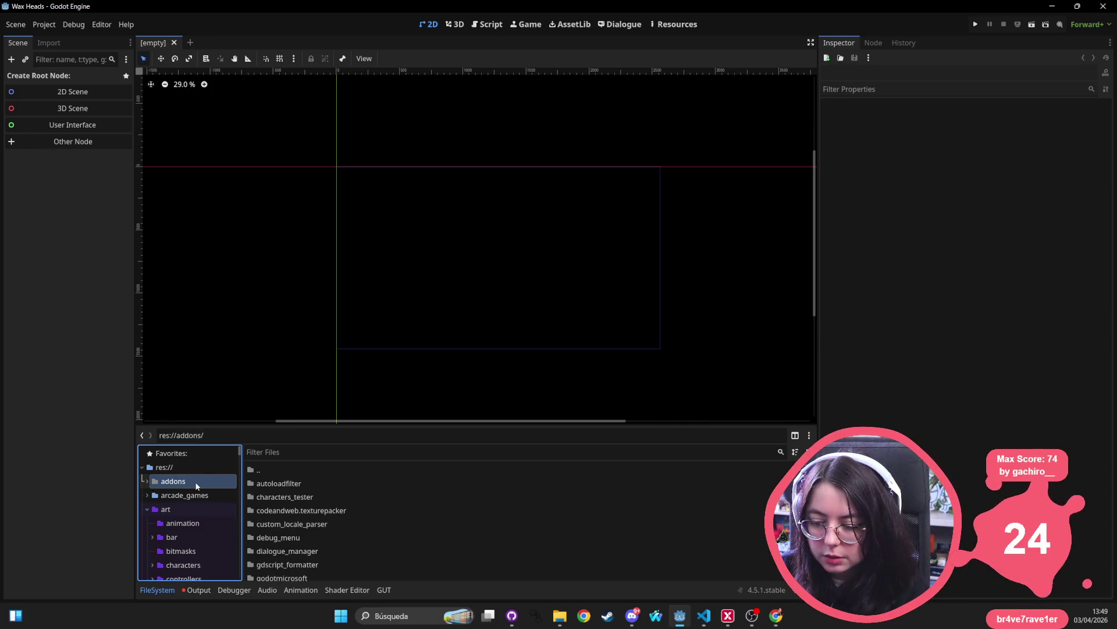
double_click(174, 482)
double_click(174, 482)
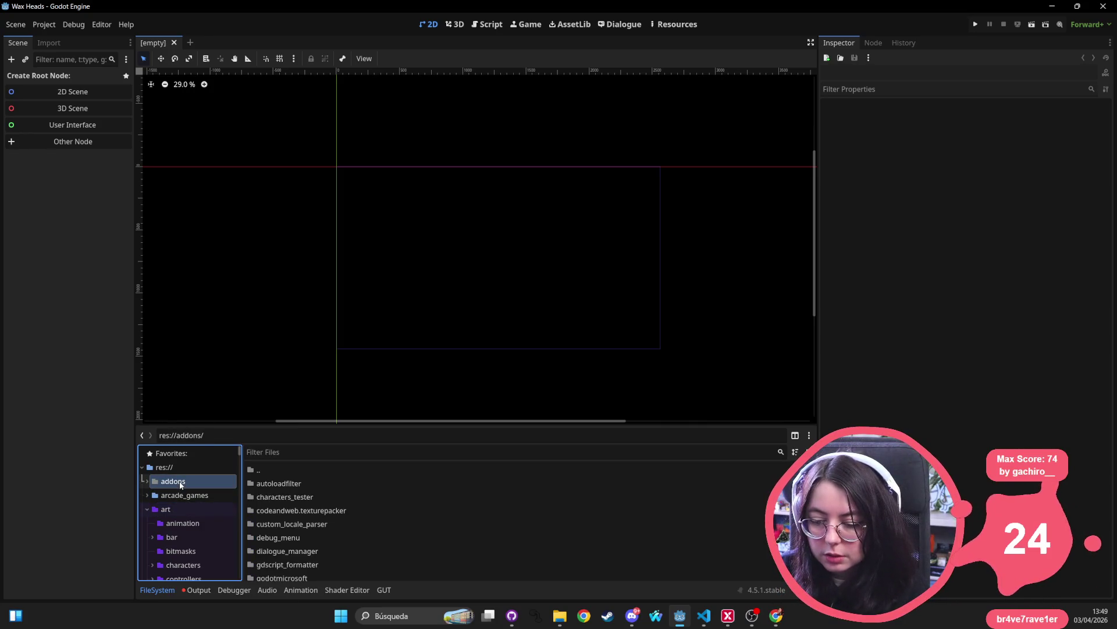
double_click(177, 482)
double_click(177, 482)
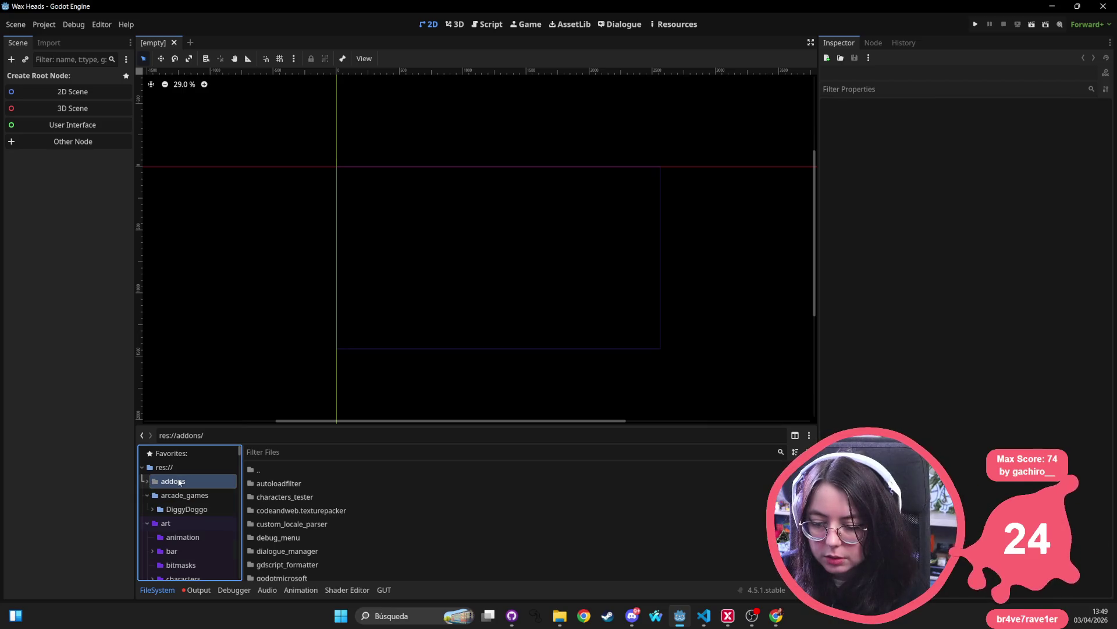
double_click(178, 482)
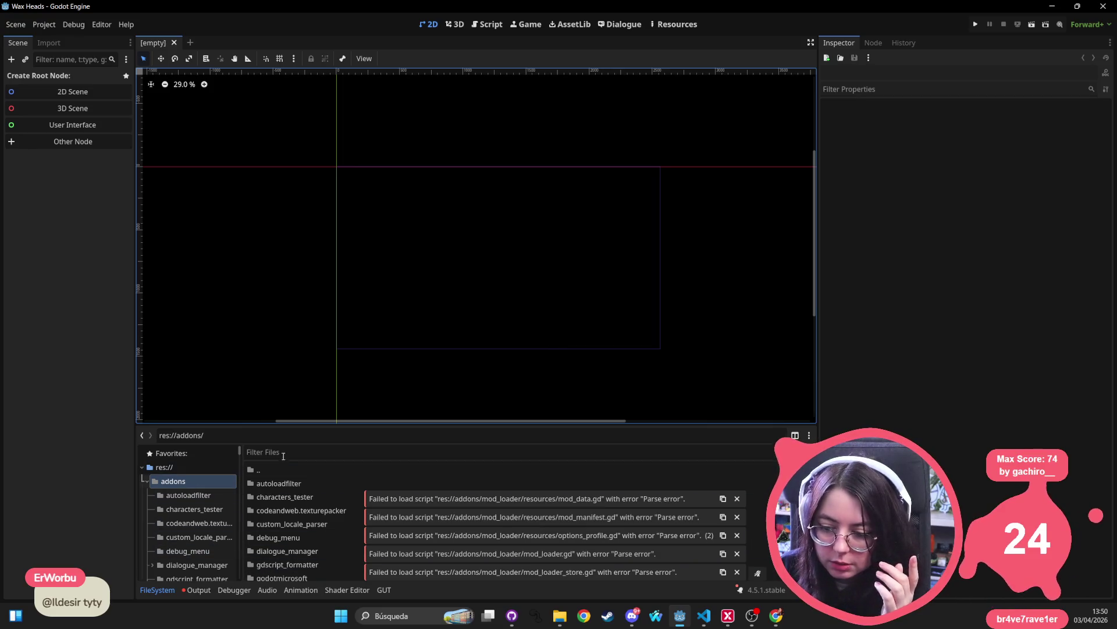
- Open Project Settings' Plugins tab and read the AutoLoadFilter plugin's tooltip
click(43, 25)
click(55, 40)
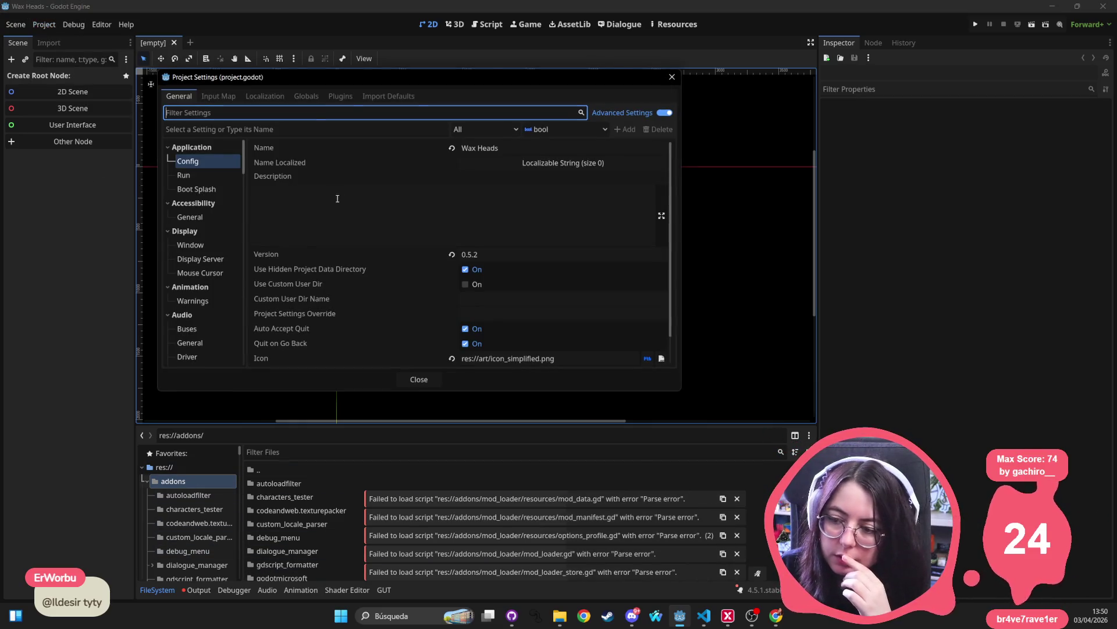
click(230, 96)
click(278, 96)
click(303, 96)
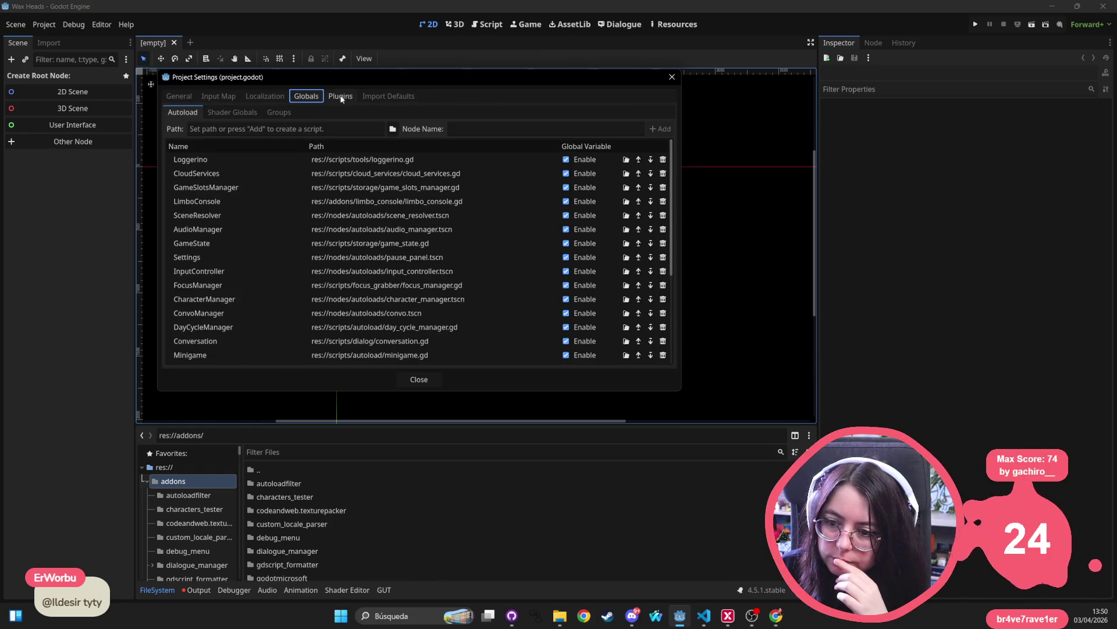
click(341, 98)
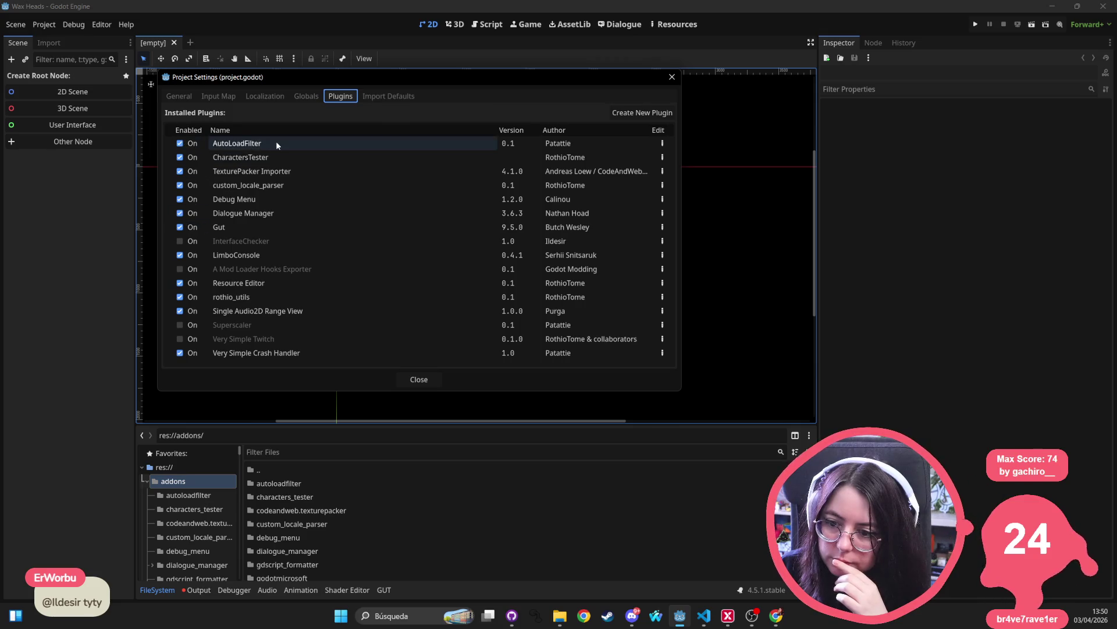
mouse_move(279, 142)
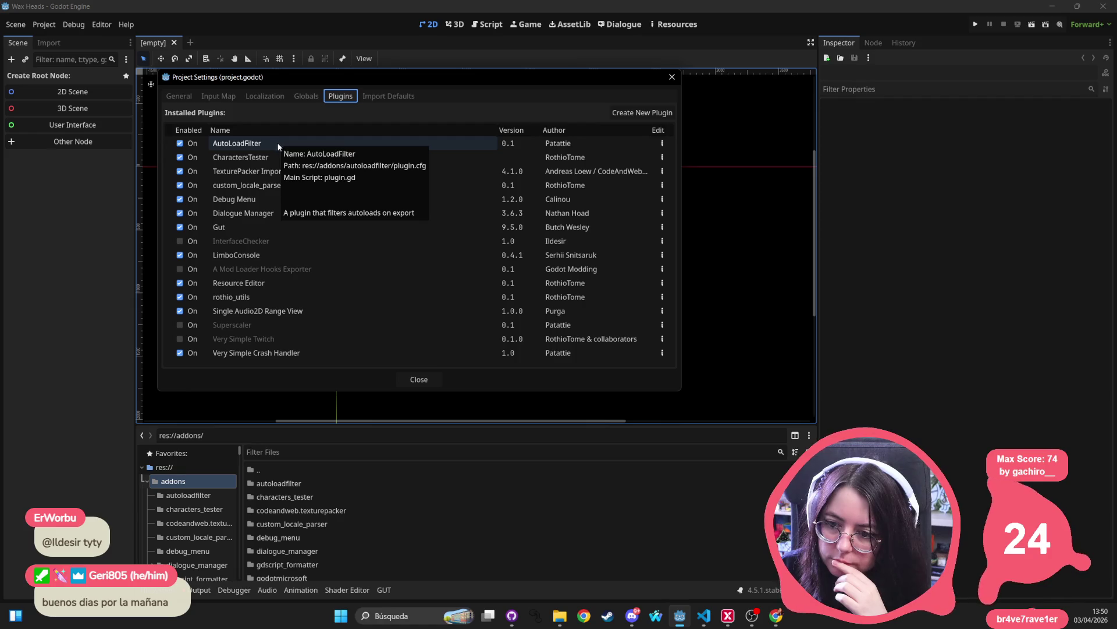
- Close Project Settings and switch over to the mod loader repository page in the browser
click(672, 77)
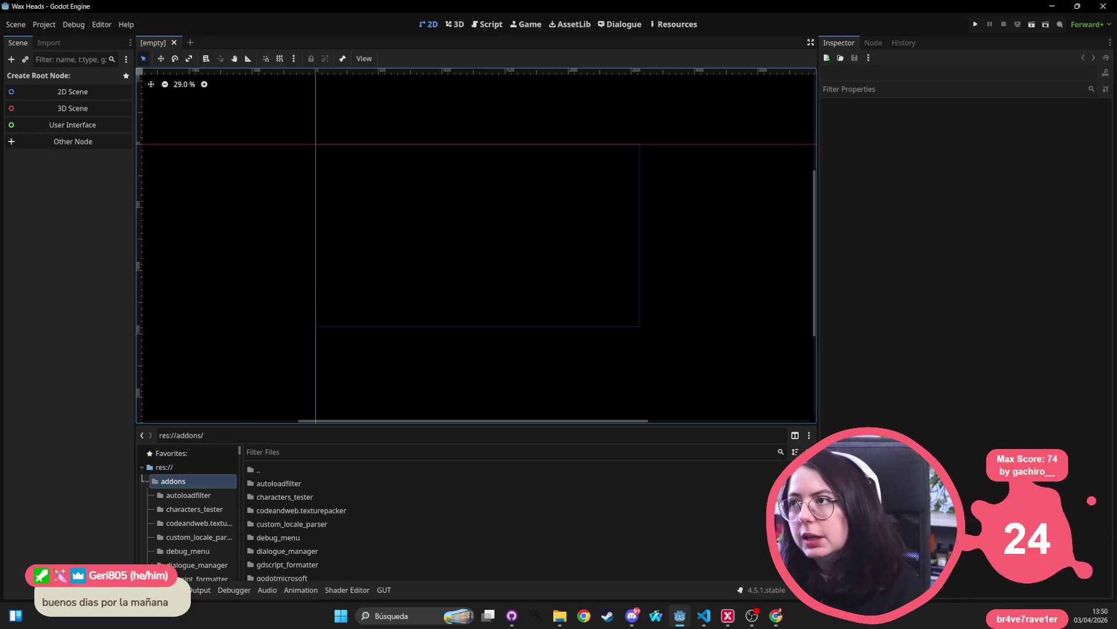
key(alt+Tab)
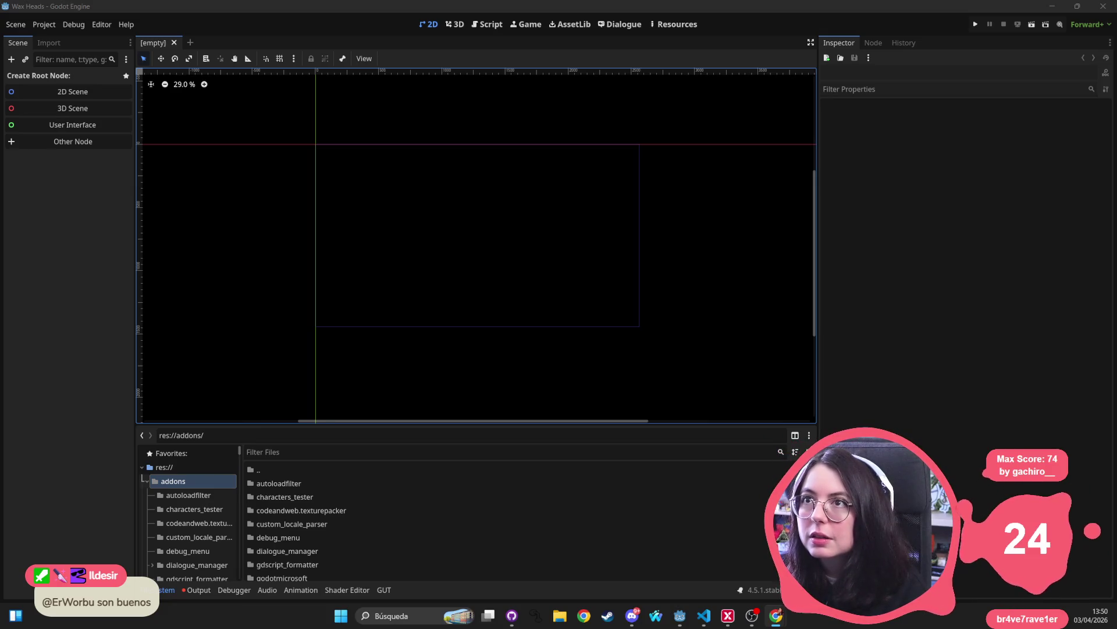
key(alt+Tab)
- Scroll the godot-mod-loader README to Getting Started and follow its Wiki link
scroll(626, 178, up, 5)
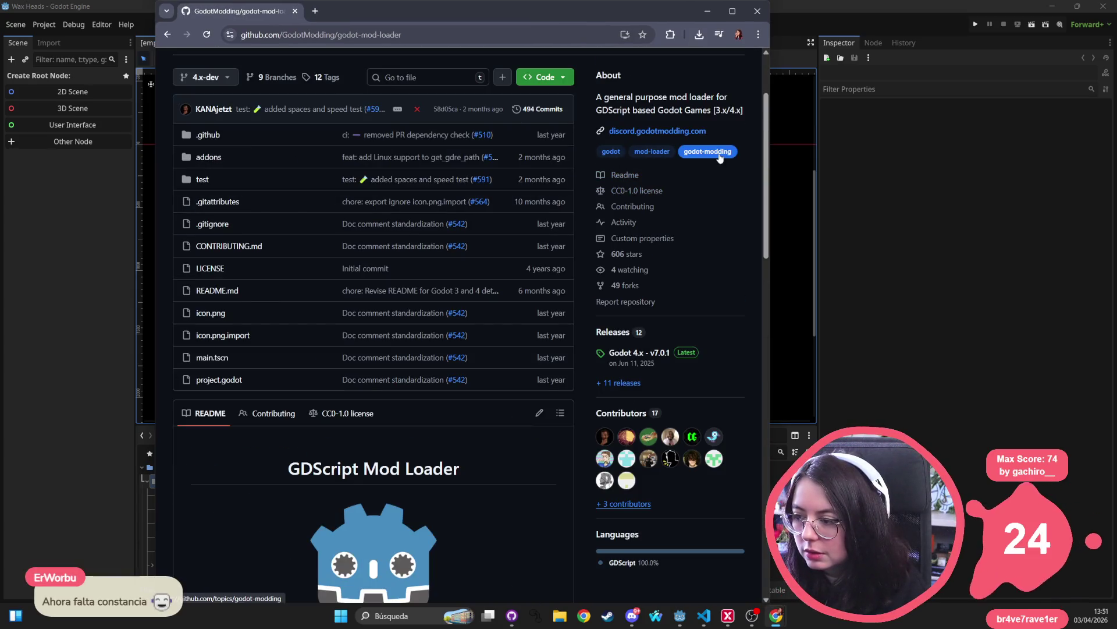
scroll(227, 201, down, 15)
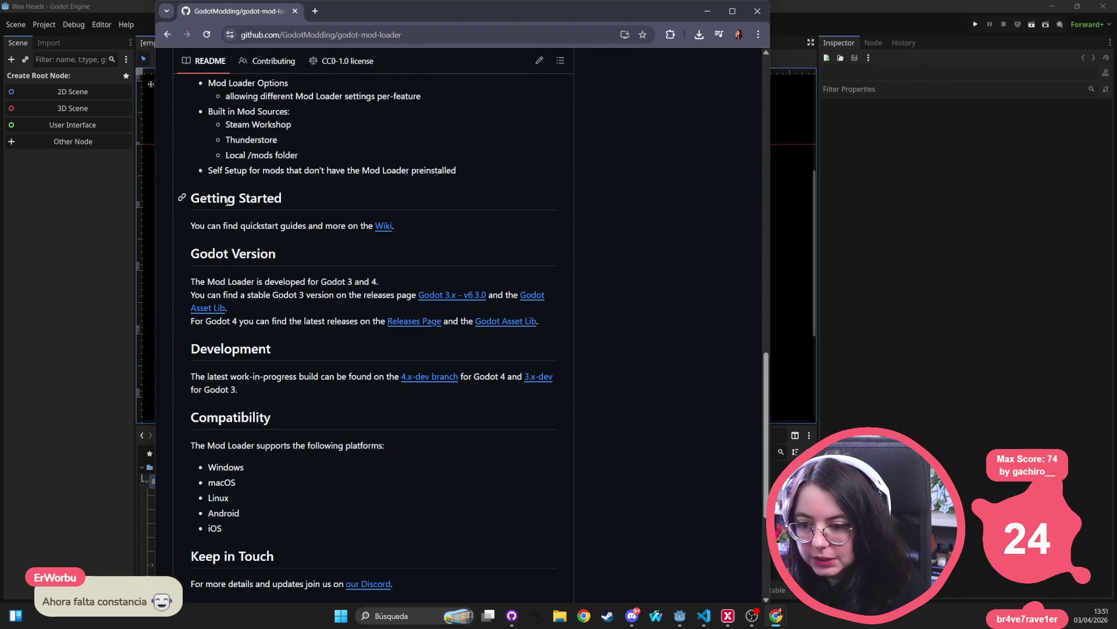
scroll(227, 200, up, 3)
scroll(245, 301, up, 2)
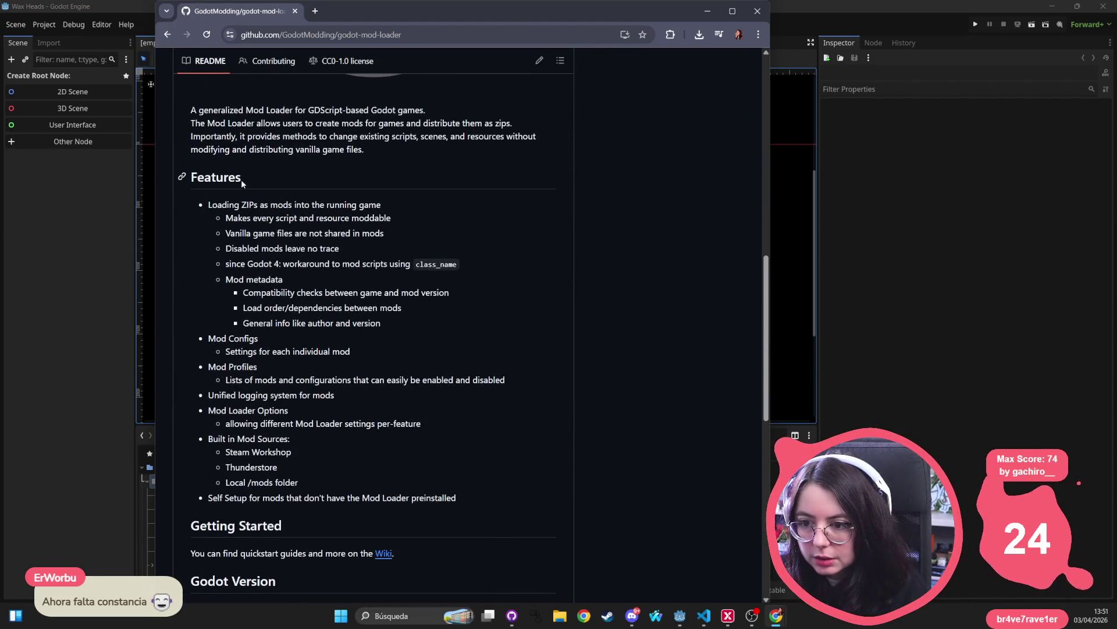
scroll(256, 302, down, 4)
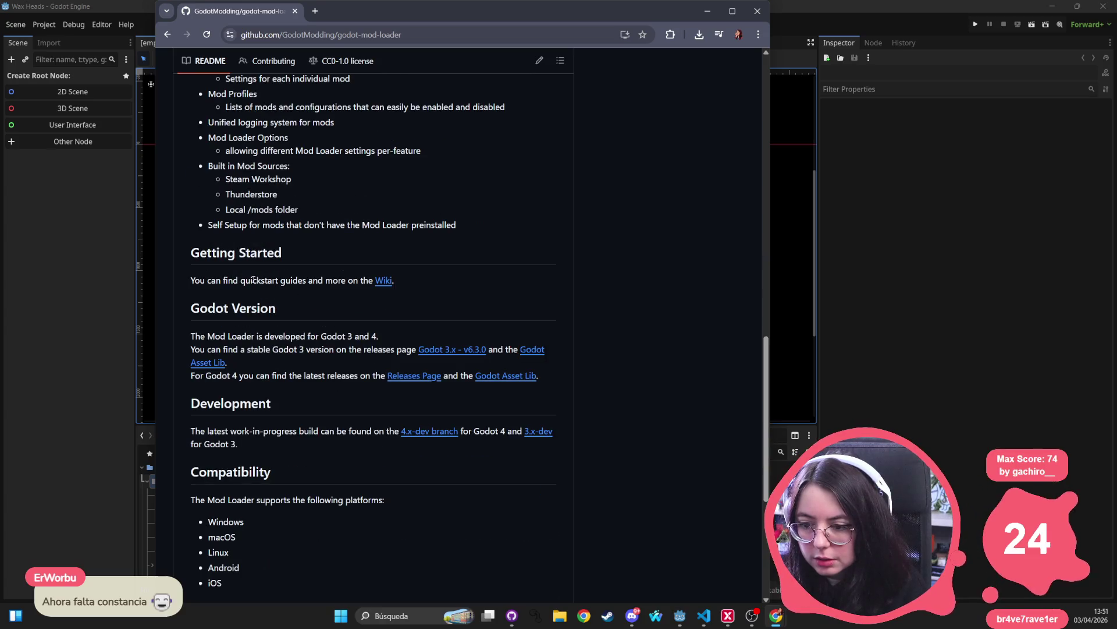
click(385, 282)
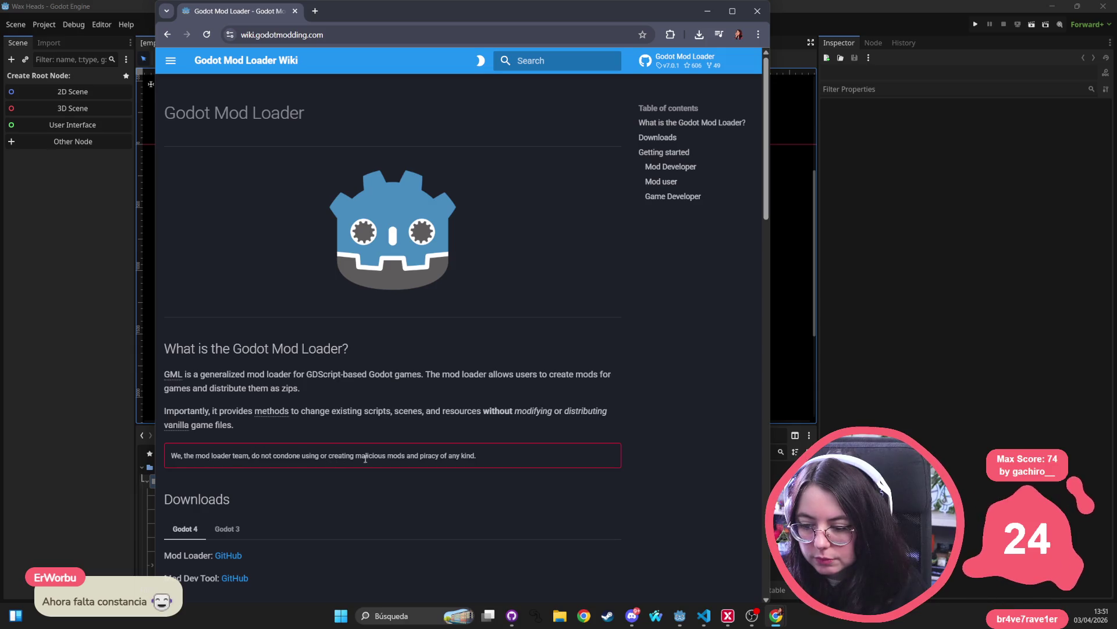
- Skim the wiki home page's Game Developer, Mod Developer and What is the Godot Mod Loader? sections
scroll(402, 371, down, 5)
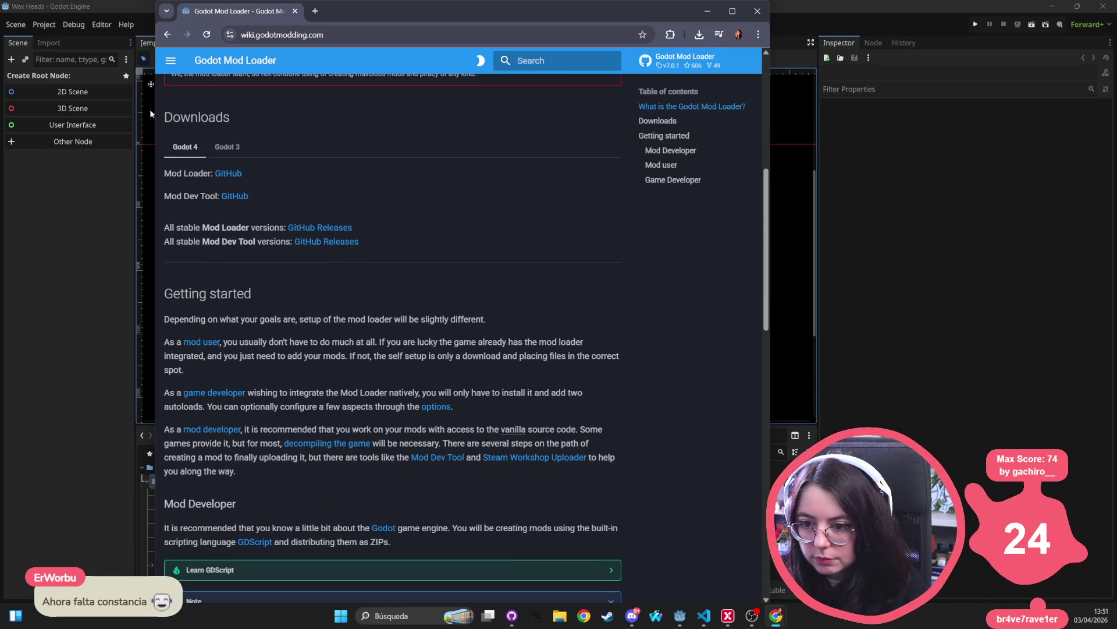
scroll(310, 281, down, 4)
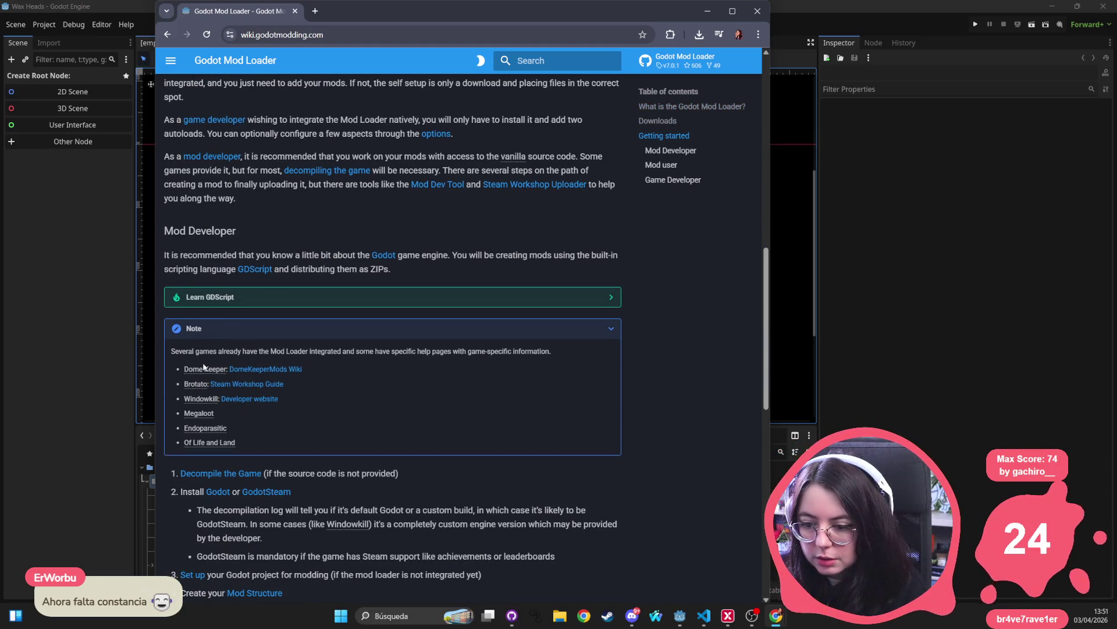
scroll(283, 377, down, 3)
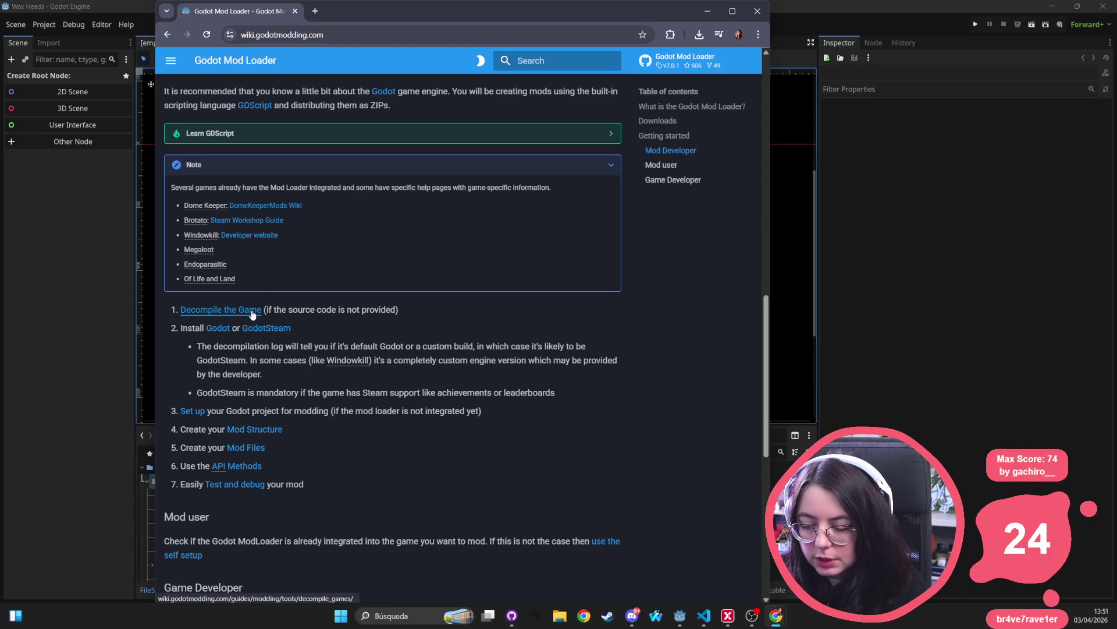
scroll(259, 388, down, 5)
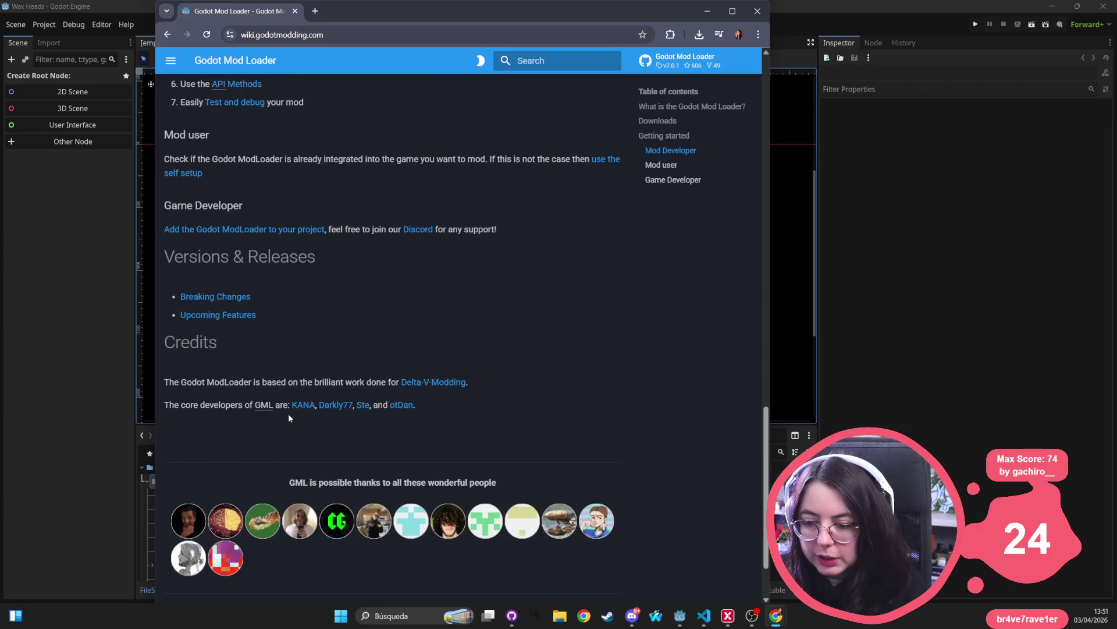
key(Home)
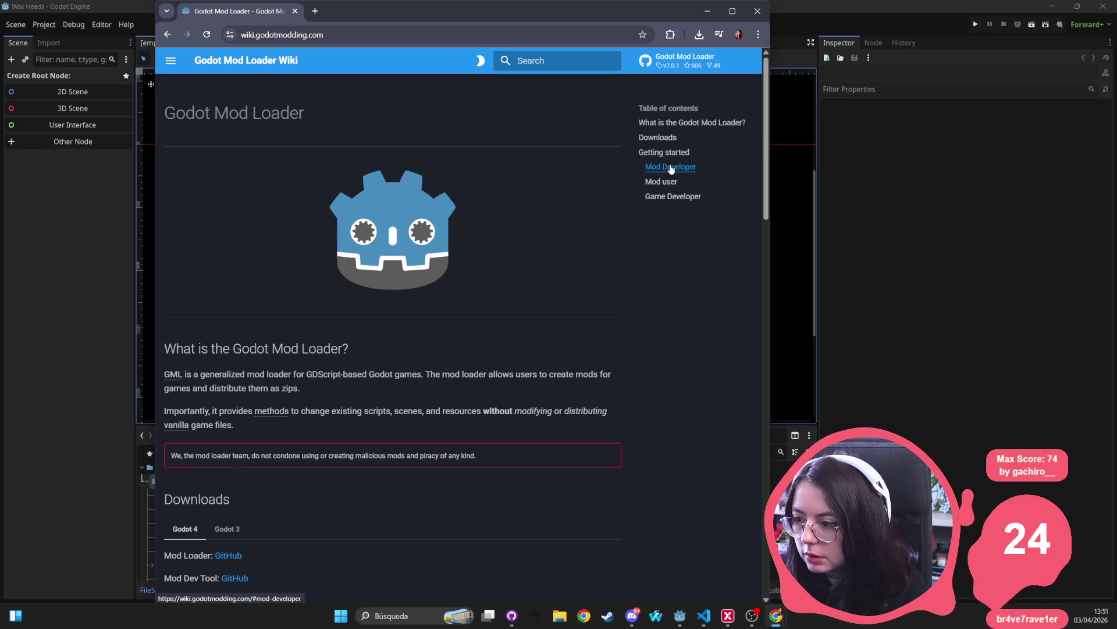
click(672, 196)
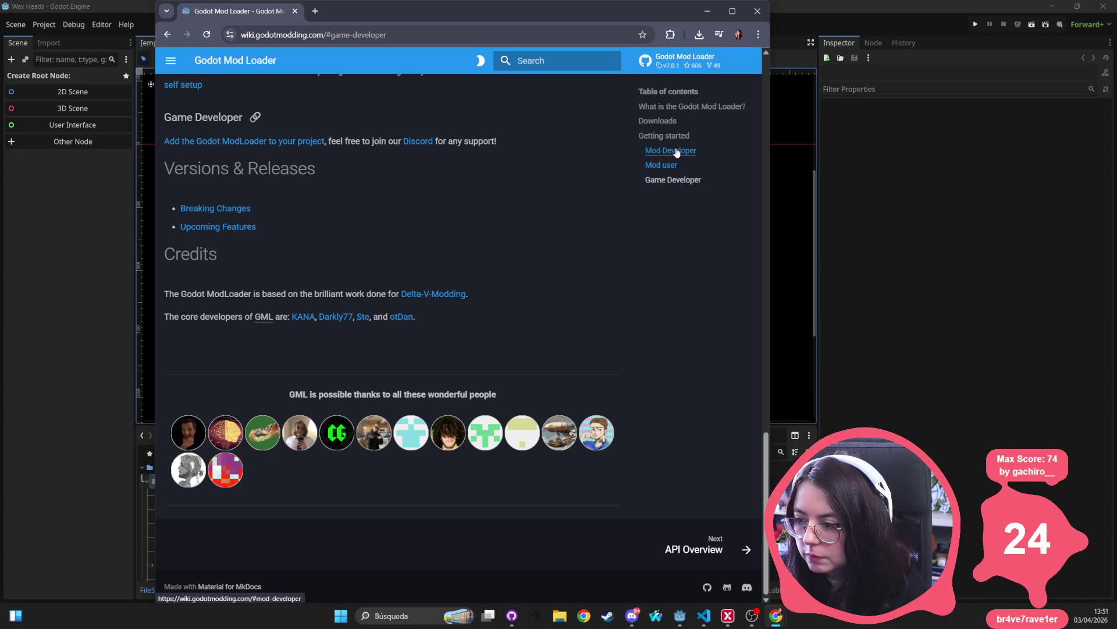
click(672, 153)
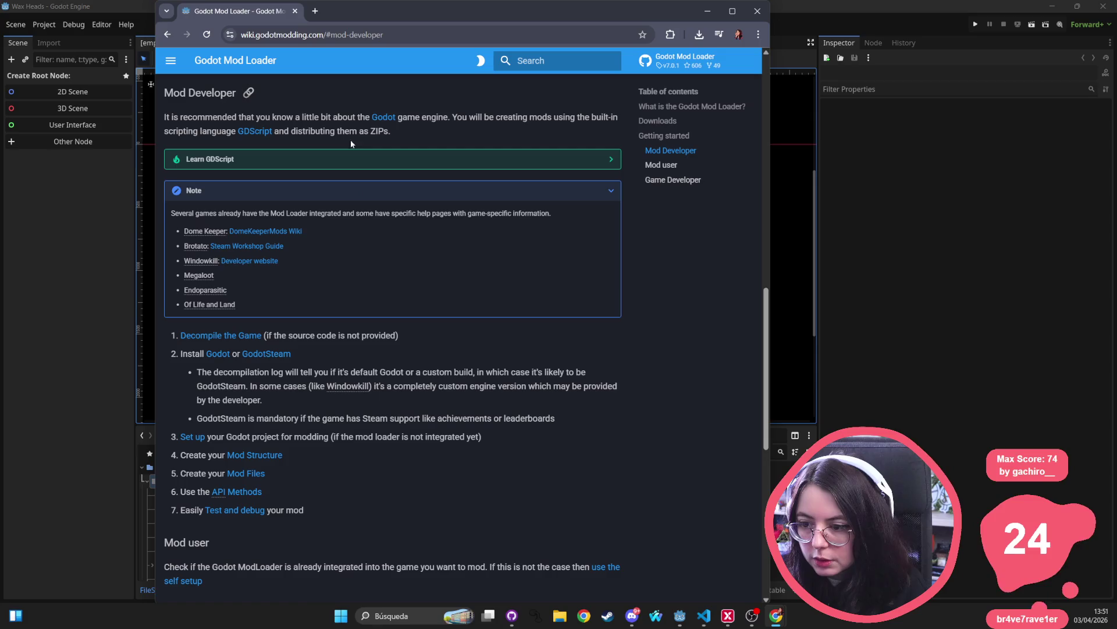
click(675, 107)
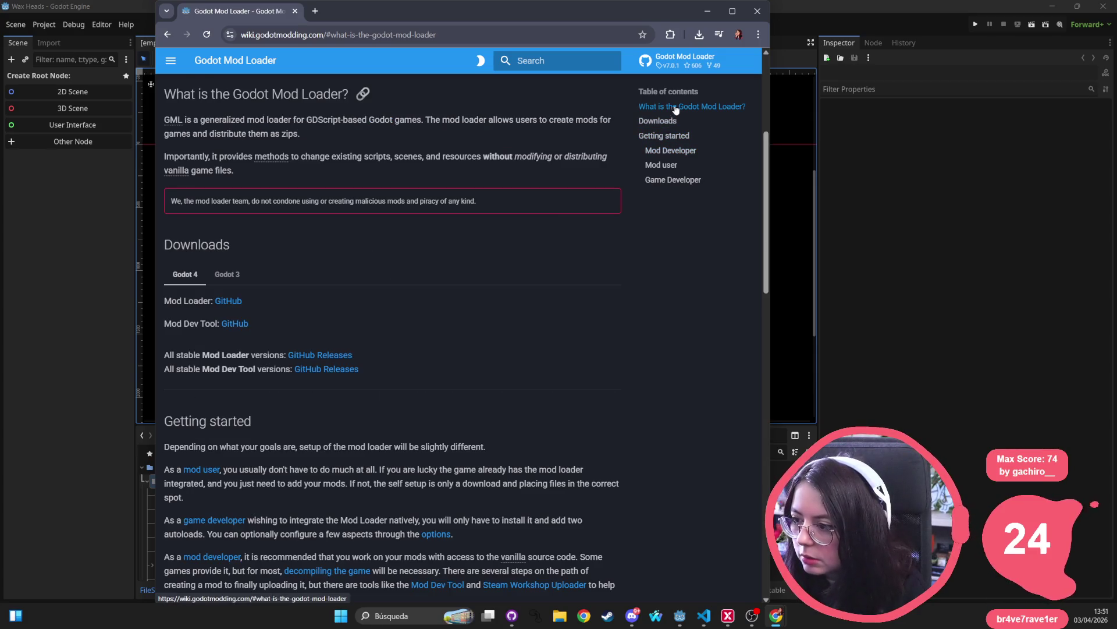
- Open For Integrators > Godot Project Setup, select the mod_loader.gd path, and return to Godot
click(171, 60)
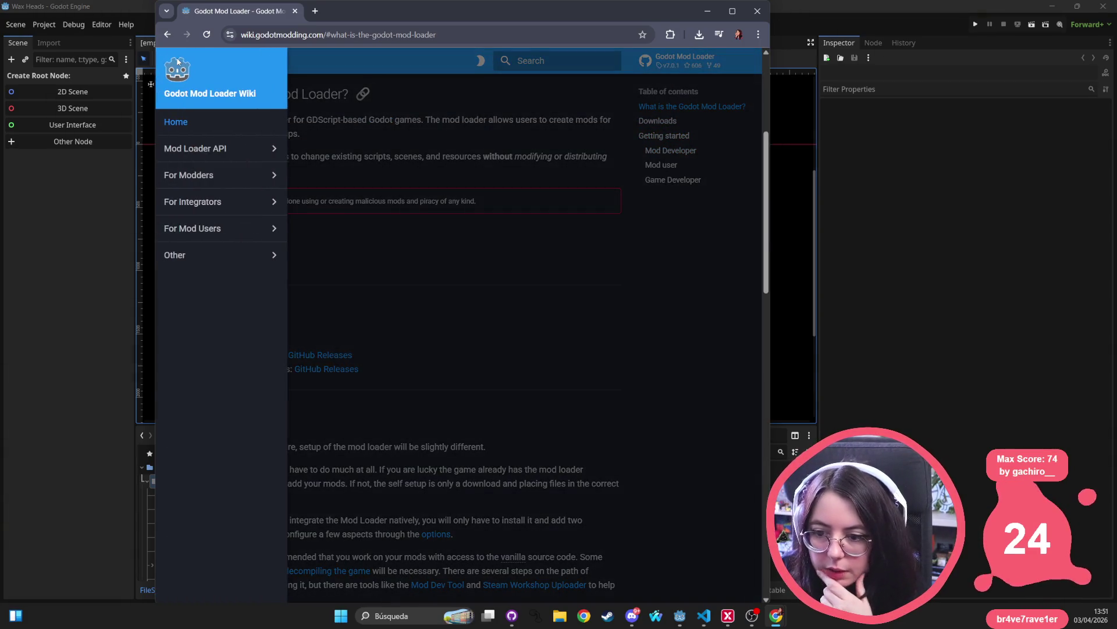
click(212, 203)
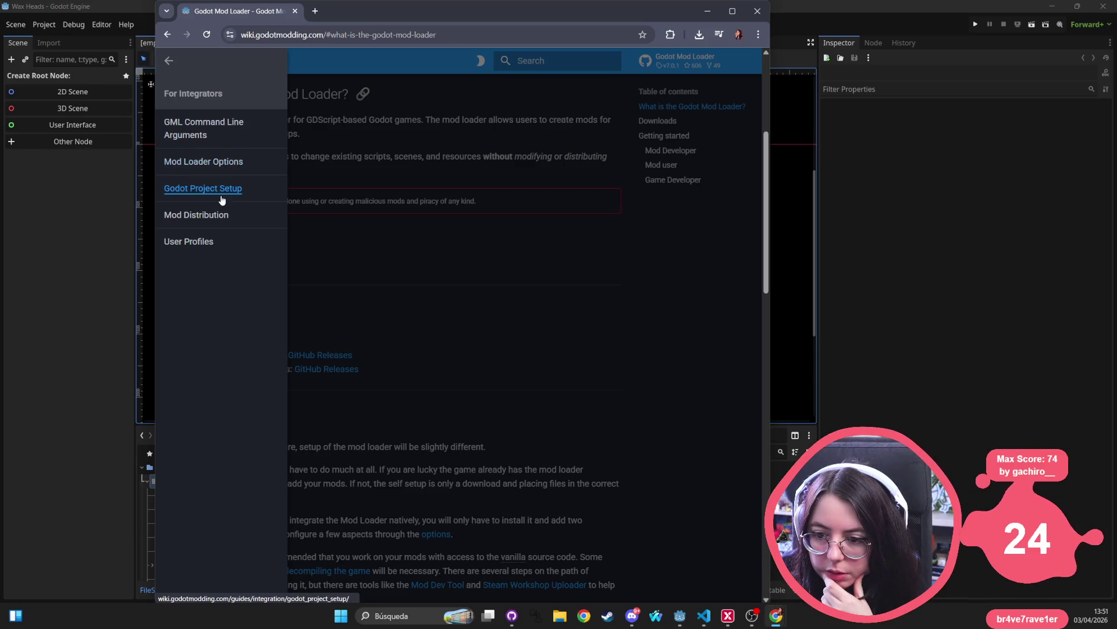
click(223, 191)
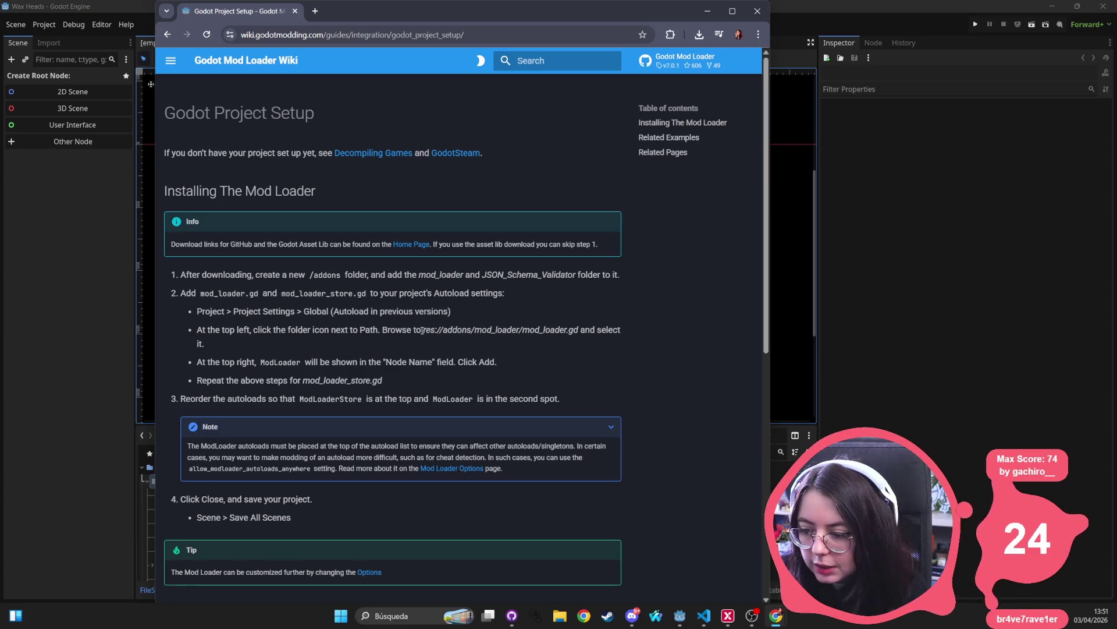
mouse_move(421, 331)
mouse_down()
mouse_move(622, 339)
mouse_move(579, 332)
mouse_up()
key(ctrl+c)
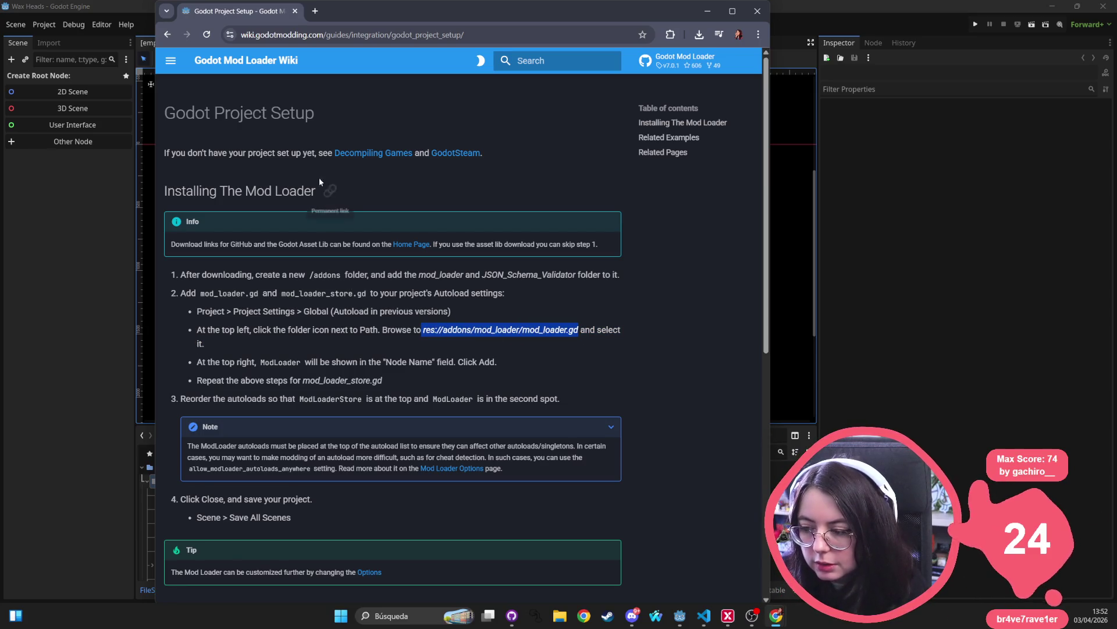
click(145, 24)
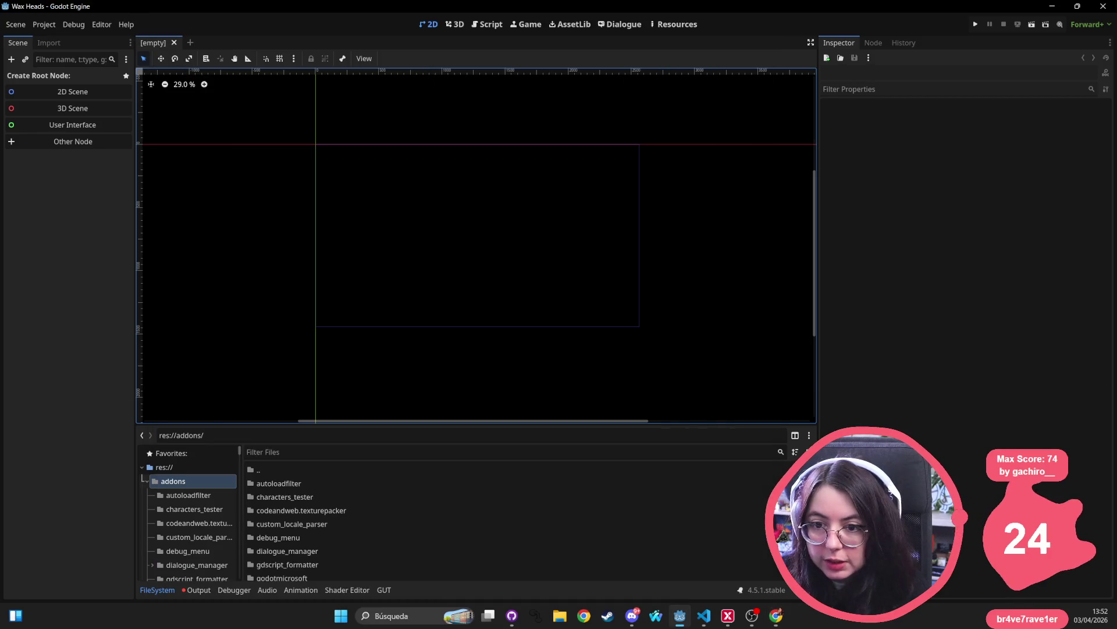
- Open Project Settings and cancel a new-plugin form opened by mistake
click(34, 26)
click(55, 37)
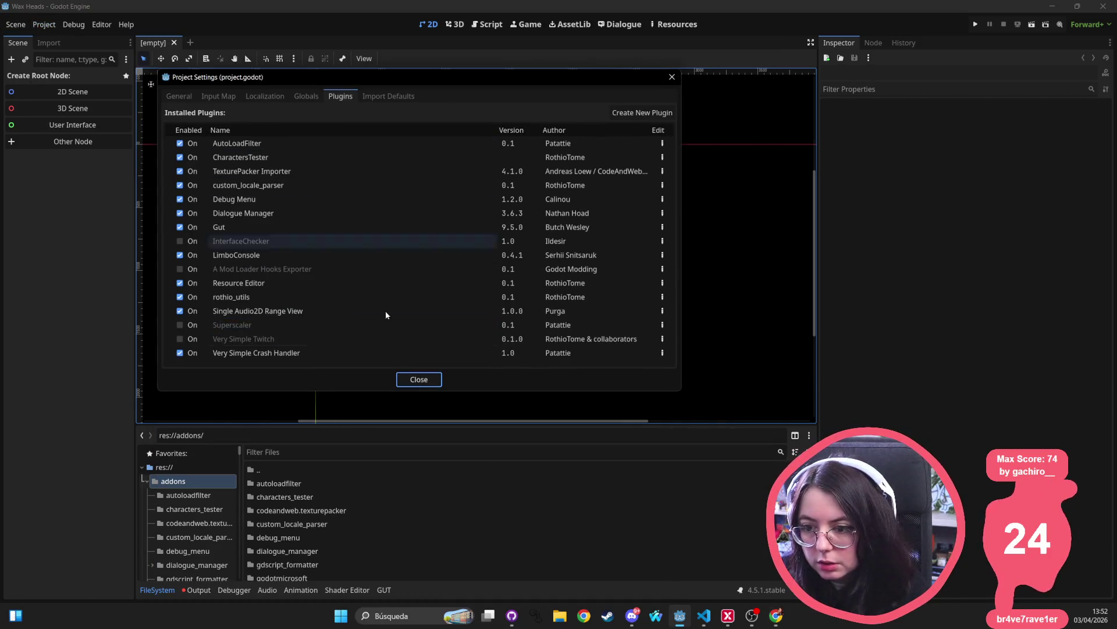
click(641, 113)
key(ctrl+v)
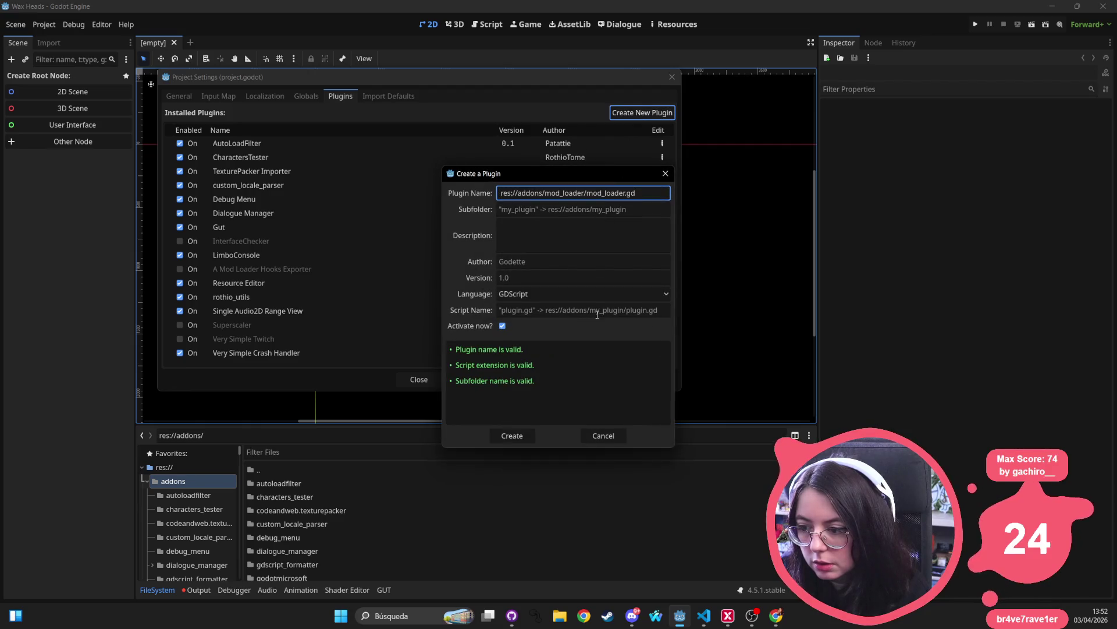
key(Escape)
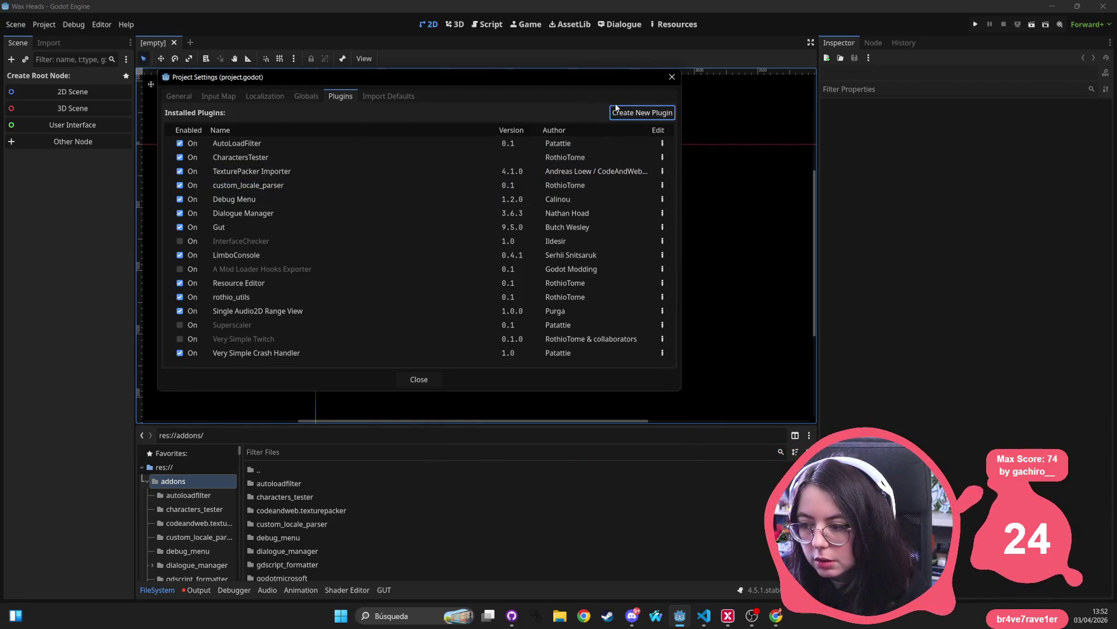
- In the Autoload tab, choose res://addons/mod_loader/mod_loader.gd as the script path
click(316, 100)
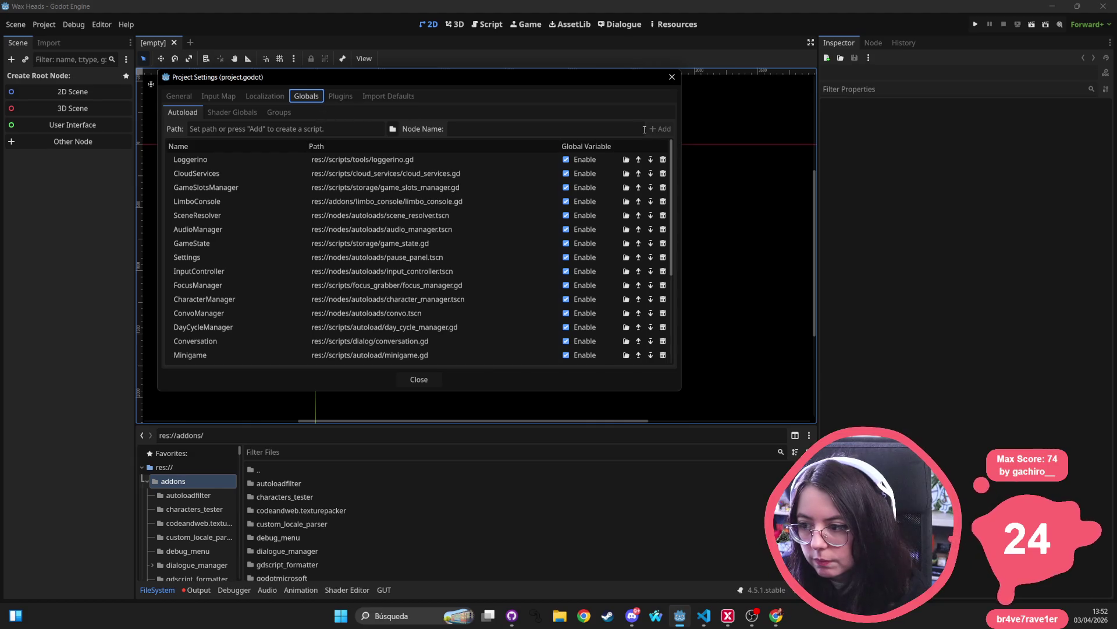
click(330, 131)
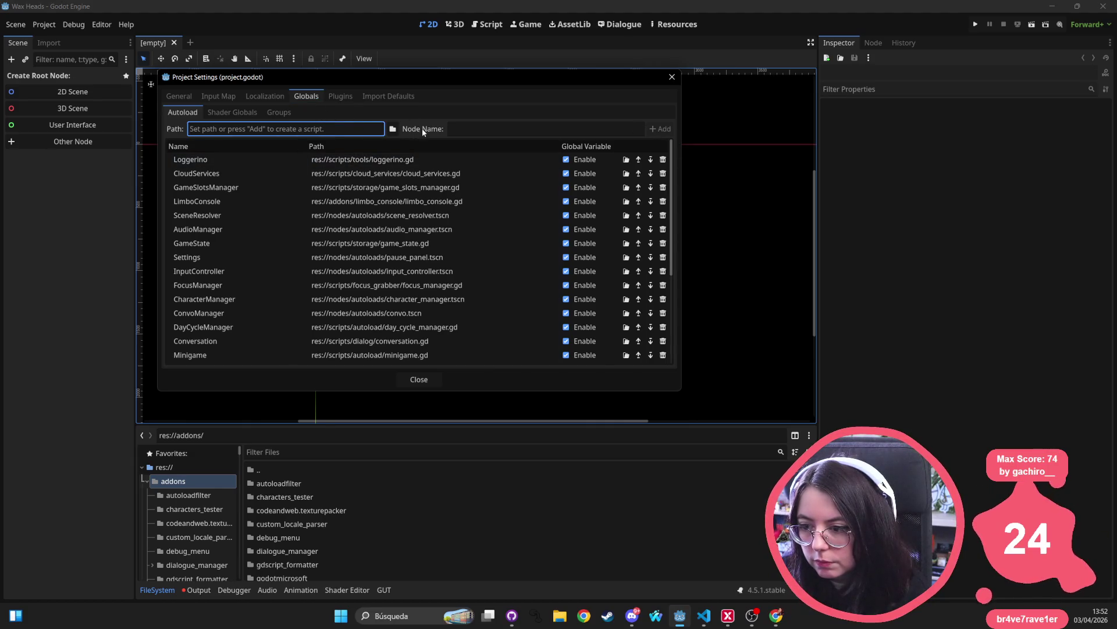
click(393, 128)
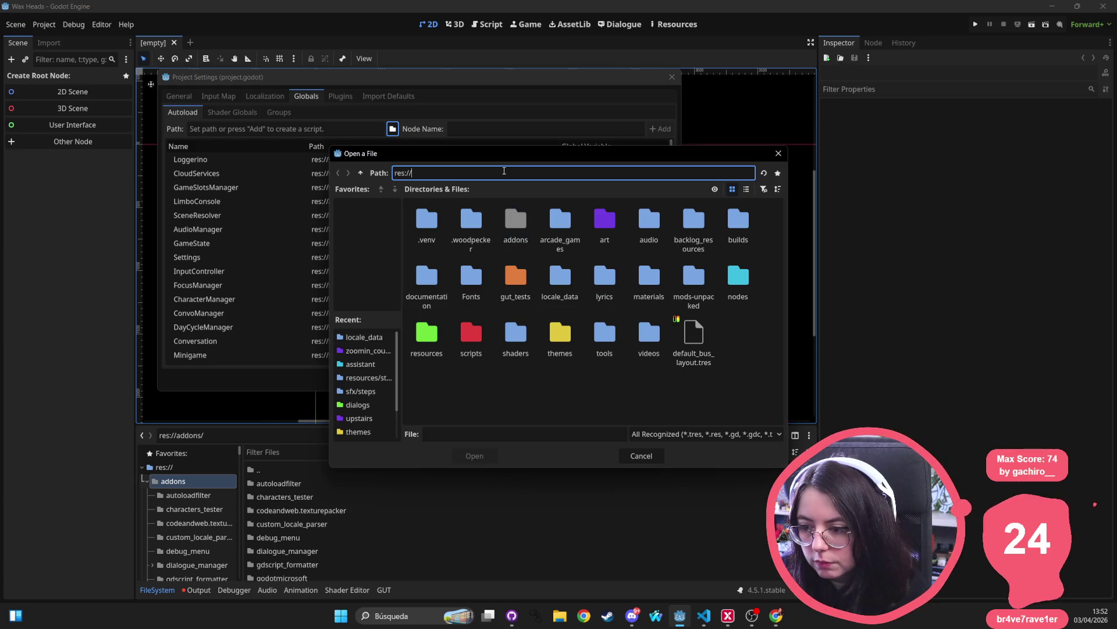
key(ctrl+a)
key(ctrl+v)
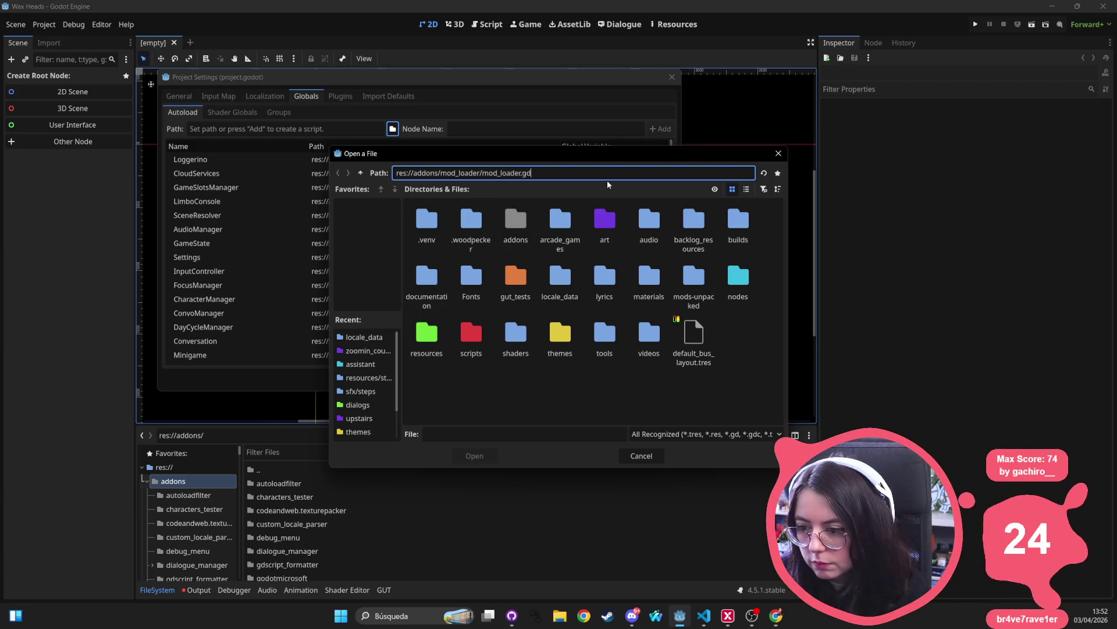
key(Return)
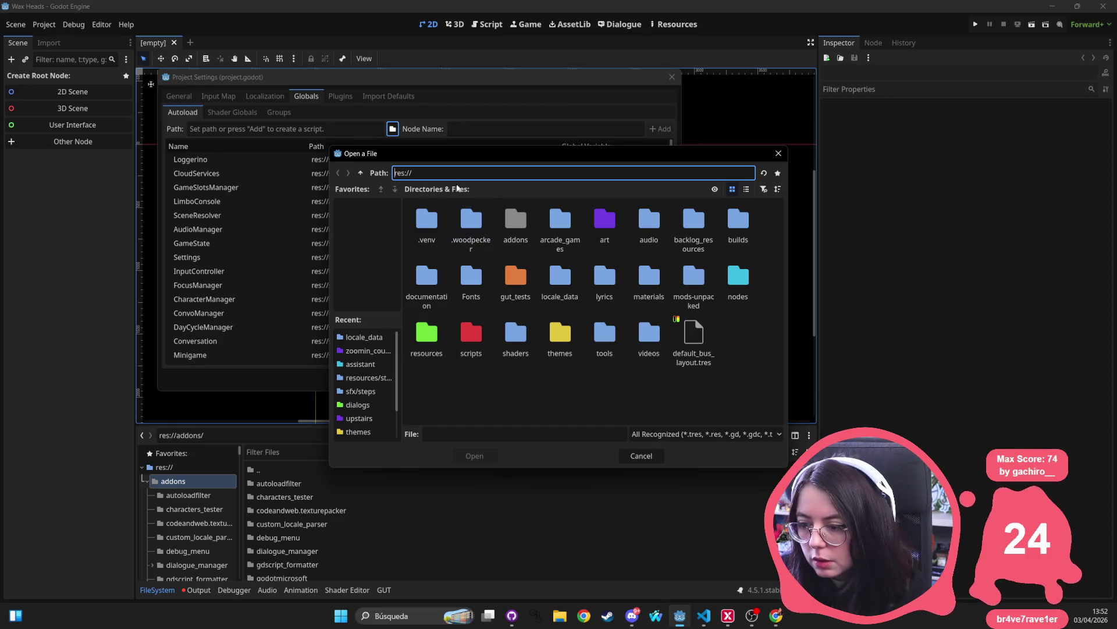
double_click(514, 225)
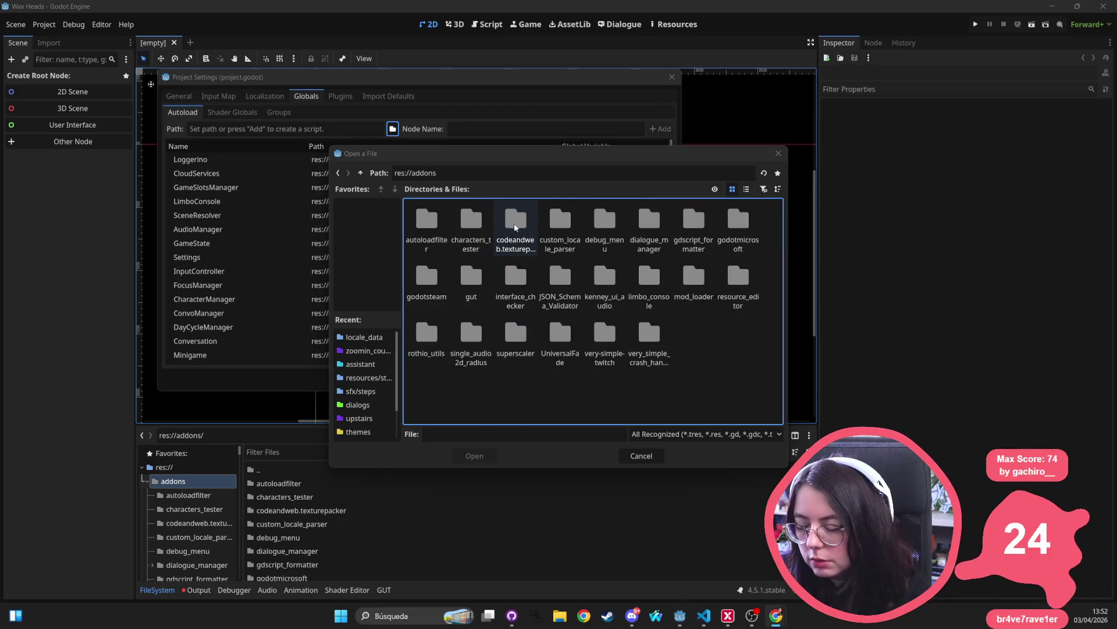
key(alt+Tab)
key(alt+Tab)
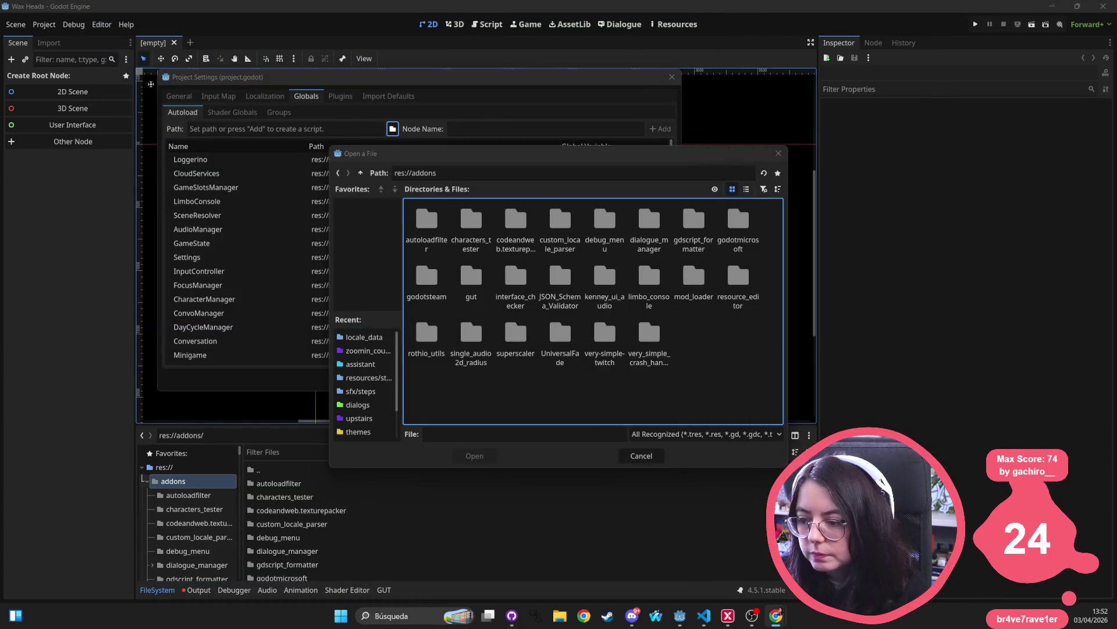
key(m)
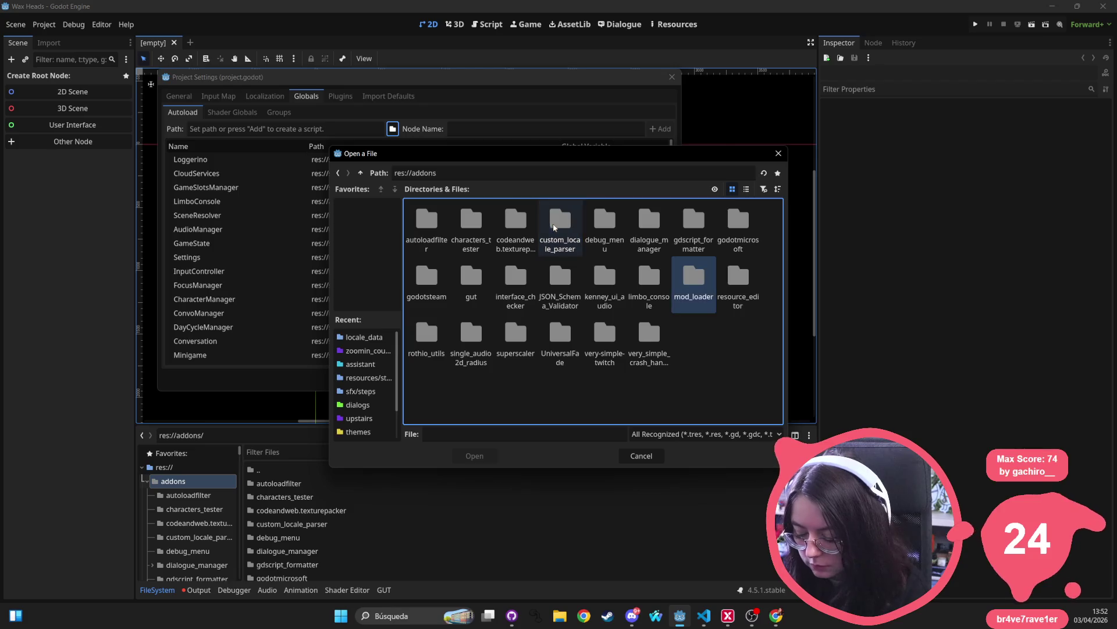
double_click(698, 287)
click(743, 254)
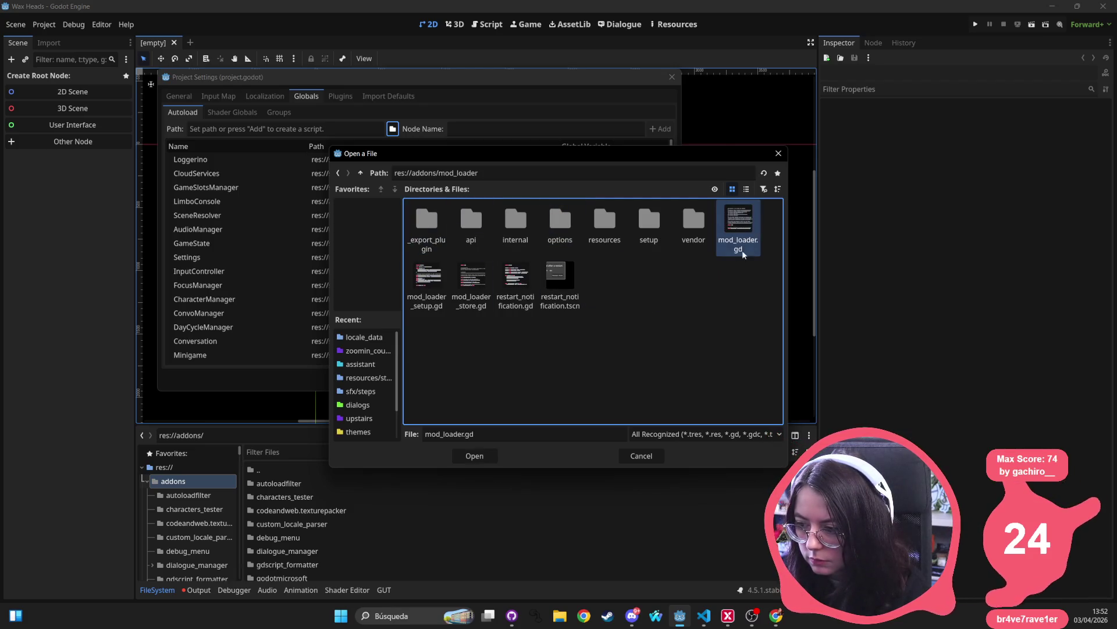
double_click(751, 236)
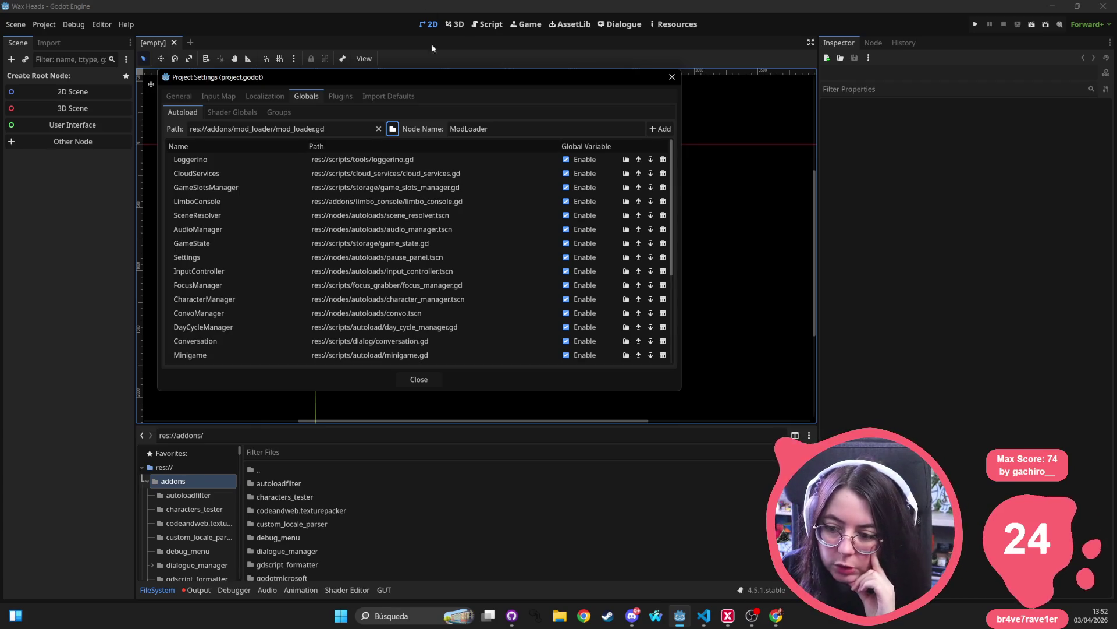
- Add the script as the ModLoader autoload and try dragging it higher in the list
scroll(246, 327, down, 5)
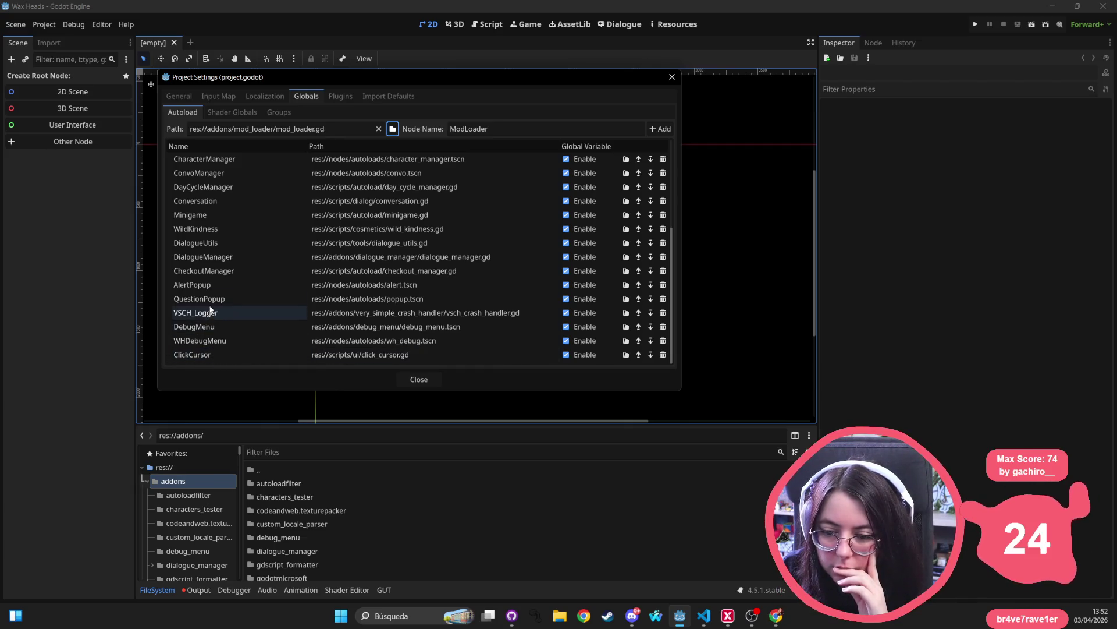
scroll(215, 286, up, 3)
scroll(217, 286, up, 2)
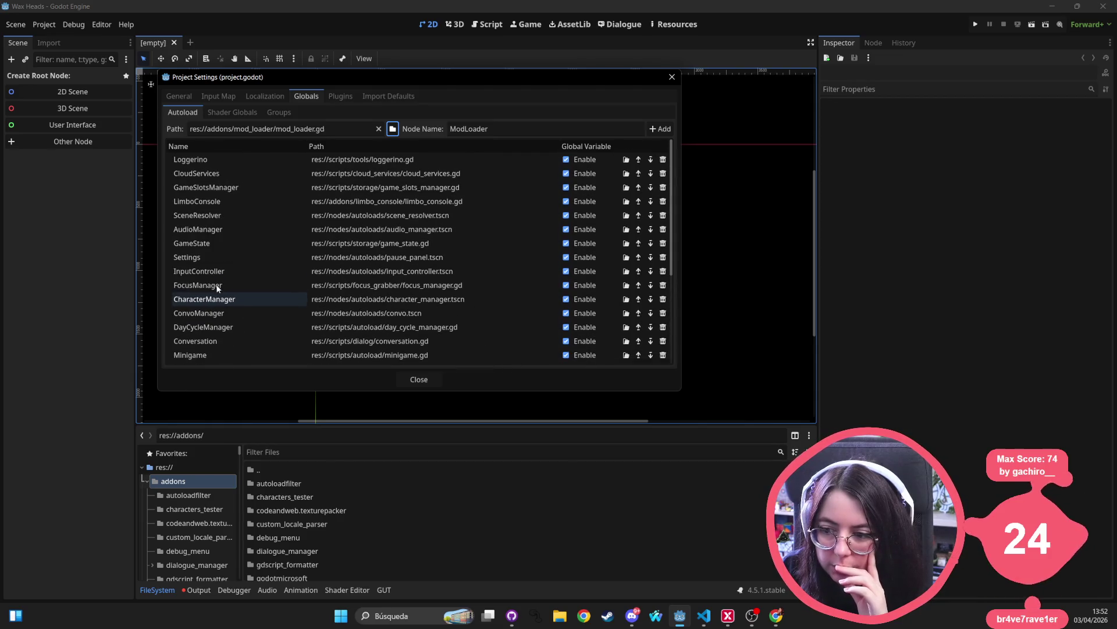
click(668, 129)
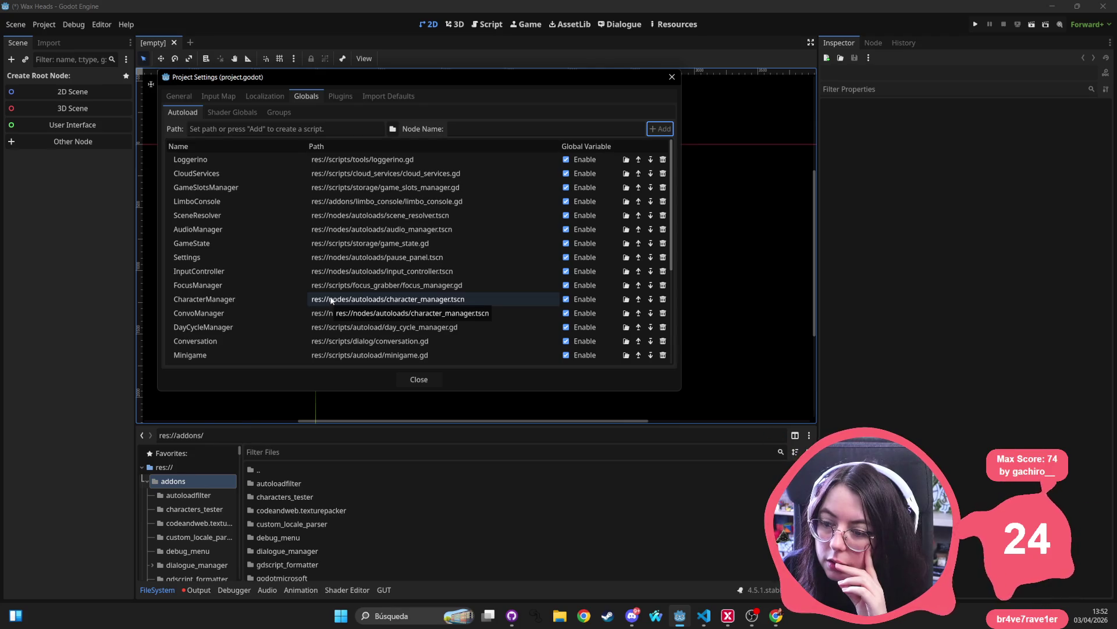
scroll(239, 180, down, 3)
scroll(242, 185, down, 2)
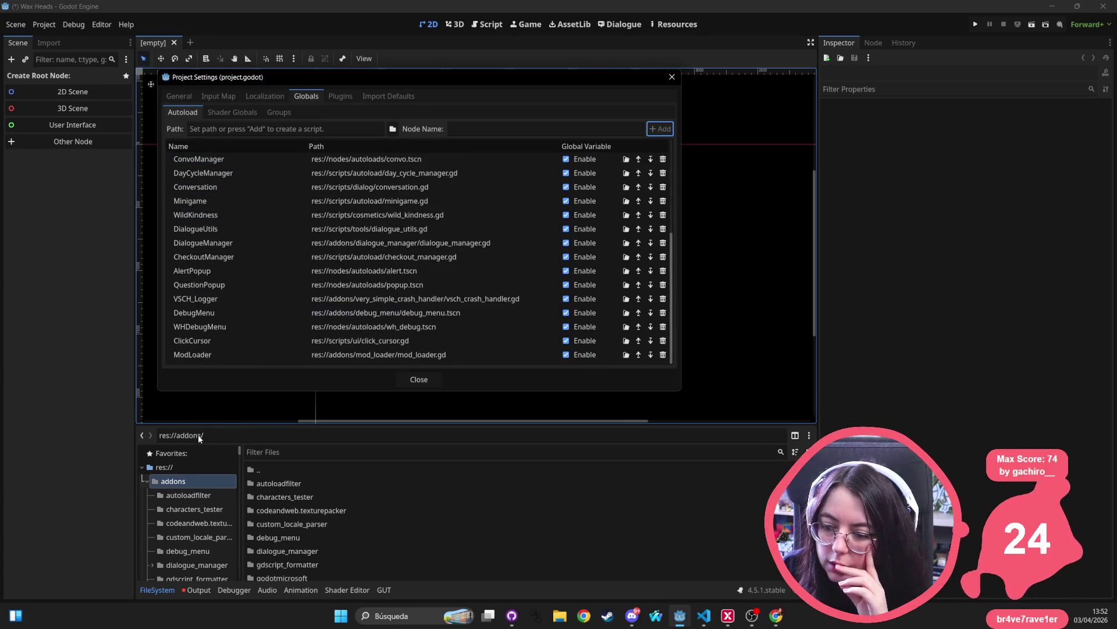
click(227, 354)
mouse_move(231, 342)
mouse_down()
mouse_move(326, 288)
mouse_move(347, 252)
mouse_move(437, 309)
mouse_move(227, 353)
mouse_up()
- Pick res://addons/mod_loader/mod_loader_store.gd and add it as the ModLoaderStore autoload
click(281, 129)
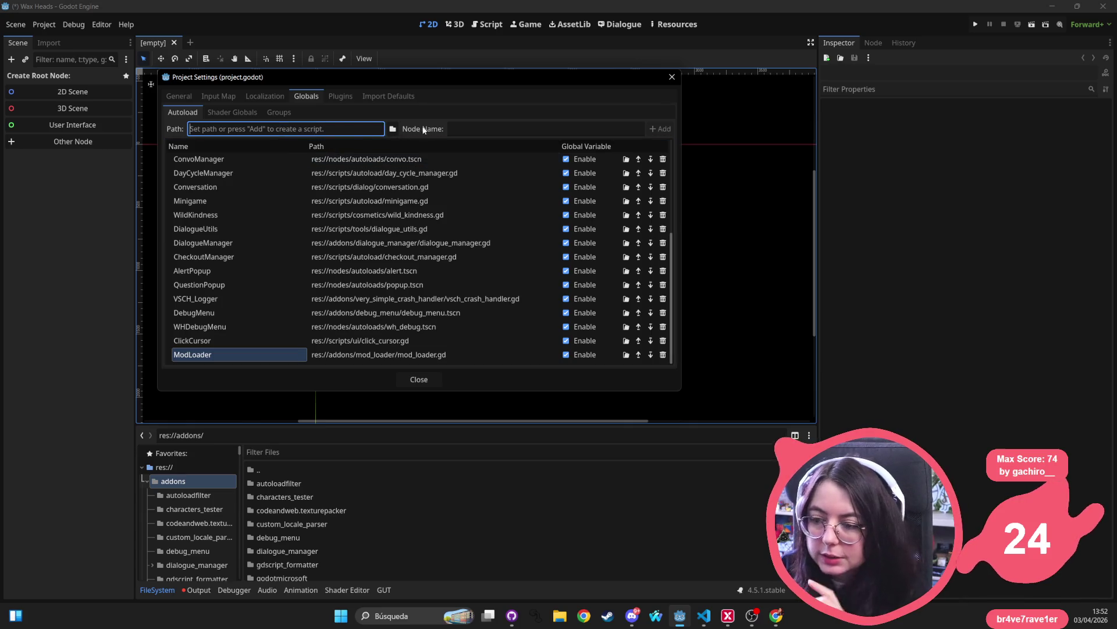
click(393, 128)
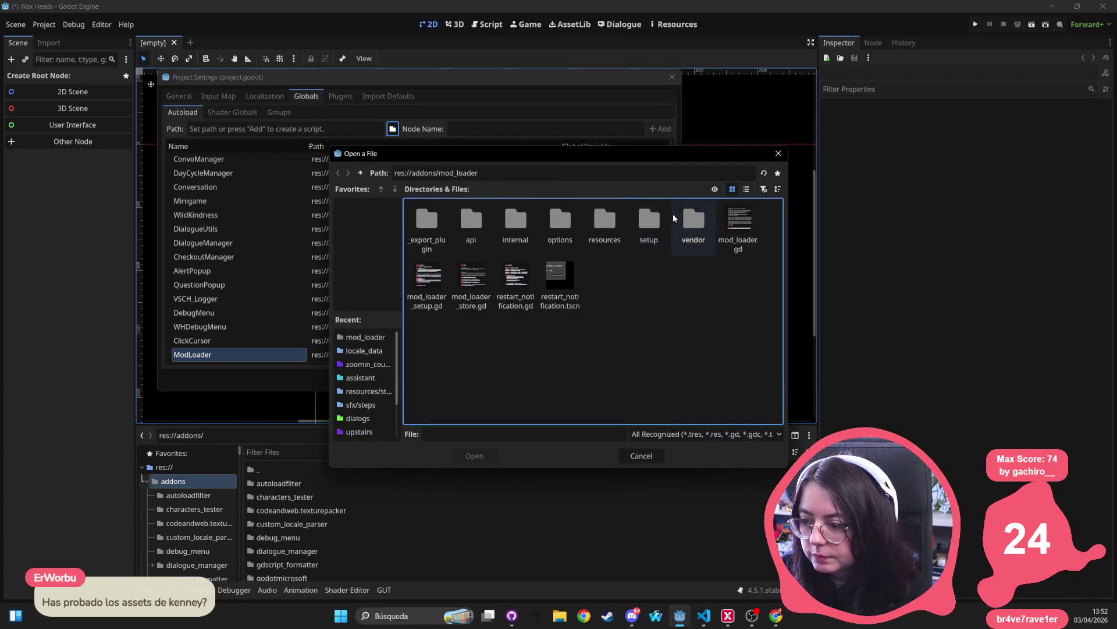
double_click(468, 283)
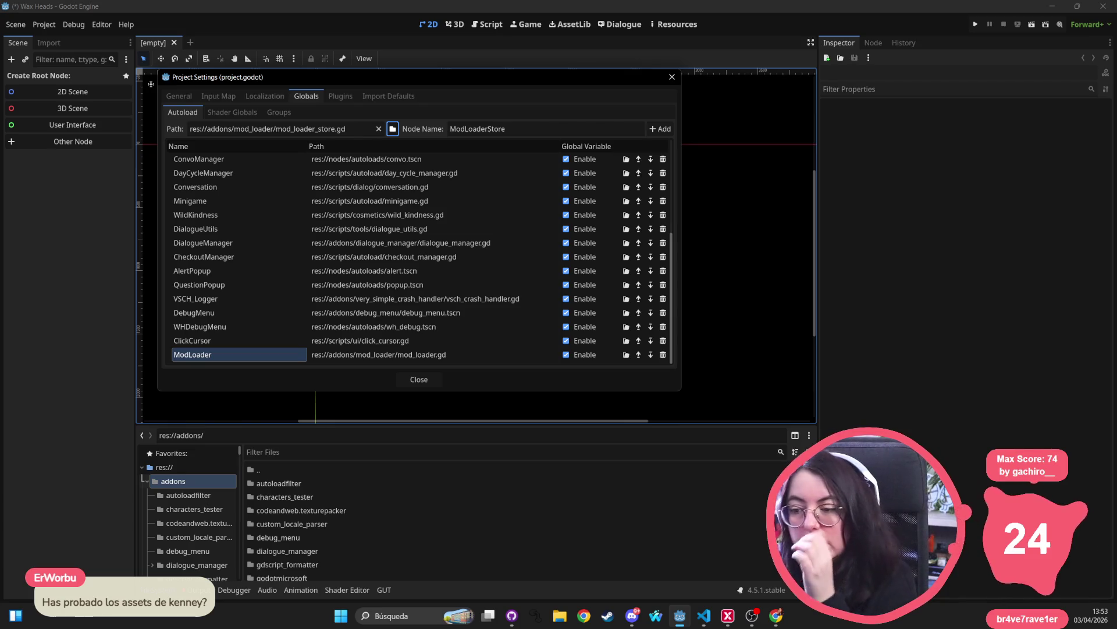
click(661, 130)
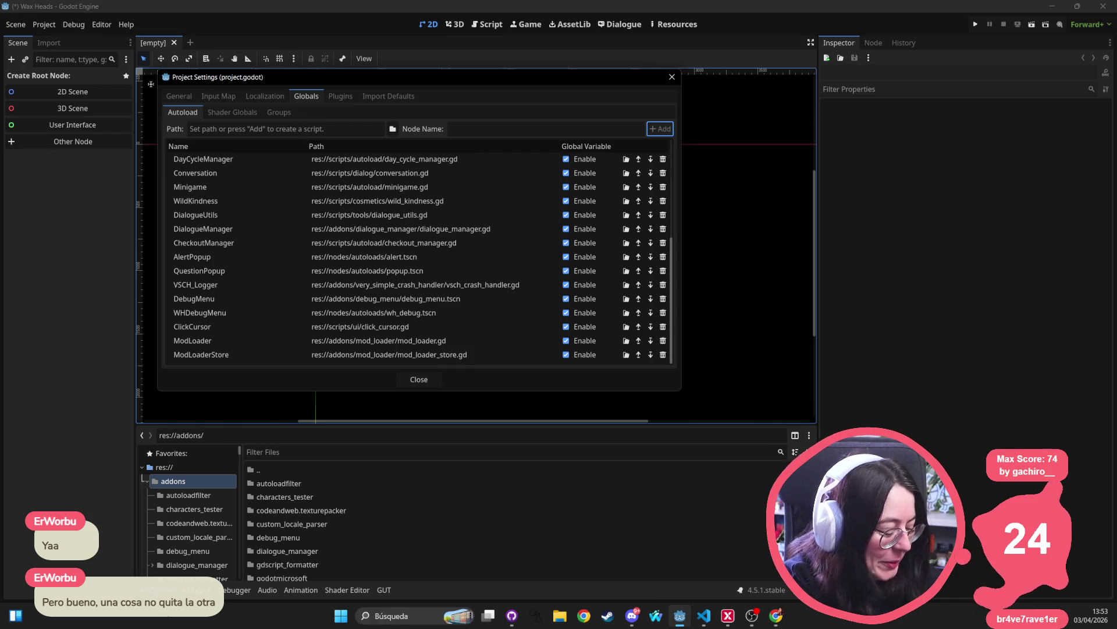
key(alt+Tab)
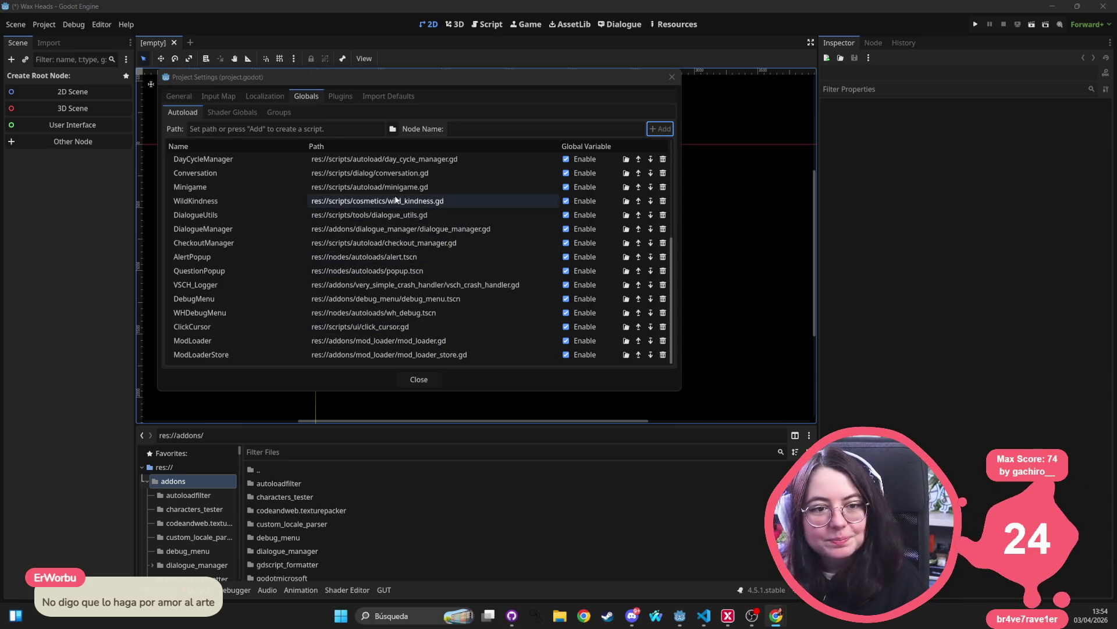
scroll(232, 163, up, 5)
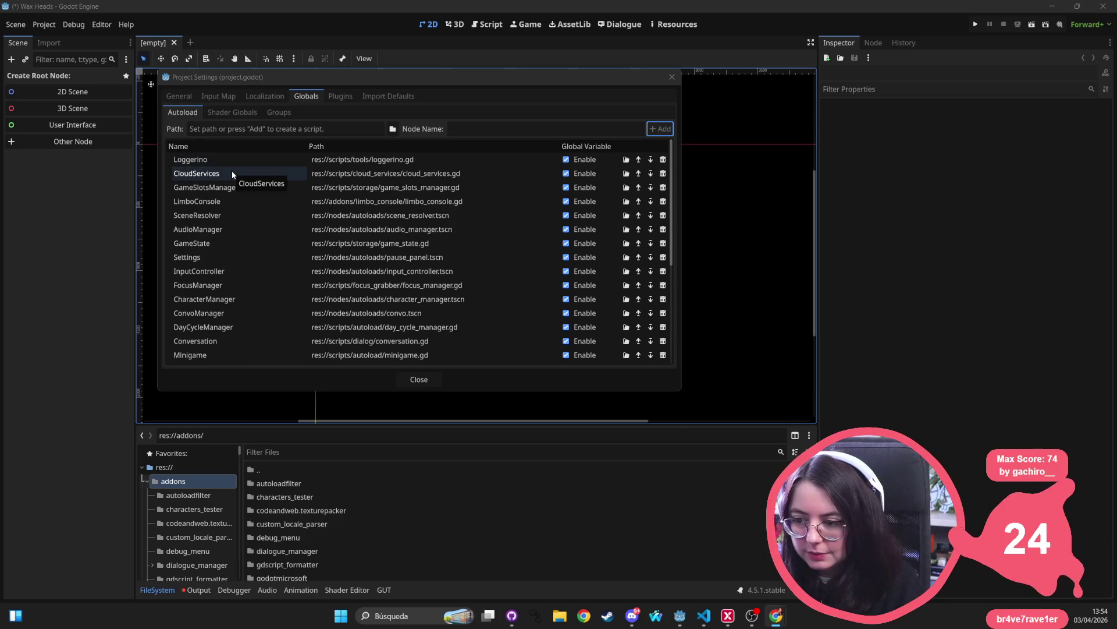
scroll(232, 172, down, 5)
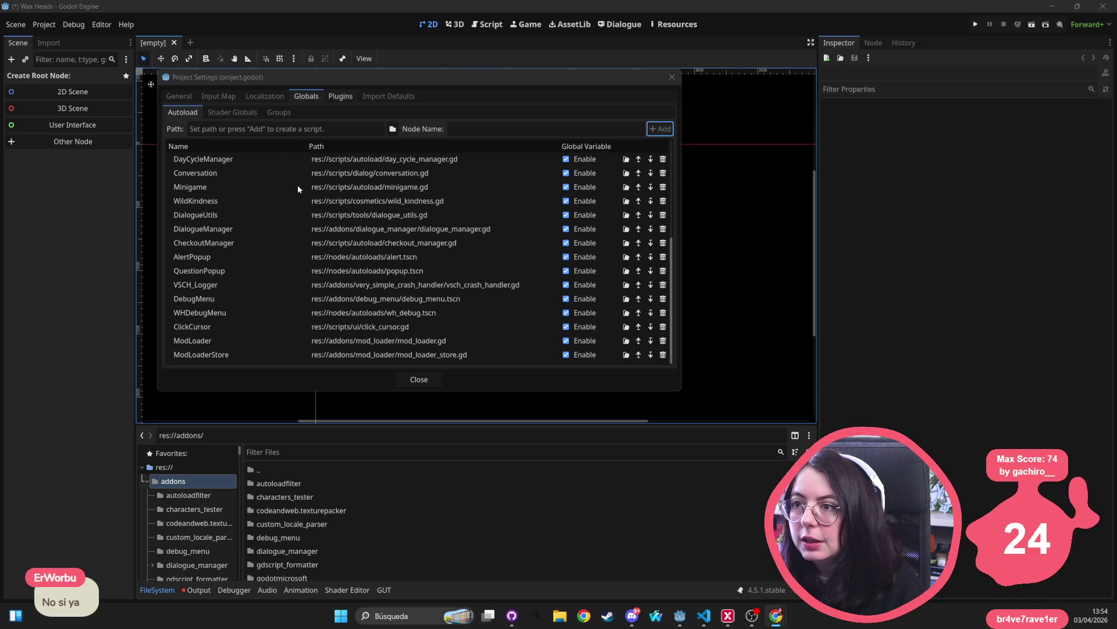
- Move ModLoader to the top of the autoload order and close Project Settings
mouse_move(221, 344)
mouse_down()
mouse_move(231, 343)
mouse_move(284, 160)
mouse_move(243, 156)
mouse_up()
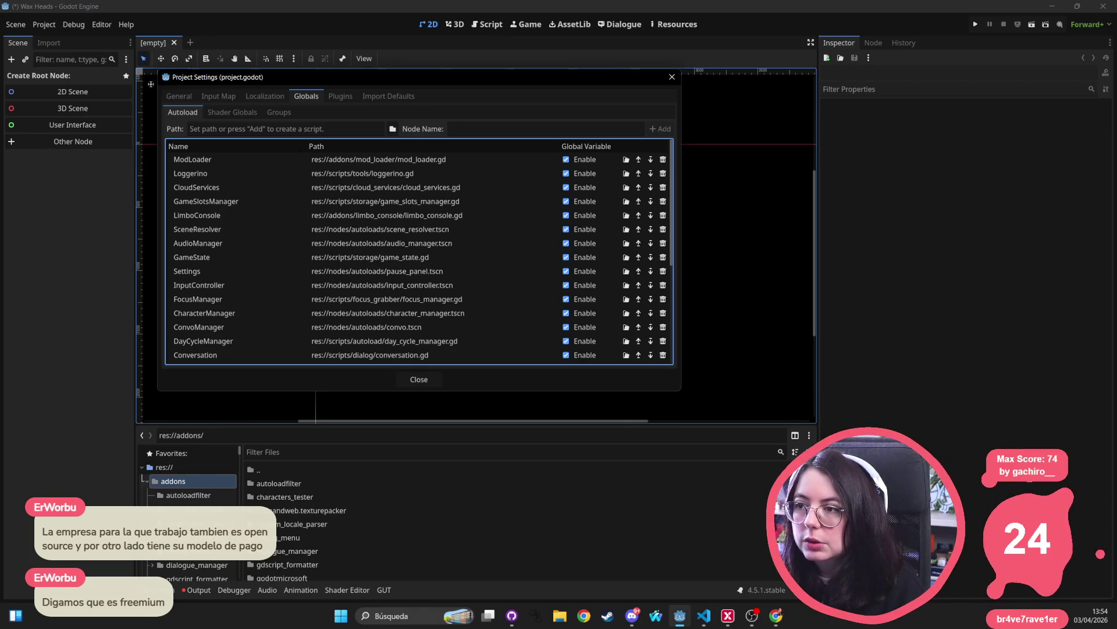
scroll(627, 216, down, 5)
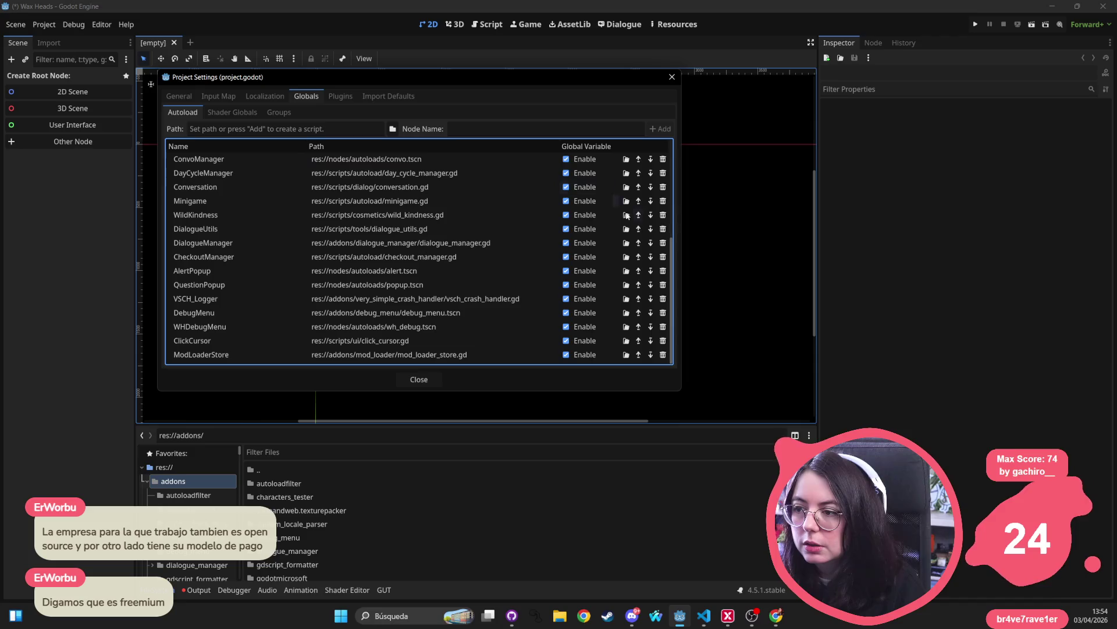
click(672, 77)
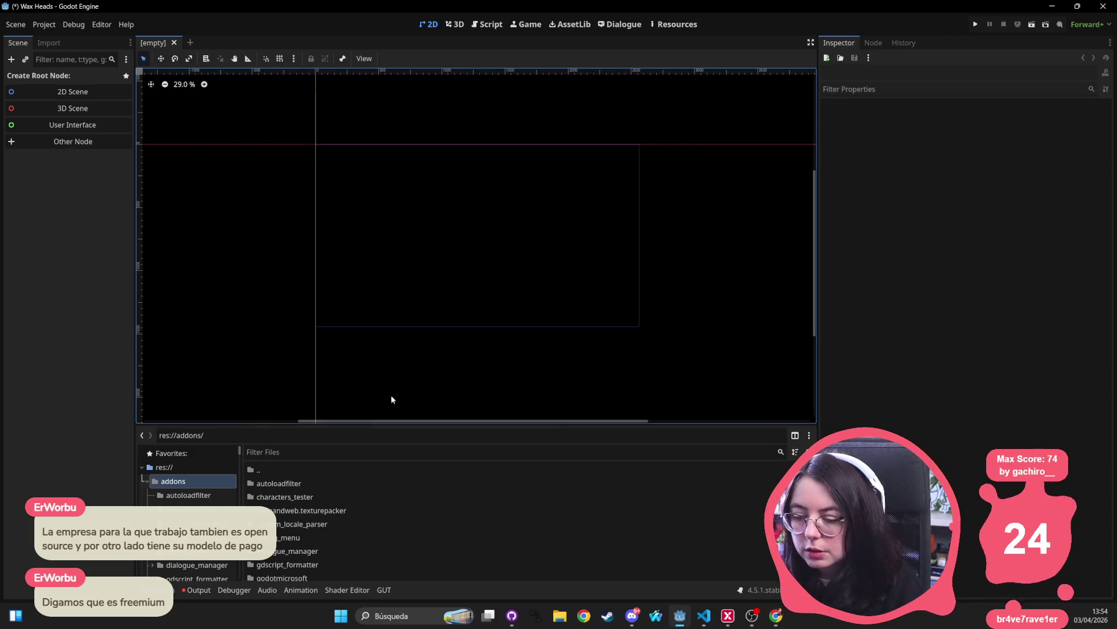
- Open autoloadfilter.gd, found by filtering FileSystem for 'autoloa', and review original_autoloads and editor_plugin
text(autoloa)
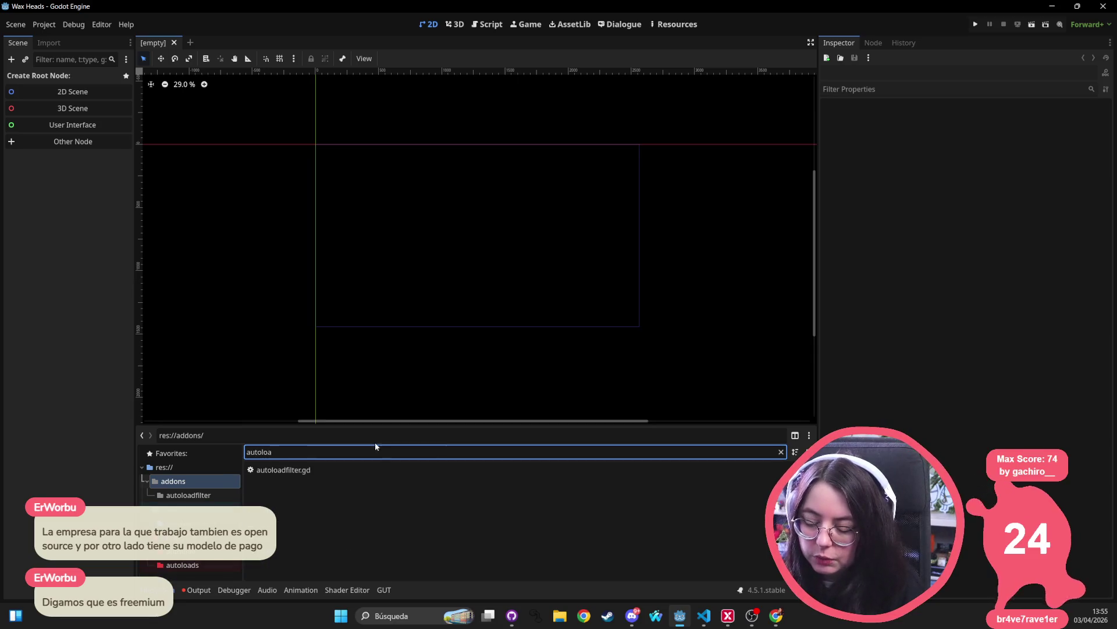
double_click(292, 470)
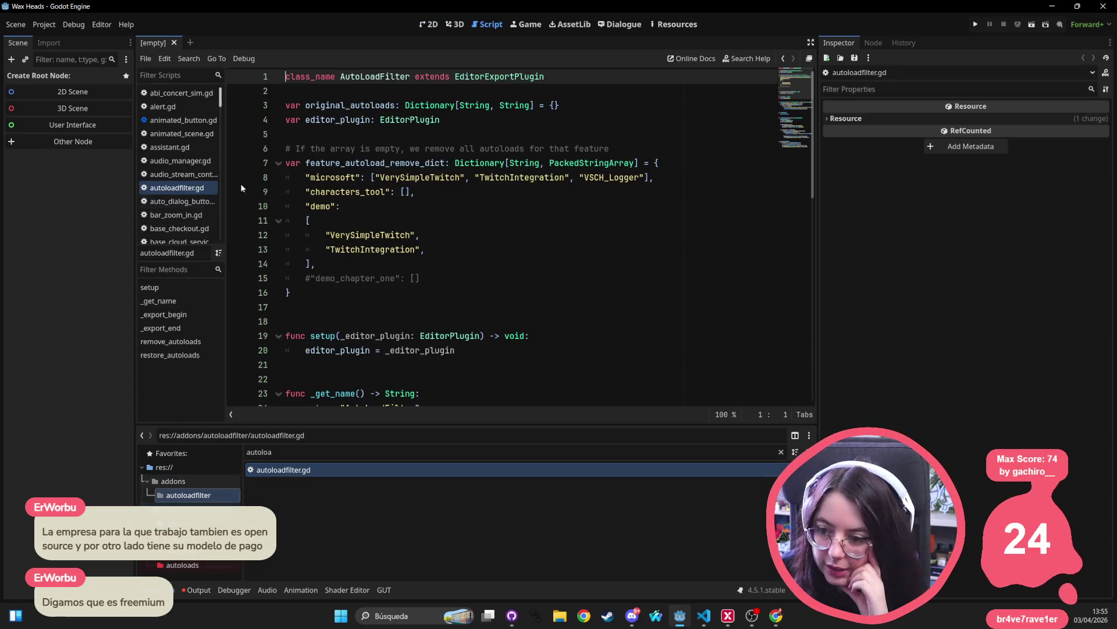
double_click(338, 106)
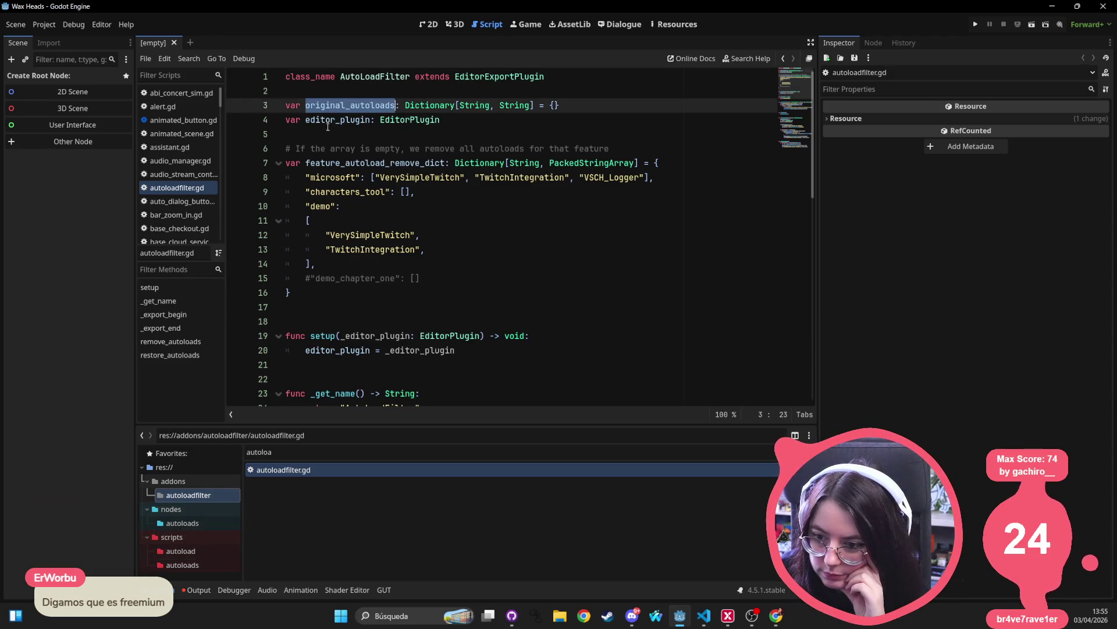
double_click(340, 119)
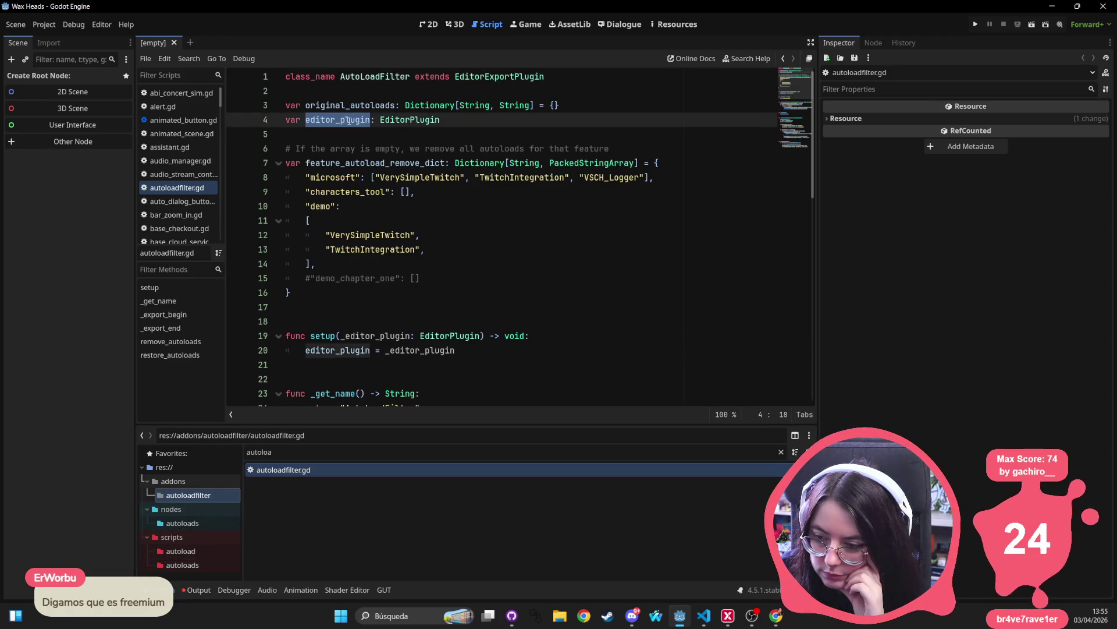
- Inspect feature_autoload_remove_dict's microsoft list up to VSCH_Logger, then bring the Moodle browser forward
double_click(345, 162)
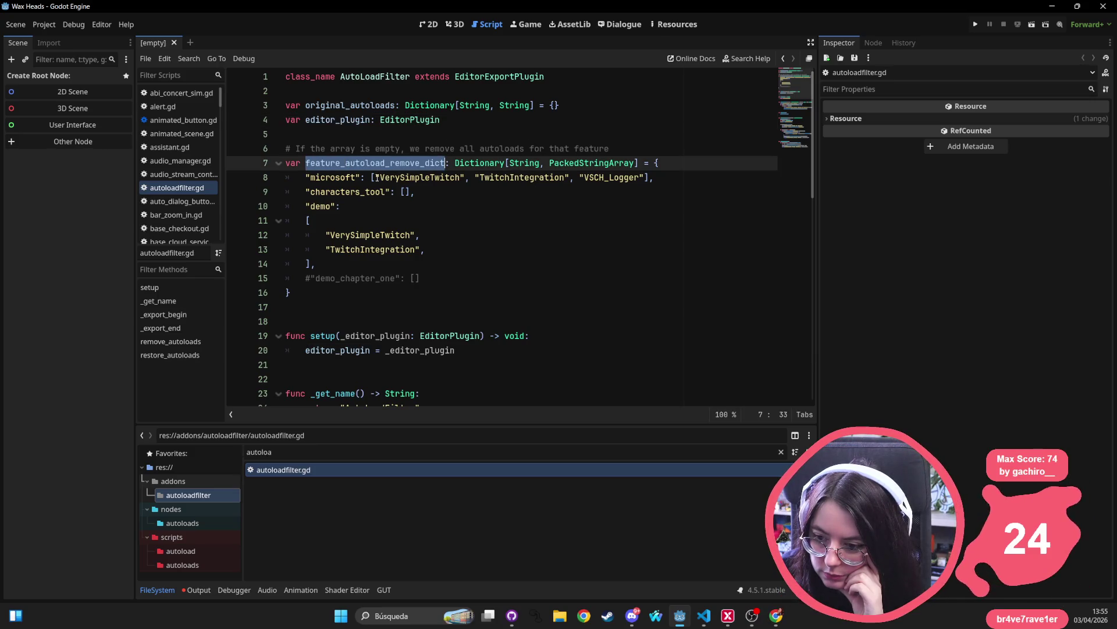
drag(373, 177, 645, 178)
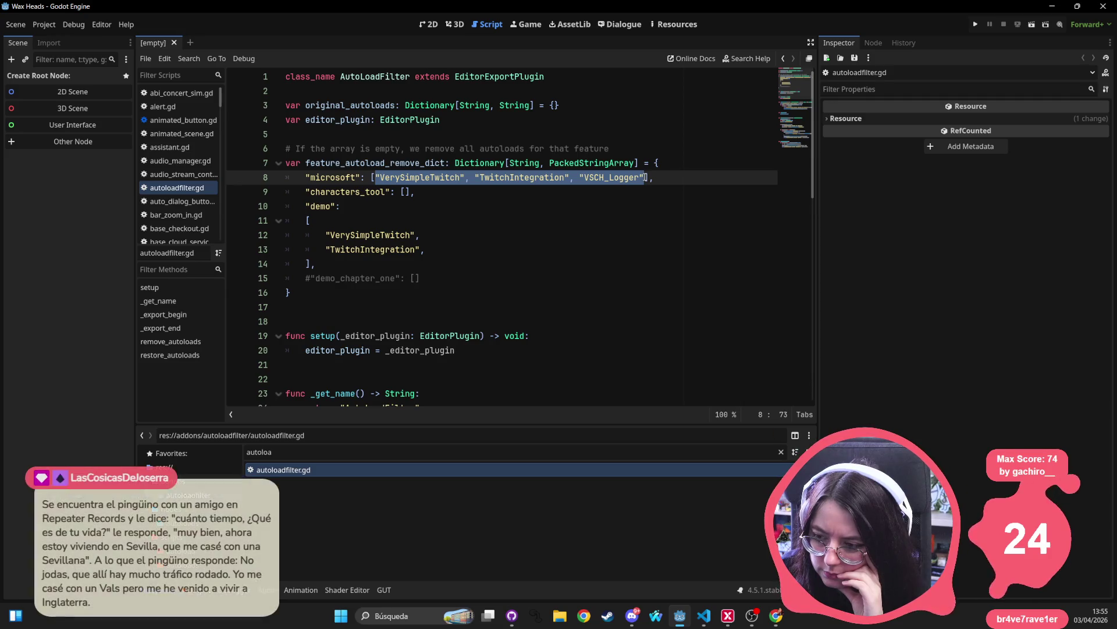
double_click(587, 178)
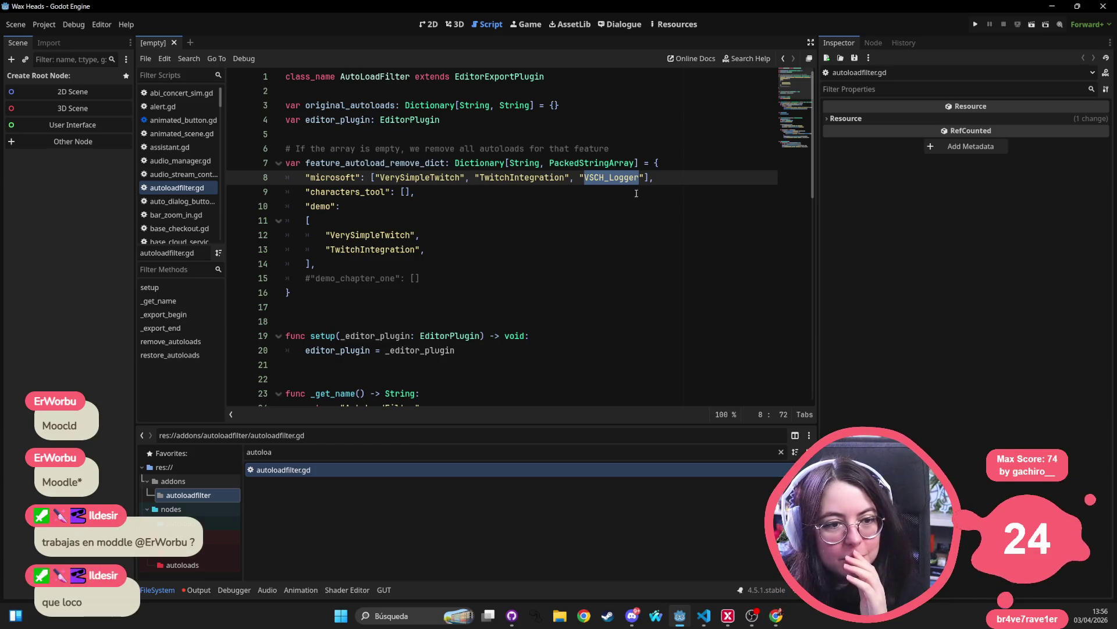
key(alt+Tab)
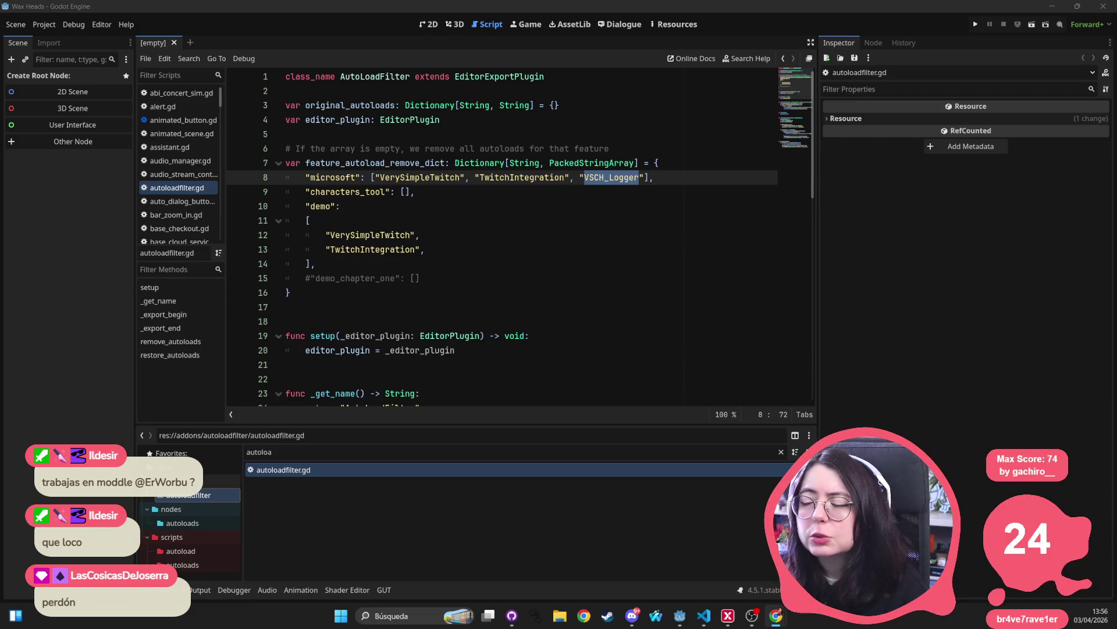
key(super+shift+Left)
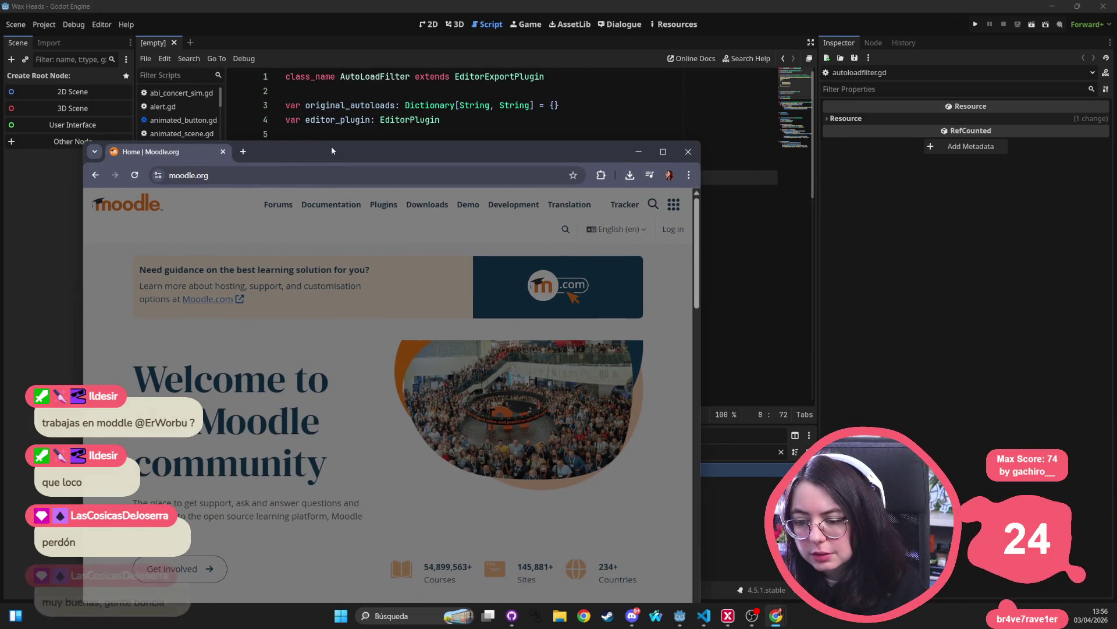
- Decline moodle.org cookies and split a new tab into a second Chrome window beside Moodle
drag(331, 156, 378, 16)
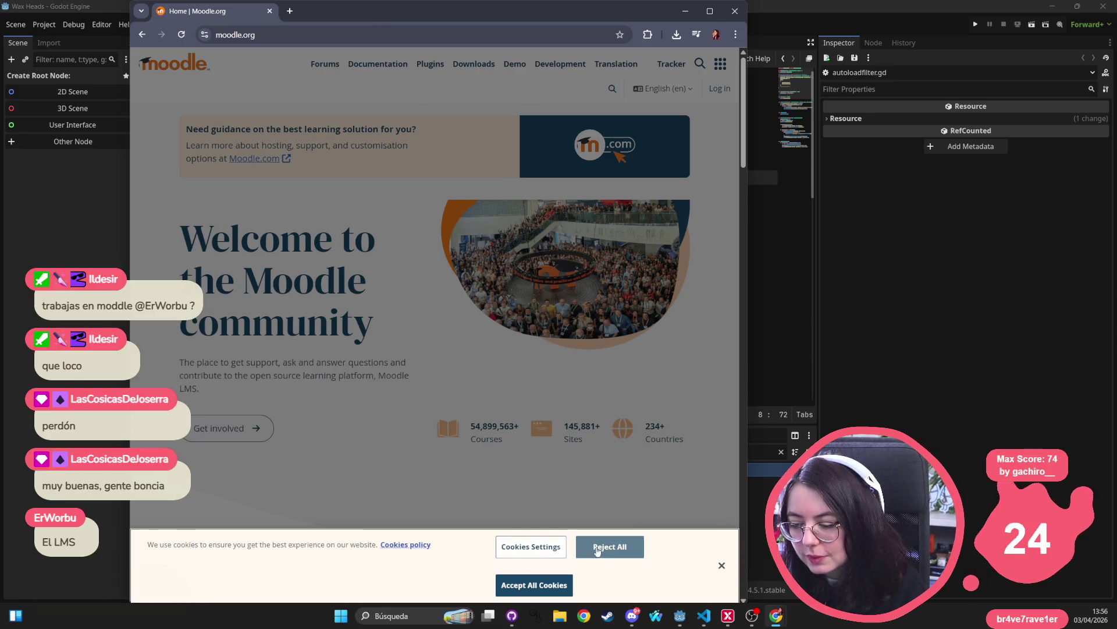
click(585, 553)
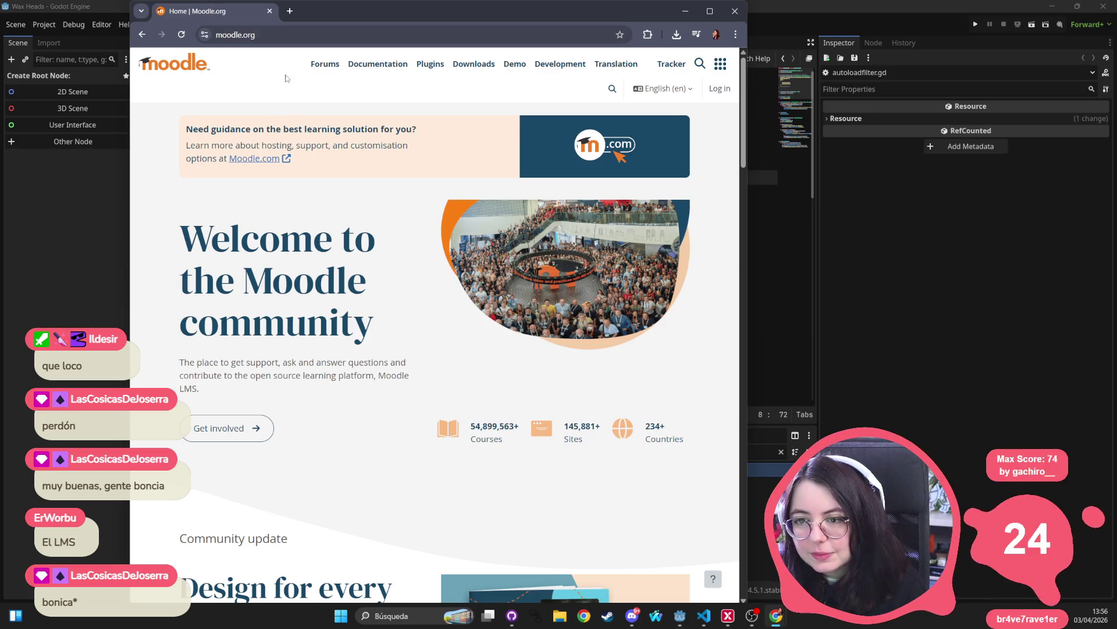
click(289, 11)
mouse_move(402, 11)
mouse_down()
mouse_move(641, 187)
mouse_move(727, 92)
mouse_up()
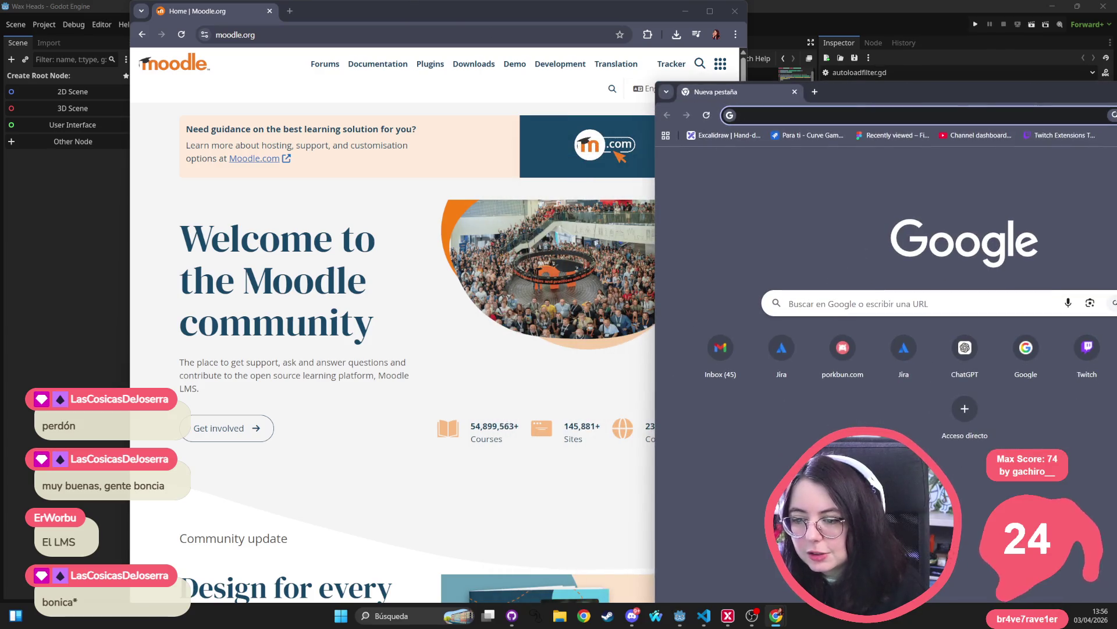
drag(431, 10, 309, 14)
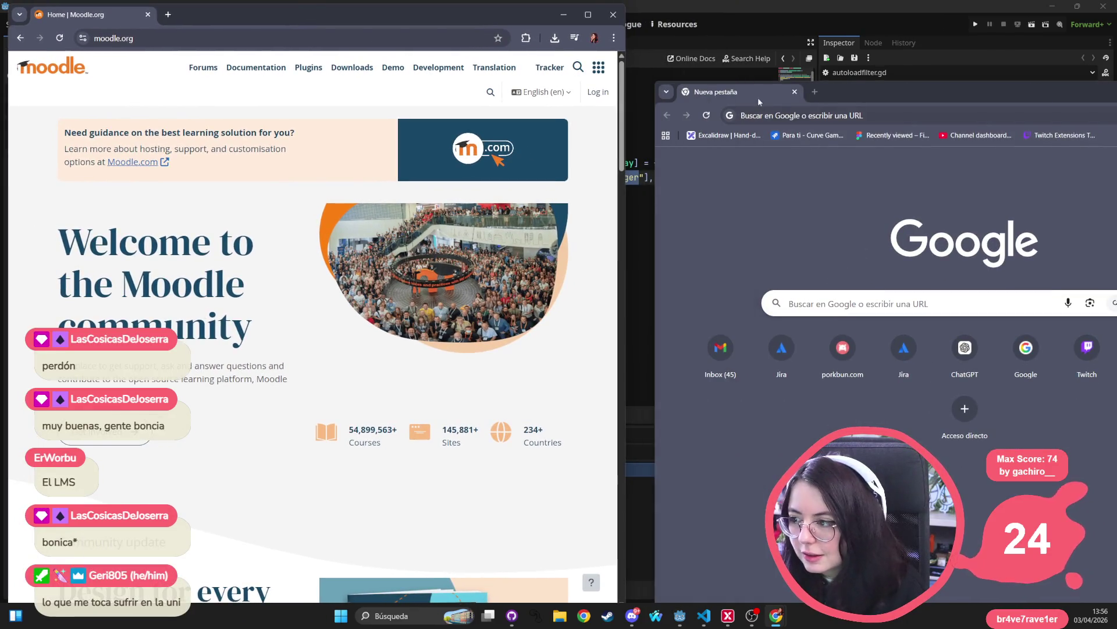
- Search Google for 'minsait' in the second window, snapped to the right half
click(774, 115)
text(minsait)
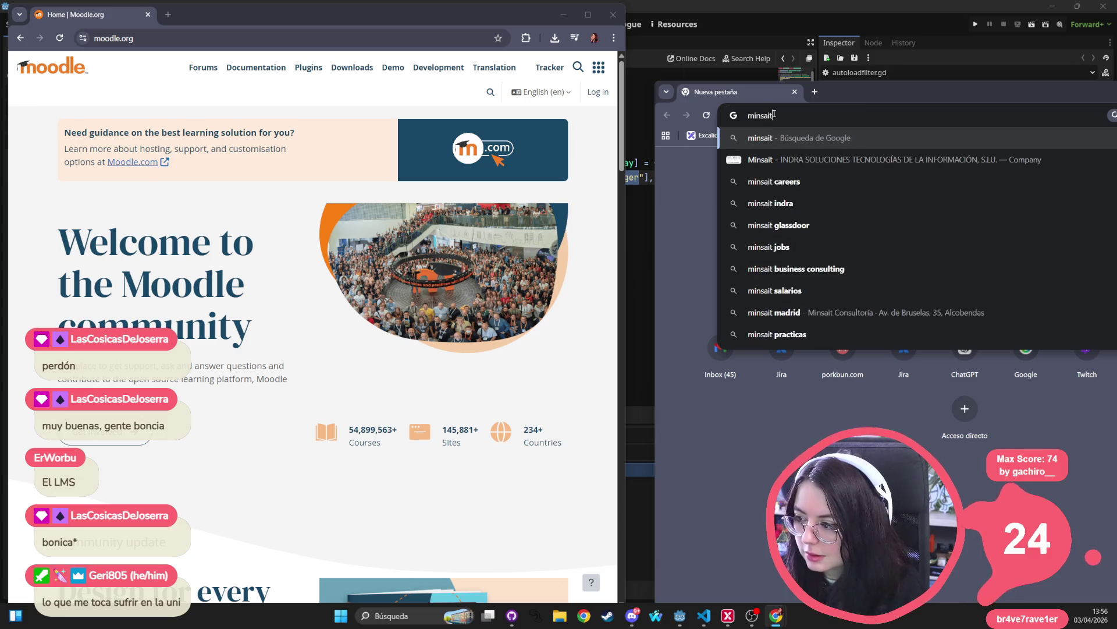
key(Return)
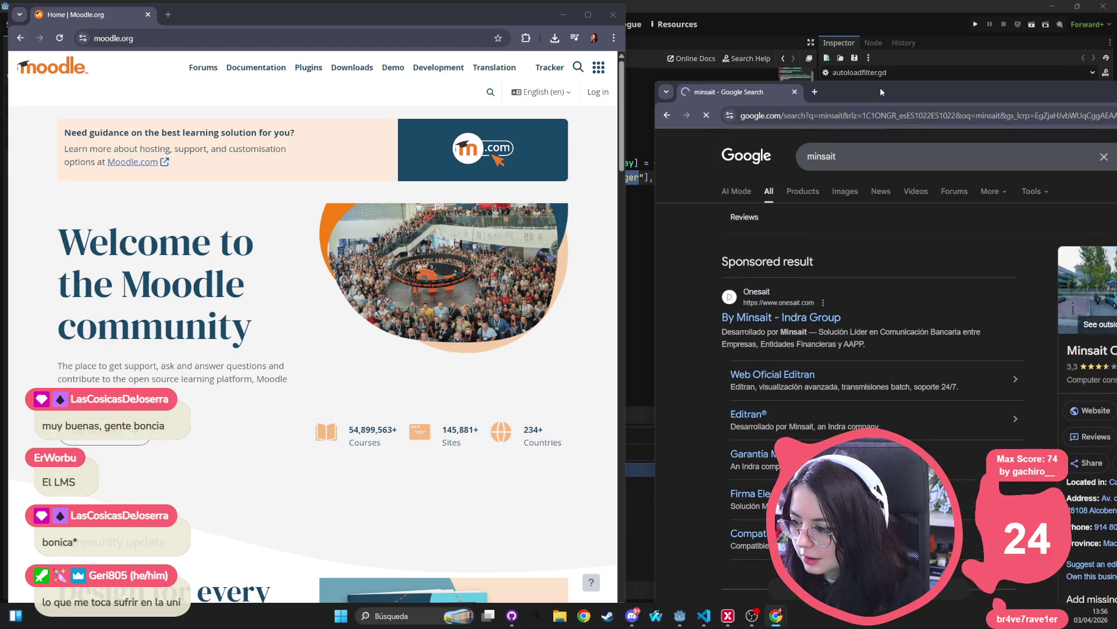
mouse_move(882, 92)
mouse_down()
mouse_move(835, 54)
mouse_move(762, 24)
mouse_up()
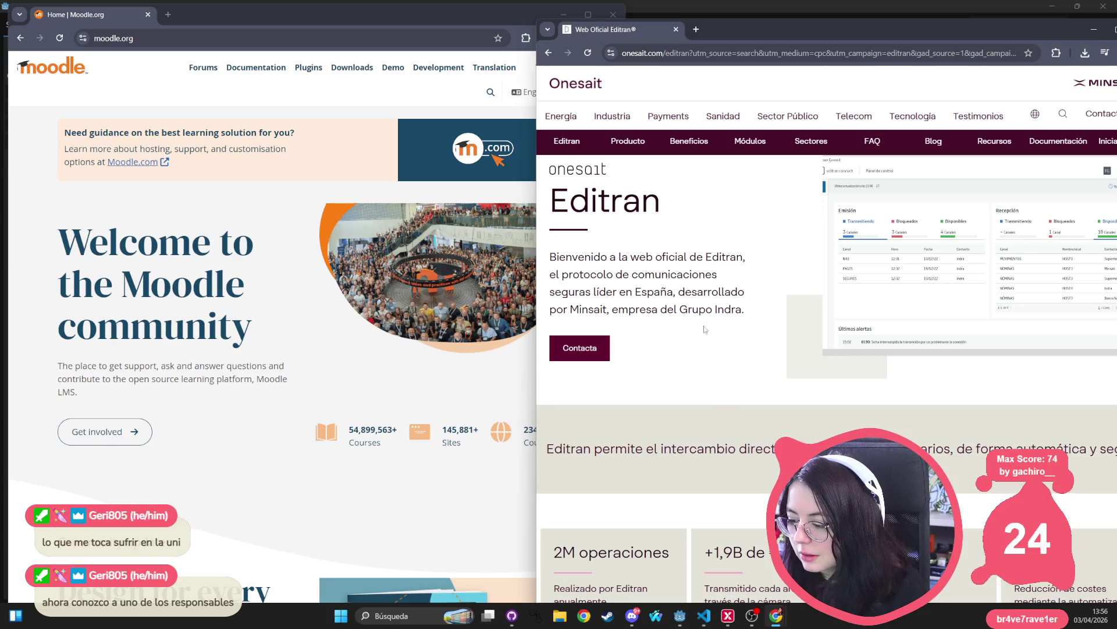
- Visit the sponsored Minsait - Indra Group result, then search 'minsait' again
scroll(705, 329, down, 4)
scroll(704, 329, up, 4)
click(548, 54)
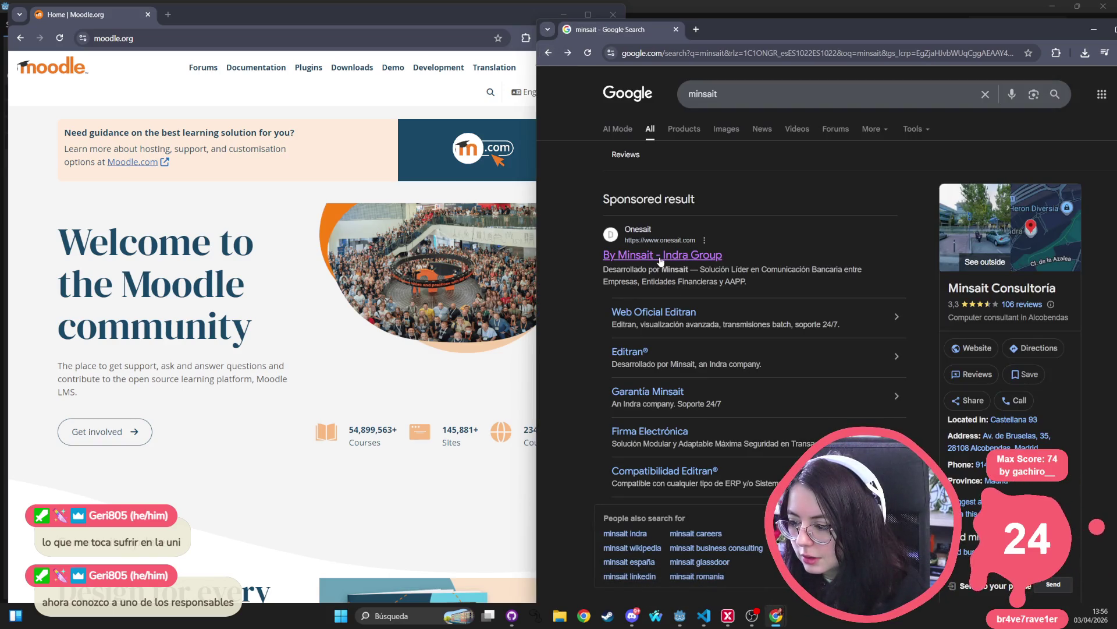
click(661, 262)
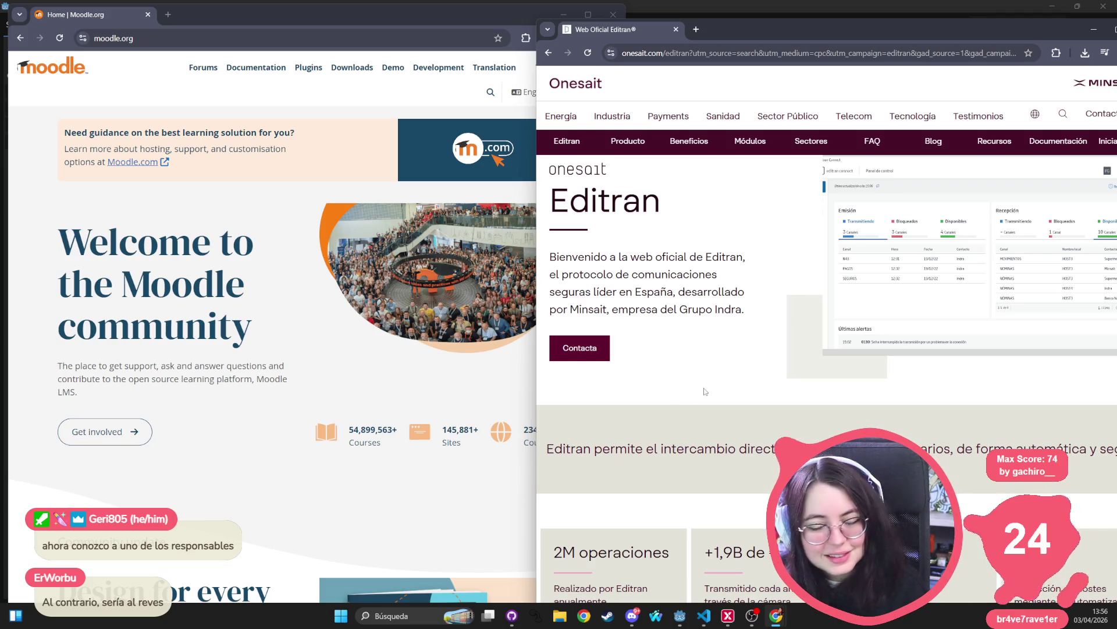
scroll(611, 245, down, 10)
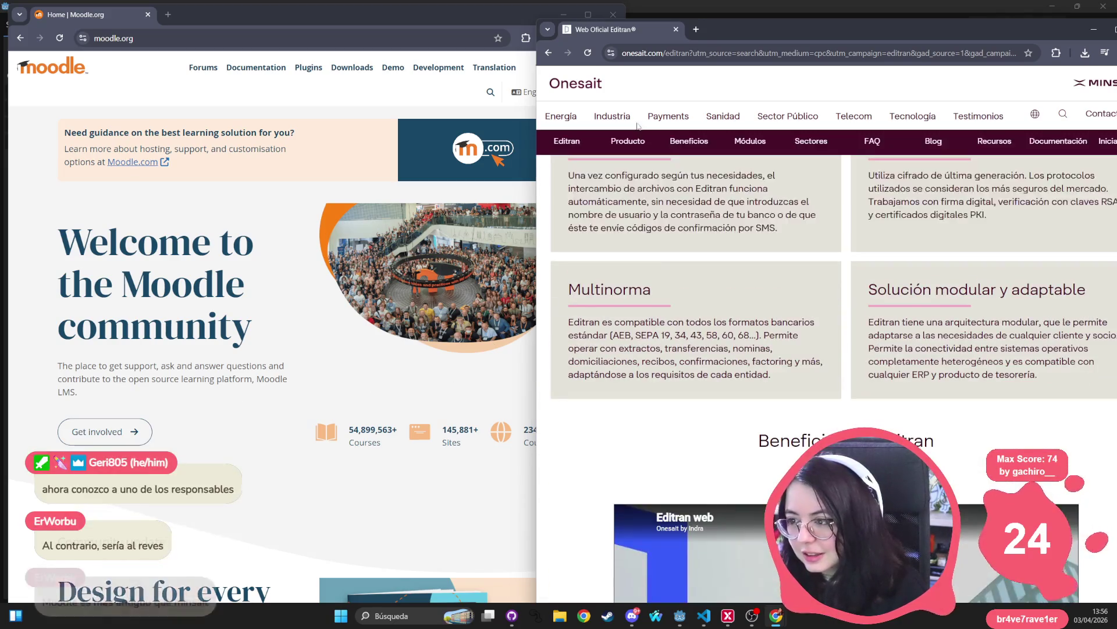
click(664, 55)
text(minsai)
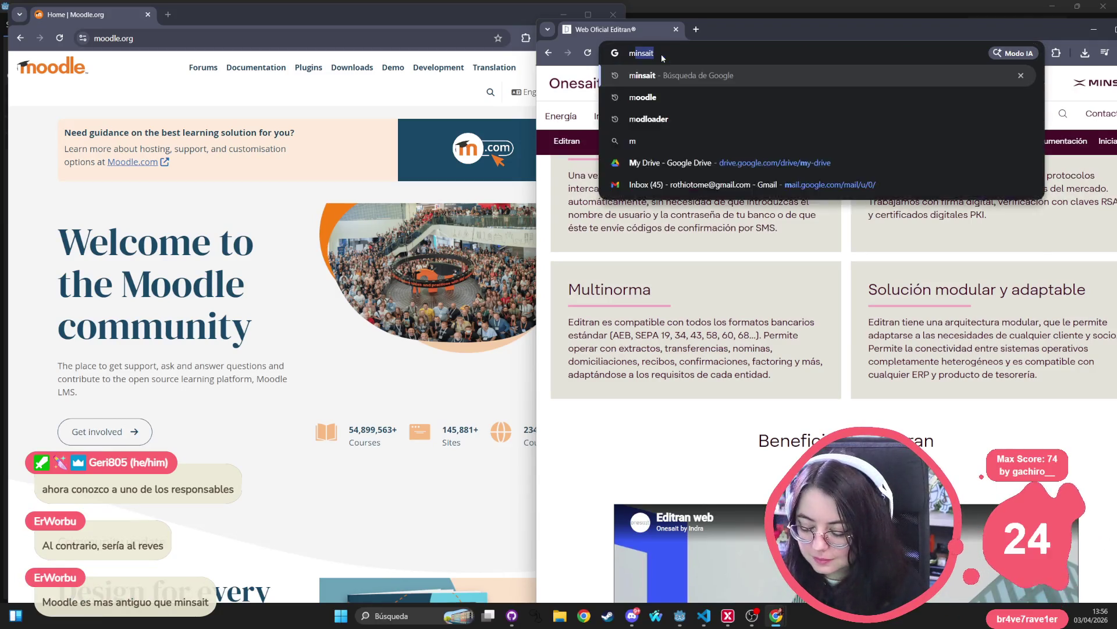
text(t)
key(Return)
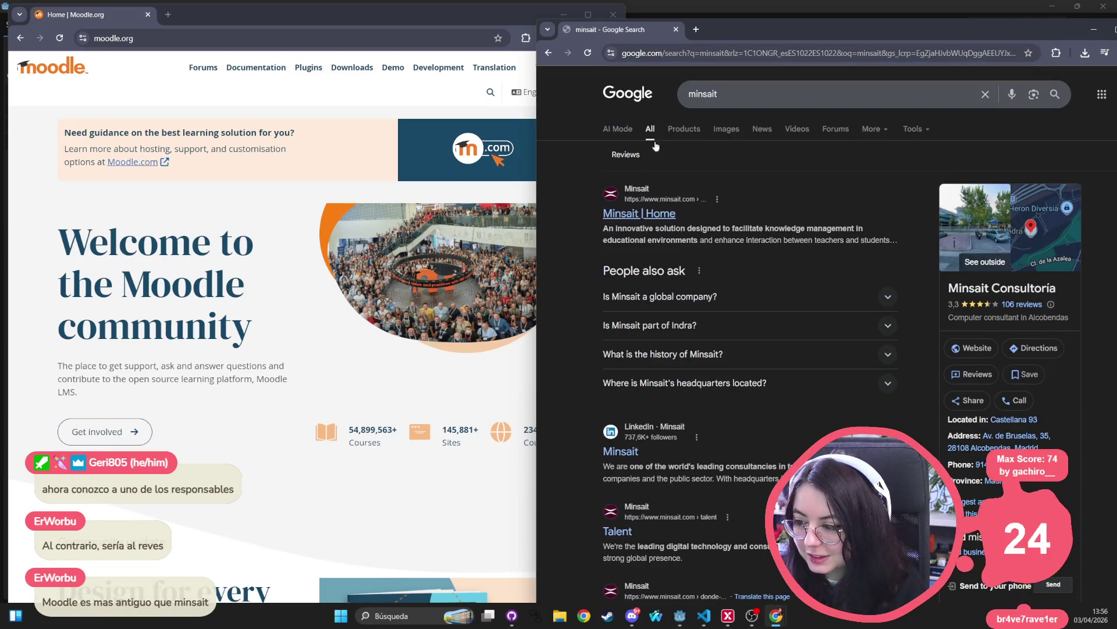
- Switch the minsait search to Images and scroll through the image results
click(715, 129)
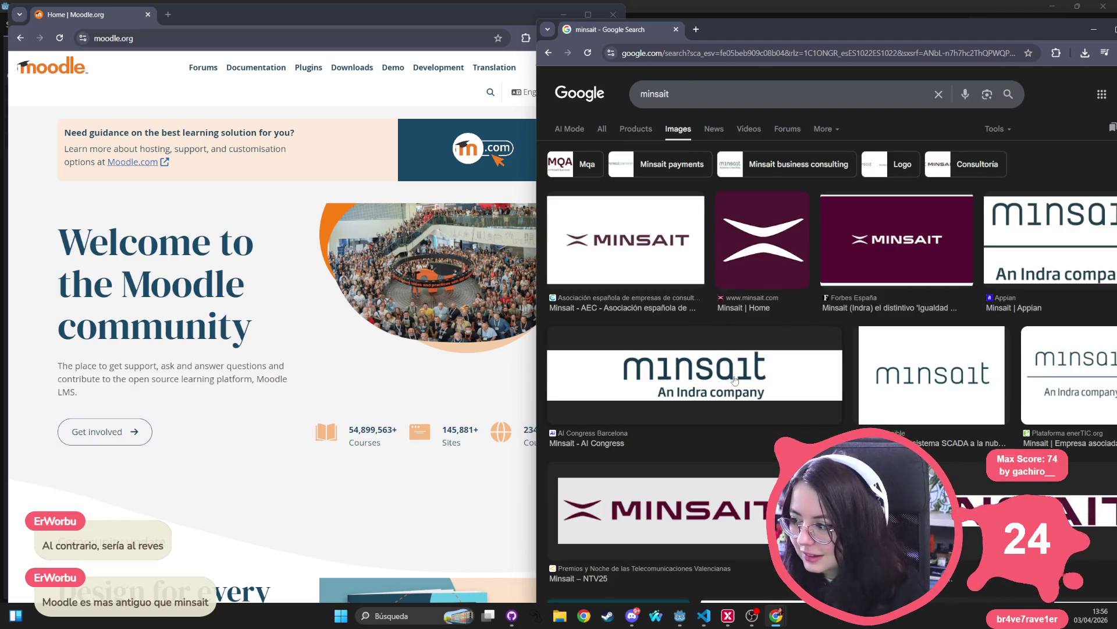
scroll(727, 384, down, 4)
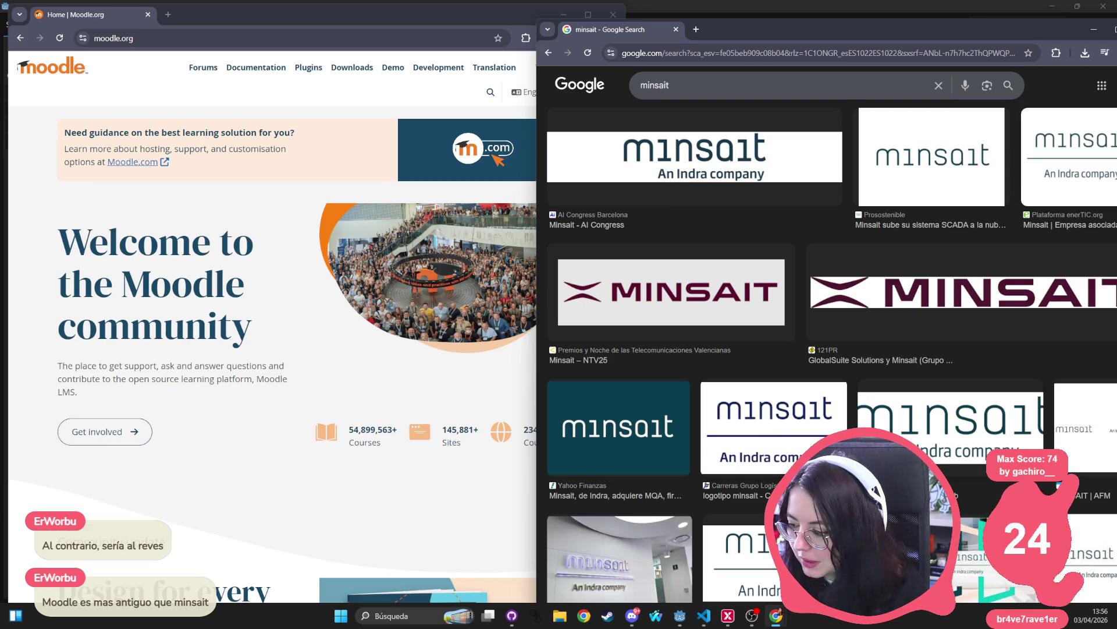
scroll(826, 349, down, 4)
scroll(819, 373, down, 6)
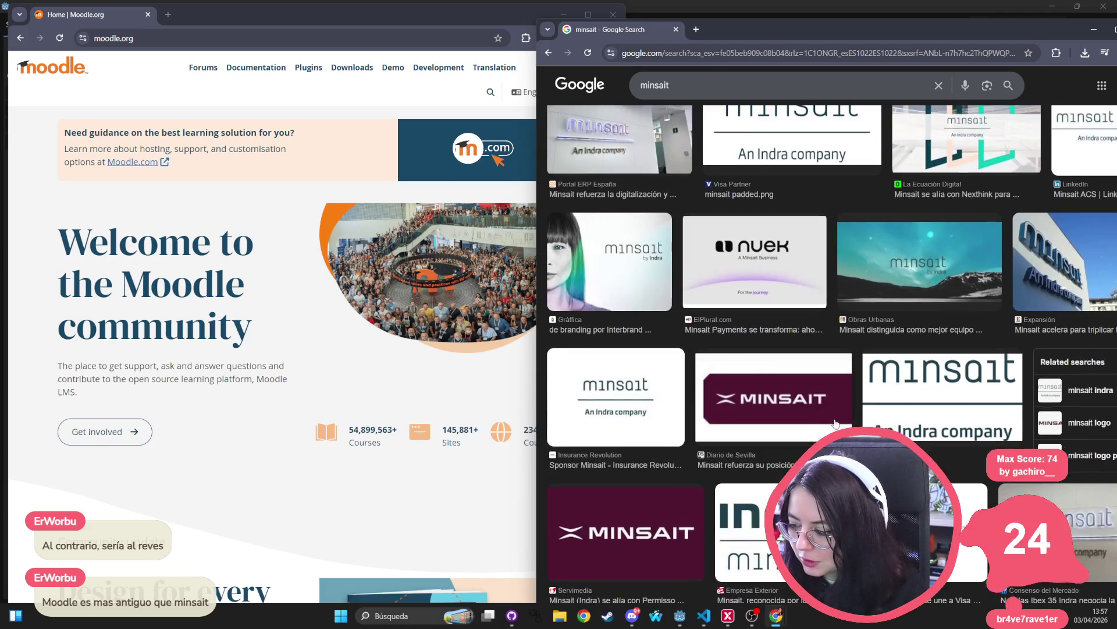
scroll(819, 373, down, 6)
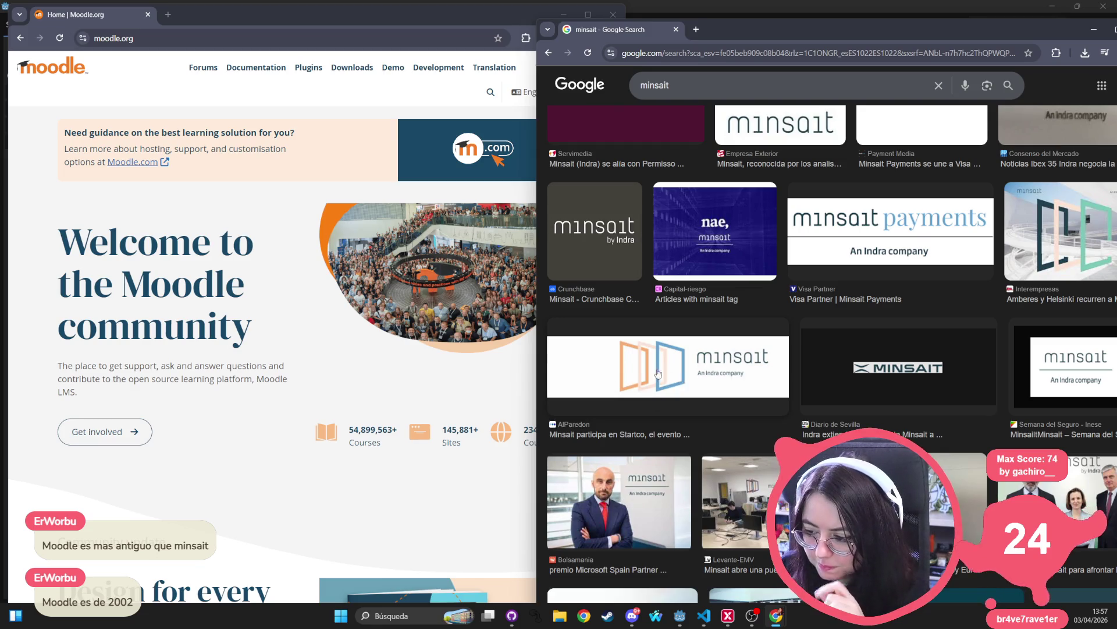
scroll(670, 372, down, 7)
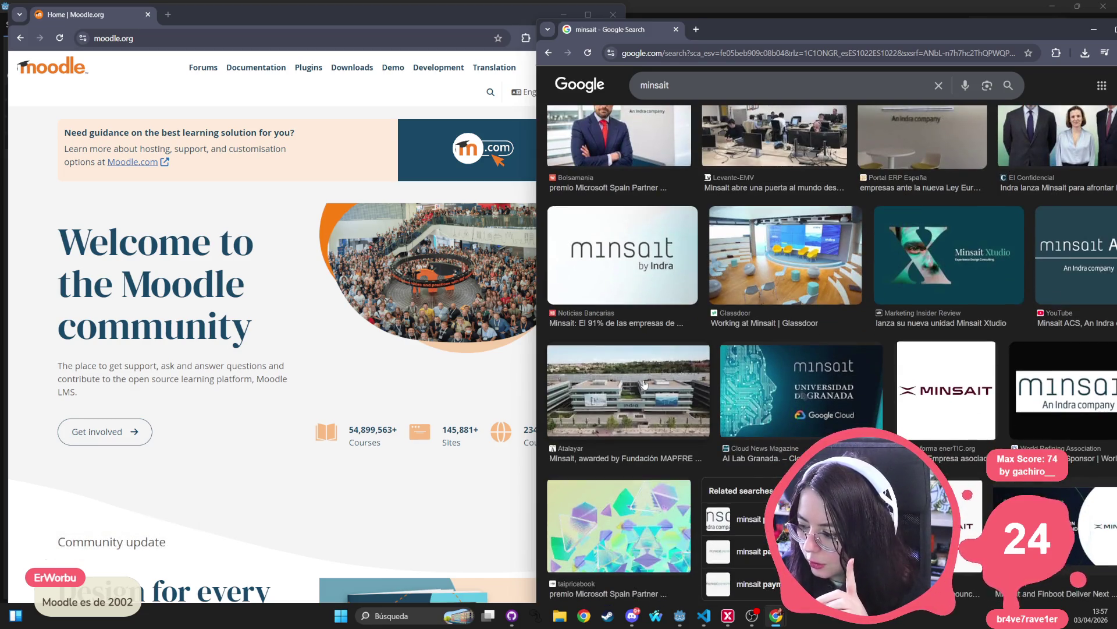
scroll(637, 384, down, 10)
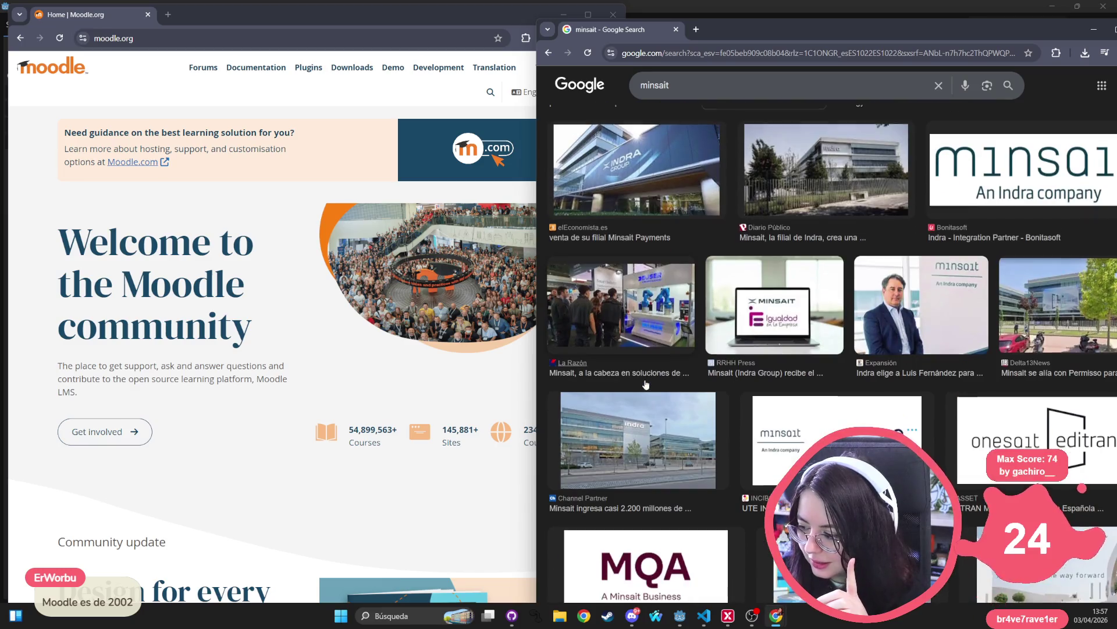
scroll(645, 384, down, 6)
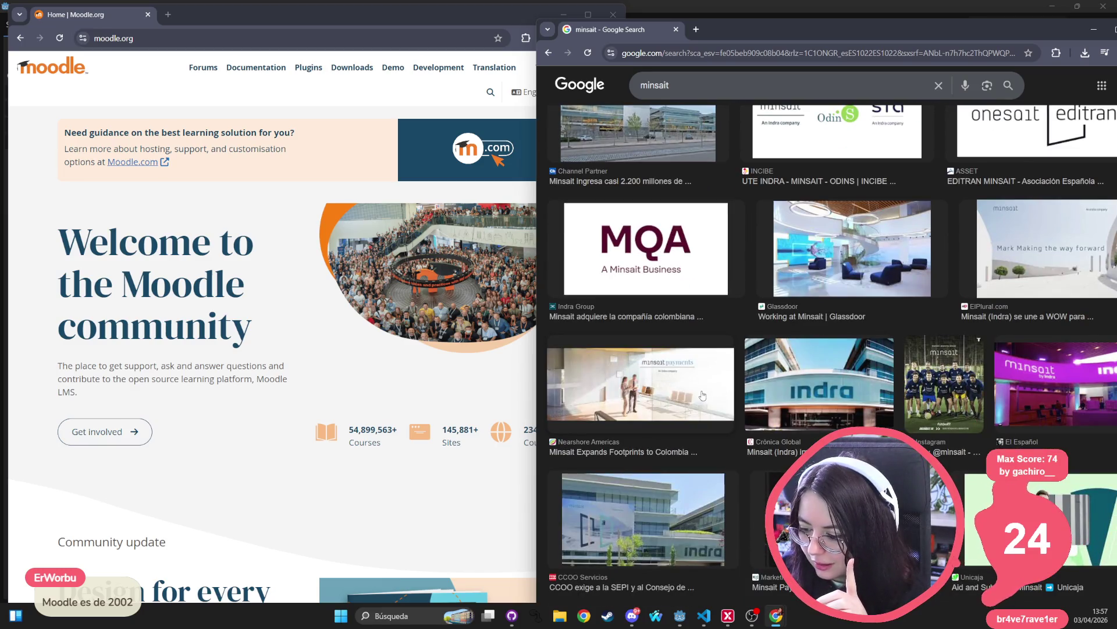
- Preview the Minsait Colombia image, then the ElPlural 'Mark Making the way forward' image
click(684, 393)
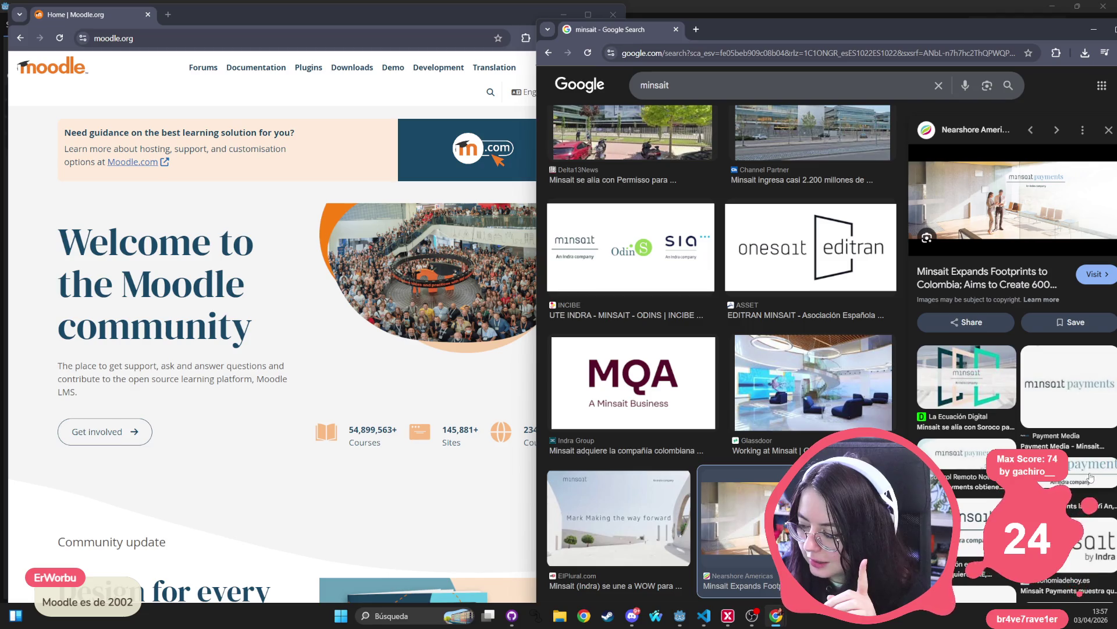
click(614, 530)
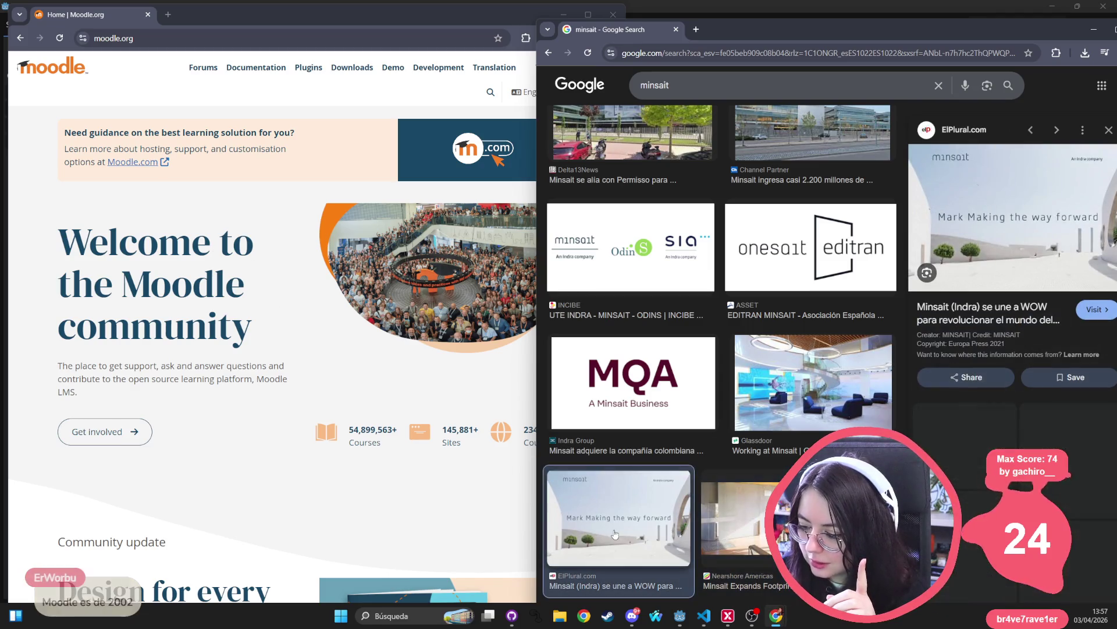
scroll(740, 407, down, 4)
scroll(740, 407, down, 4)
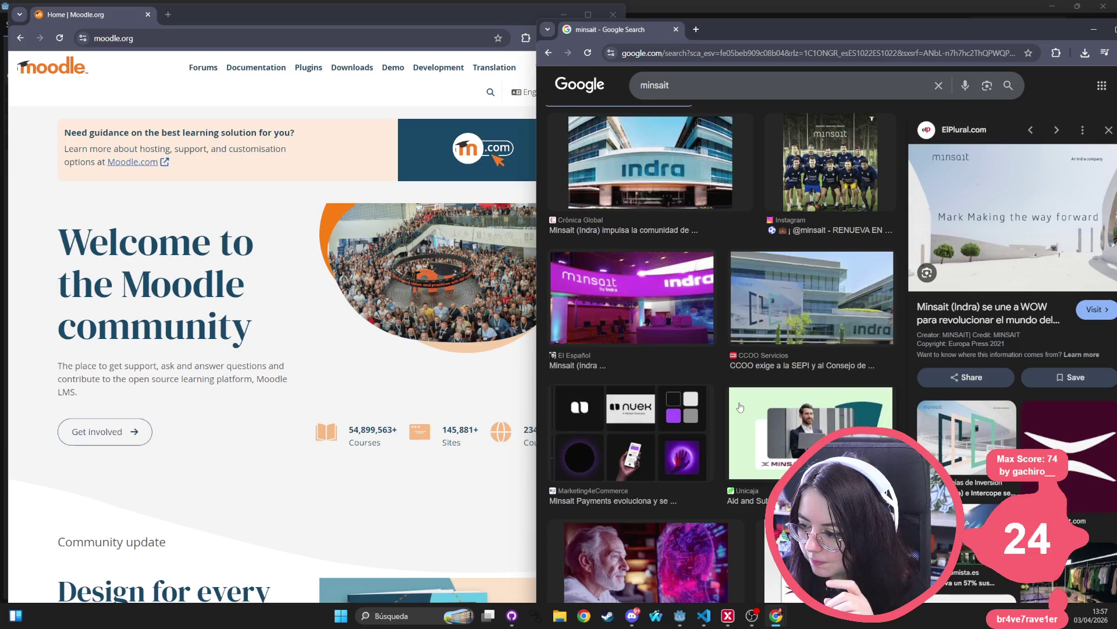
scroll(740, 406, down, 4)
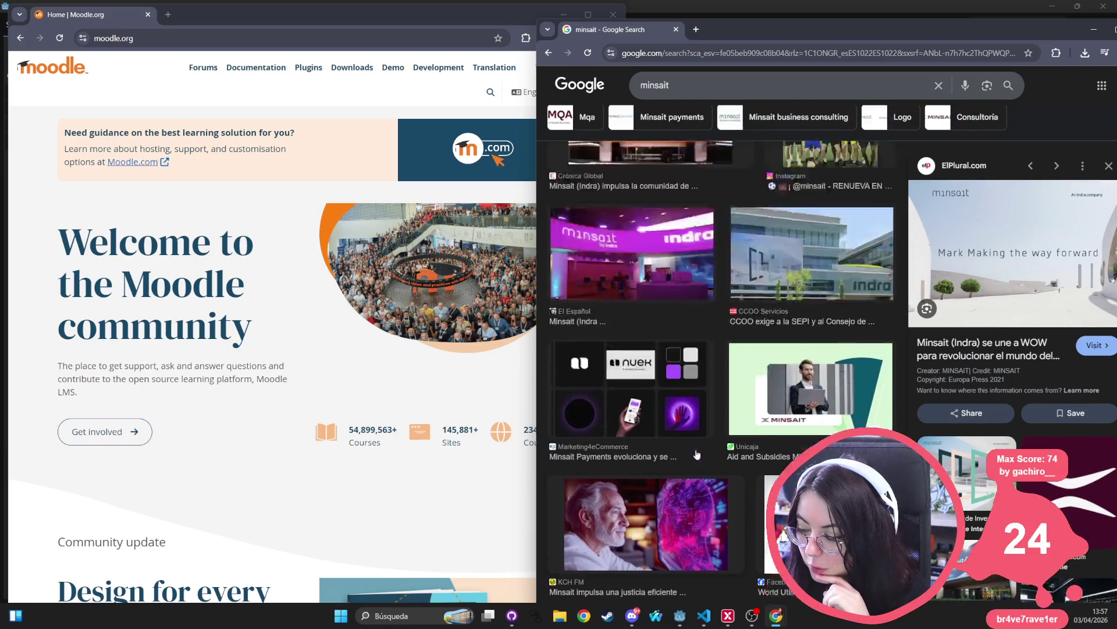
scroll(688, 460, down, 5)
scroll(686, 433, up, 10)
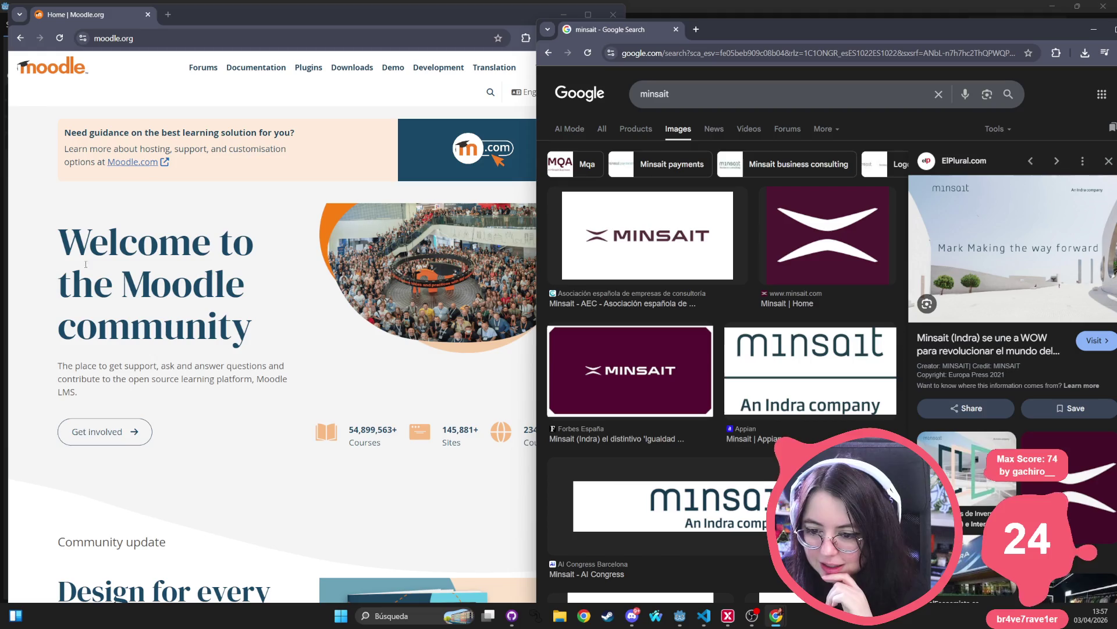
click(228, 351)
- Inspect the 'Welcome to the Moodle community' heading and pick out its Noto Sans Arabic and DM Serif Display fonts
triple_click(153, 246)
double_click(153, 247)
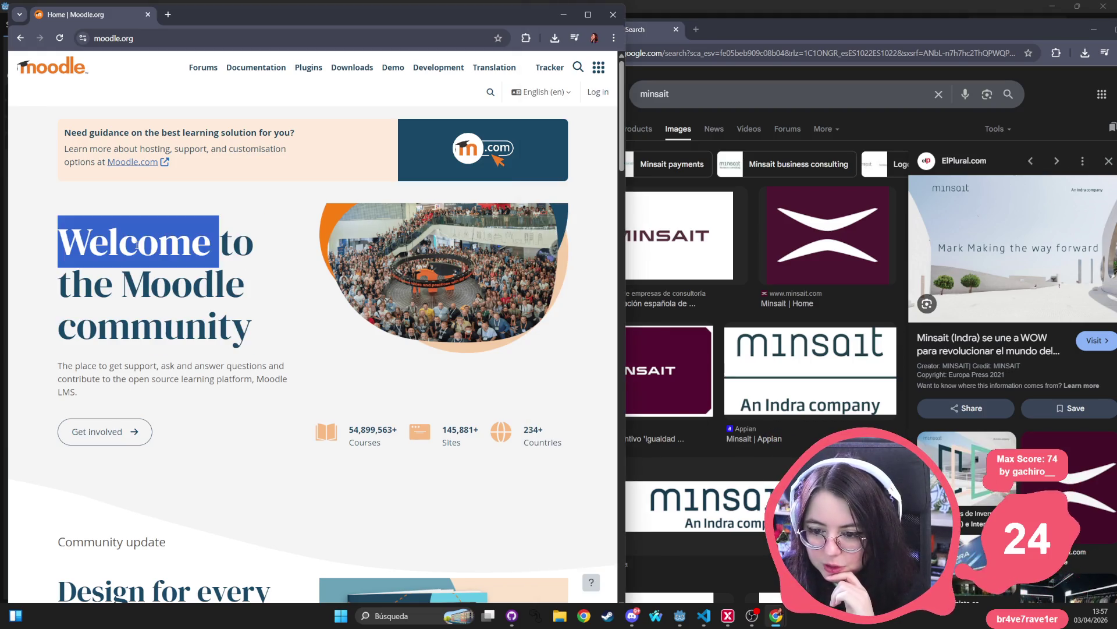
right_click(153, 247)
click(192, 380)
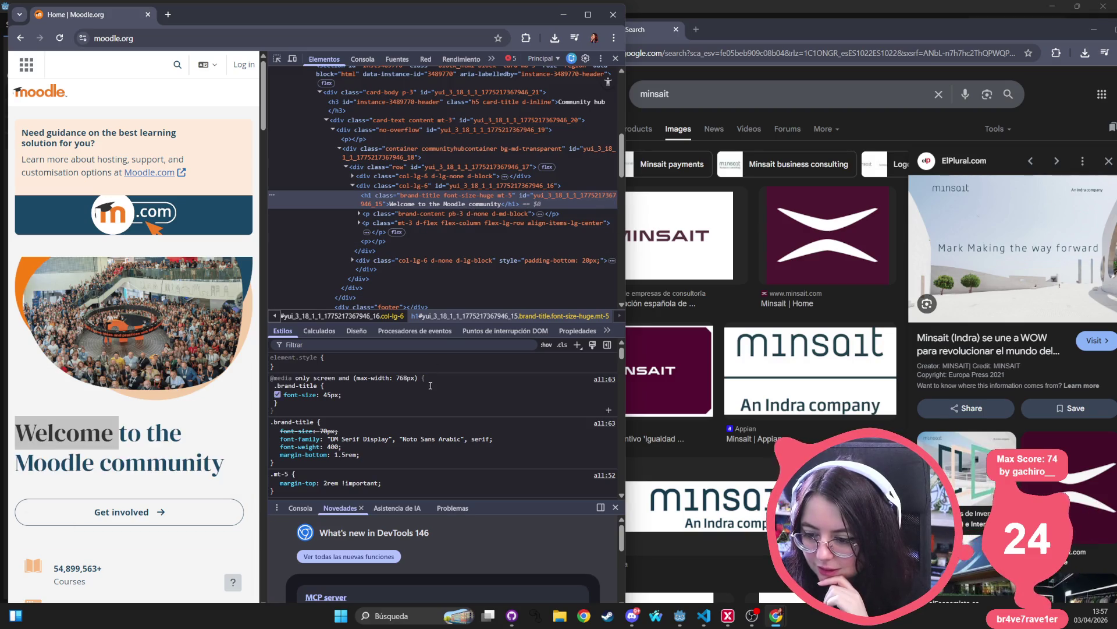
drag(399, 440, 462, 440)
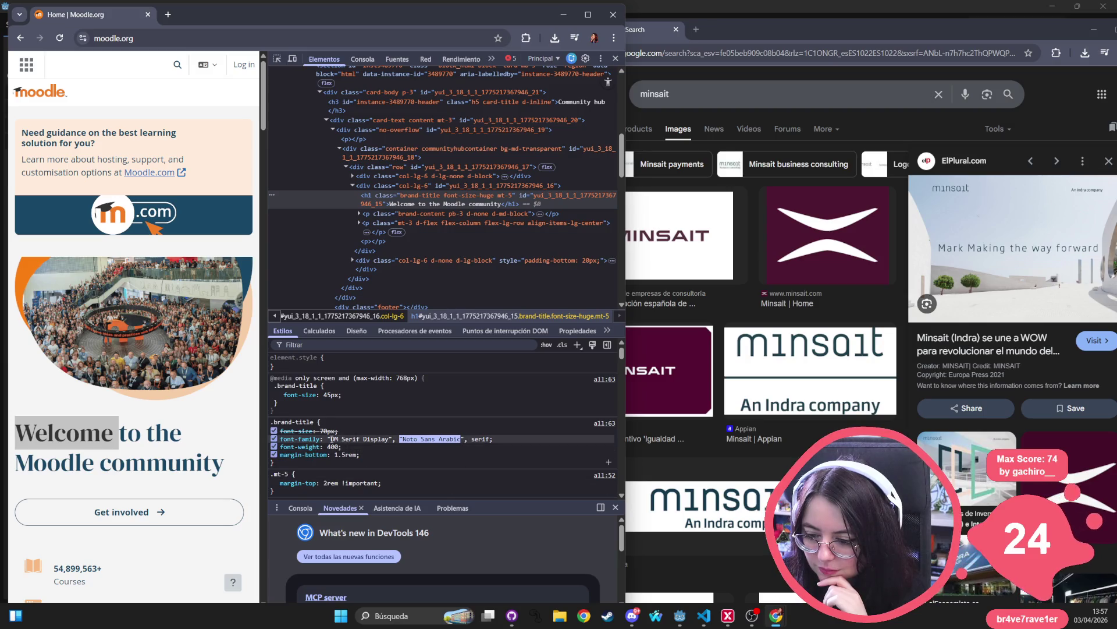
drag(331, 439, 391, 440)
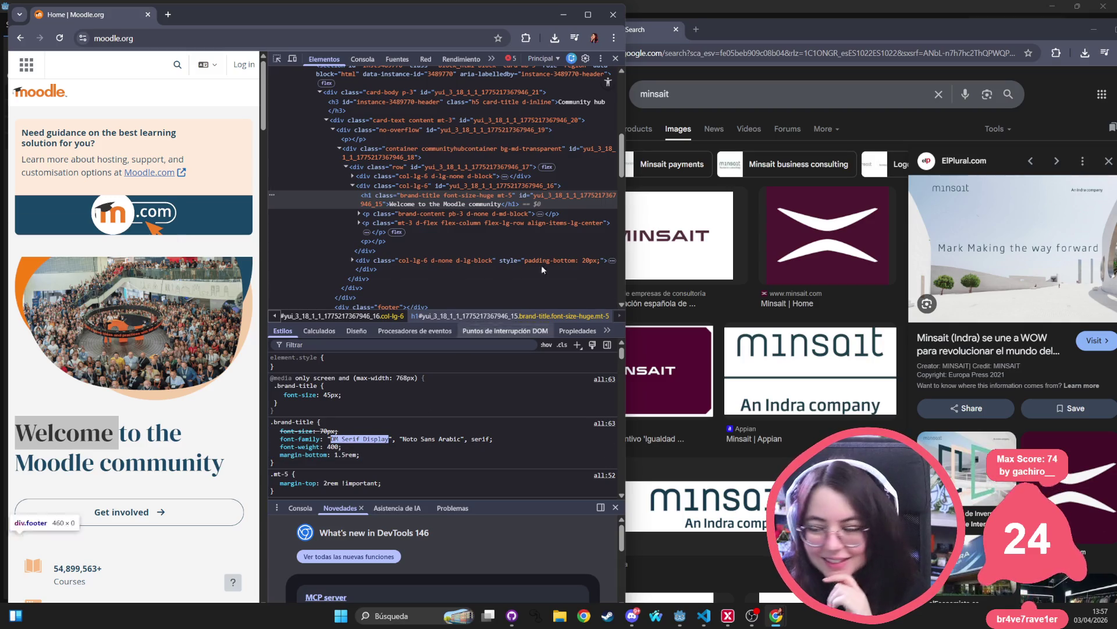
- Close the Google image preview panel and clear the selection on the Moodle heading
click(626, 261)
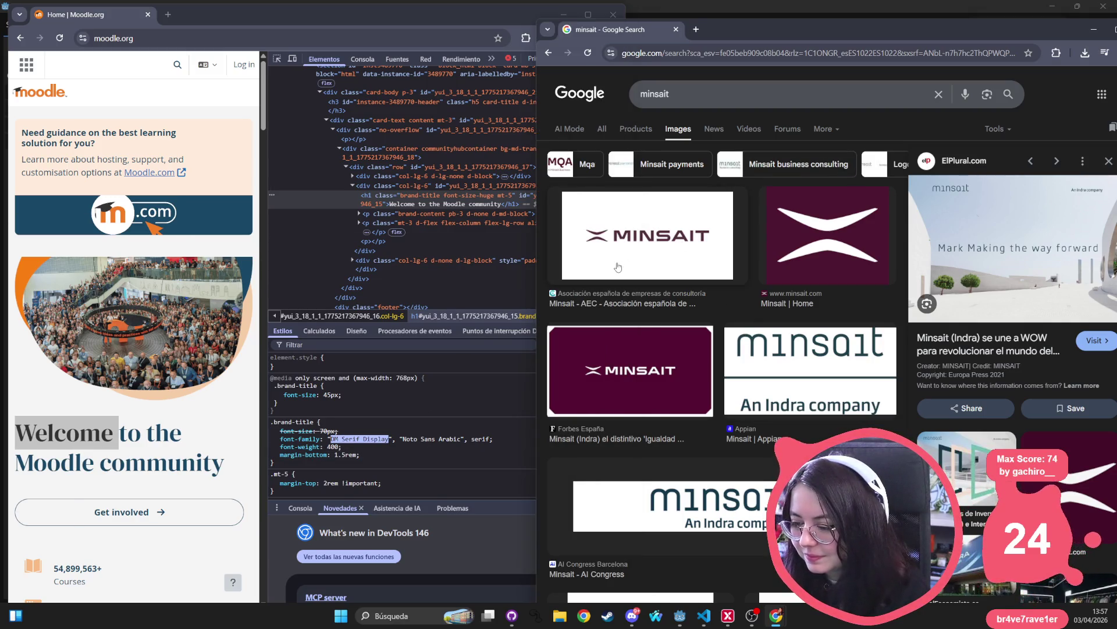
scroll(626, 261, down, 5)
scroll(621, 273, down, 4)
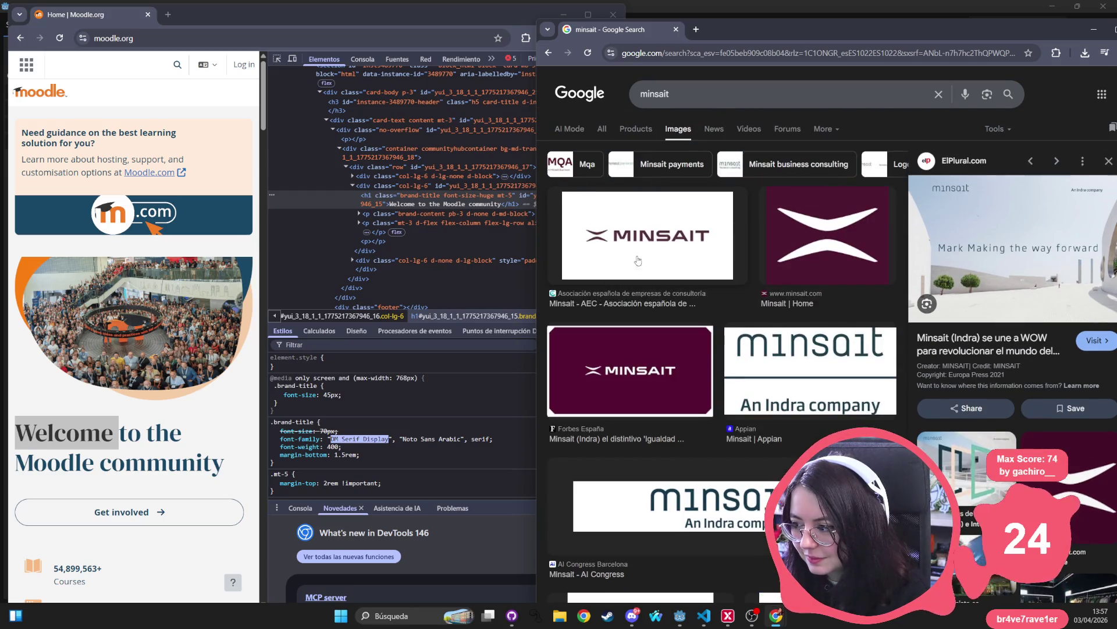
click(1109, 165)
scroll(818, 289, up, 10)
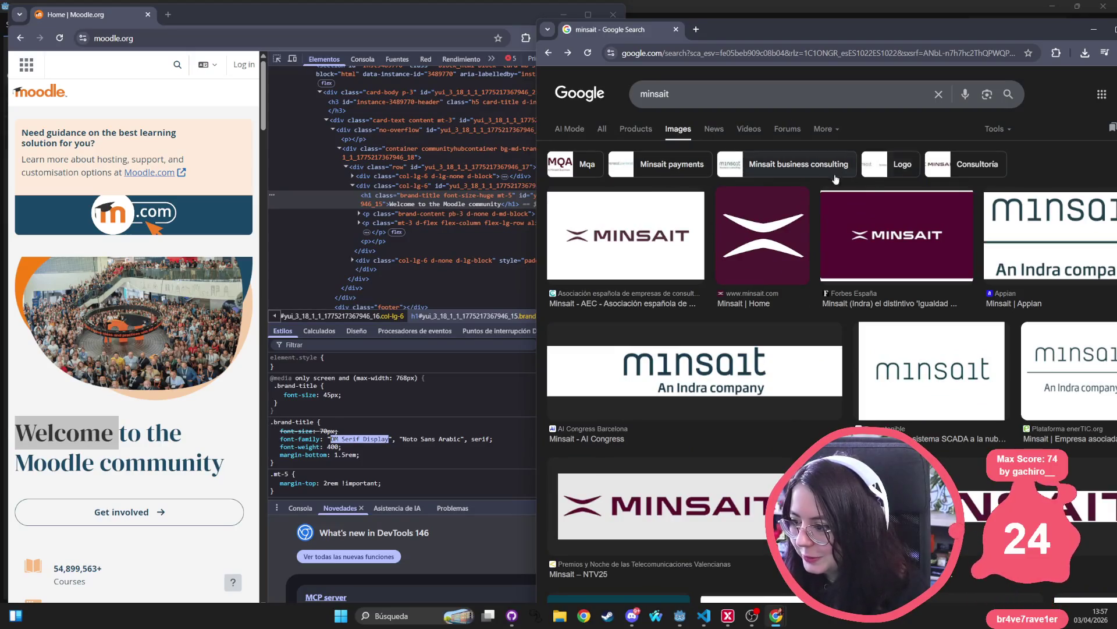
click(142, 447)
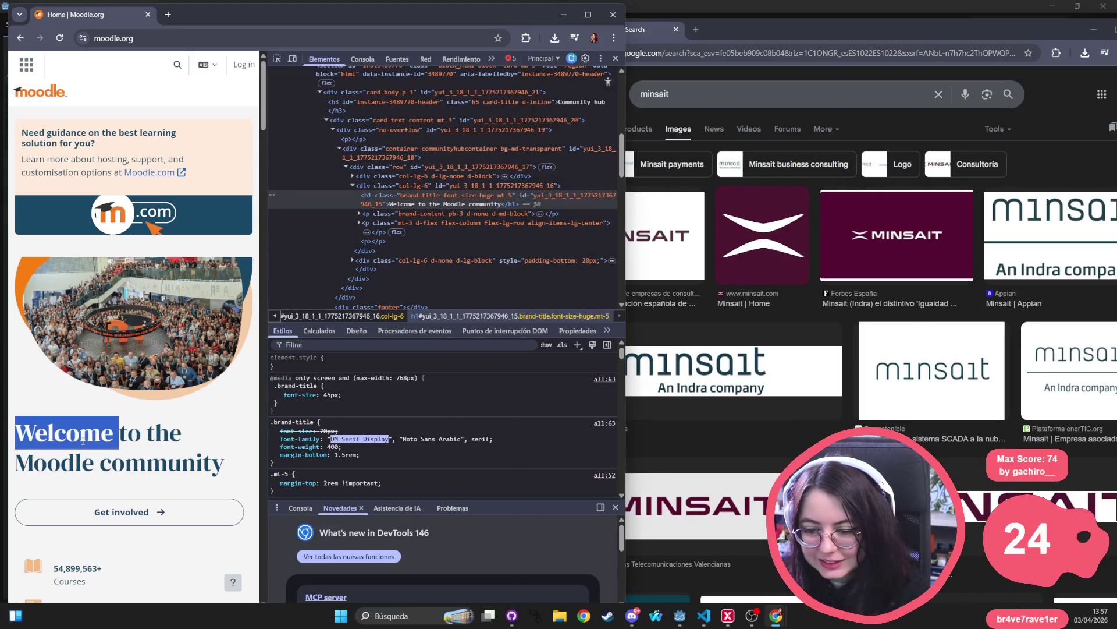
click(90, 448)
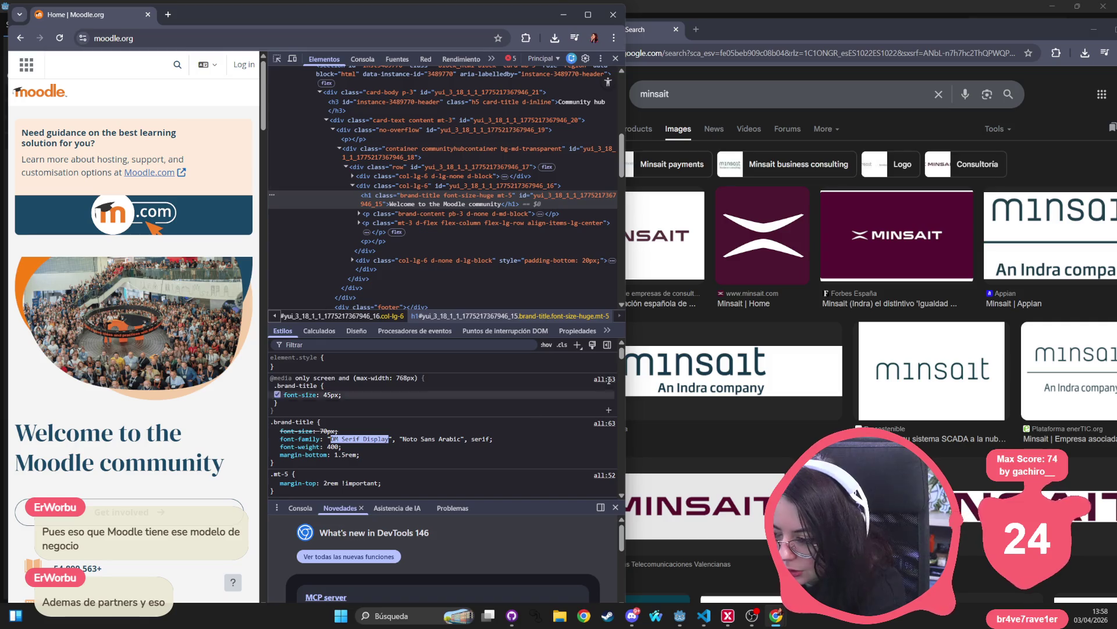
- Close the Google search window and minimize Chrome to return to Godot
click(693, 340)
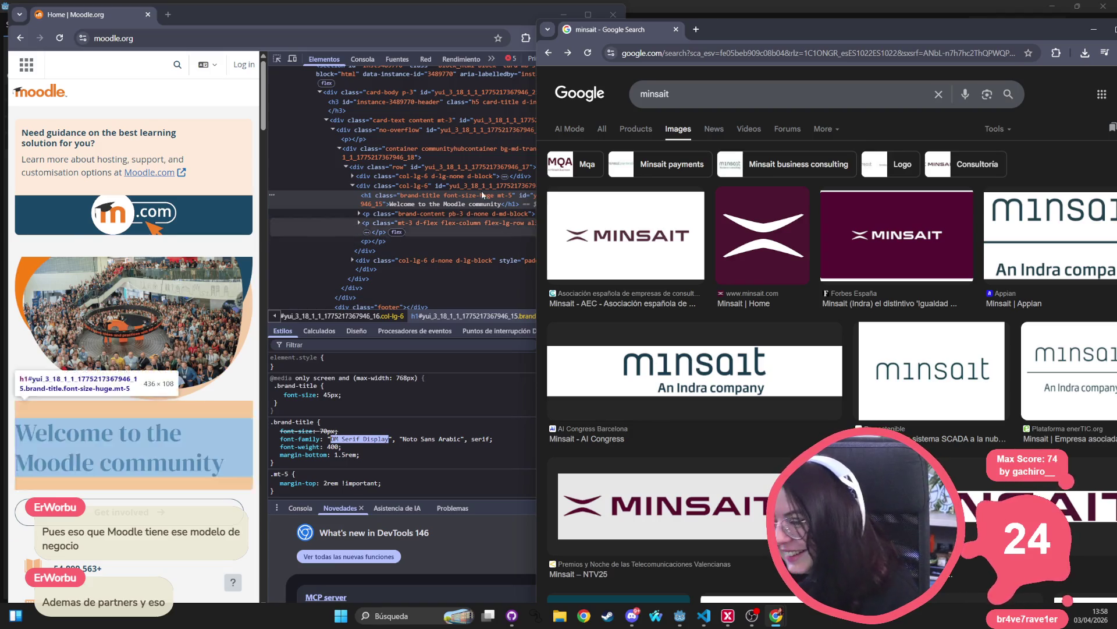
key(ctrl+w)
click(563, 14)
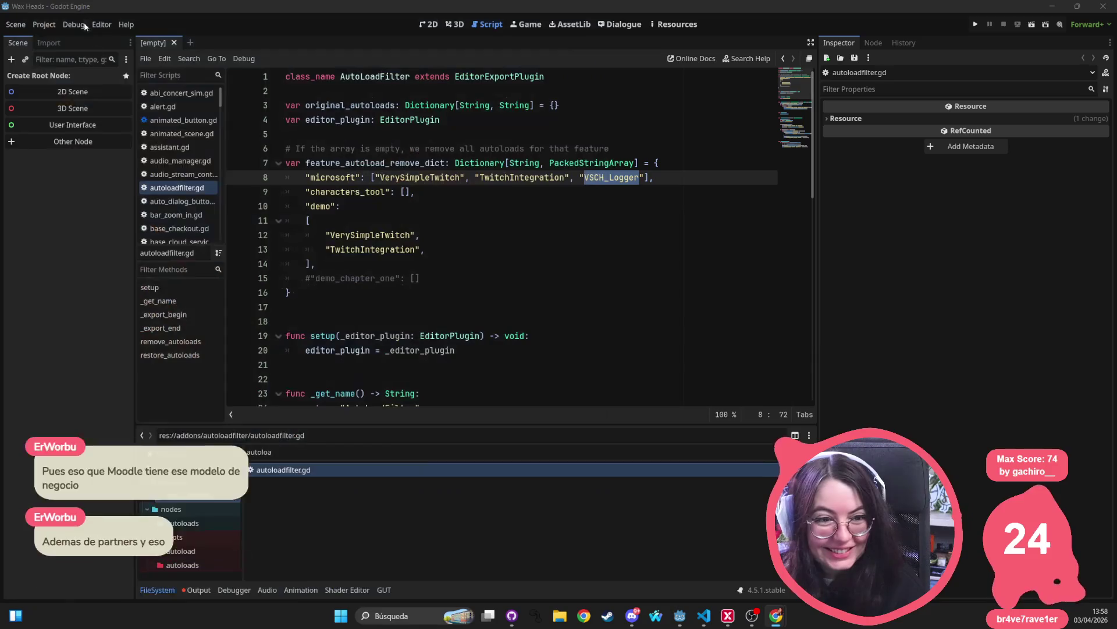
- Put the caret at the end of line 11 in autoloadfilter.gd, then bring the Moodle window over the editor
click(541, 227)
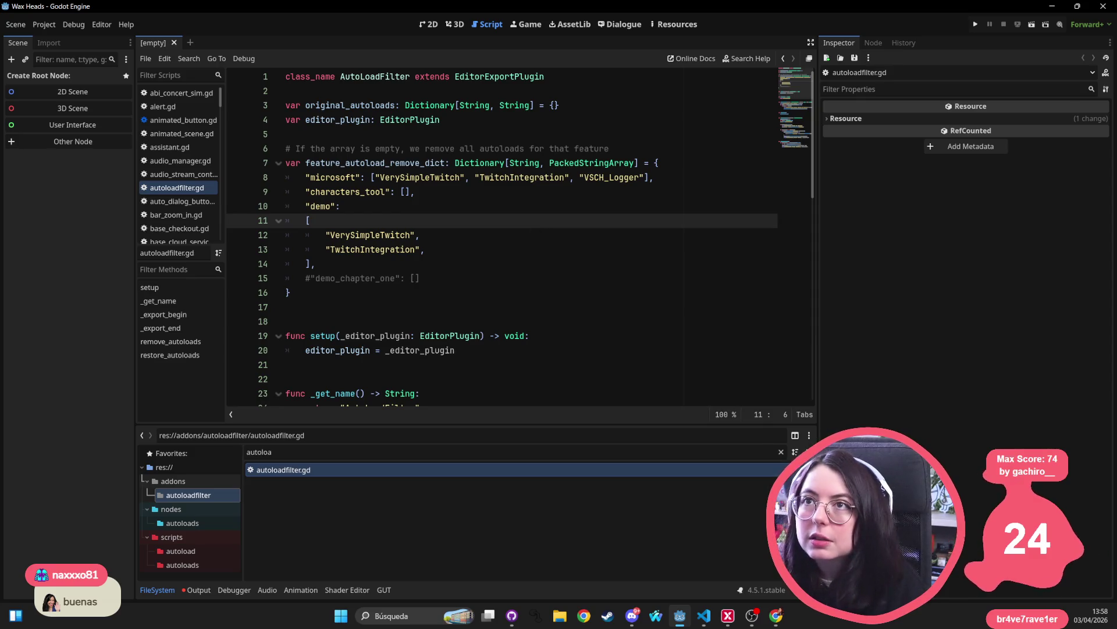
key(alt+Tab)
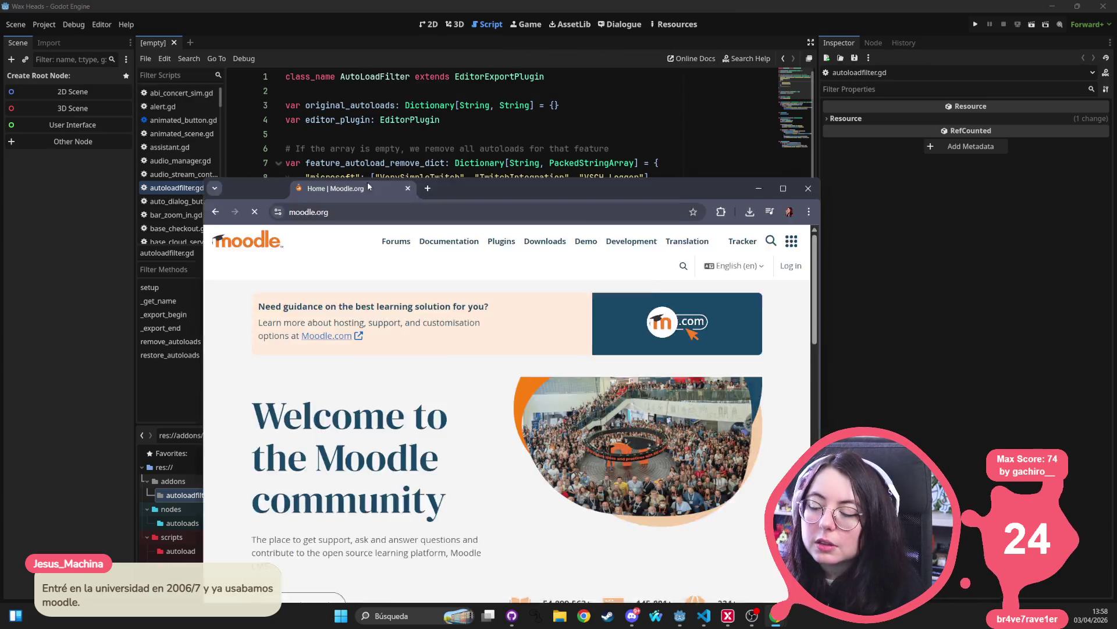
mouse_move(368, 181)
mouse_down()
mouse_move(459, 295)
mouse_move(462, 93)
mouse_up()
- Scroll the moodle.org homepage to its footer, then close the Chrome window
scroll(480, 351, down, 5)
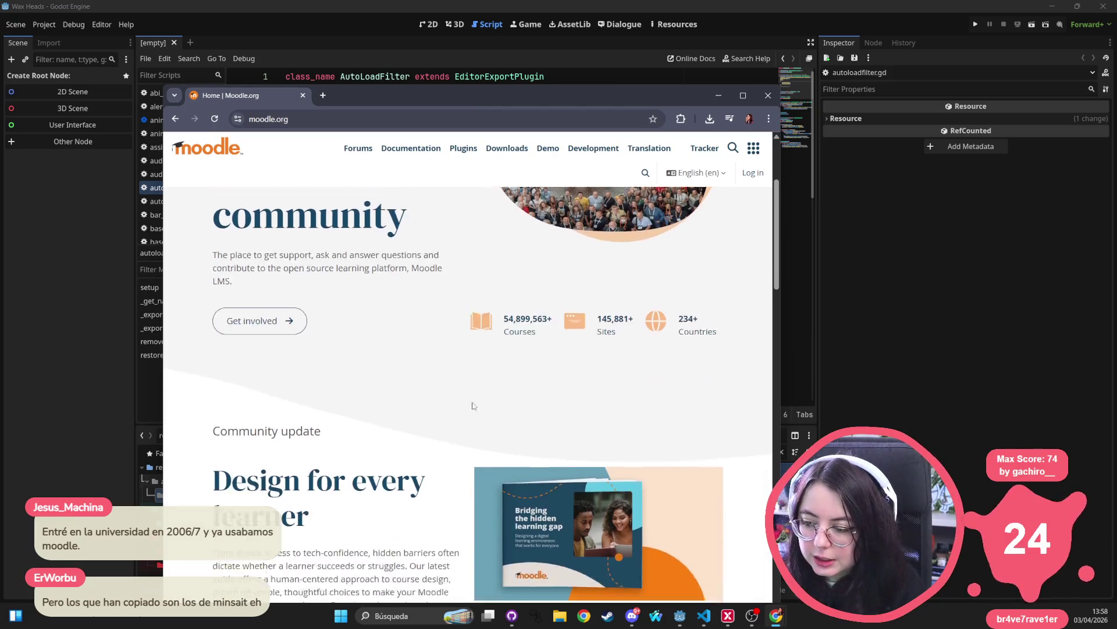
scroll(480, 351, down, 15)
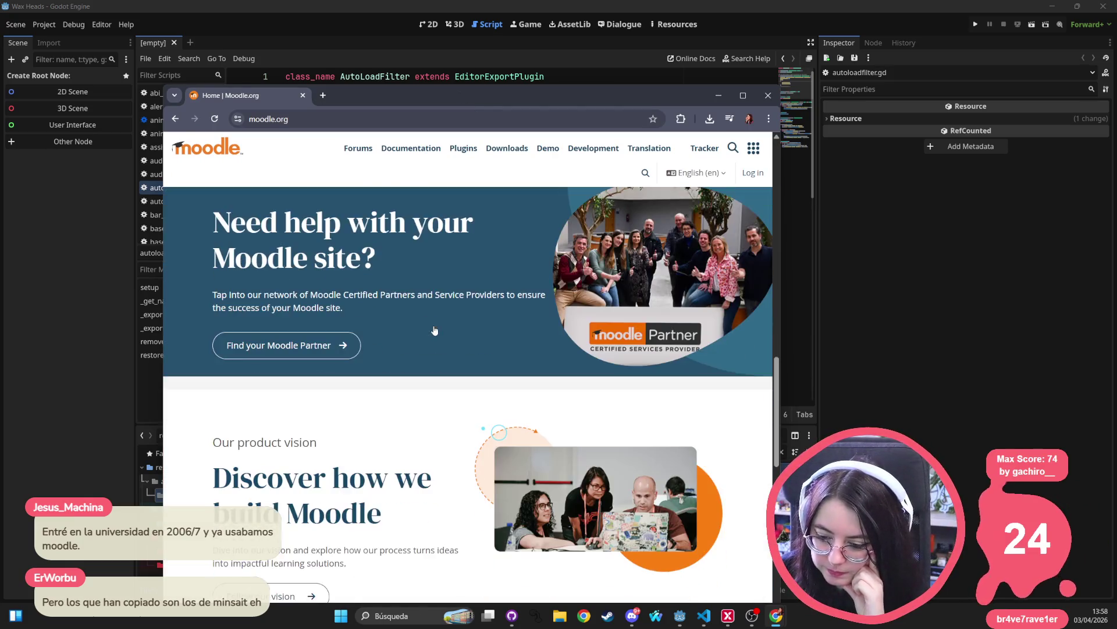
scroll(434, 330, down, 6)
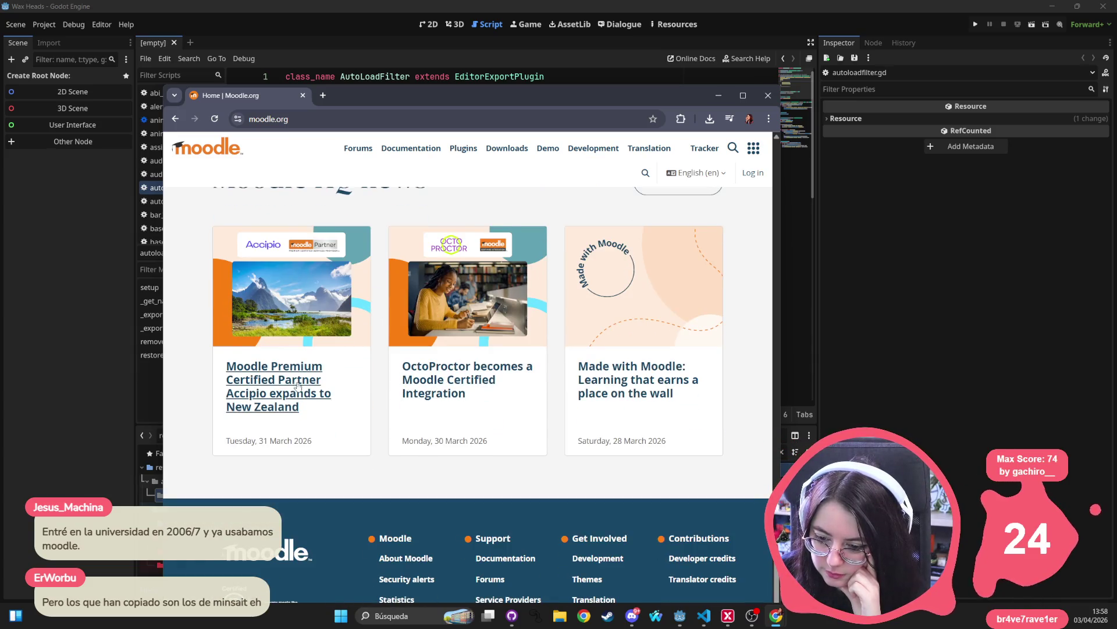
scroll(279, 400, down, 2)
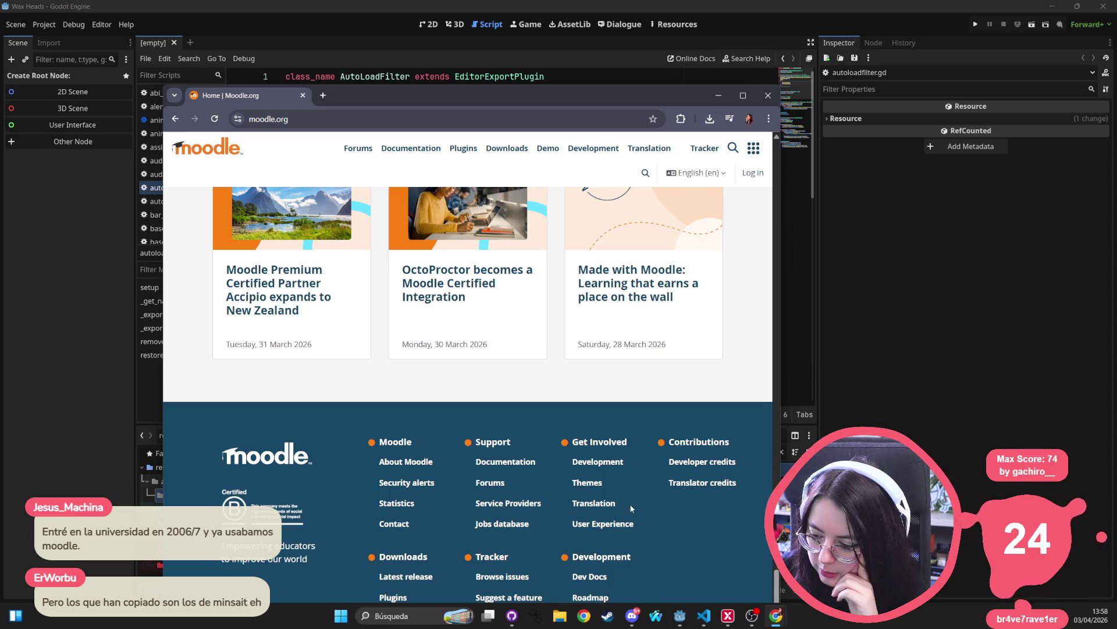
drag(532, 95, 542, 19)
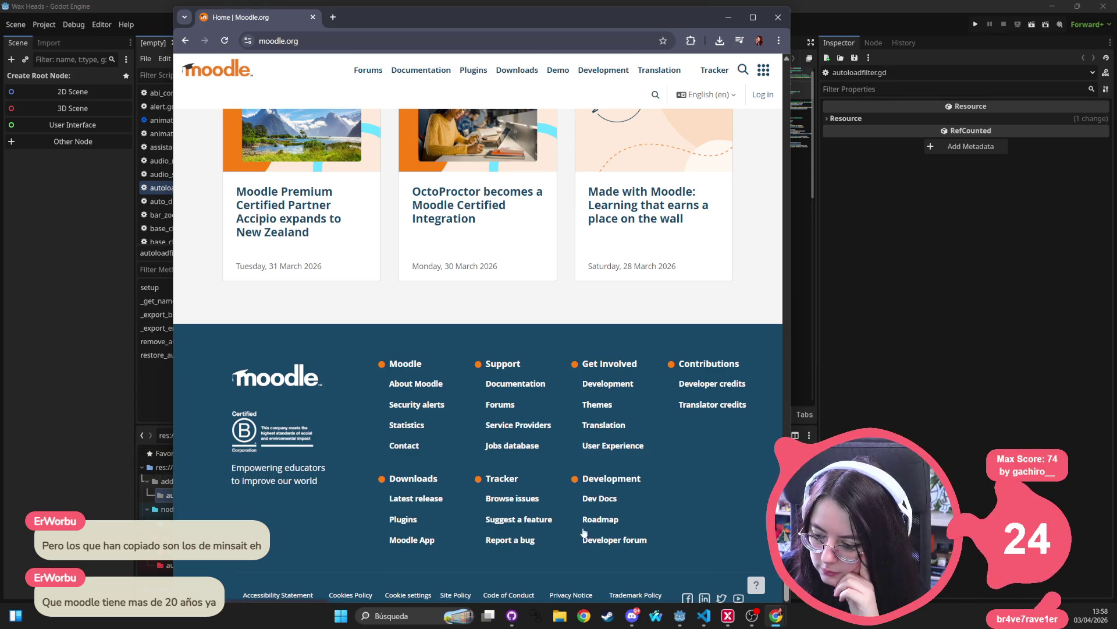
click(787, 18)
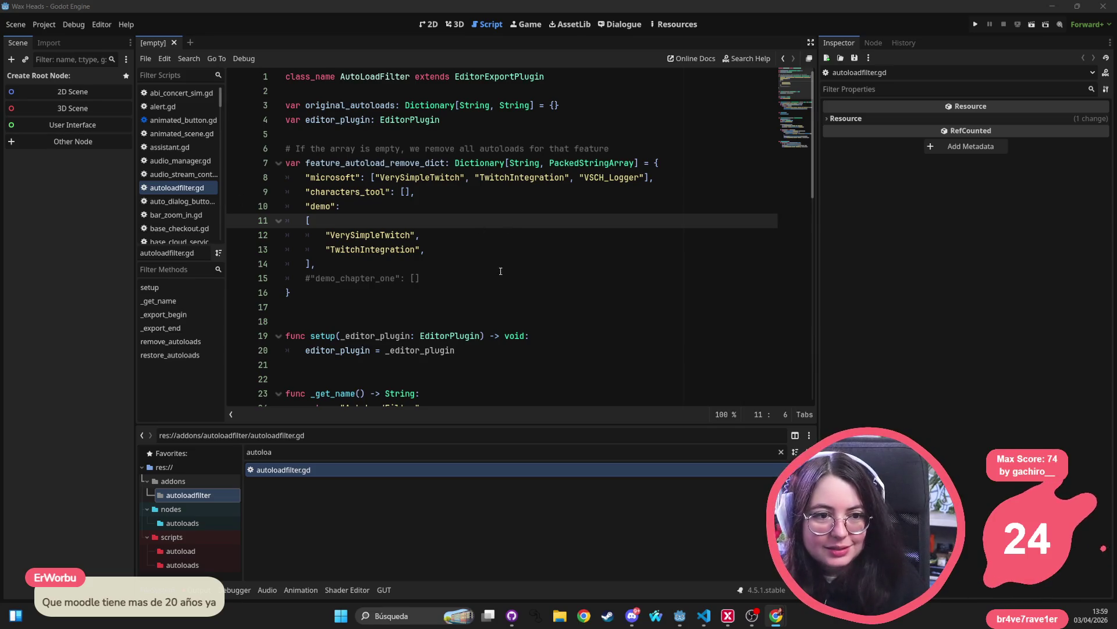
- Add a blank line after the demo array on line 14 of autoloadfilter.gd
click(357, 264)
mouse_move(358, 264)
mouse_down()
mouse_move(291, 198)
mouse_move(284, 221)
mouse_up()
click(327, 272)
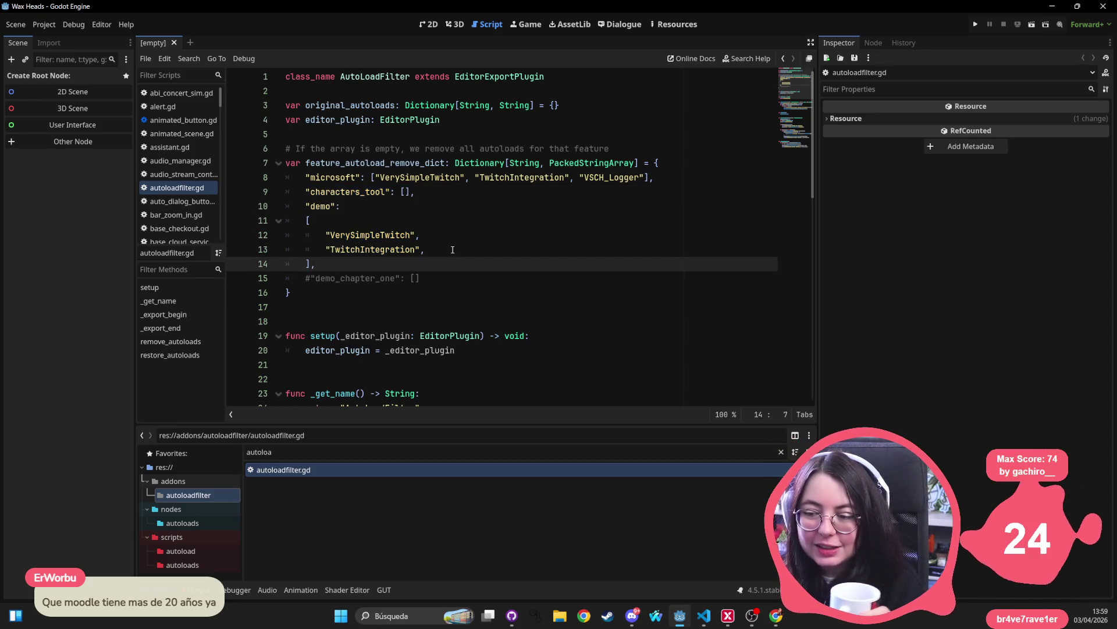
click(445, 256)
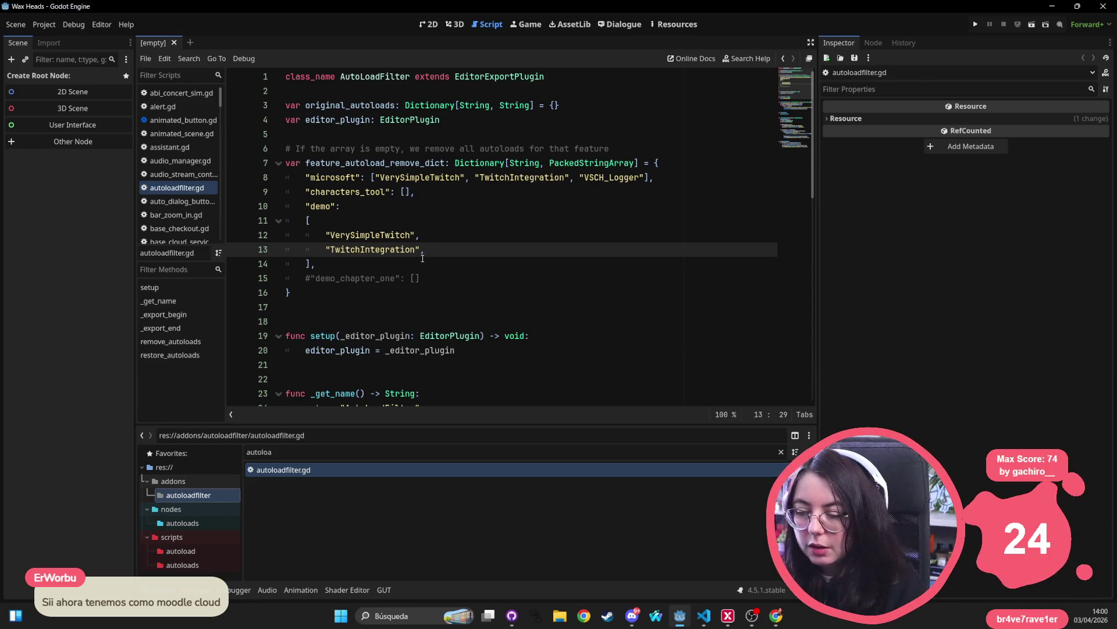
key(Down)
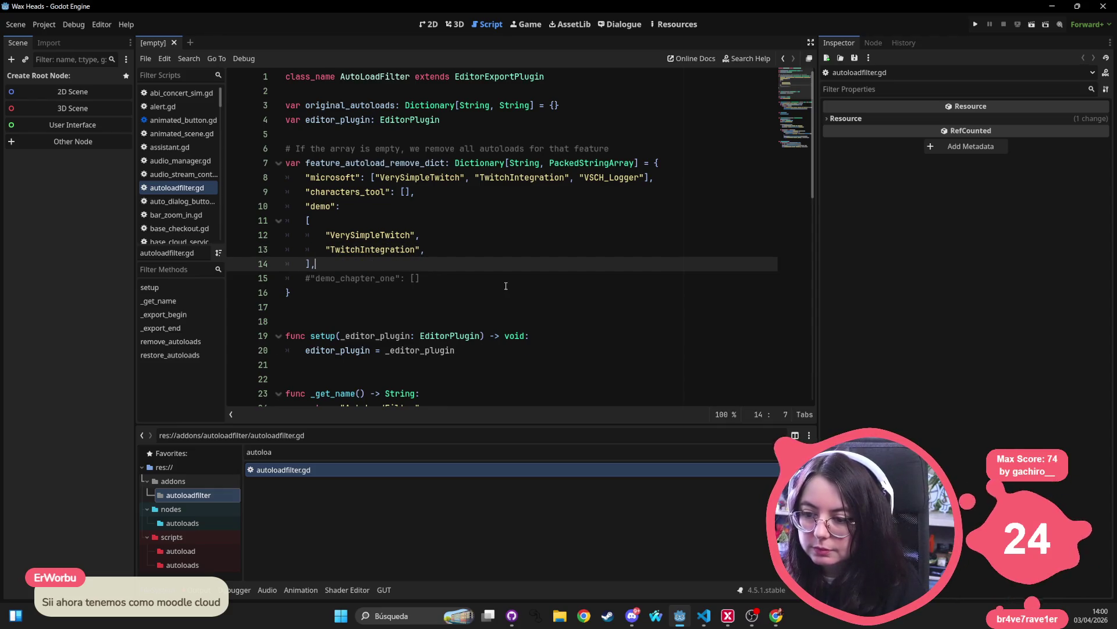
key(Return)
text("st)
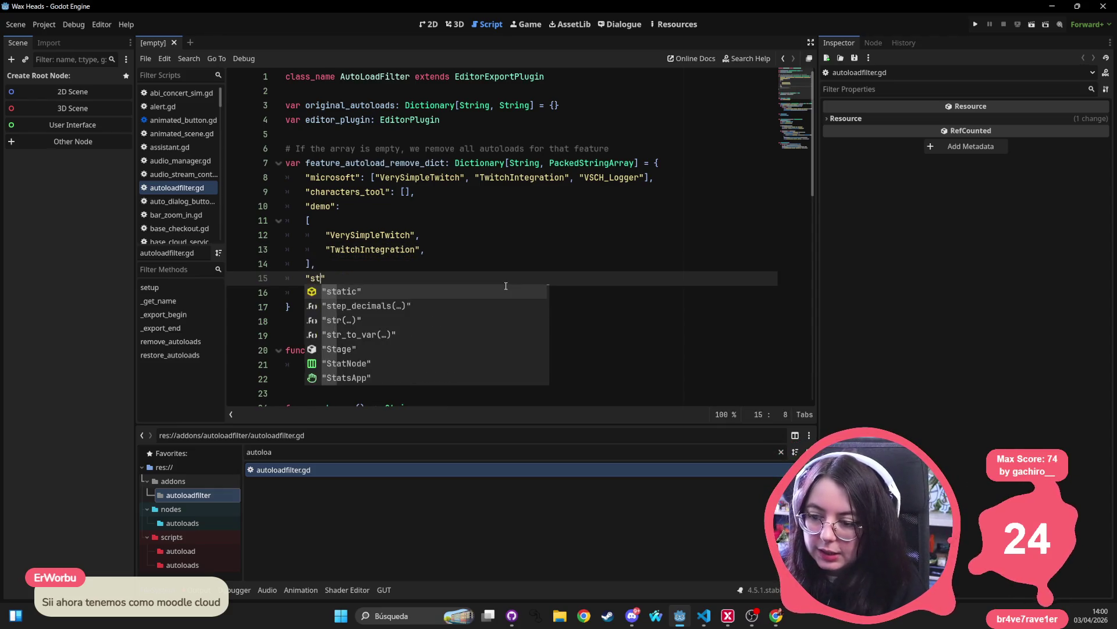
key(BackSpace)
key(BackSpace)
key(Right)
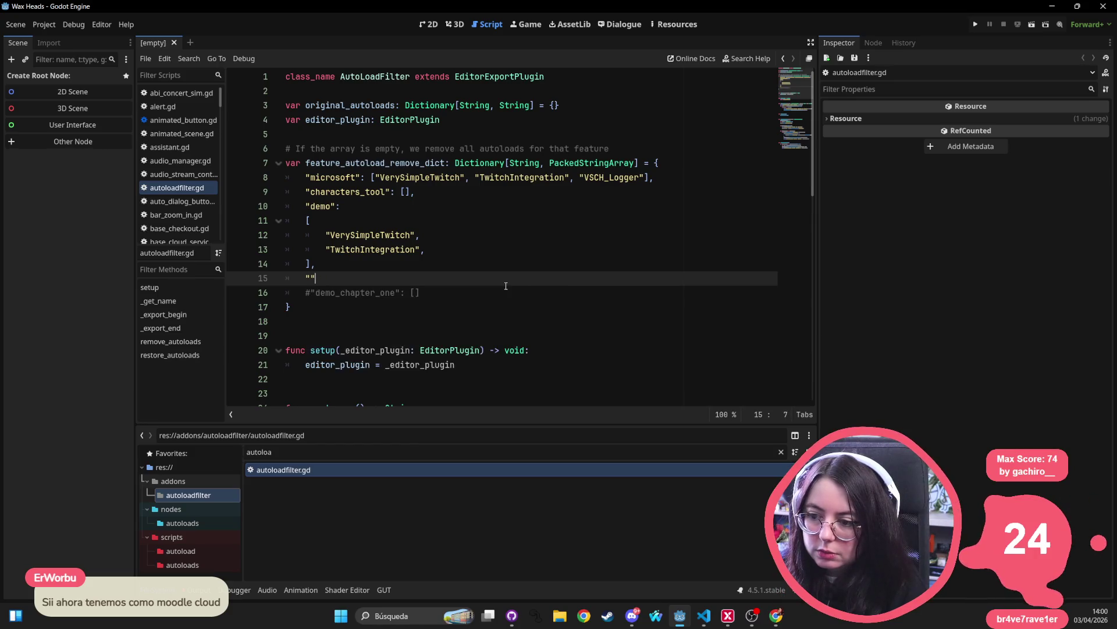
key(BackSpace)
key(BackSpace)
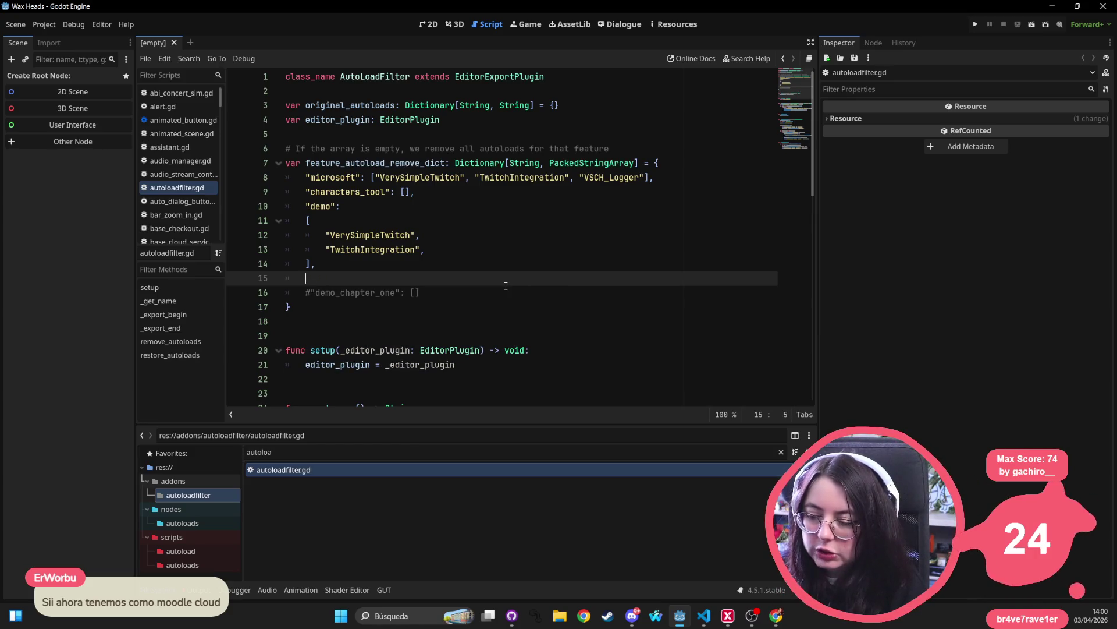
- Append an empty "" entry after "VSCH_Logger" on line 8 and reopen Project Settings
click(640, 177)
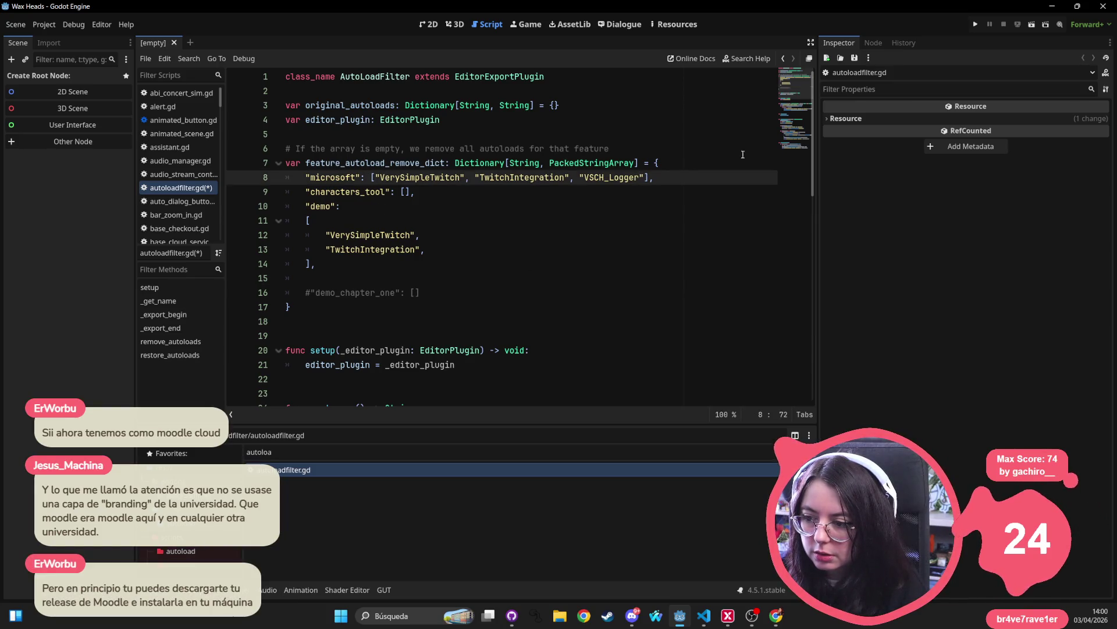
text(", ")
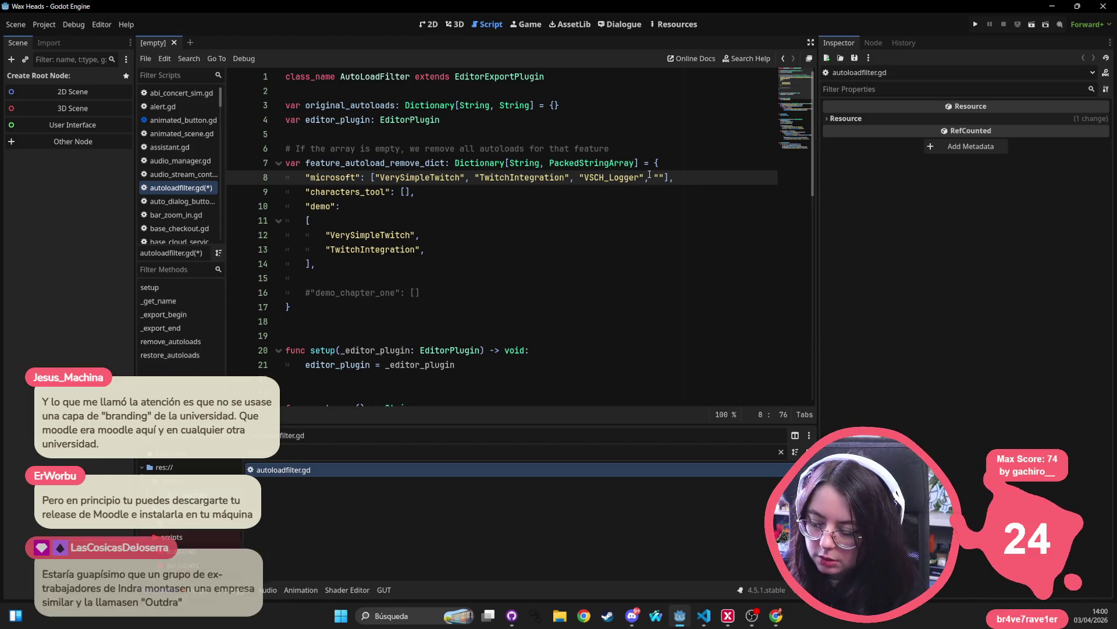
click(45, 24)
click(50, 43)
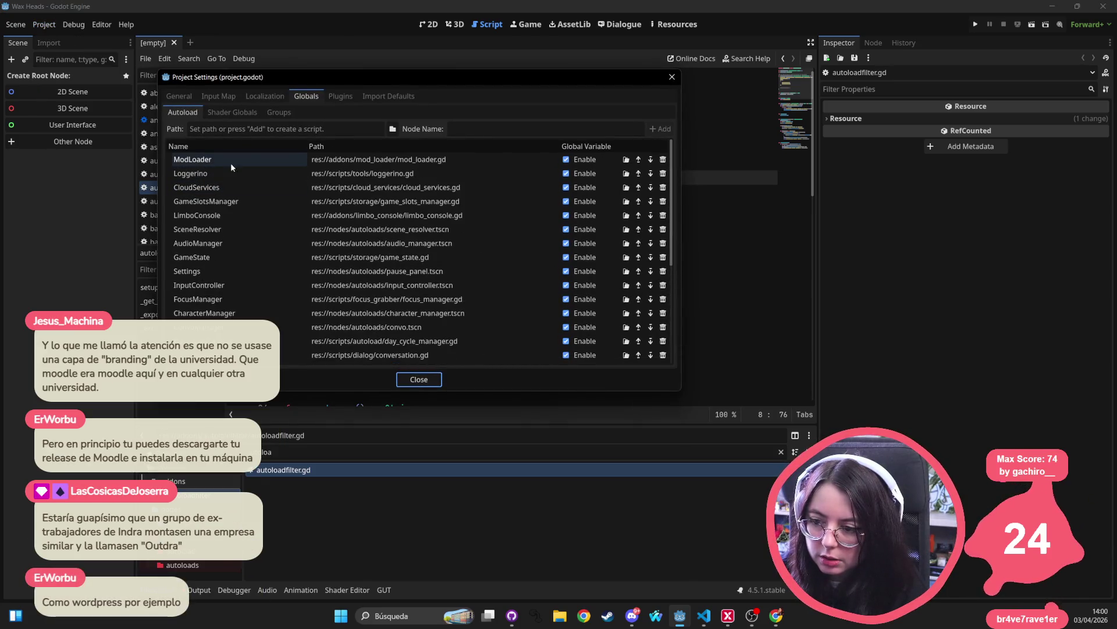
- Check ModLoader's path and name in the Autoload list, then close Project Settings
click(434, 160)
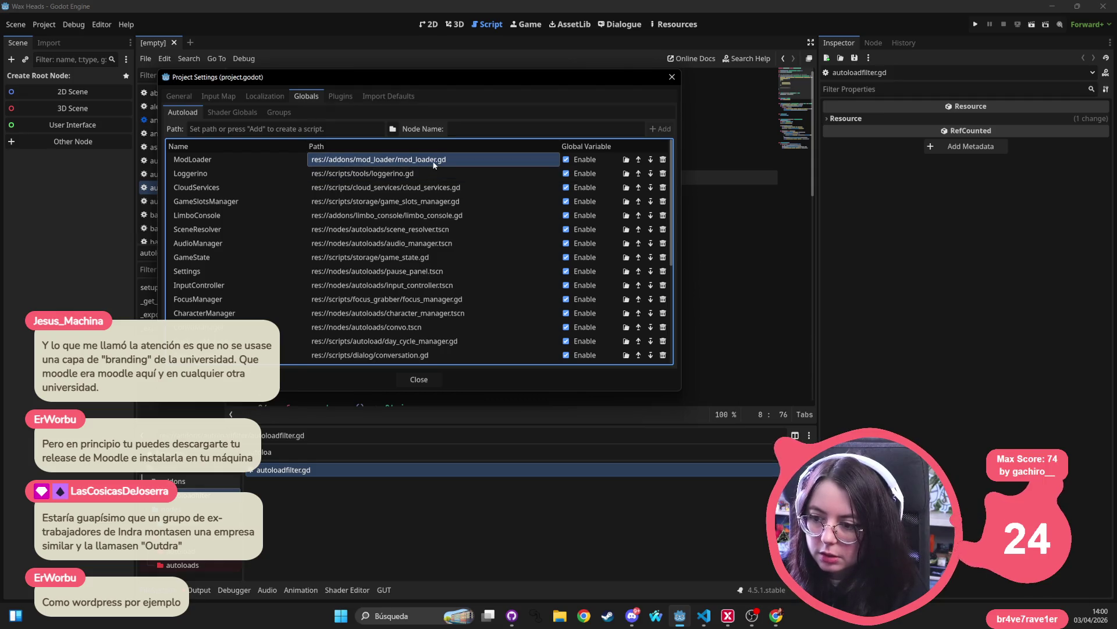
click(203, 162)
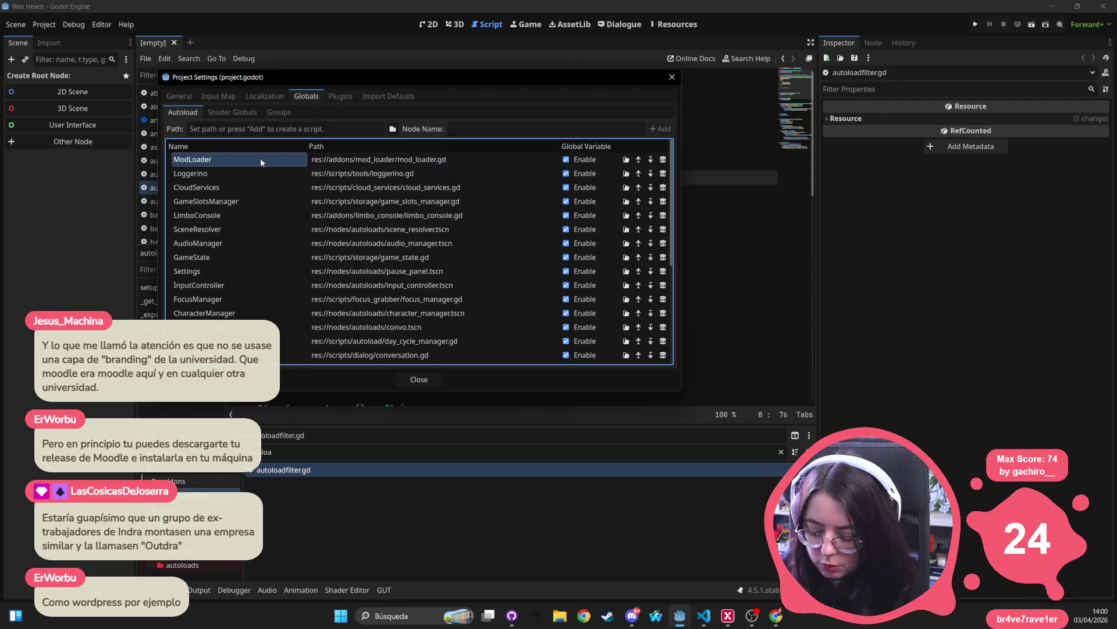
click(672, 77)
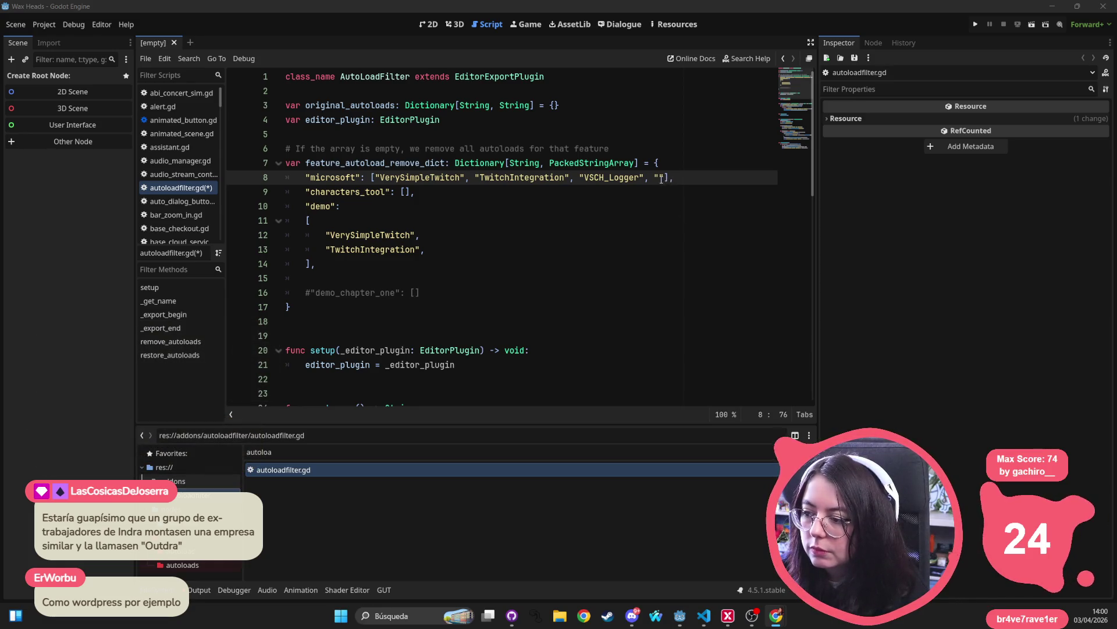
- Fill the empty entry with "ModLoader" and add a quoted "ModLoaderStore" to the microsoft list
text(ModLoader")
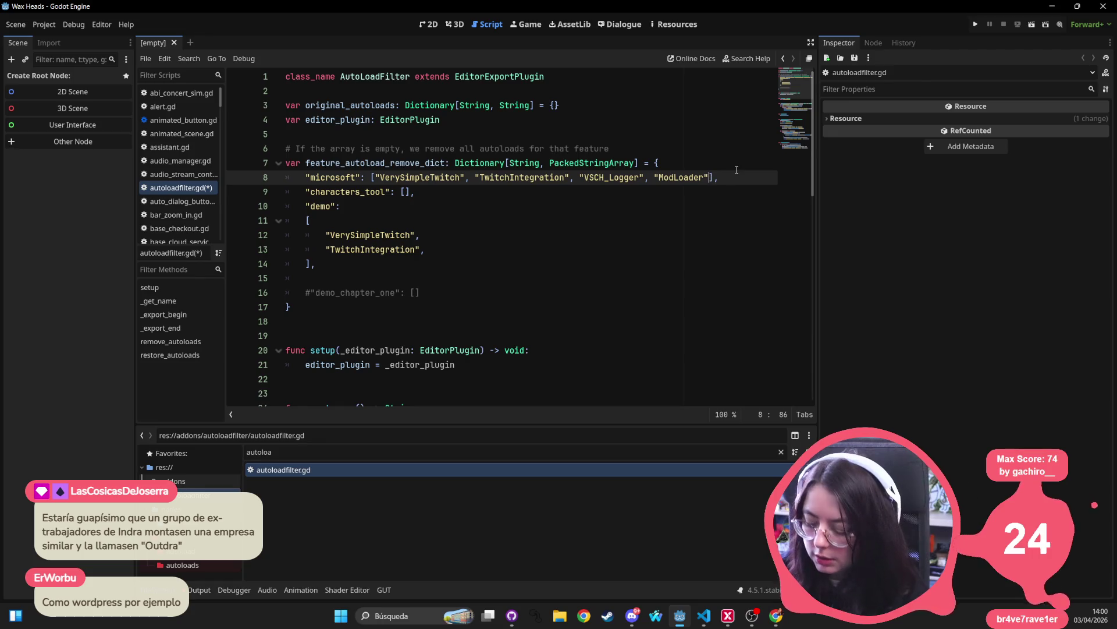
text(,)
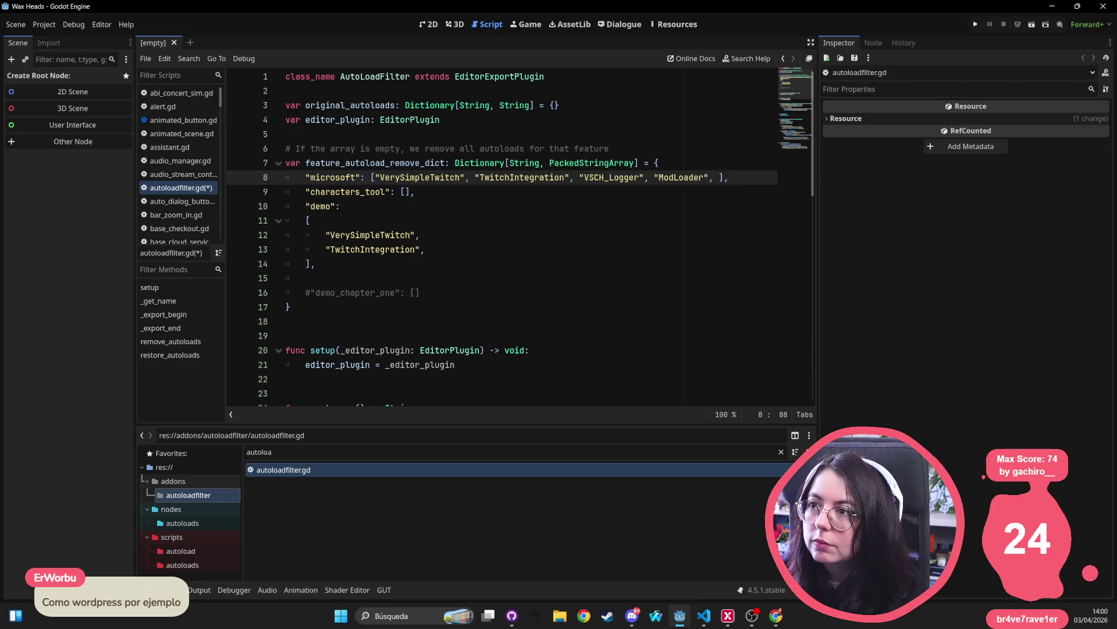
key(alt+Tab)
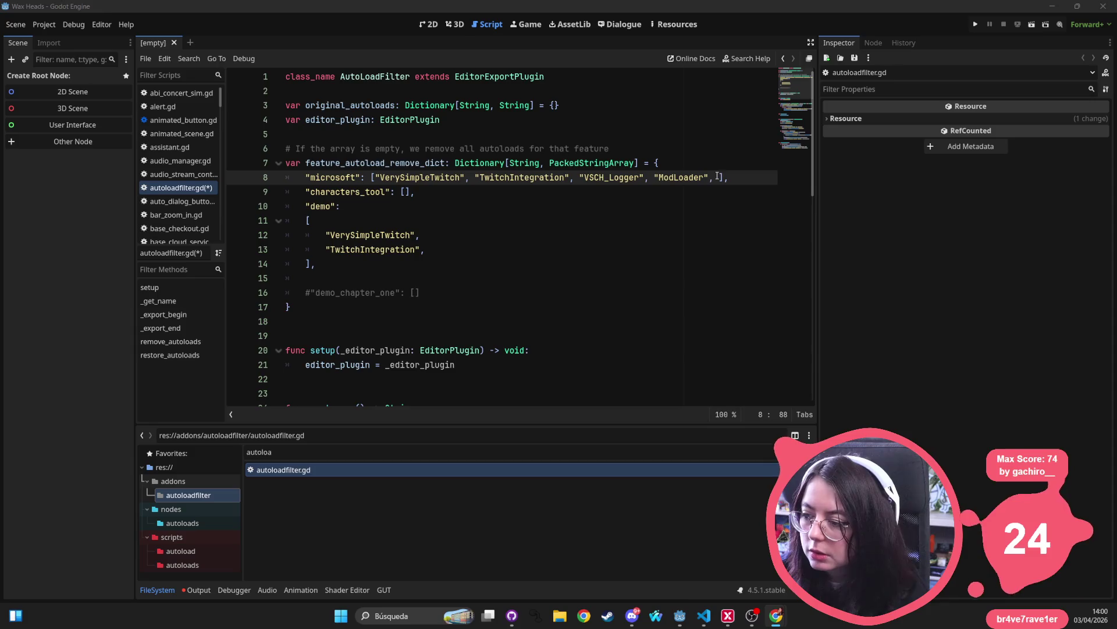
key(alt+Tab)
text(ModLoaderStore)
click(552, 217)
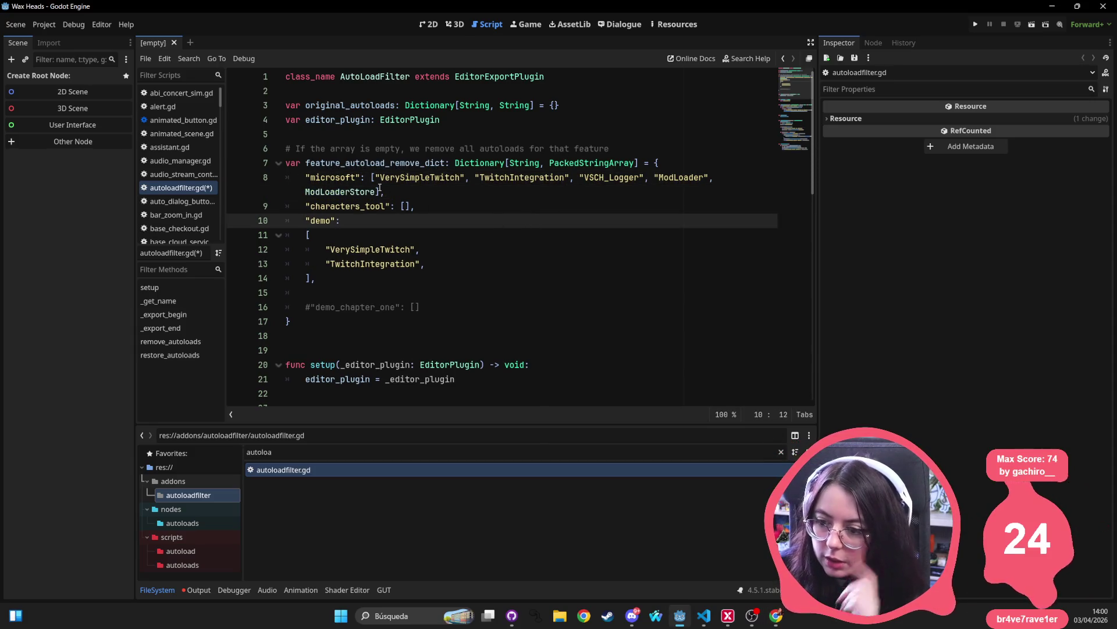
double_click(344, 191)
text(")
- Save autoloadfilter.gd and scroll down through the script
click(488, 211)
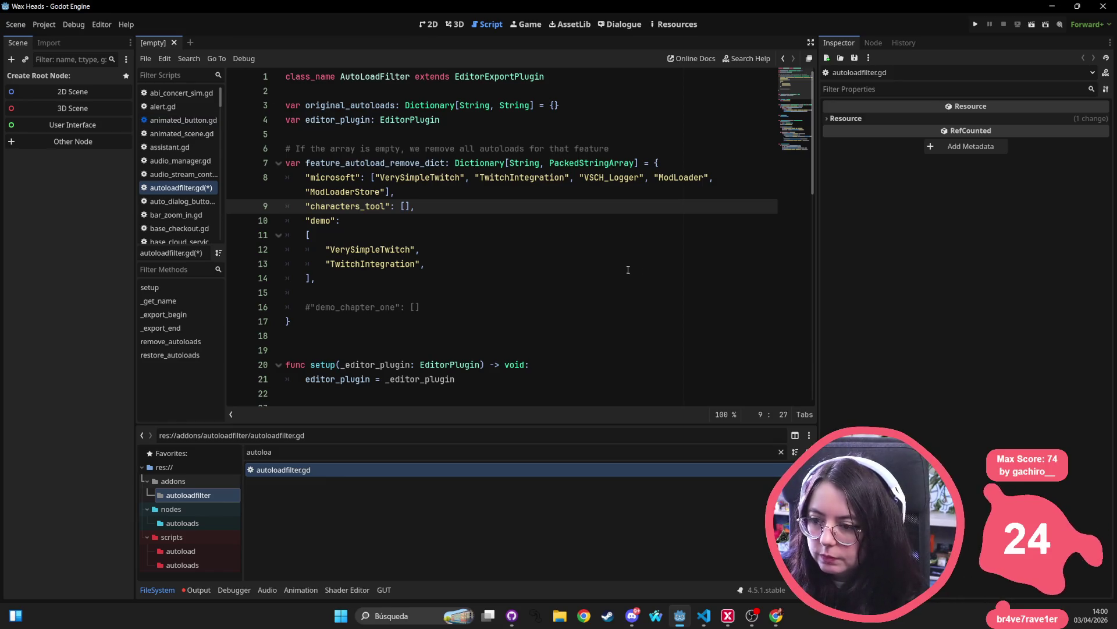
key(ctrl+s)
scroll(406, 266, down, 5)
scroll(332, 219, down, 9)
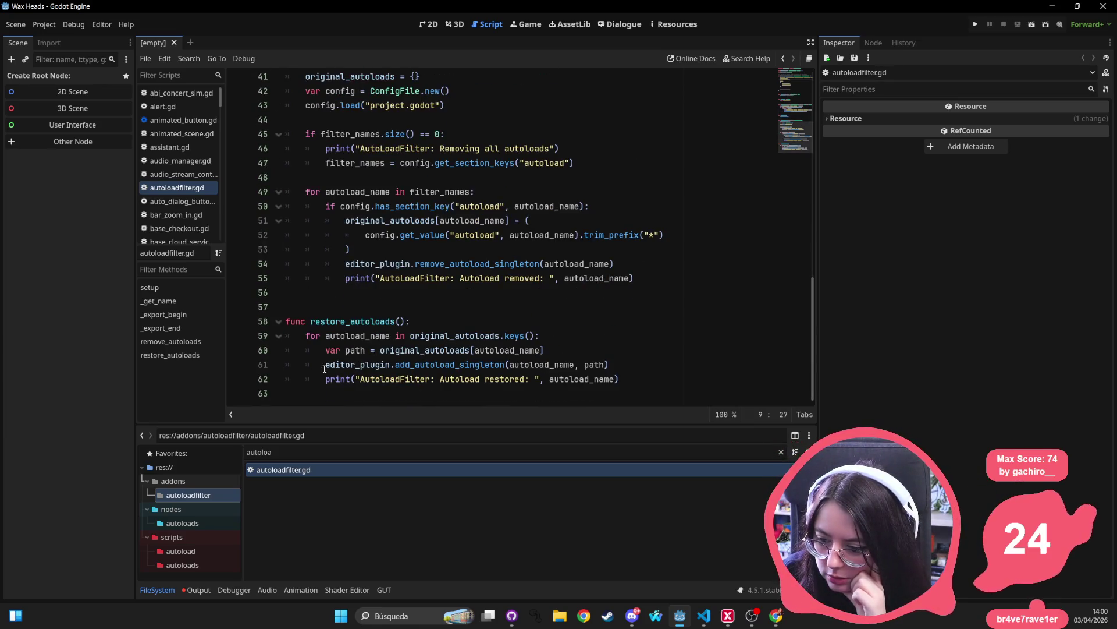
double_click(464, 361)
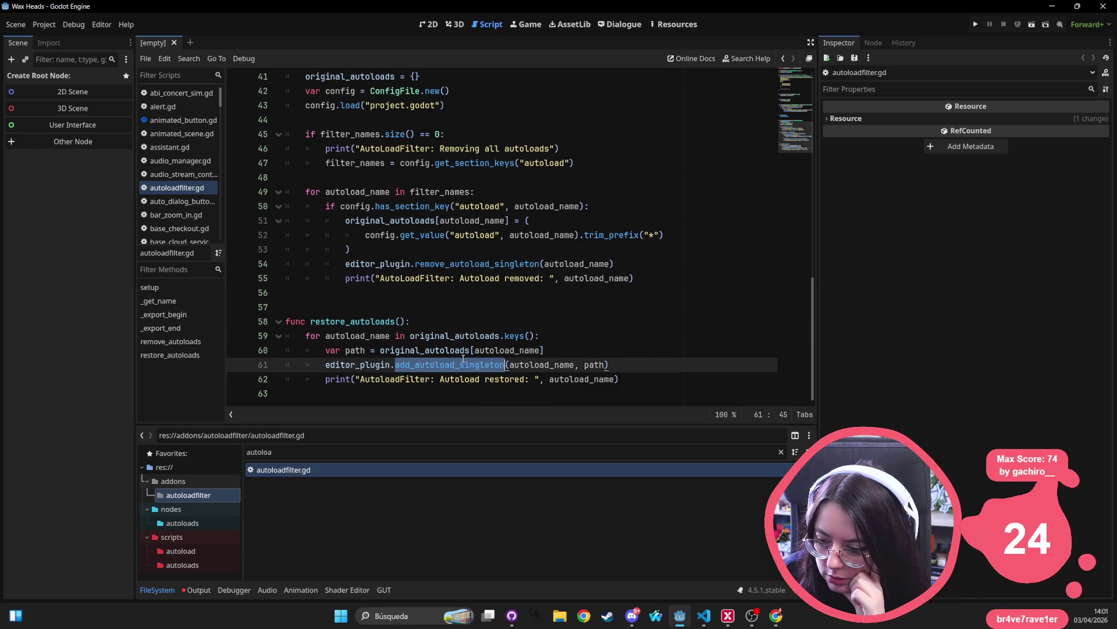
mouse_move(460, 359)
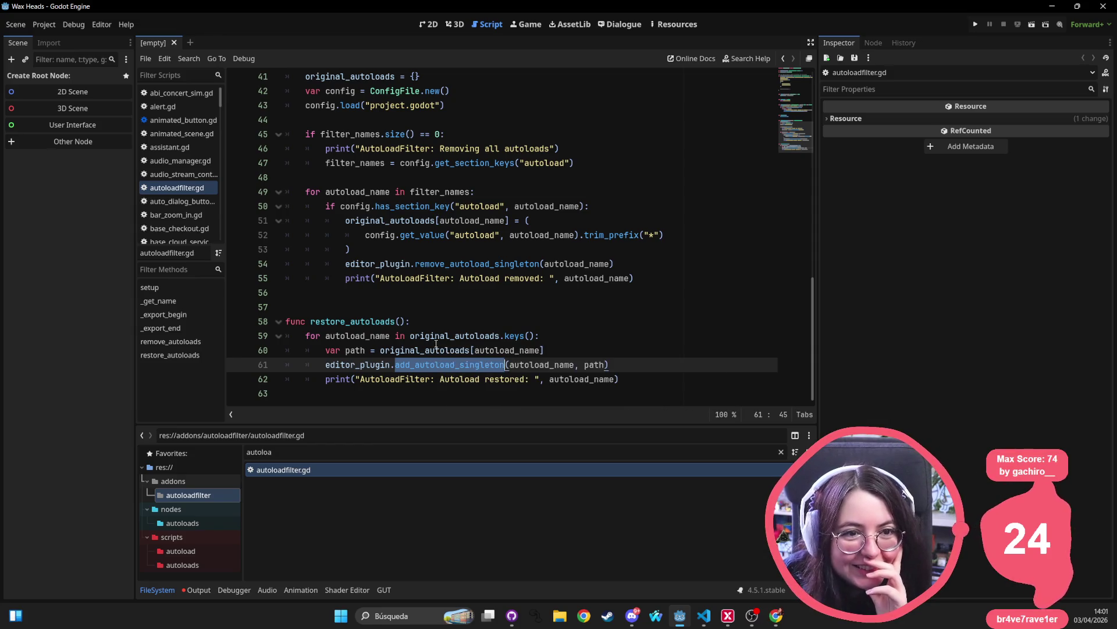
click(425, 187)
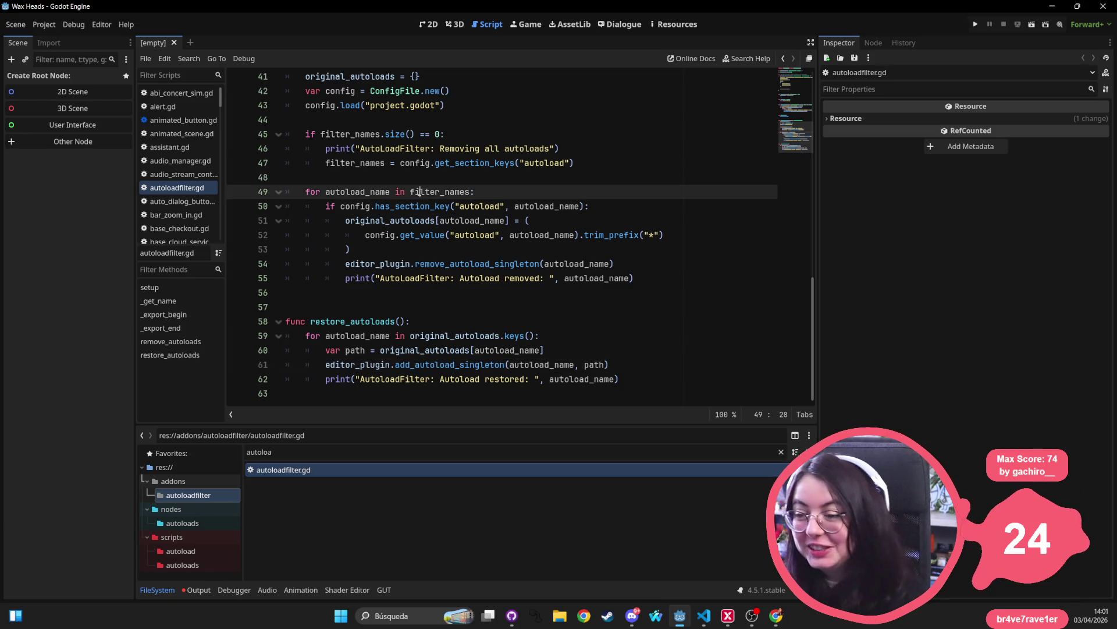
scroll(425, 186, up, 12)
scroll(425, 187, up, 1)
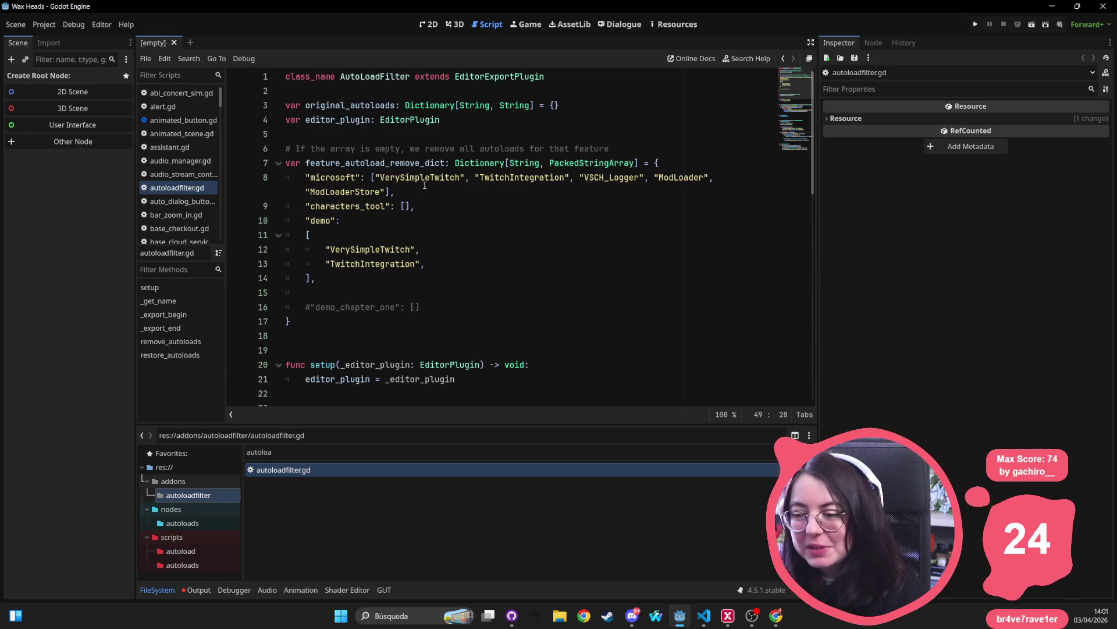
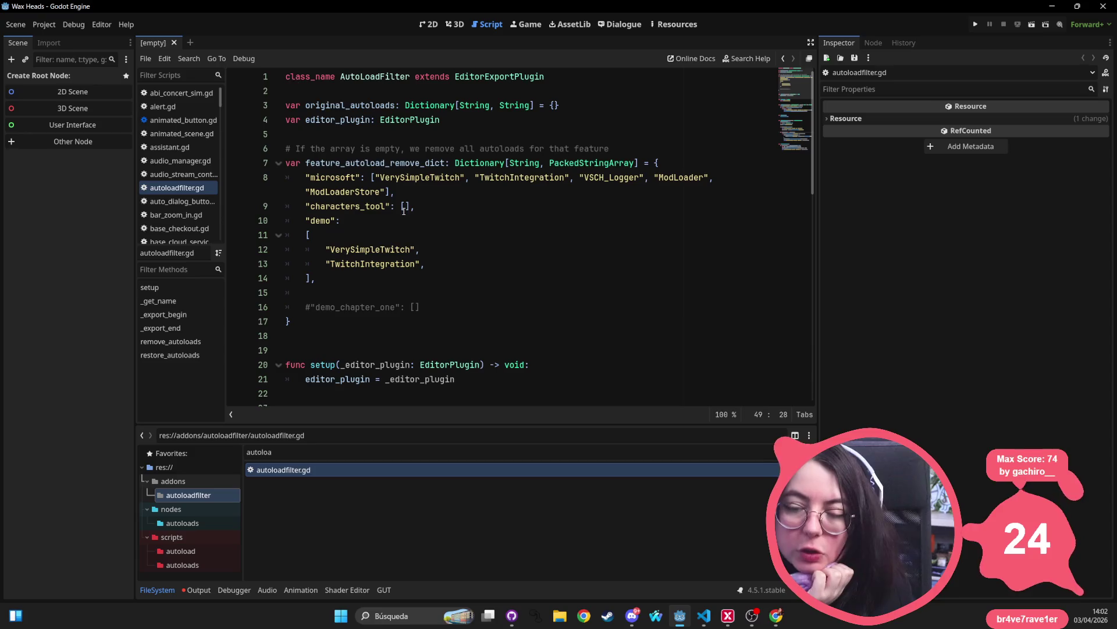
- In Project Settings' Autoload list, scroll down to DebugMenu and open its debug_menu.tscn scene
click(44, 25)
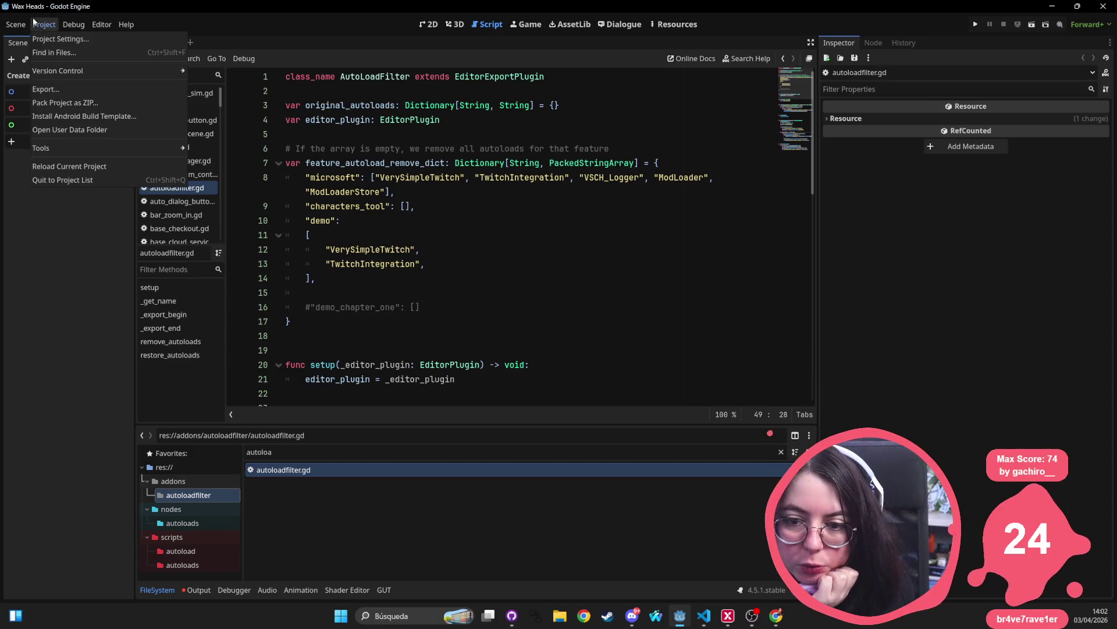
click(89, 40)
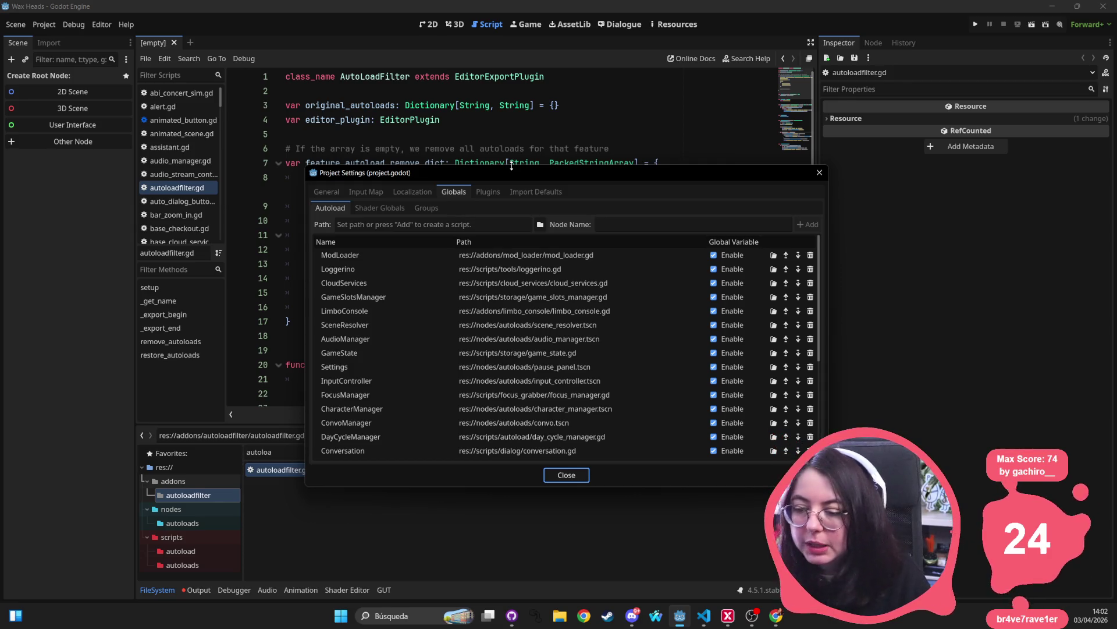
scroll(382, 373, down, 2)
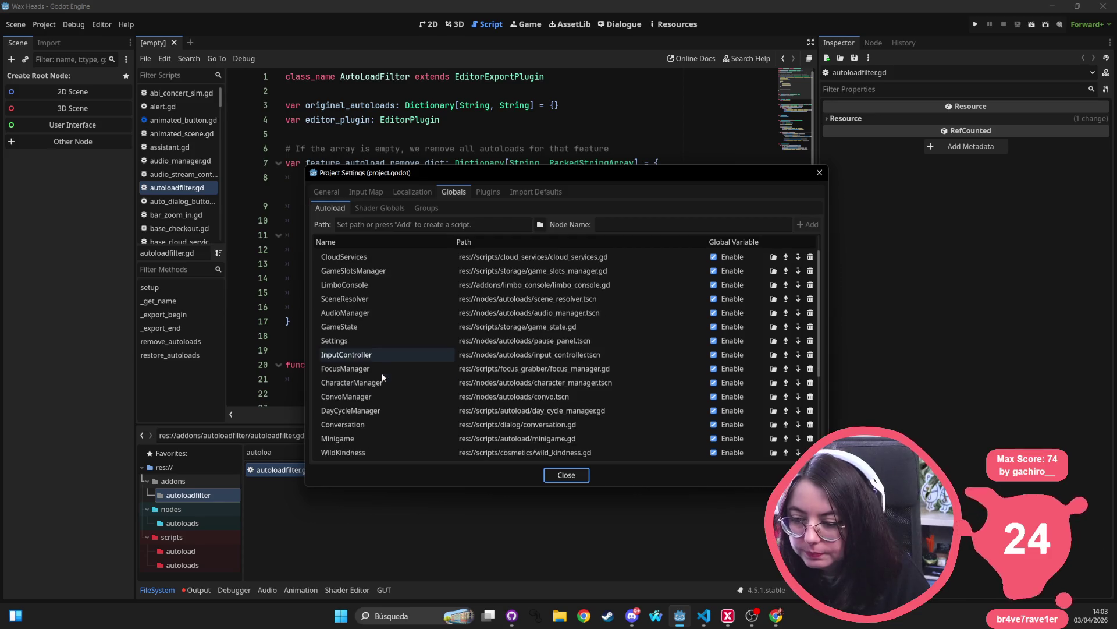
scroll(364, 400, down, 4)
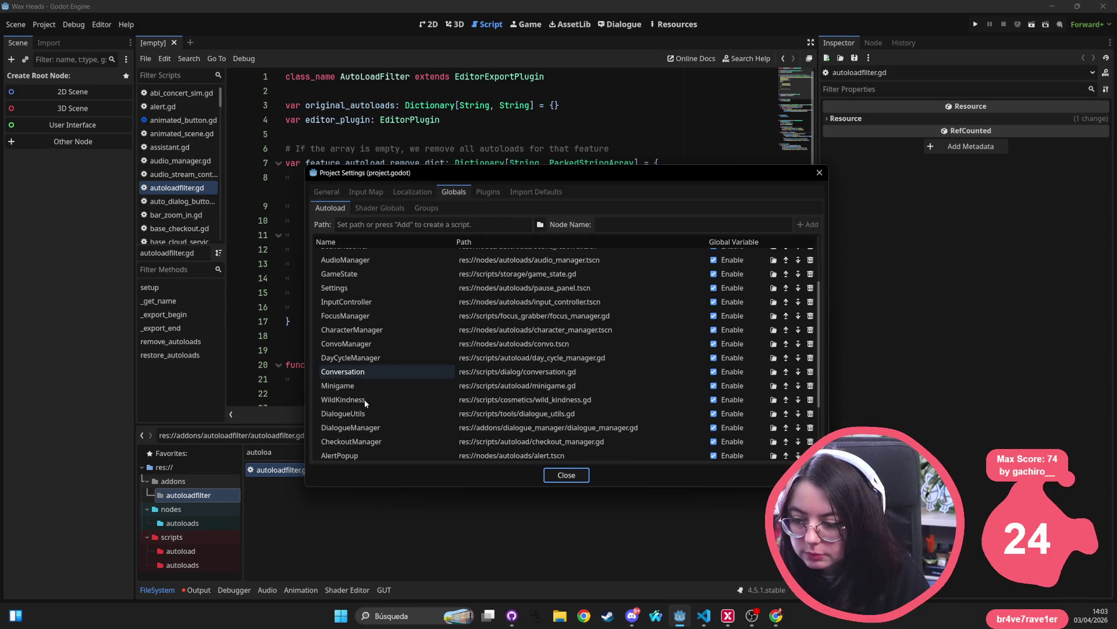
scroll(364, 399, down, 5)
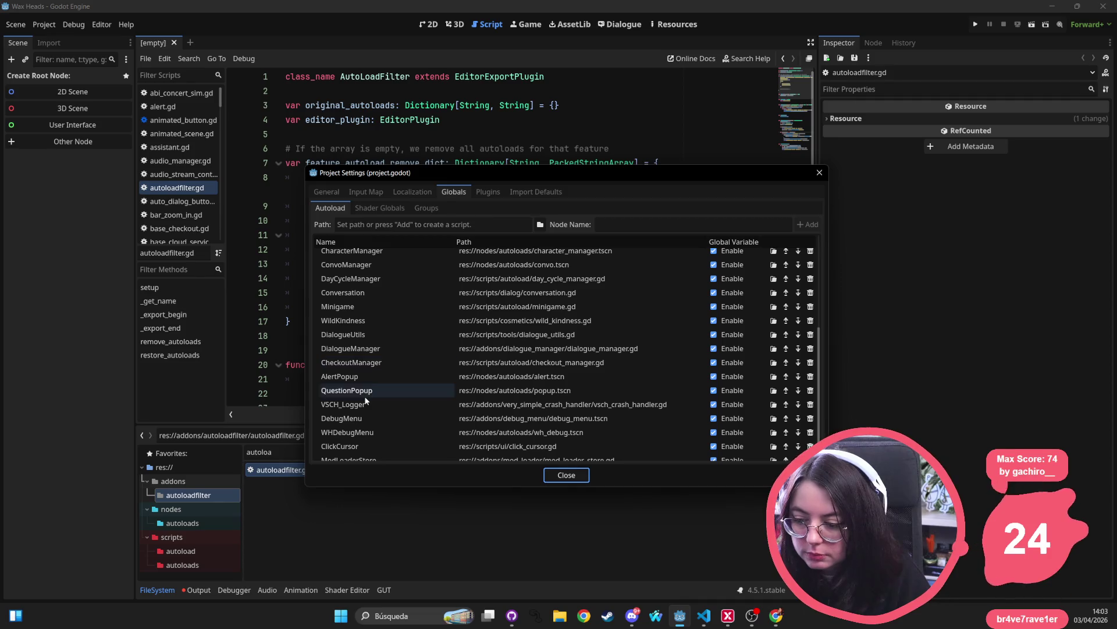
scroll(364, 399, down, 1)
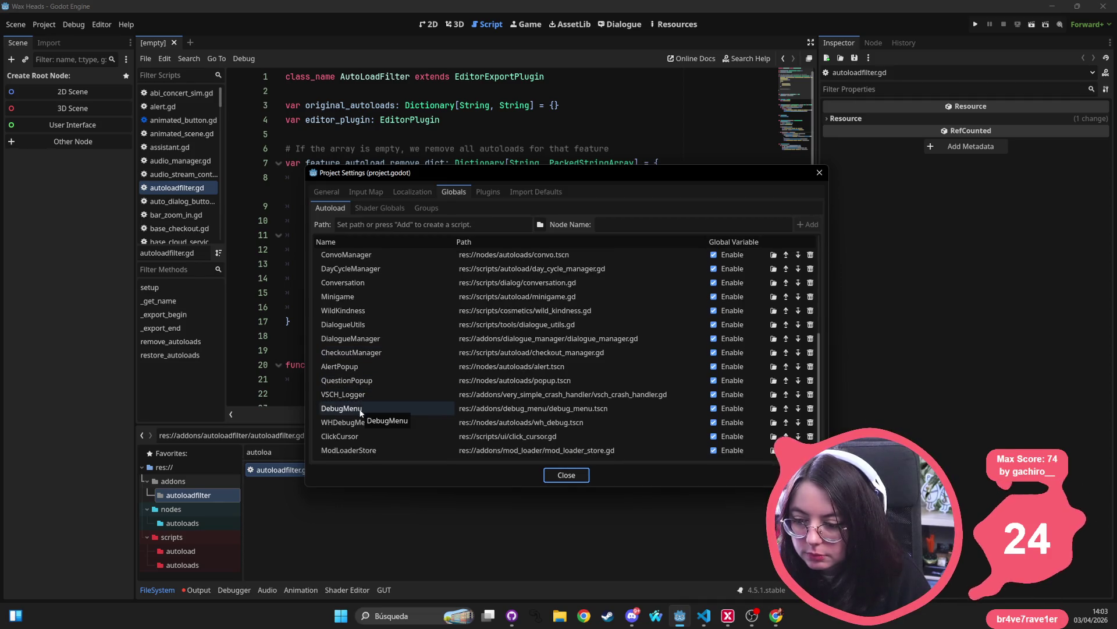
click(360, 409)
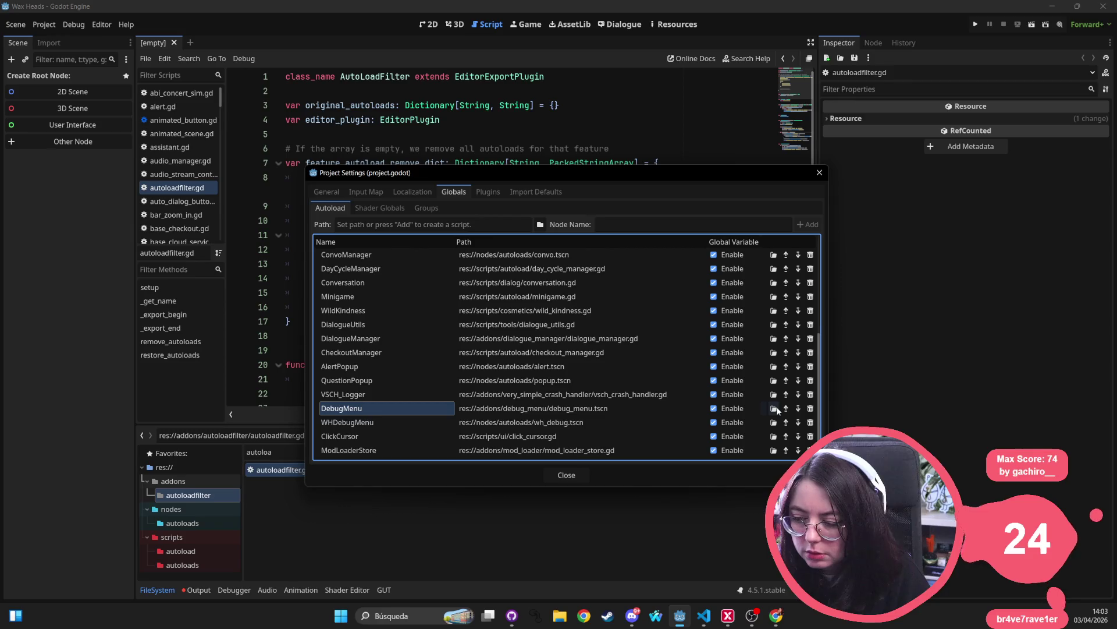
click(774, 409)
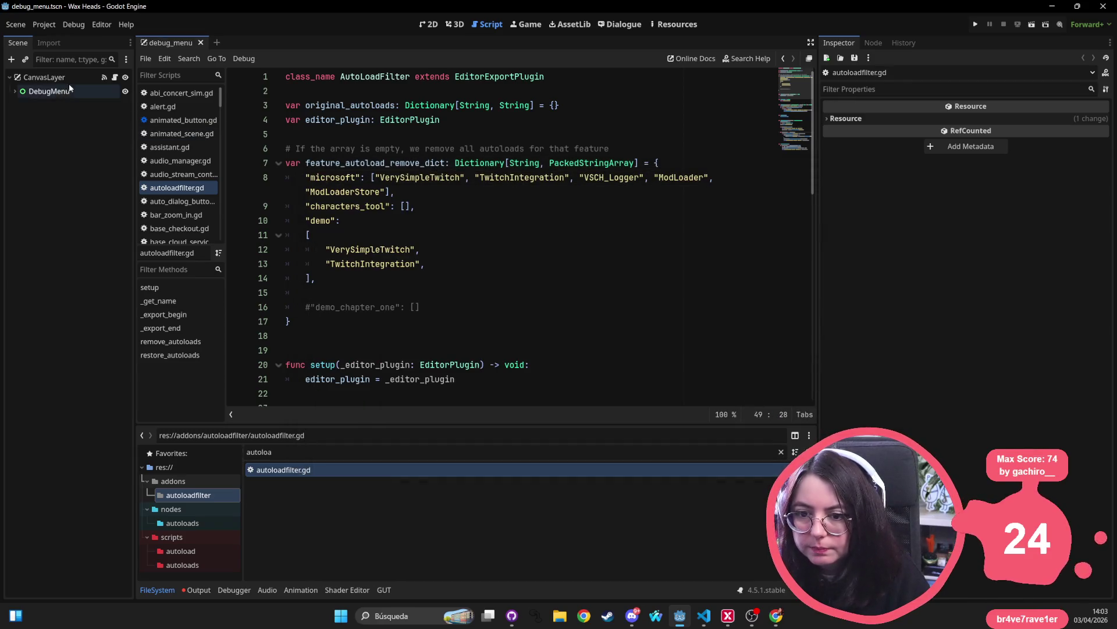
- Select the CanvasLayer root node, then recheck the Autoload list in Project Settings and close it
click(71, 77)
click(516, 199)
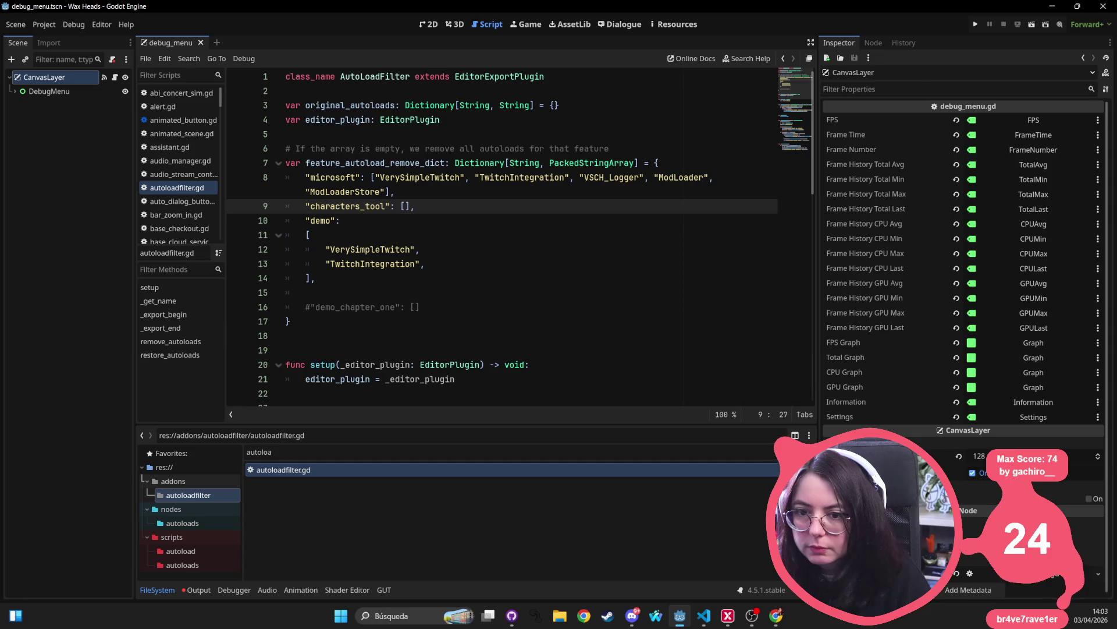
click(44, 24)
click(64, 36)
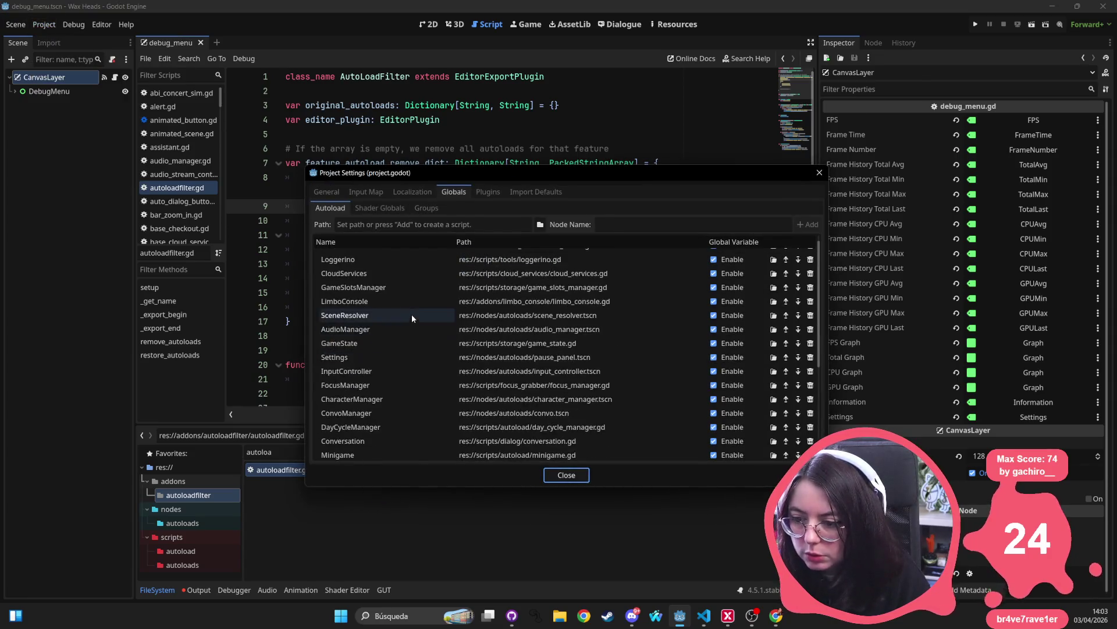
scroll(412, 315, up, 1)
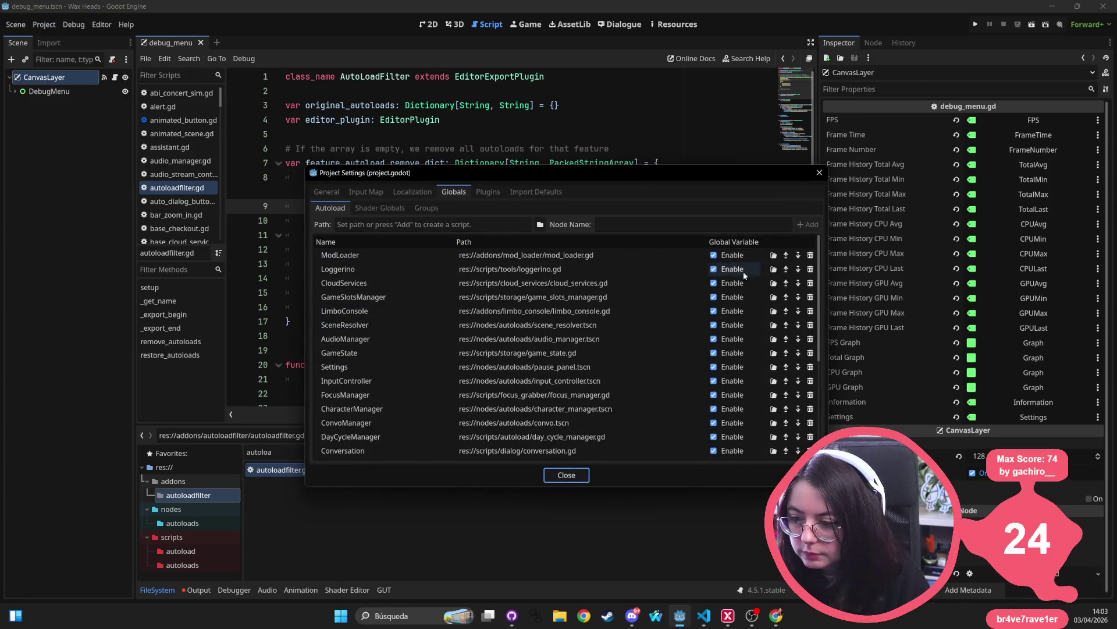
click(818, 173)
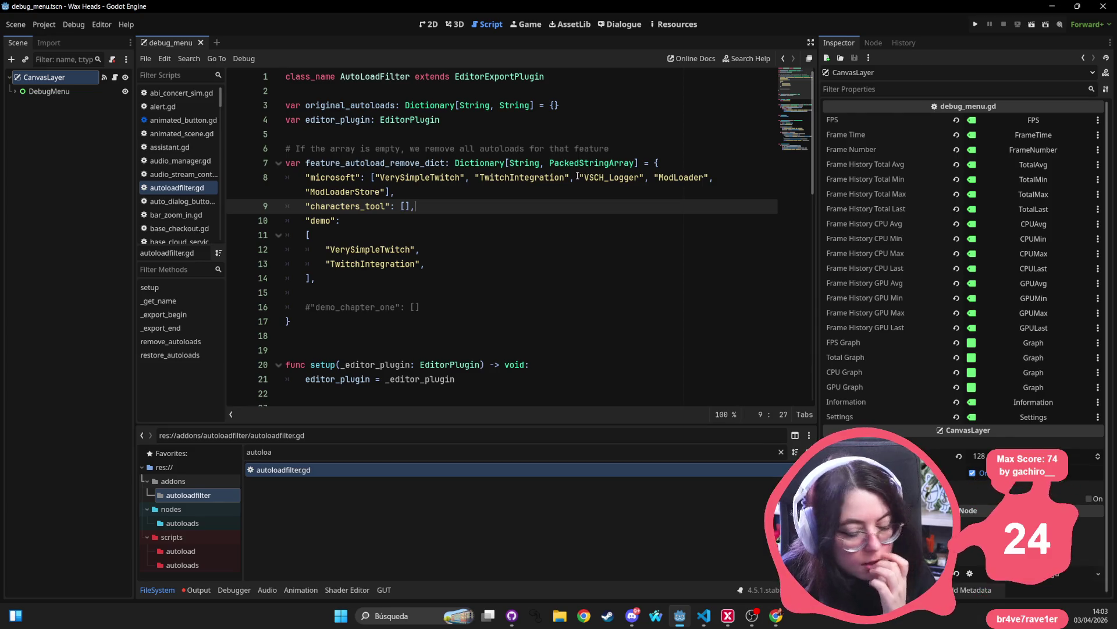
scroll(461, 184, down, 5)
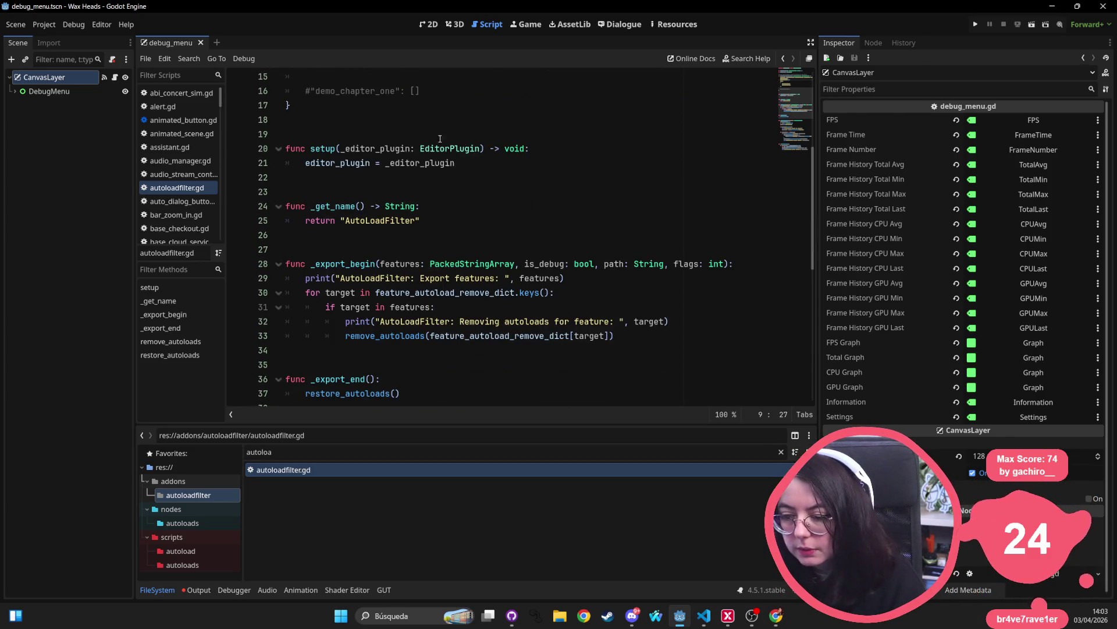
- Review the autoload removal code from the line 33 call through the remove_autoload_singleton call on line 54
double_click(404, 336)
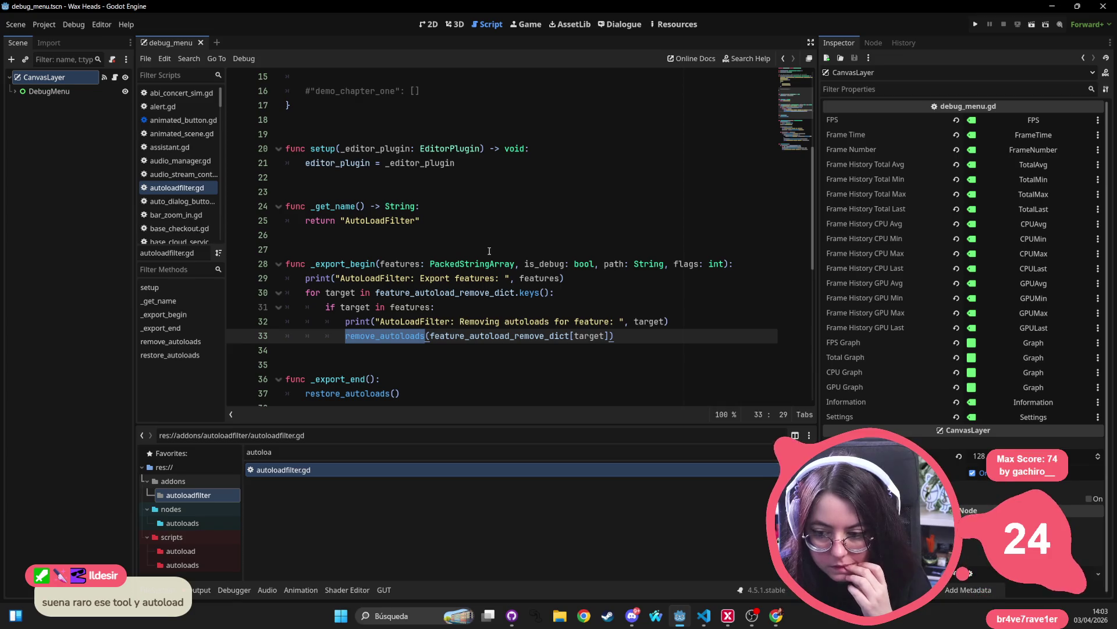
scroll(489, 251, down, 3)
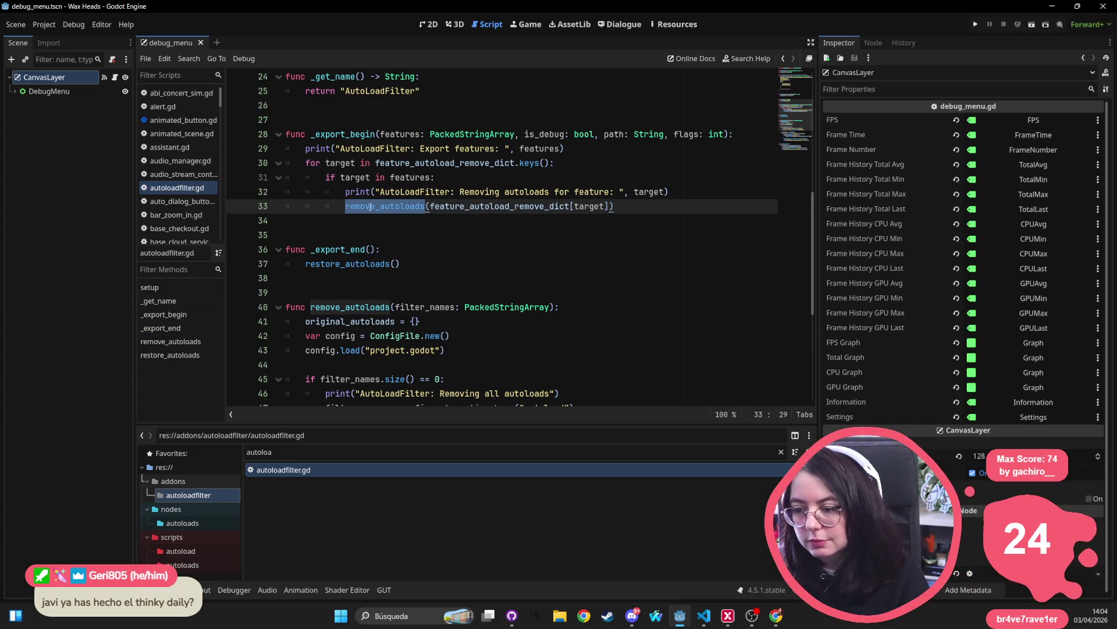
scroll(360, 304, down, 5)
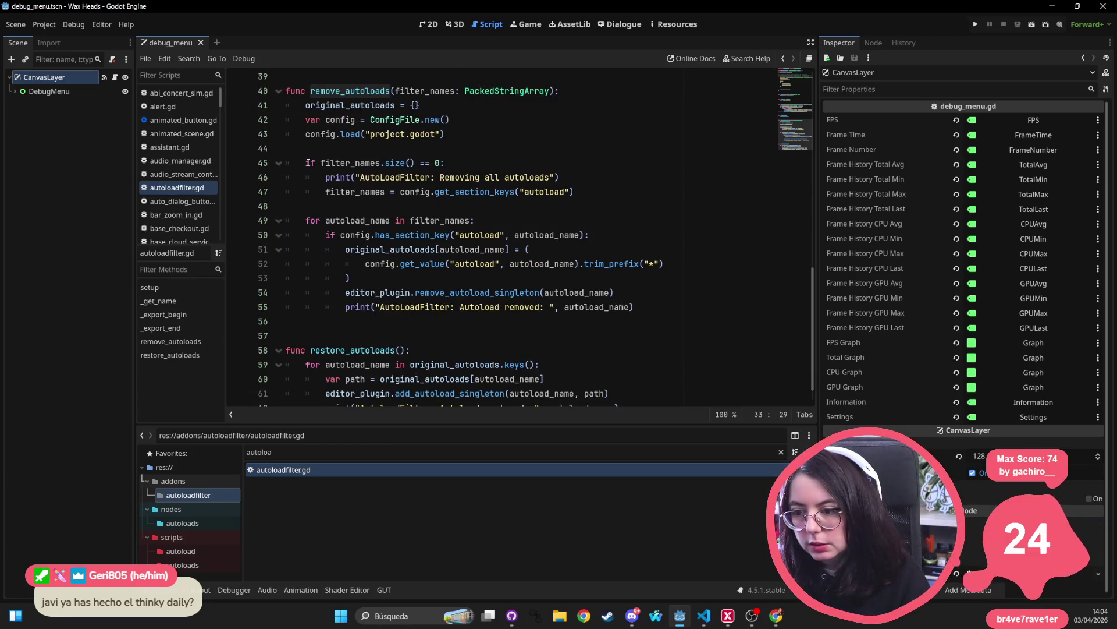
mouse_move(305, 163)
mouse_down()
mouse_move(445, 164)
mouse_move(472, 181)
mouse_move(595, 190)
mouse_move(581, 226)
mouse_move(588, 281)
mouse_up()
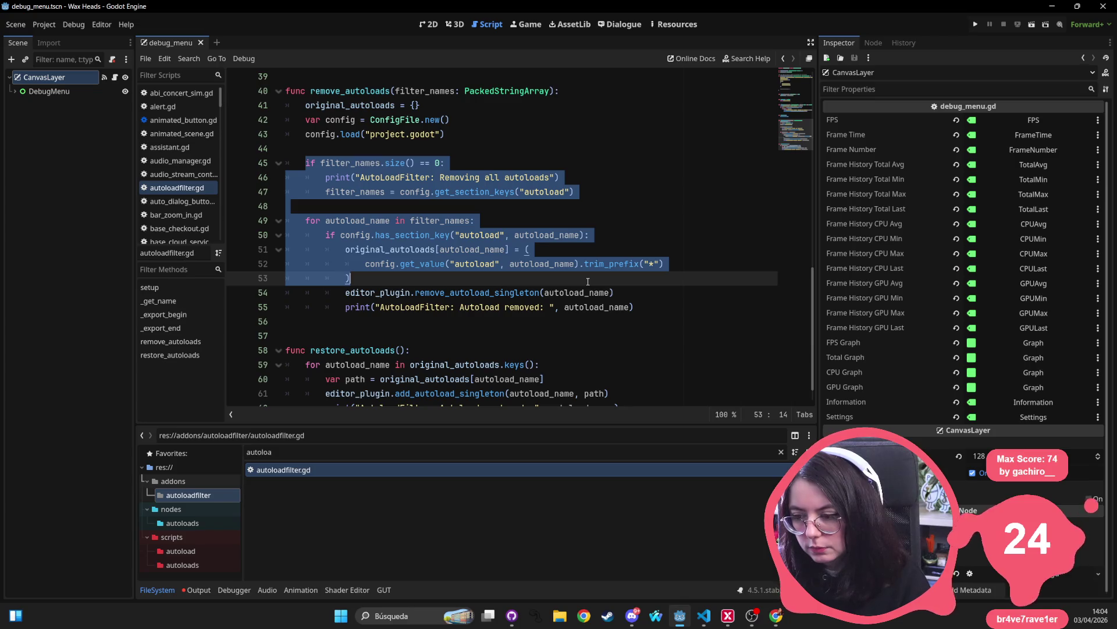
click(653, 263)
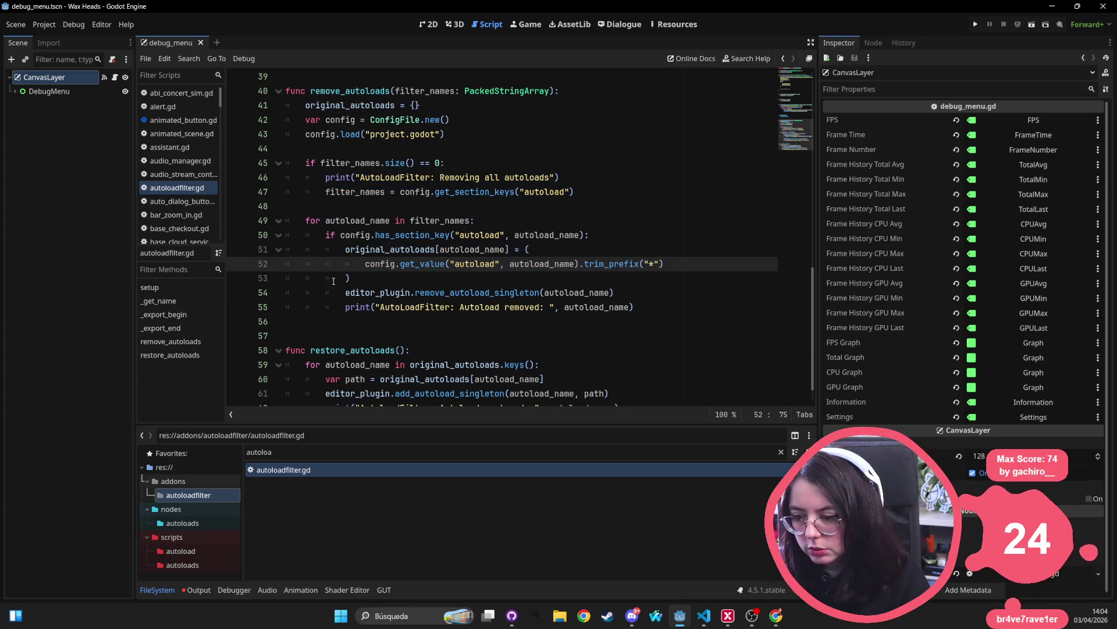
mouse_move(325, 292)
mouse_down()
mouse_move(637, 307)
mouse_move(664, 293)
mouse_up()
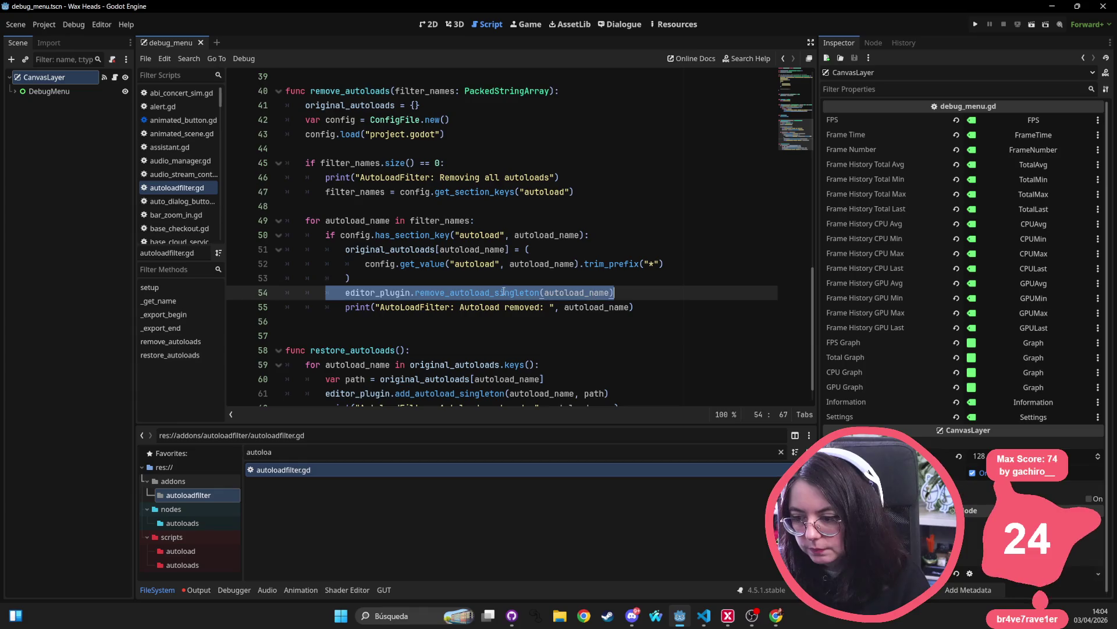
click(447, 293)
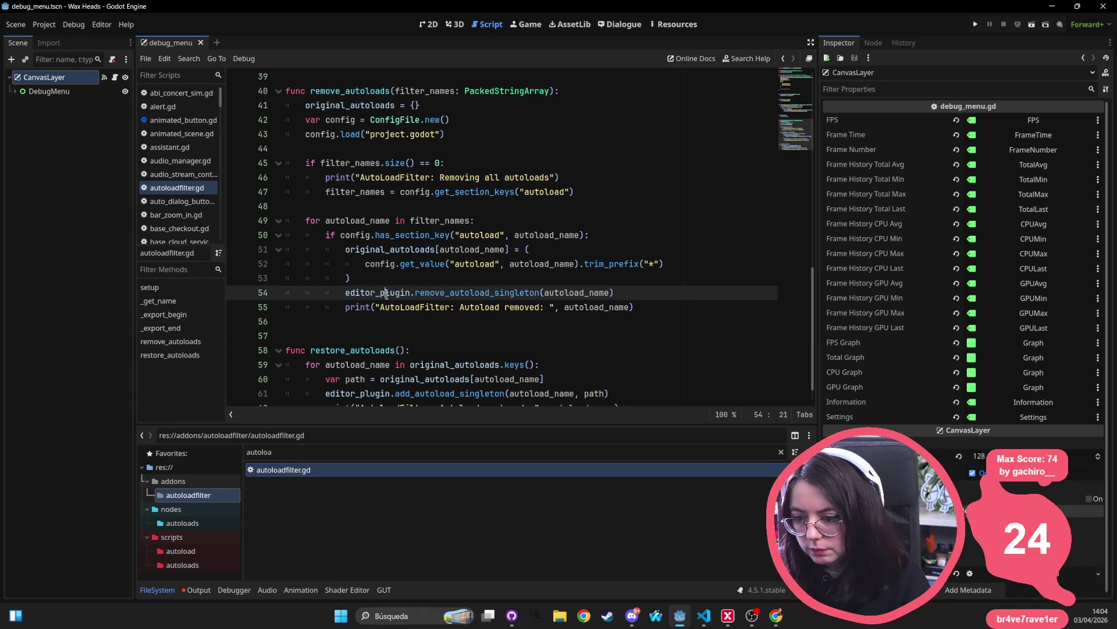
double_click(387, 294)
click(461, 293)
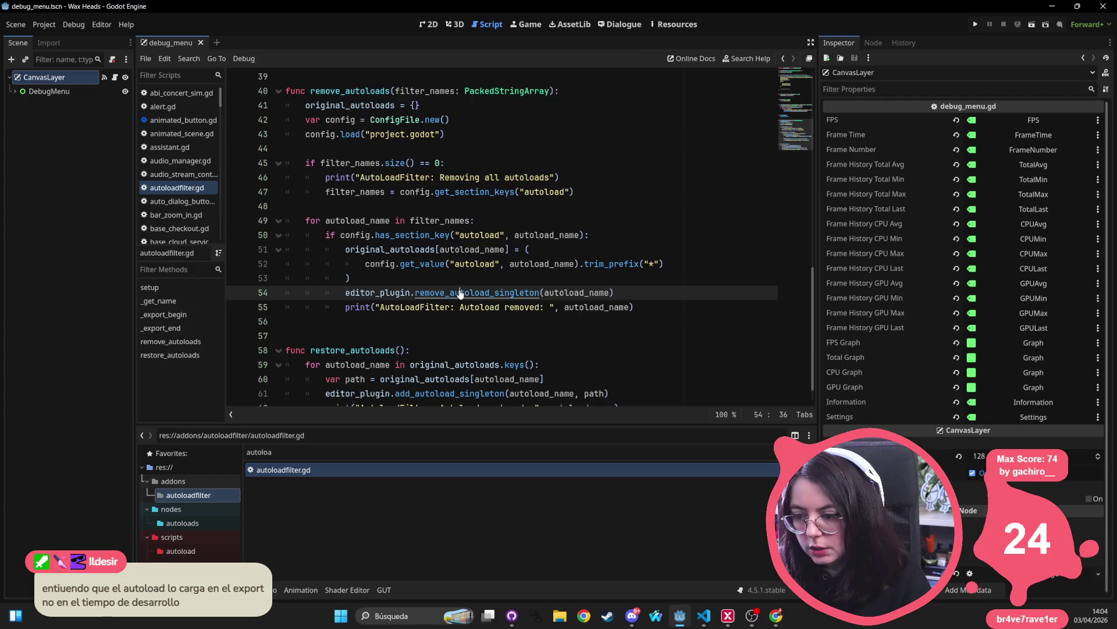
- Open the EditorPlugin reference for remove_autoload_singleton, select its name, and open a new browser window
ctrl+click(460, 293)
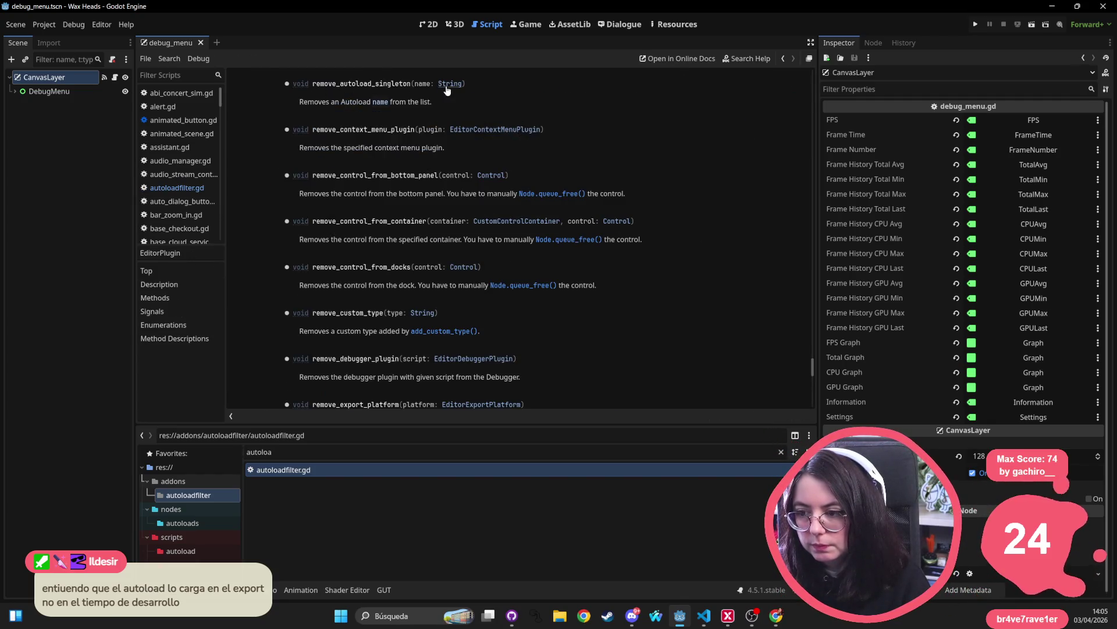
double_click(362, 86)
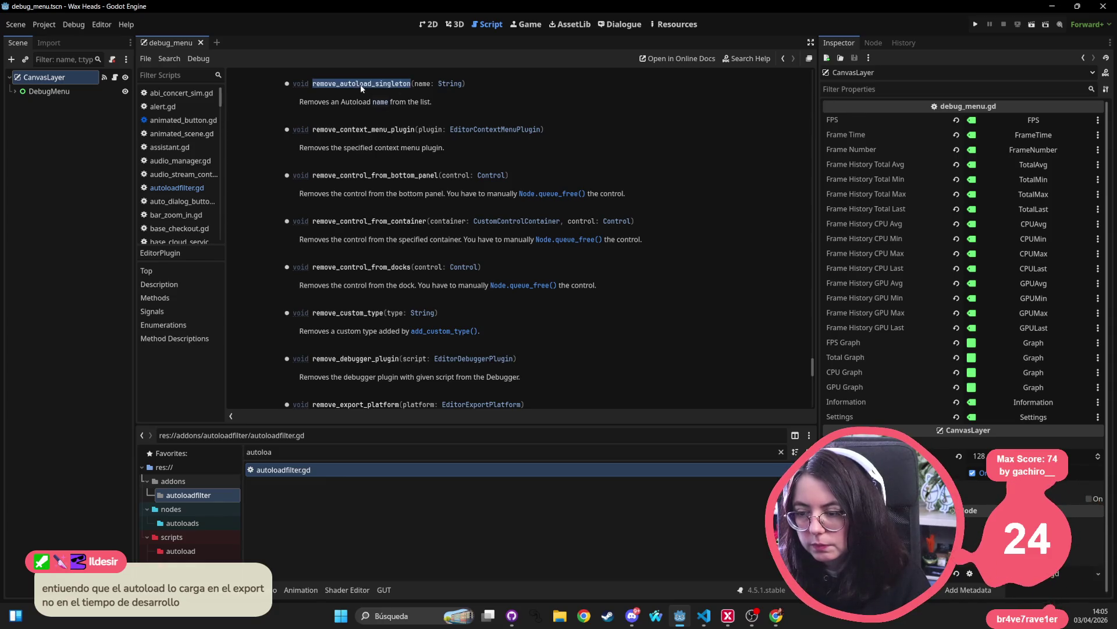
key(alt+Tab)
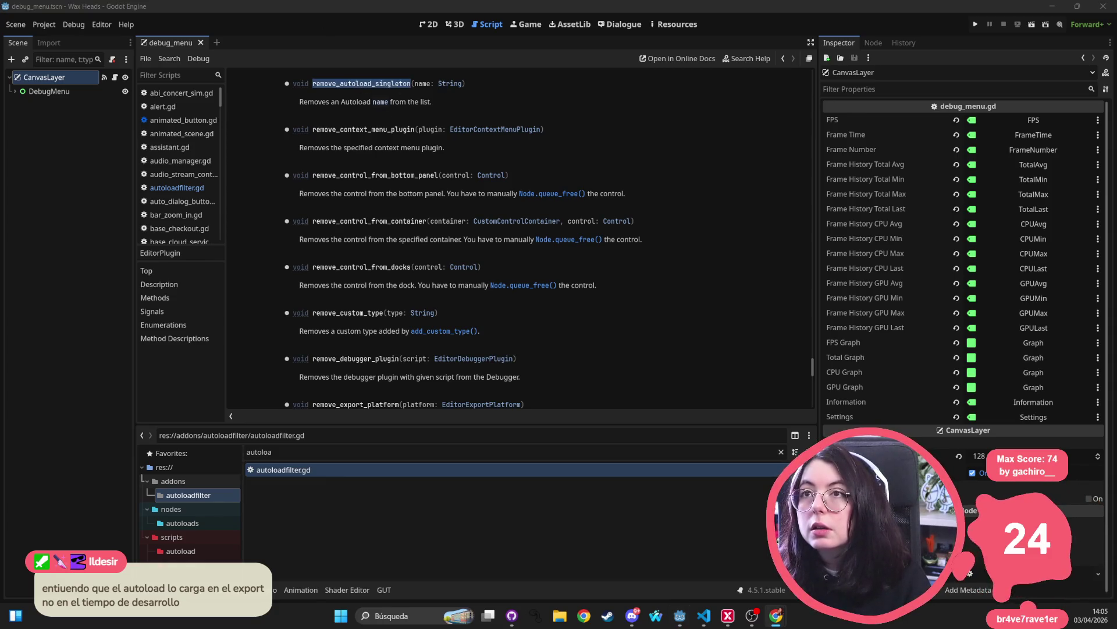
key(ctrl+n)
drag(436, 287, 433, 263)
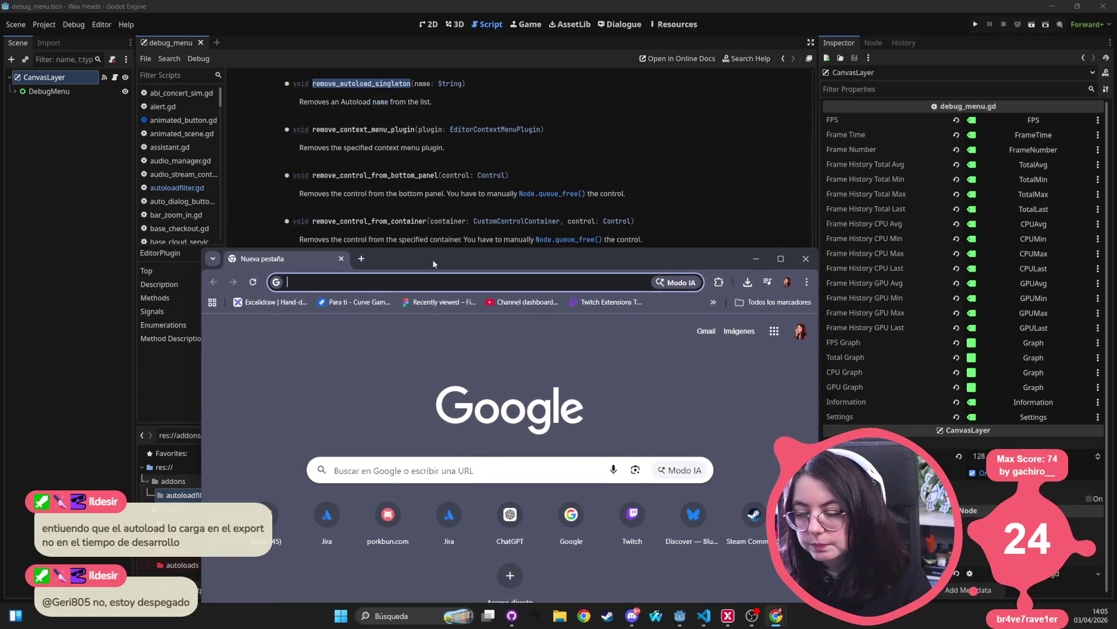
- Search Google for 'godotengine github' and maximize the window on the godot repository page
text(godoten)
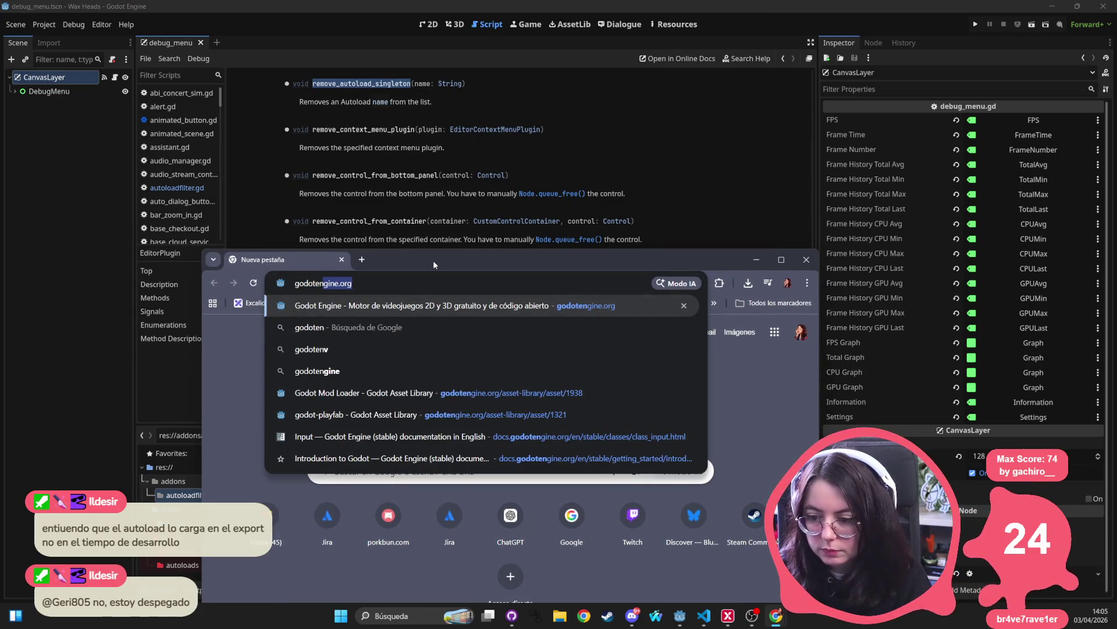
text(gine github)
key(Return)
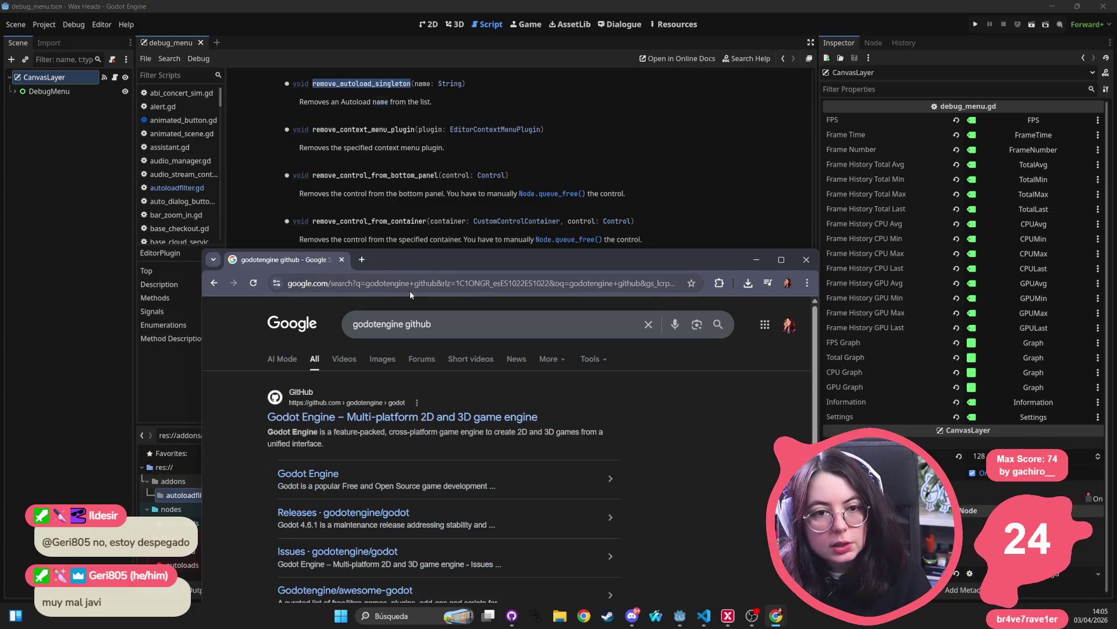
double_click(458, 260)
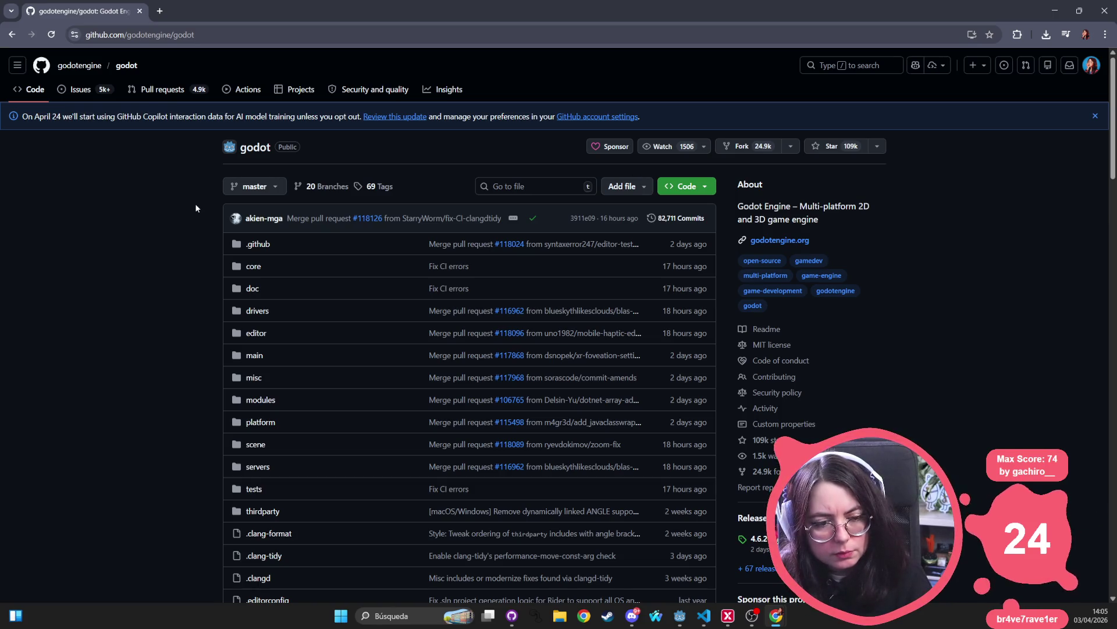
click(679, 616)
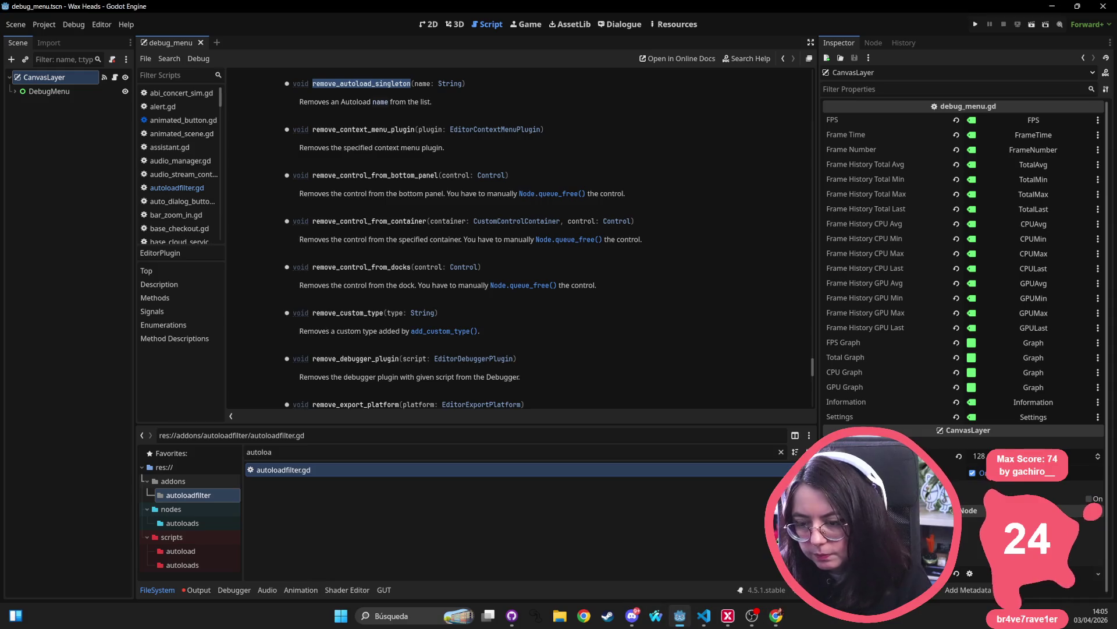
- Reopen and close Project Settings, then switch Godot's main view to the 2D scene
click(44, 24)
click(64, 37)
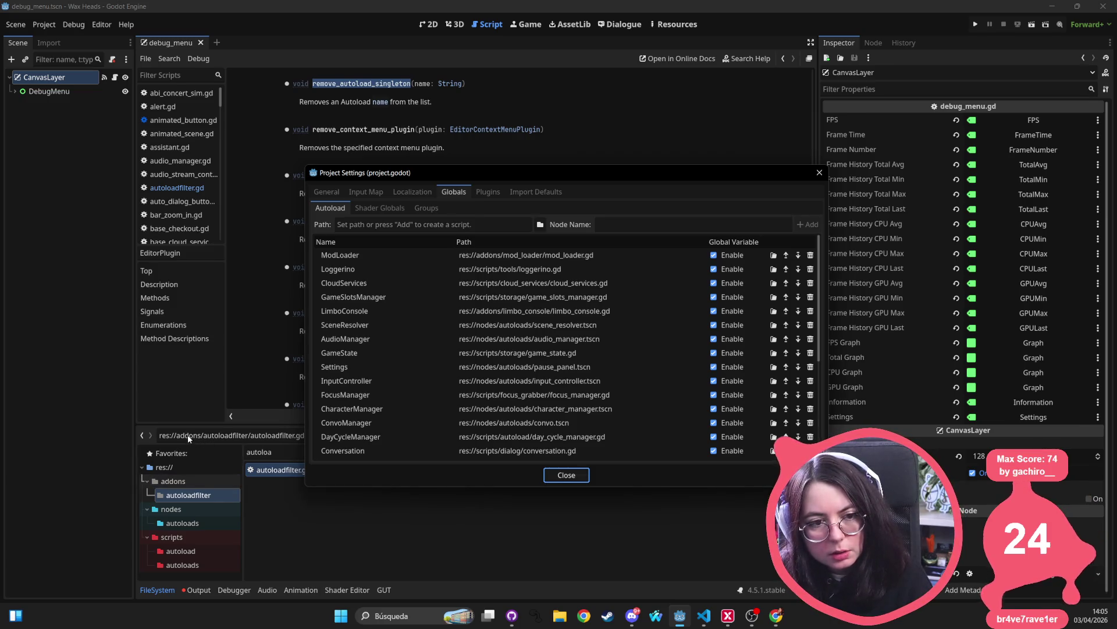
click(820, 173)
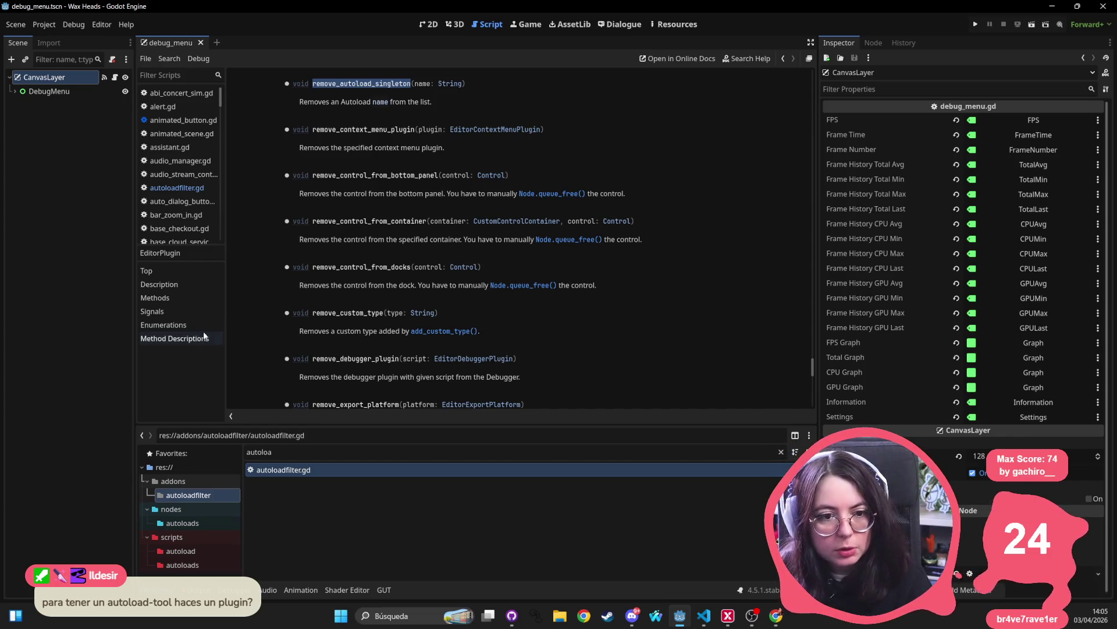
click(429, 23)
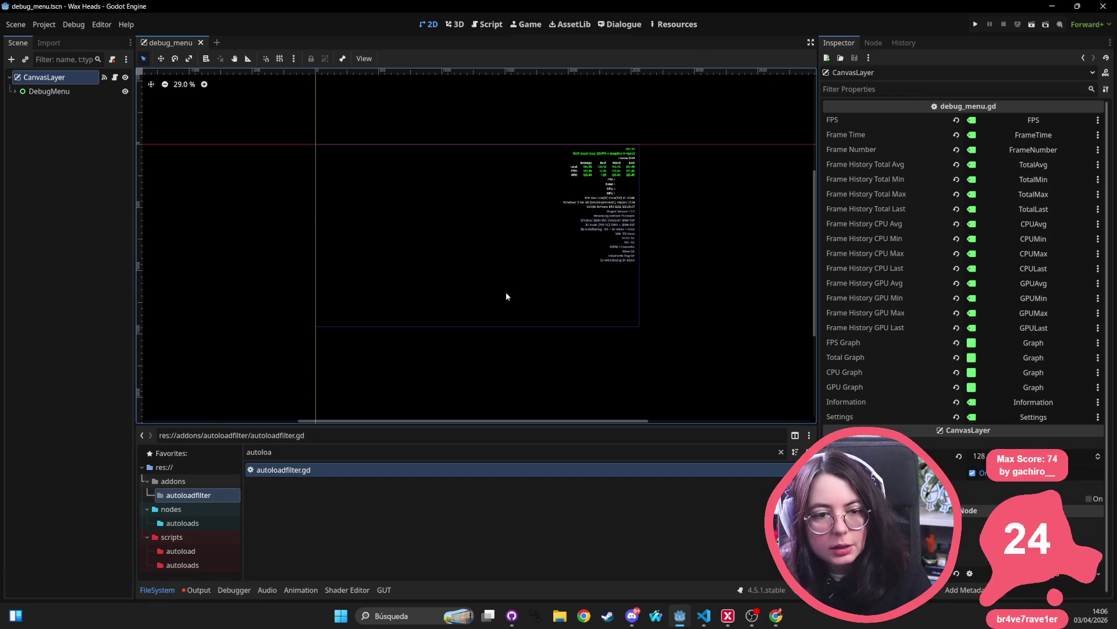
key(alt+Tab)
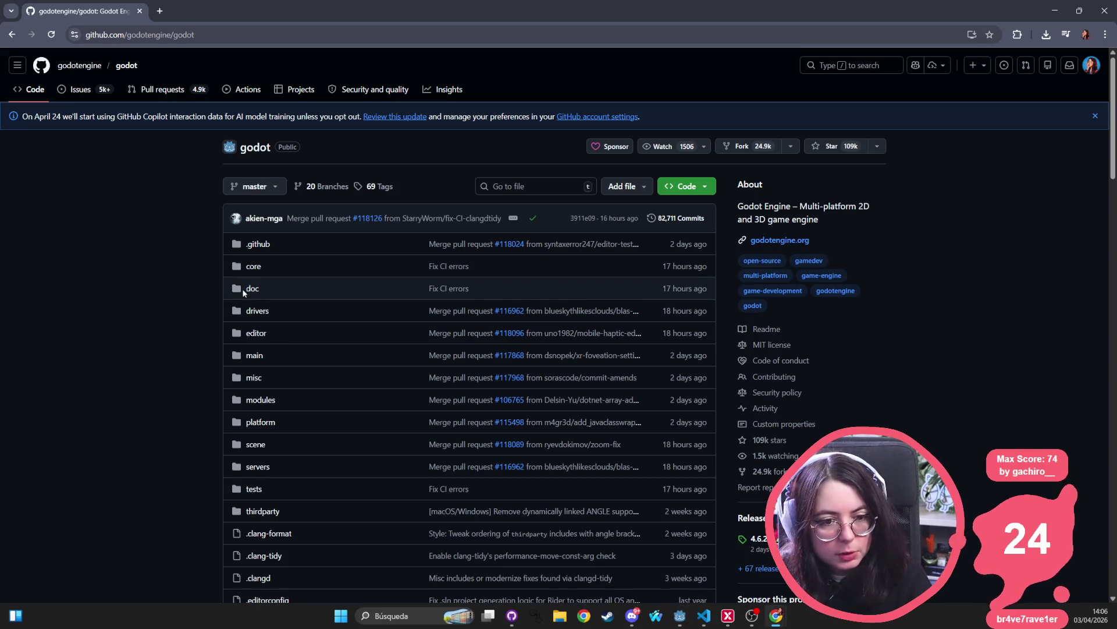
key(alt+Tab)
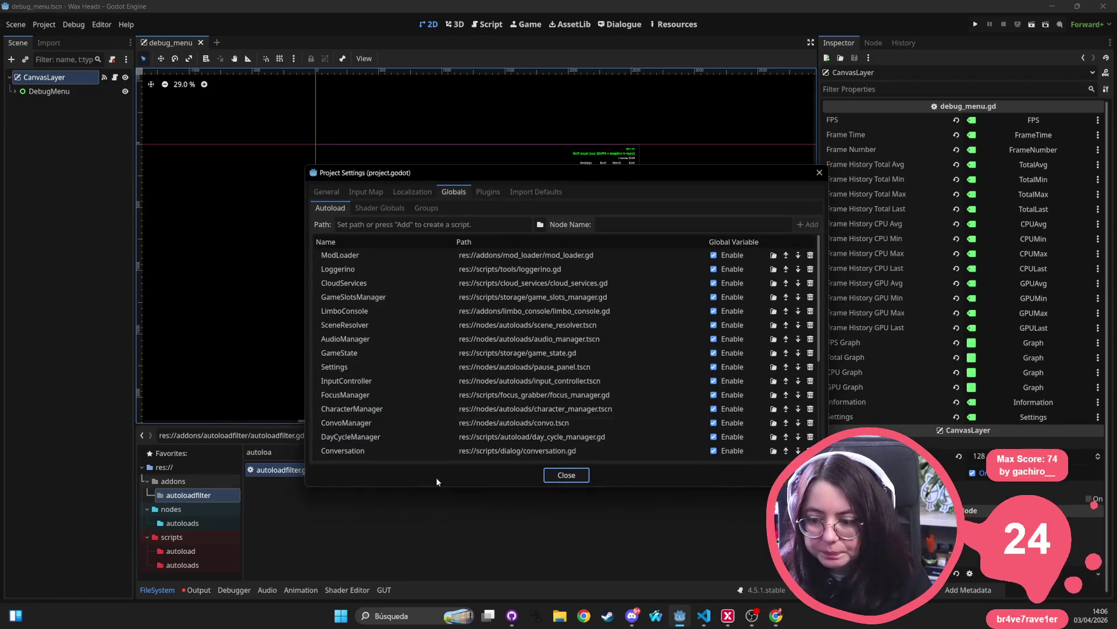
- Select the ClickCursor autoload and its script path, then close Project Settings
scroll(408, 430, down, 4)
click(345, 454)
click(356, 443)
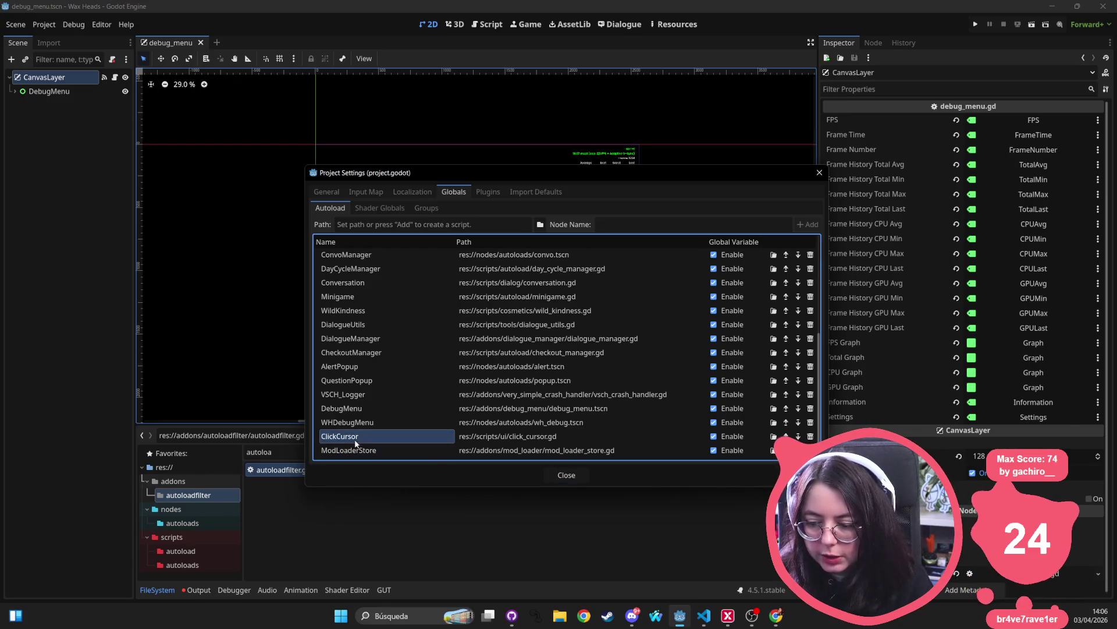
click(524, 438)
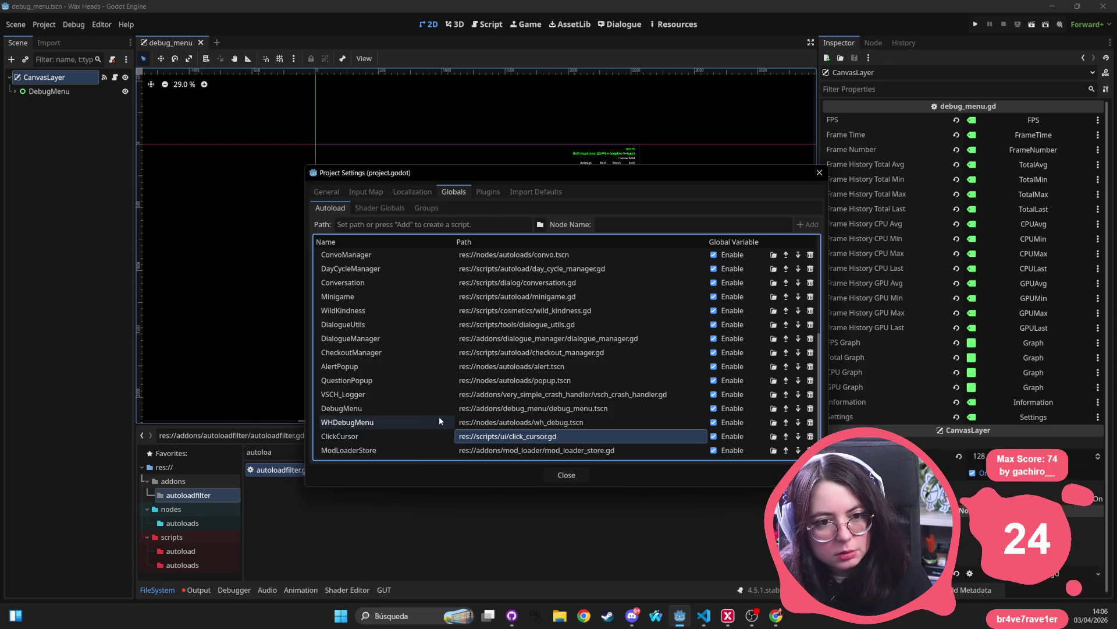
click(820, 173)
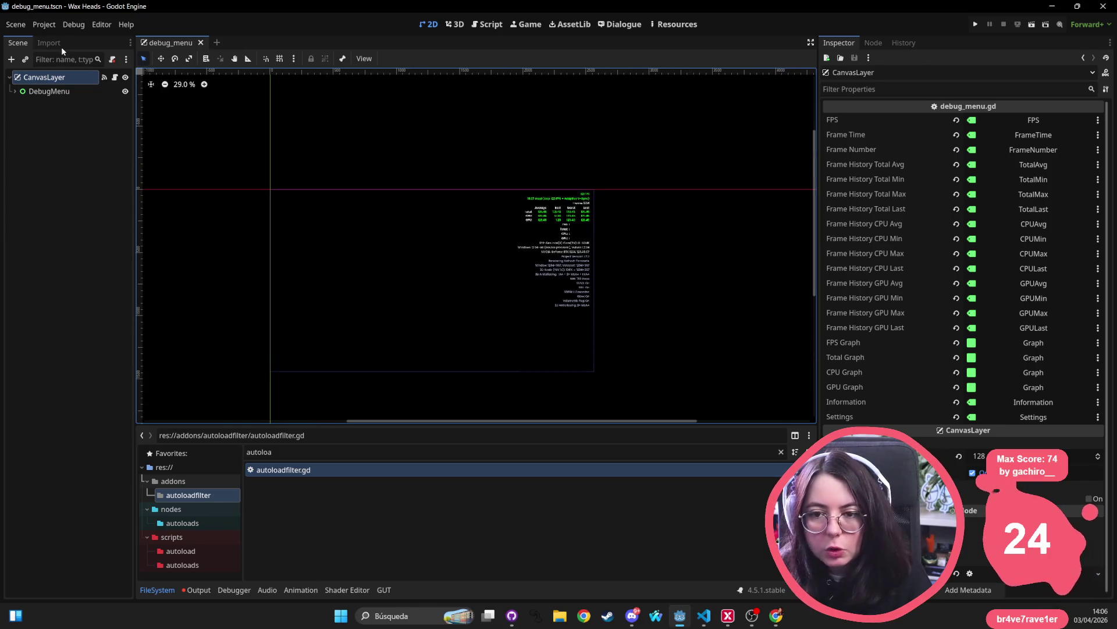
- Reopen Project Settings and compare the Plugins list with the Autoload list twice
click(44, 25)
click(56, 38)
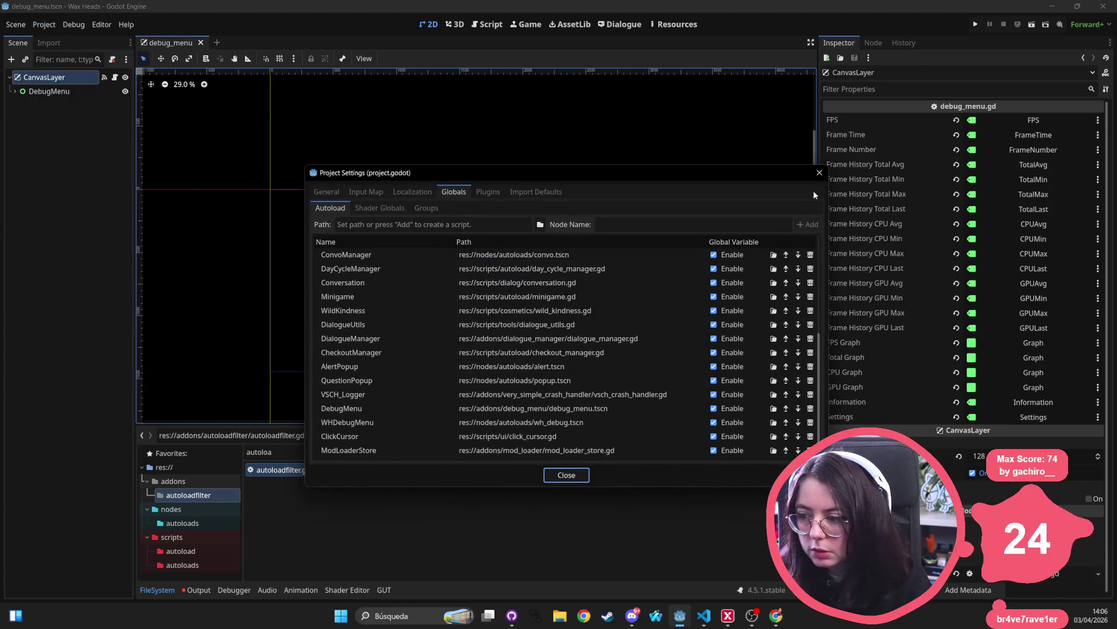
scroll(372, 384, up, 3)
scroll(373, 388, up, 2)
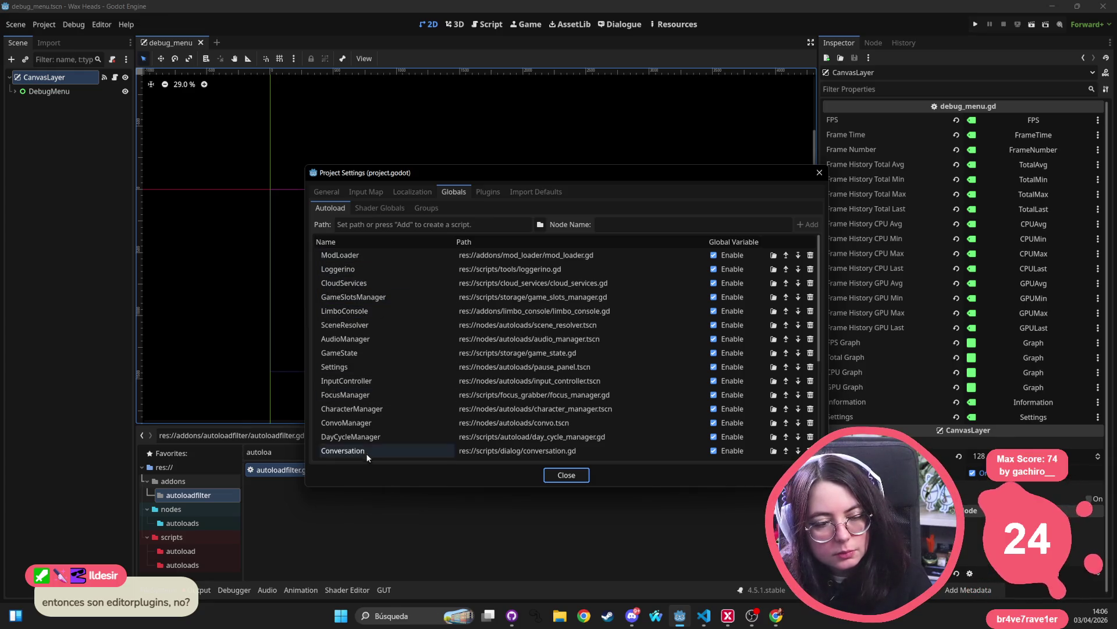
scroll(383, 281, down, 5)
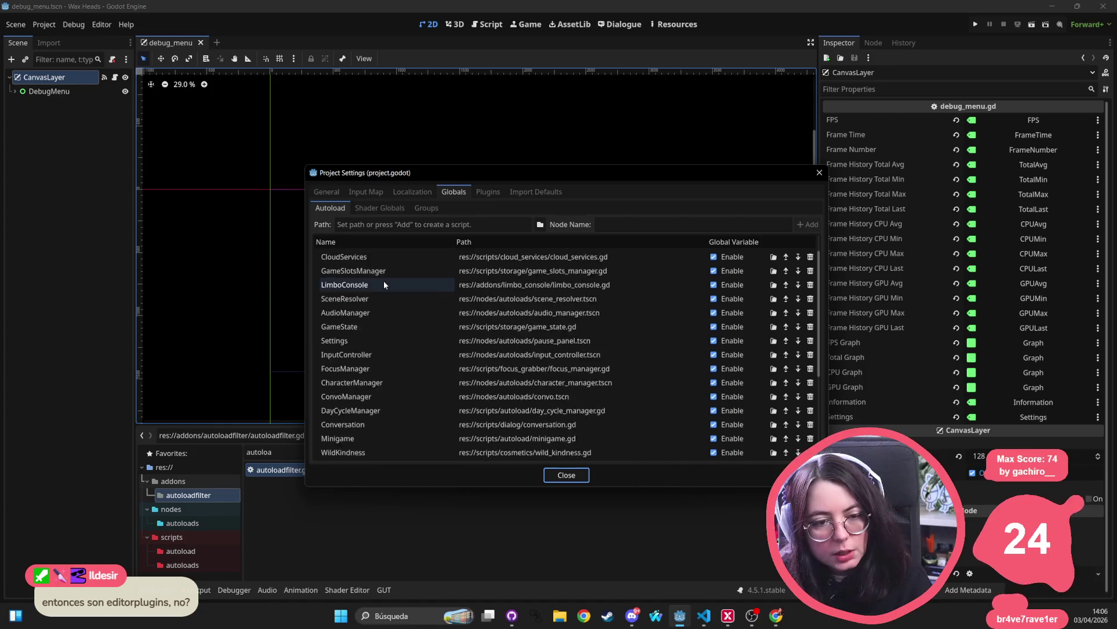
click(488, 193)
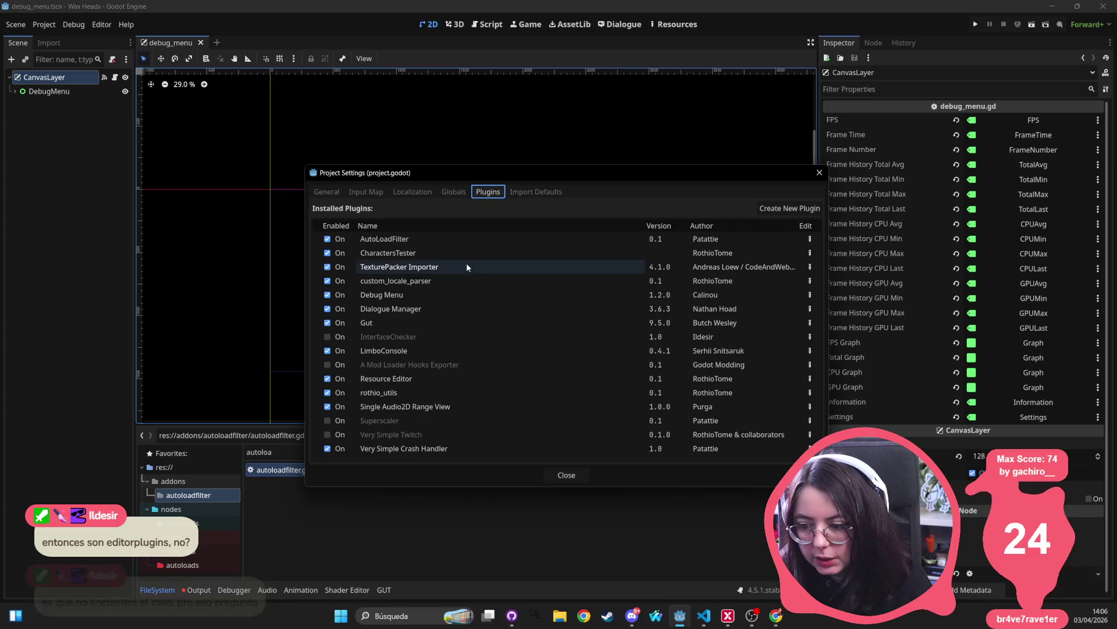
click(455, 192)
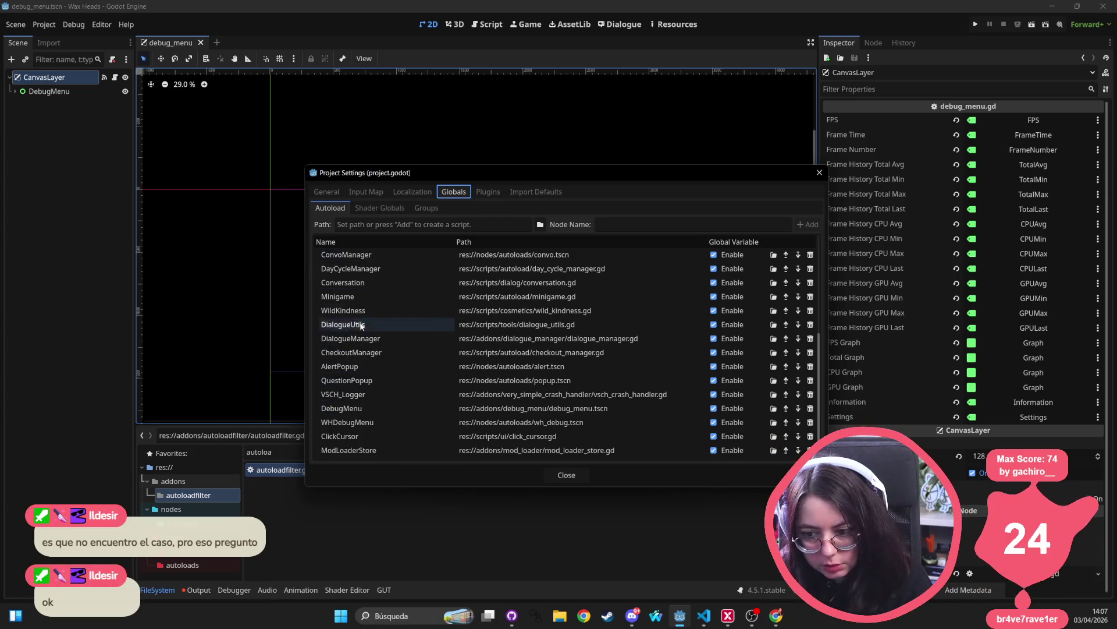
scroll(364, 377, up, 3)
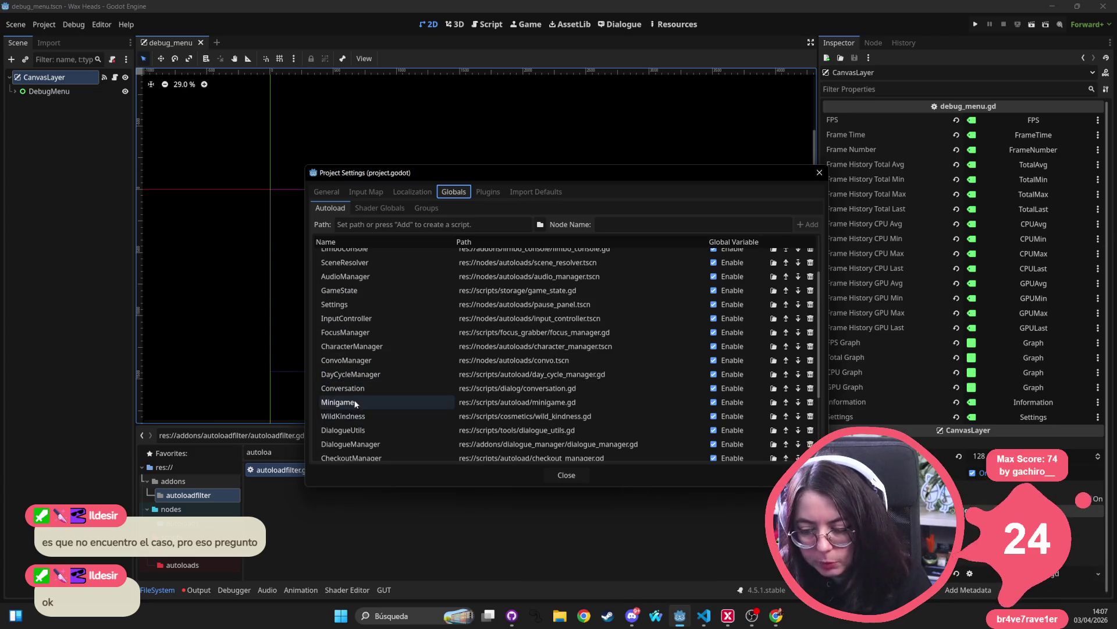
scroll(377, 262, up, 2)
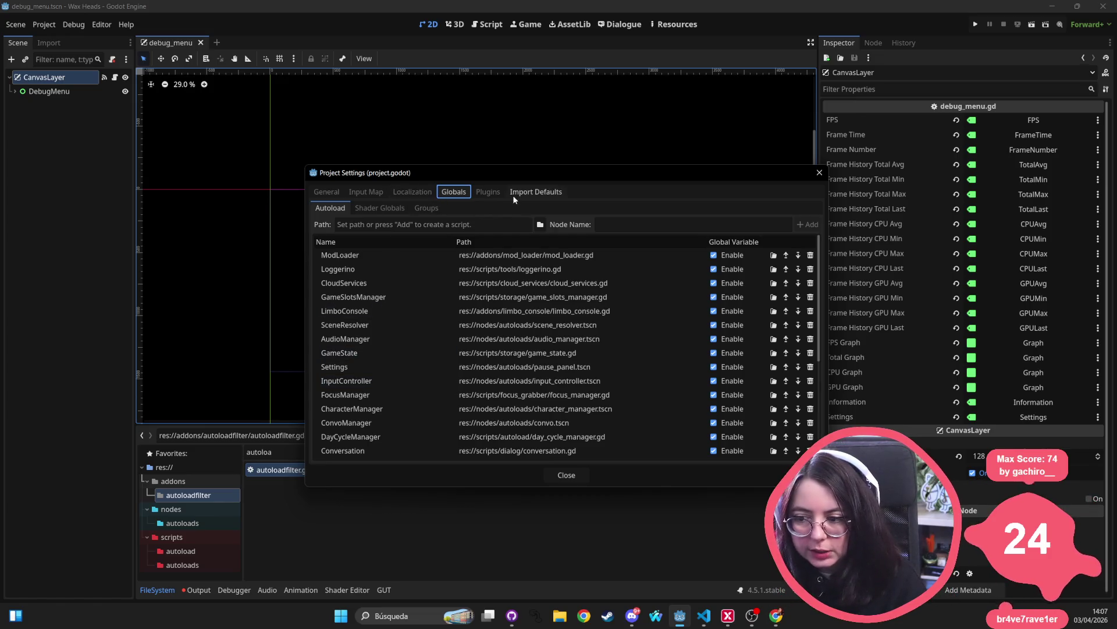
click(487, 191)
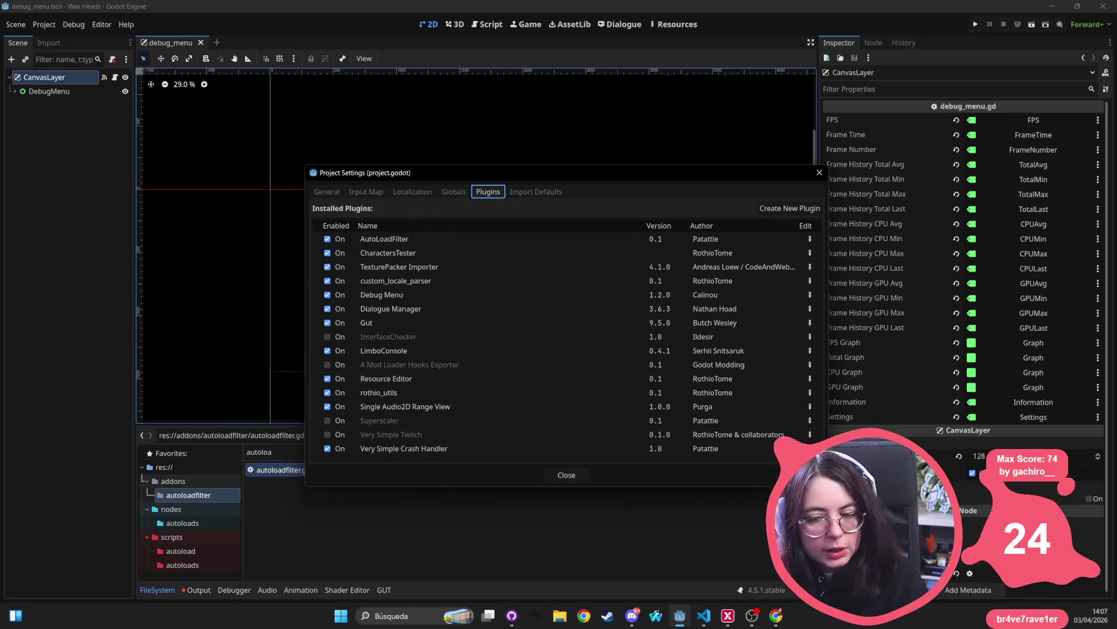
click(453, 192)
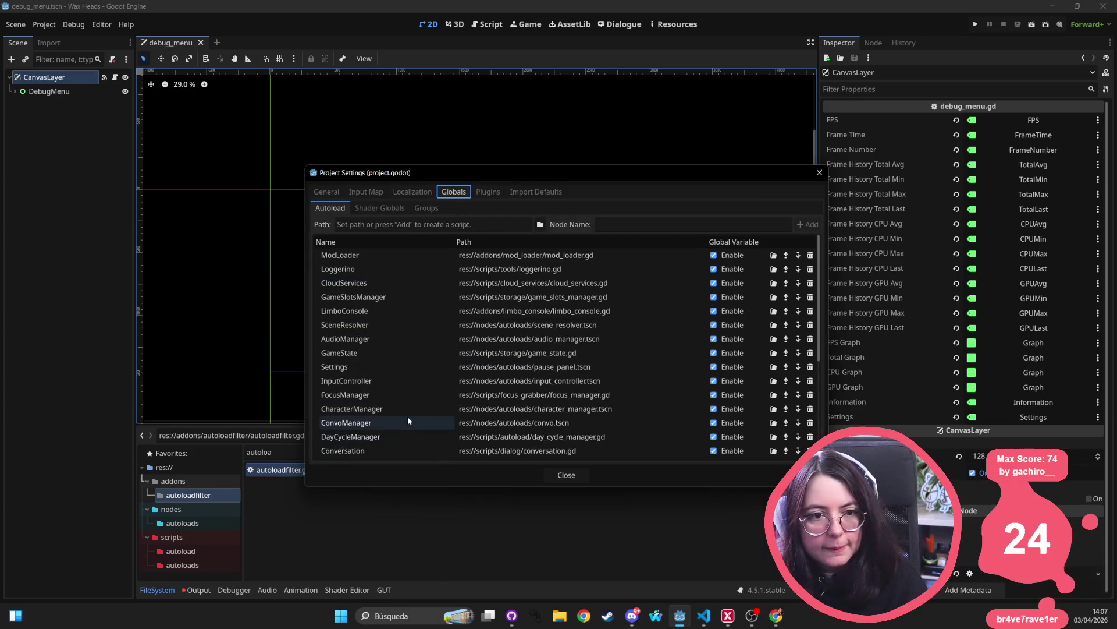
scroll(408, 417, down, 2)
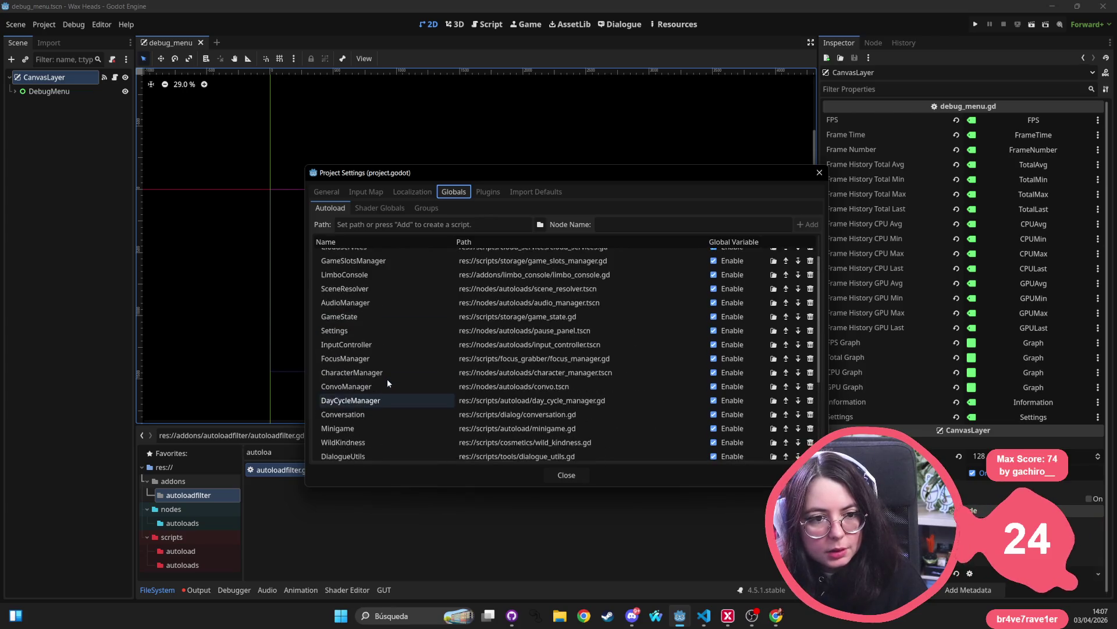
scroll(386, 379, up, 2)
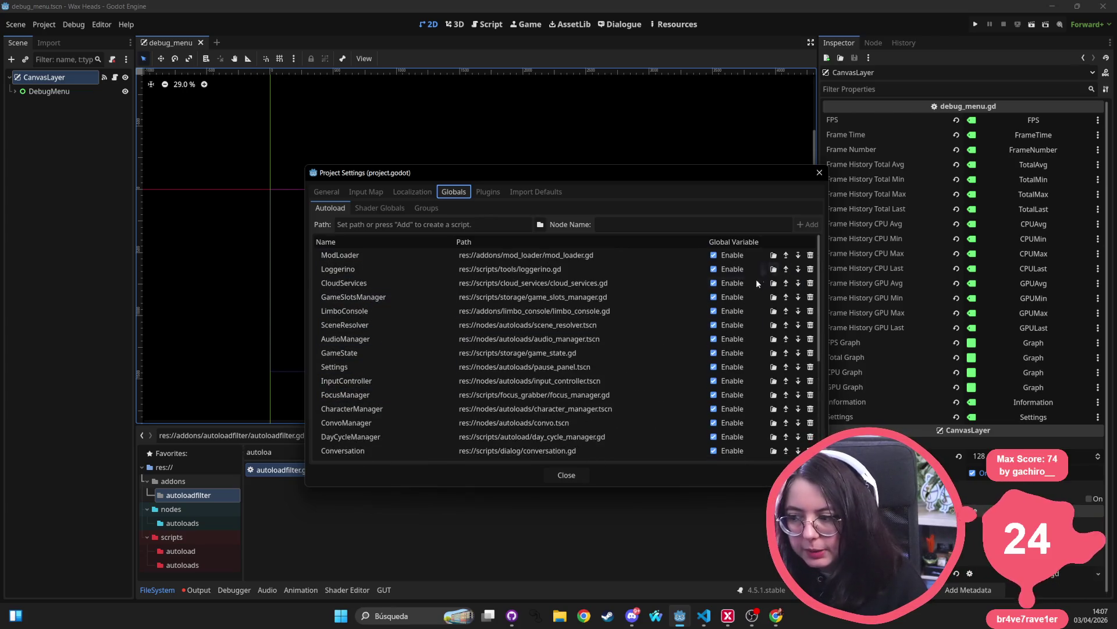
- Open the ModLoader autoload's script, then pan the debug menu's 2D canvas
click(335, 256)
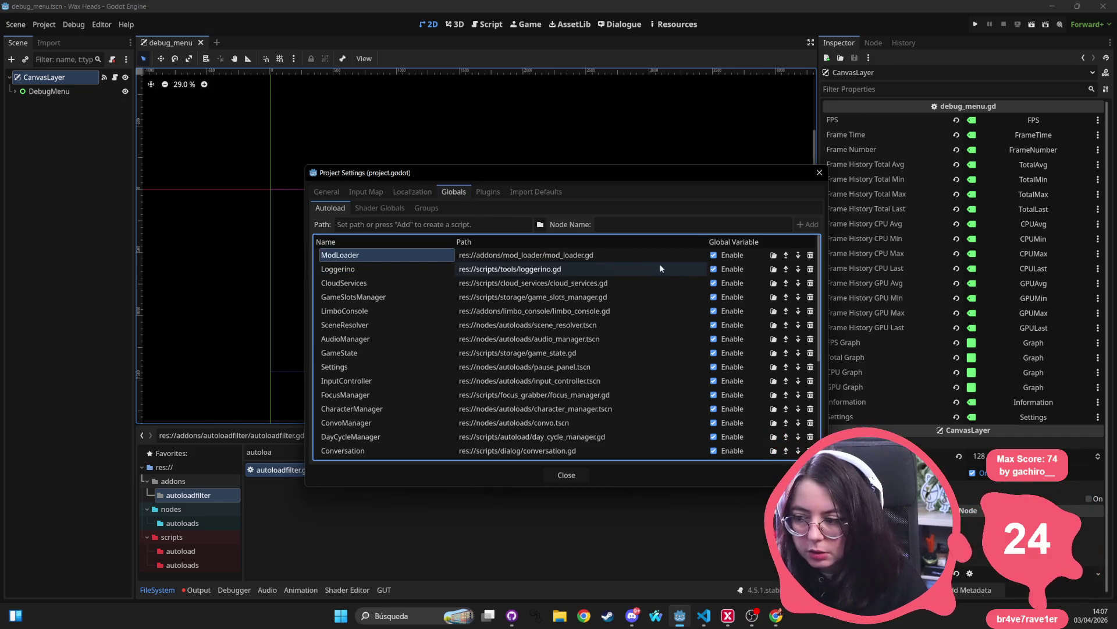
click(774, 256)
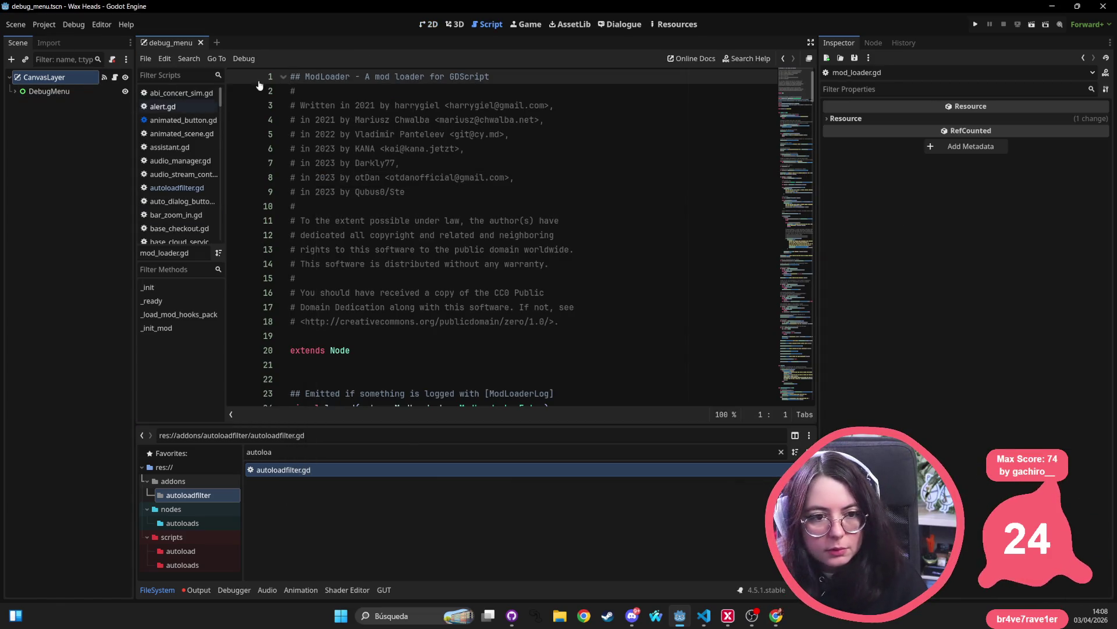
click(429, 24)
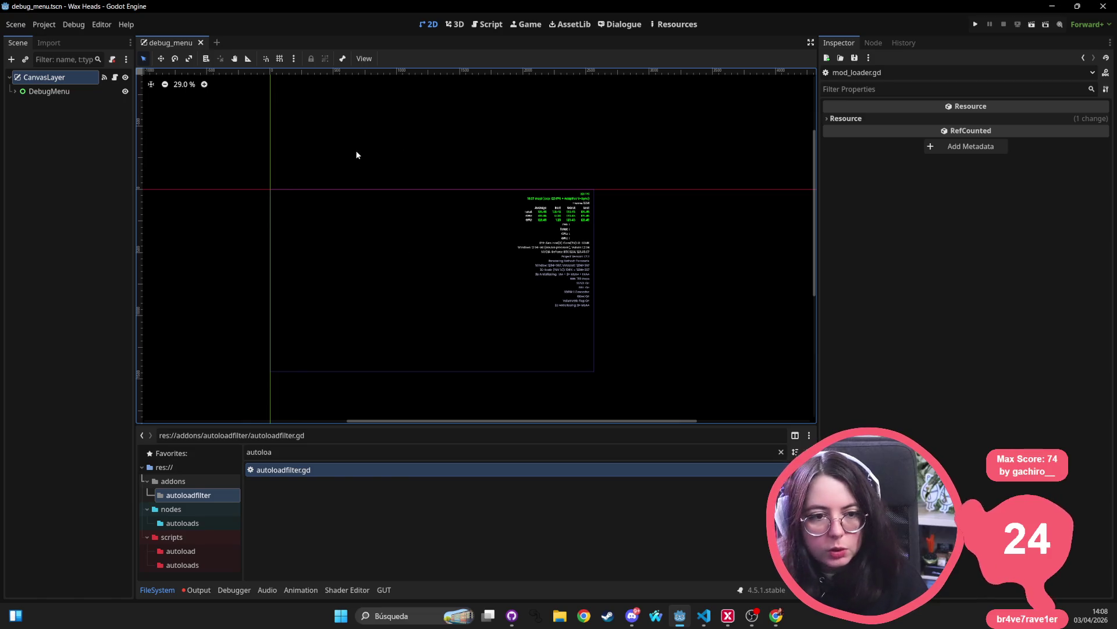
drag(357, 155, 413, 257)
drag(536, 277, 568, 296)
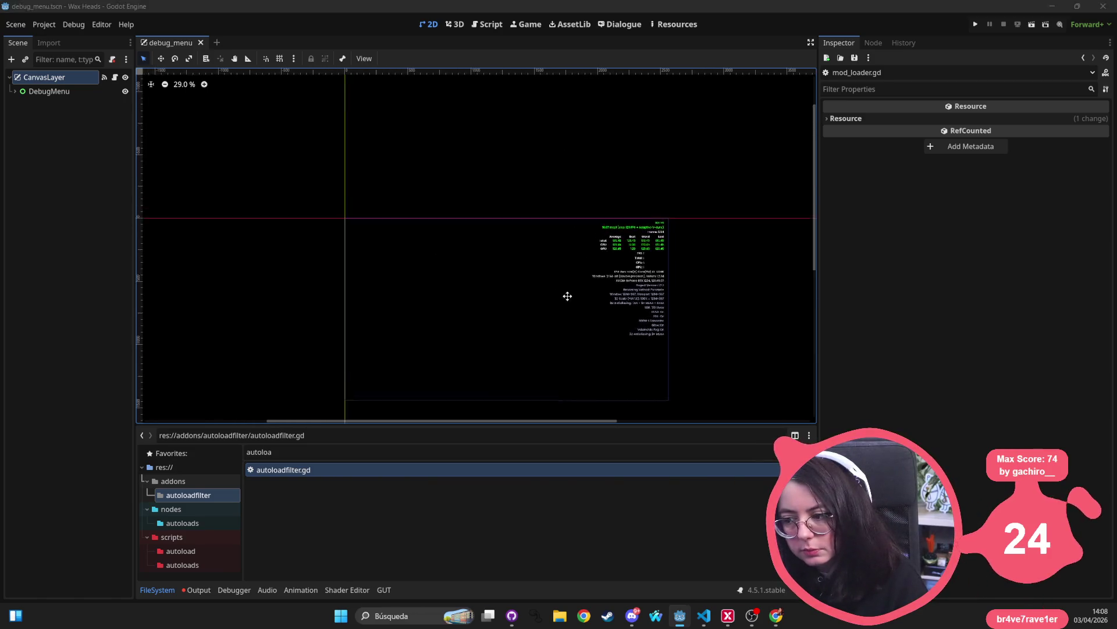
key(alt+Tab)
- Read through the godot repository README, then return to the top of the page
scroll(324, 284, down, 3)
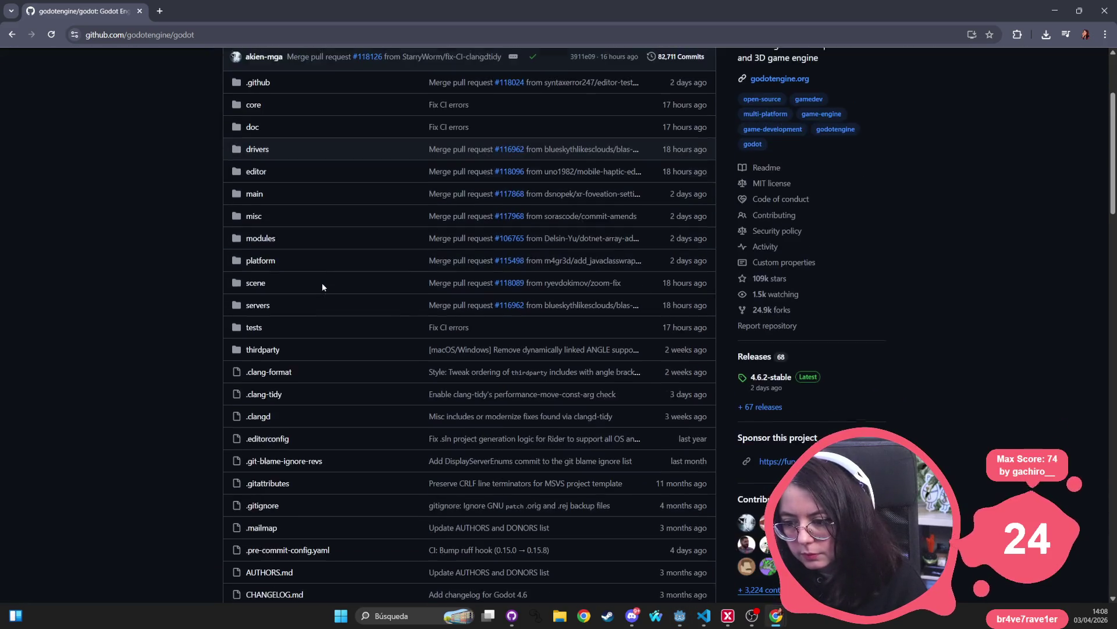
scroll(321, 285, down, 18)
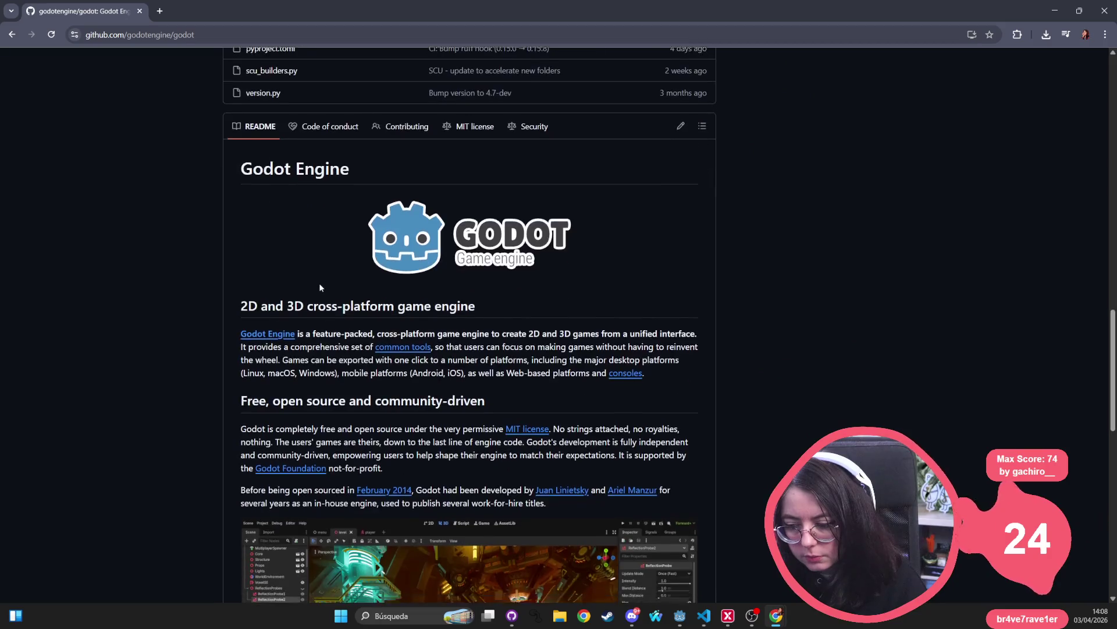
scroll(319, 285, down, 4)
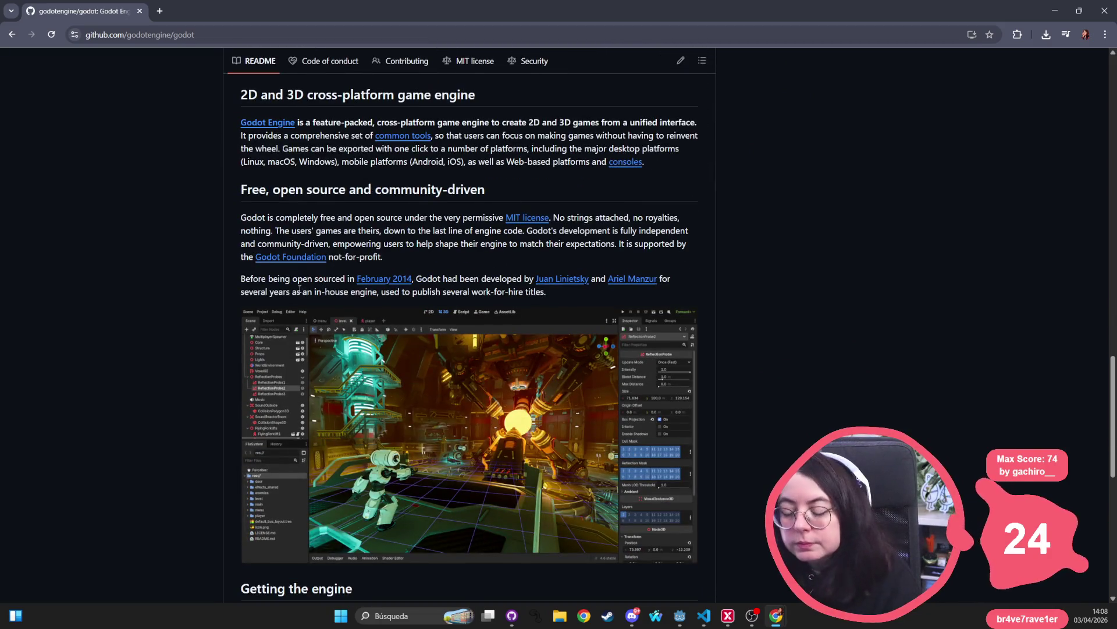
scroll(500, 288, down, 7)
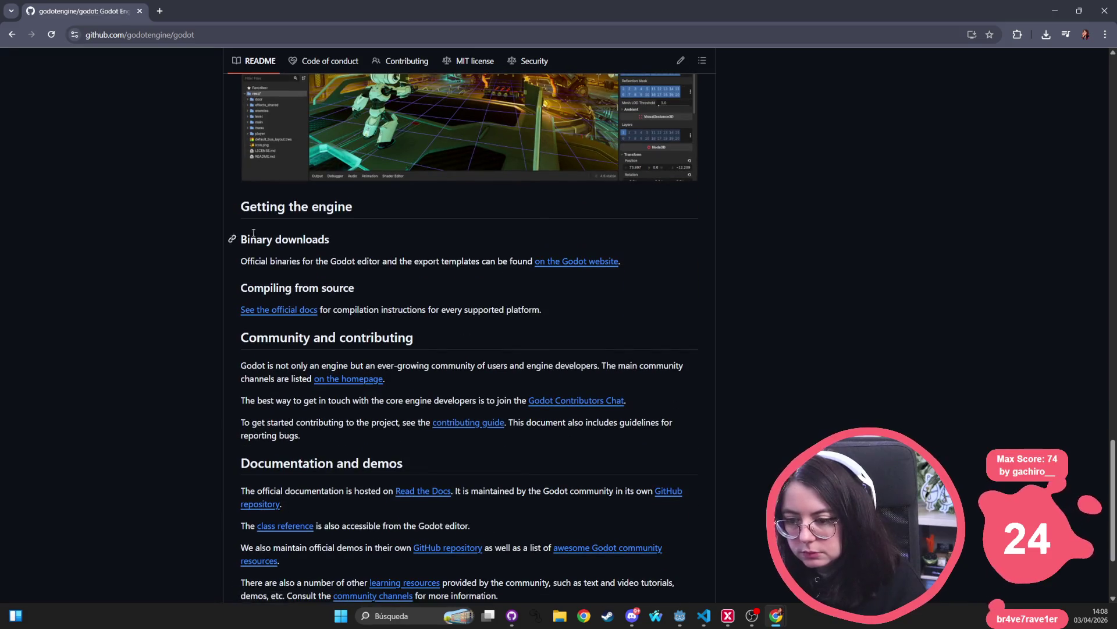
mouse_move(241, 207)
mouse_down()
mouse_move(230, 336)
mouse_move(575, 377)
mouse_move(657, 331)
mouse_up()
click(619, 340)
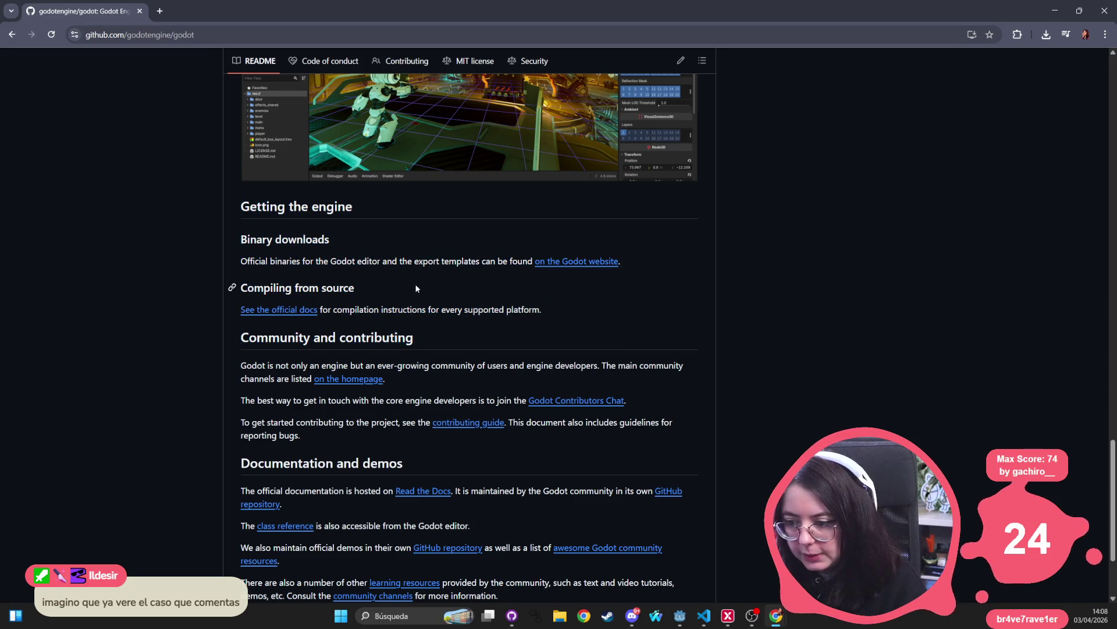
scroll(415, 284, down, 5)
key(Home)
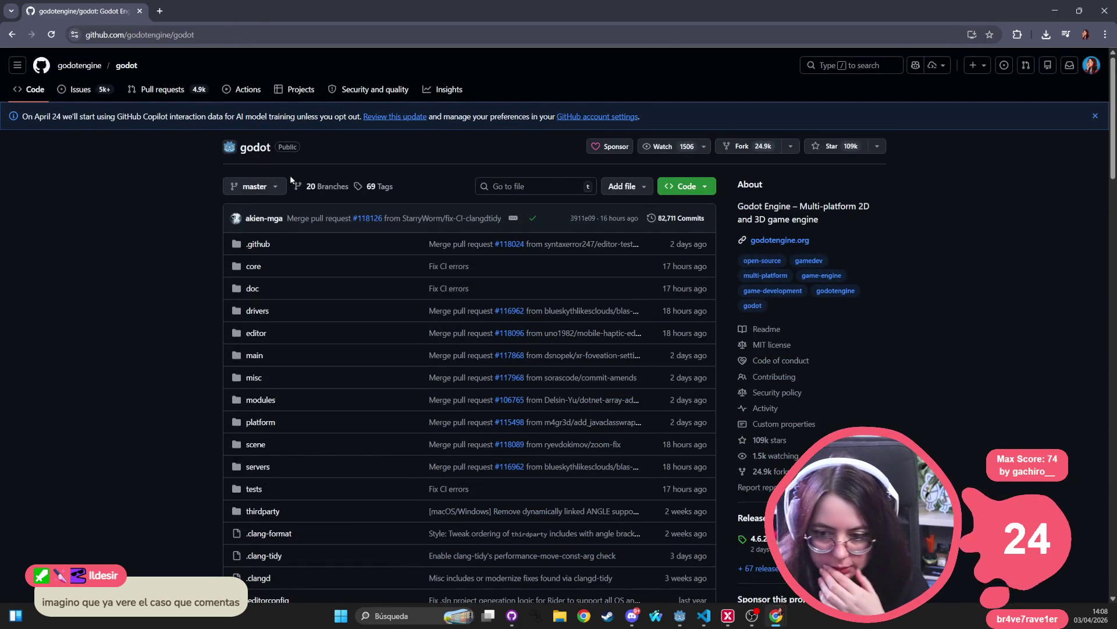
- Try a file search for 'move_autoload_singleton', then open the repository in github.dev
click(523, 187)
text(move_autoload_singleton)
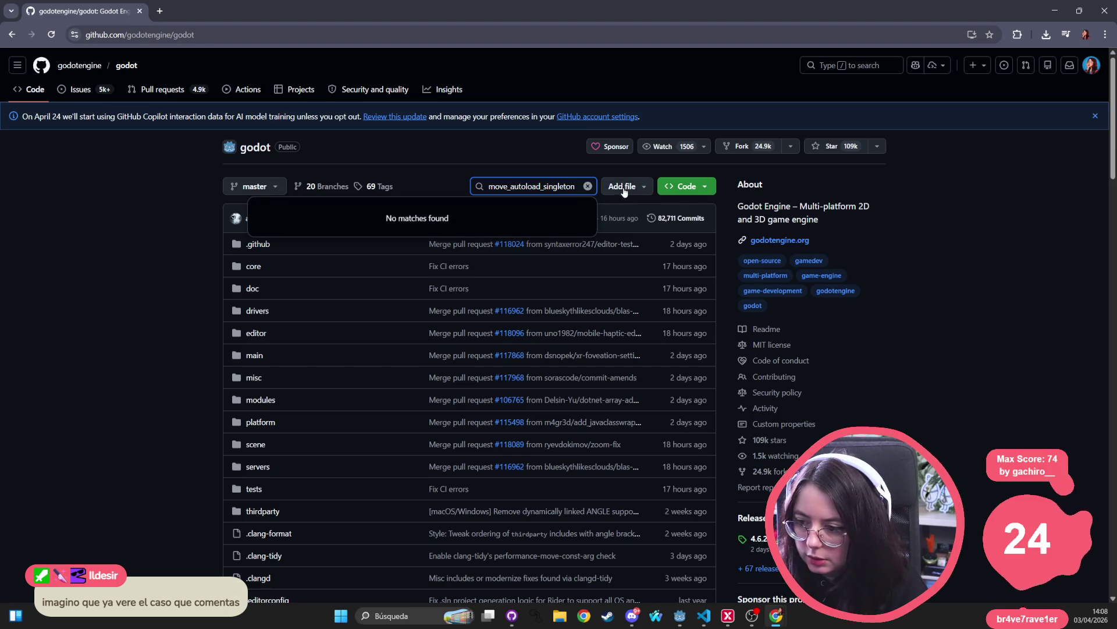
click(124, 221)
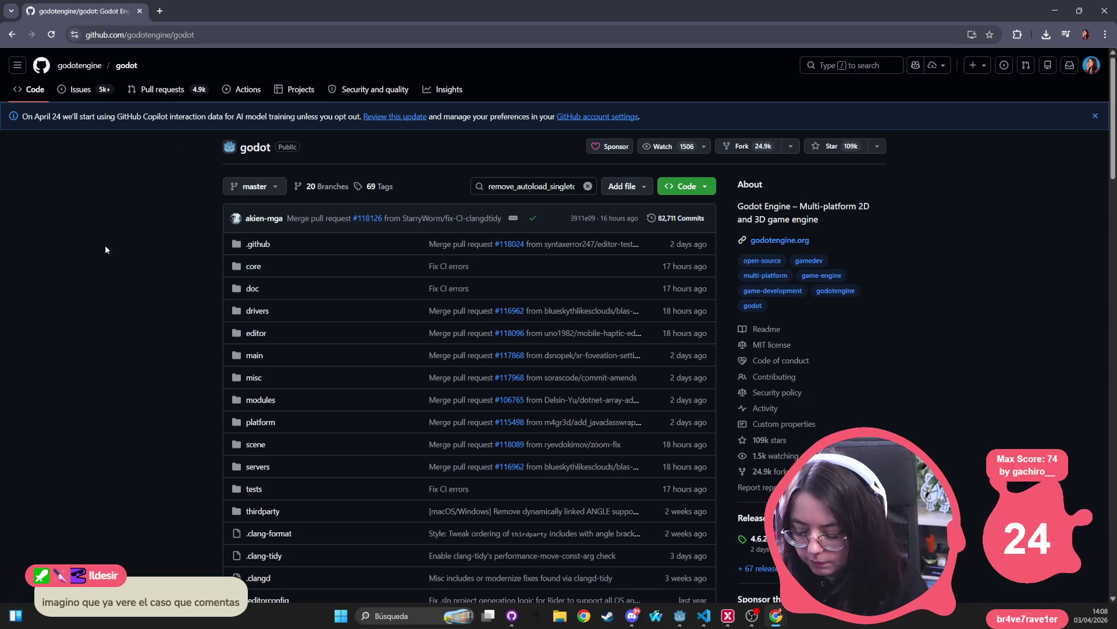
key(period)
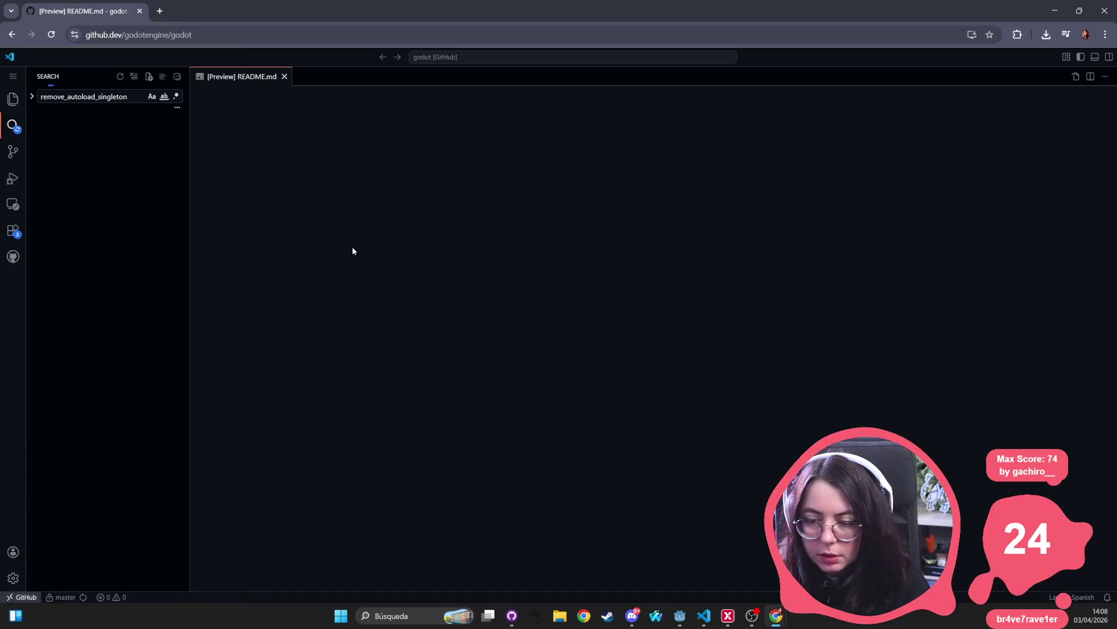
- Open the remove_autoload_singleton matches in EditorPlugin.xml, editor_plugin.cpp and editor_plugin.h
click(107, 145)
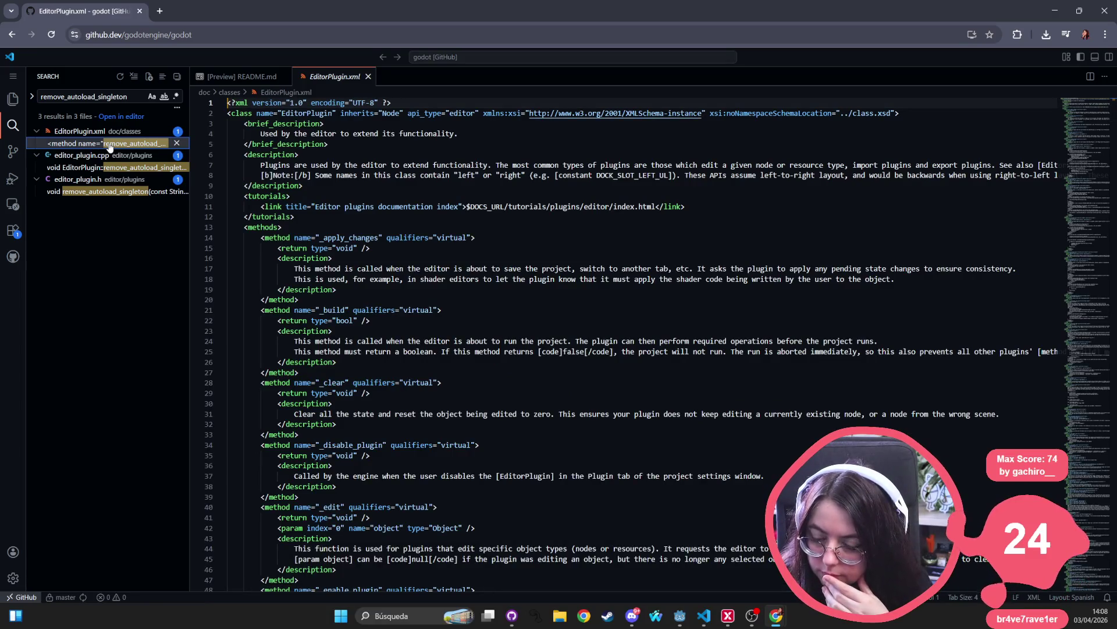
click(108, 168)
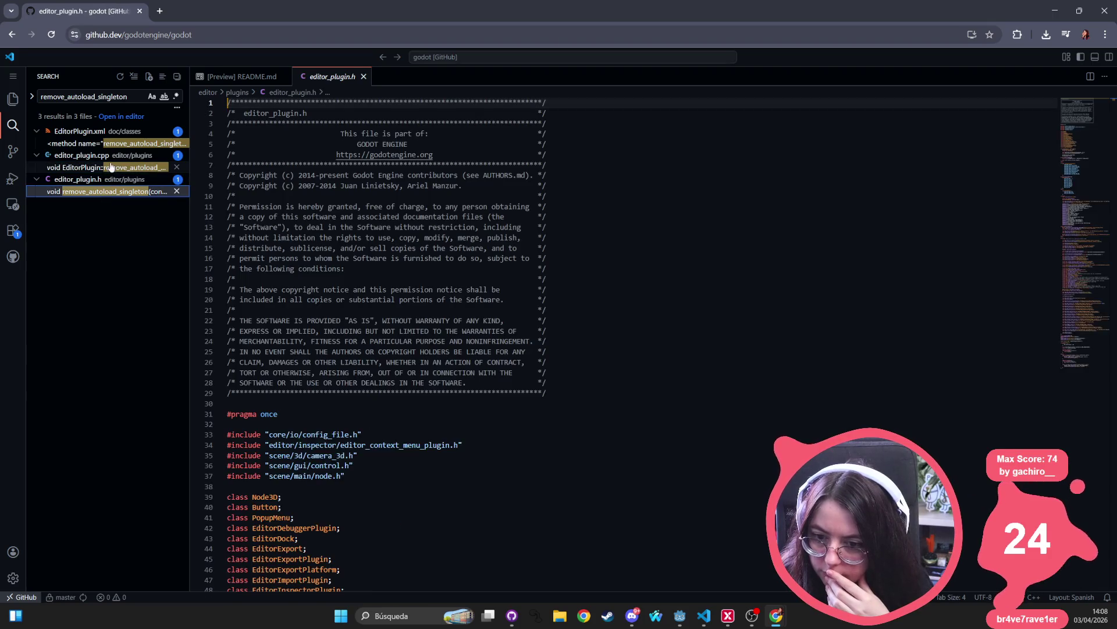
click(105, 167)
key(ctrl+f)
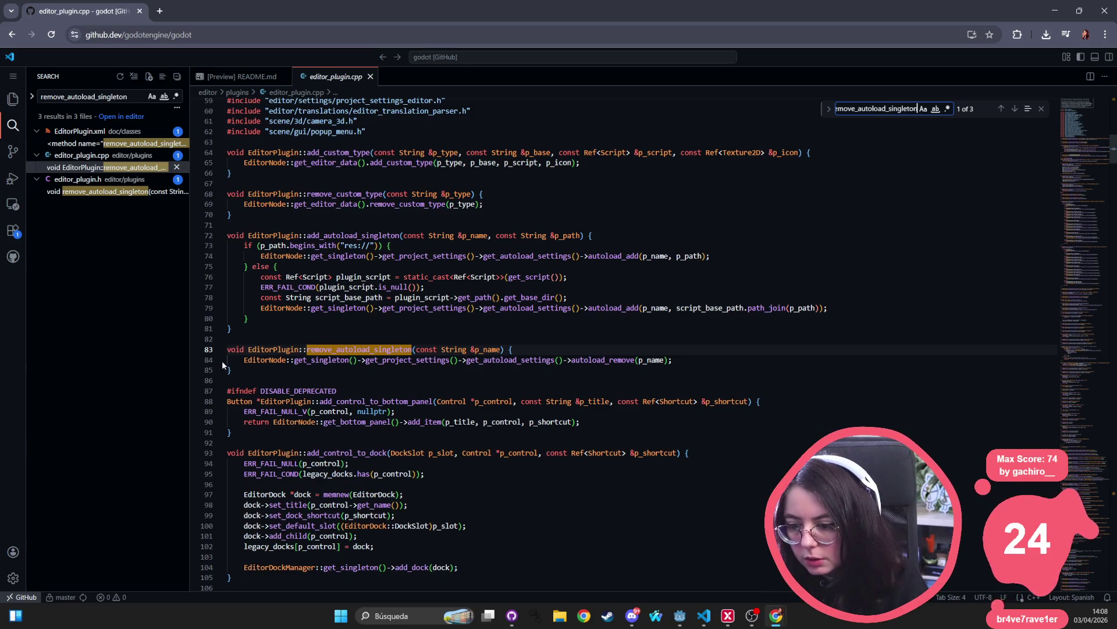
- Inspect remove_autoload_singleton's body: get_singleton, get_project_settings, get_autoload_settings, autoload_remove on line 84
double_click(402, 360)
double_click(510, 360)
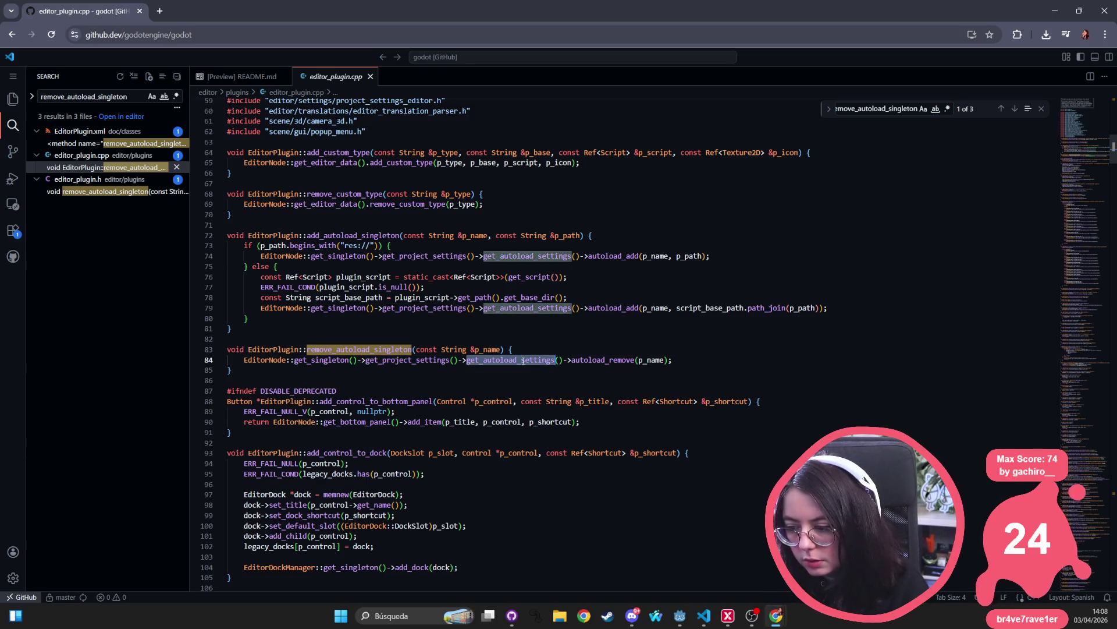
double_click(605, 359)
double_click(509, 359)
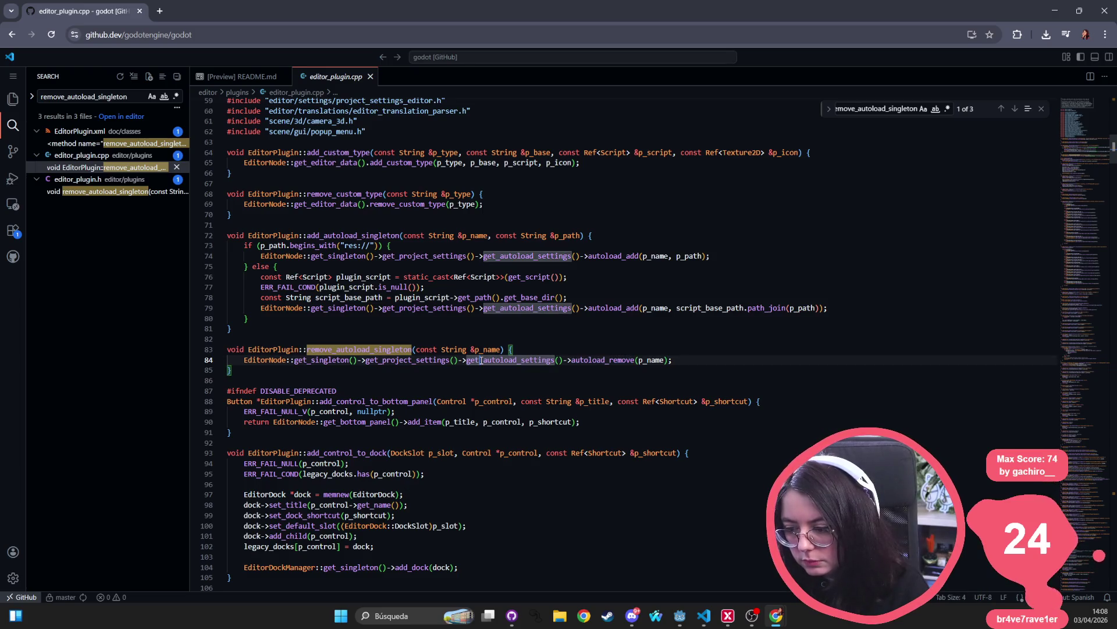
click(410, 367)
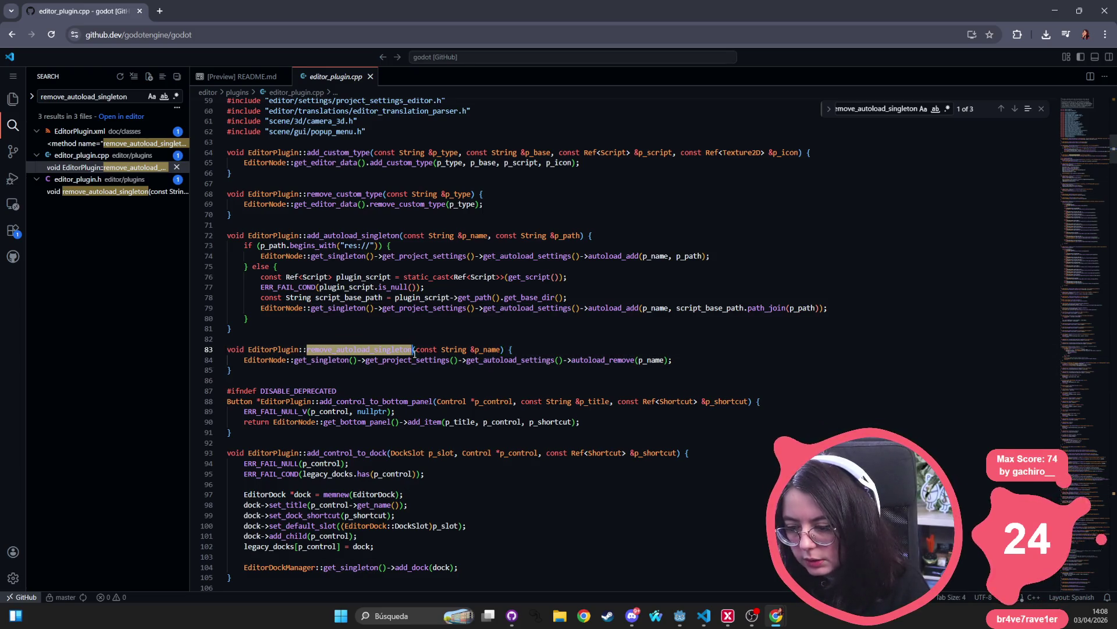
double_click(349, 350)
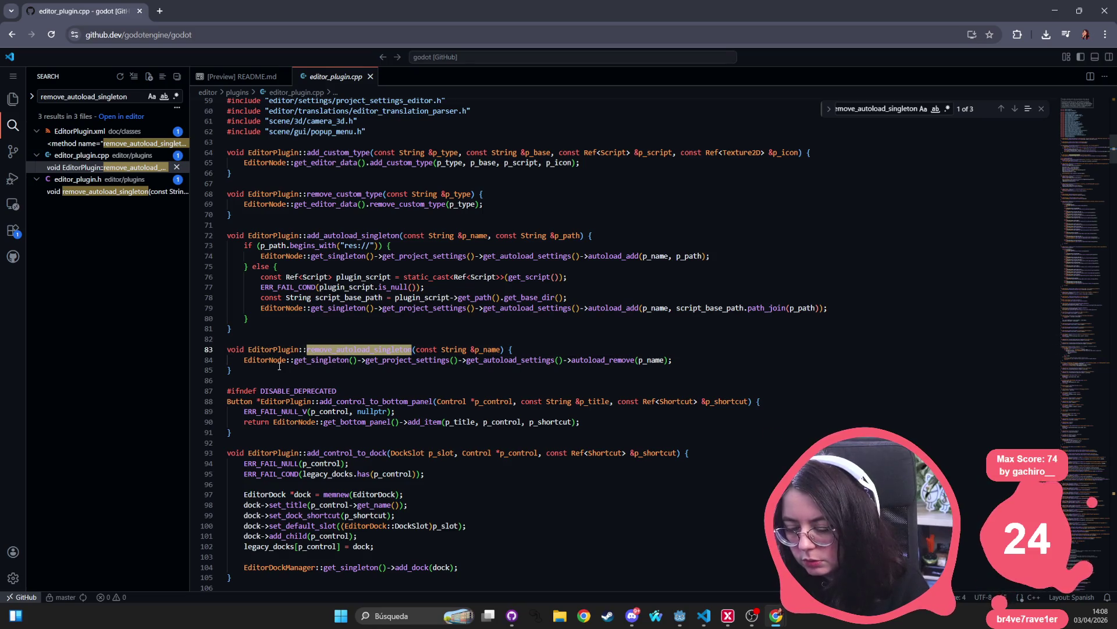
double_click(314, 360)
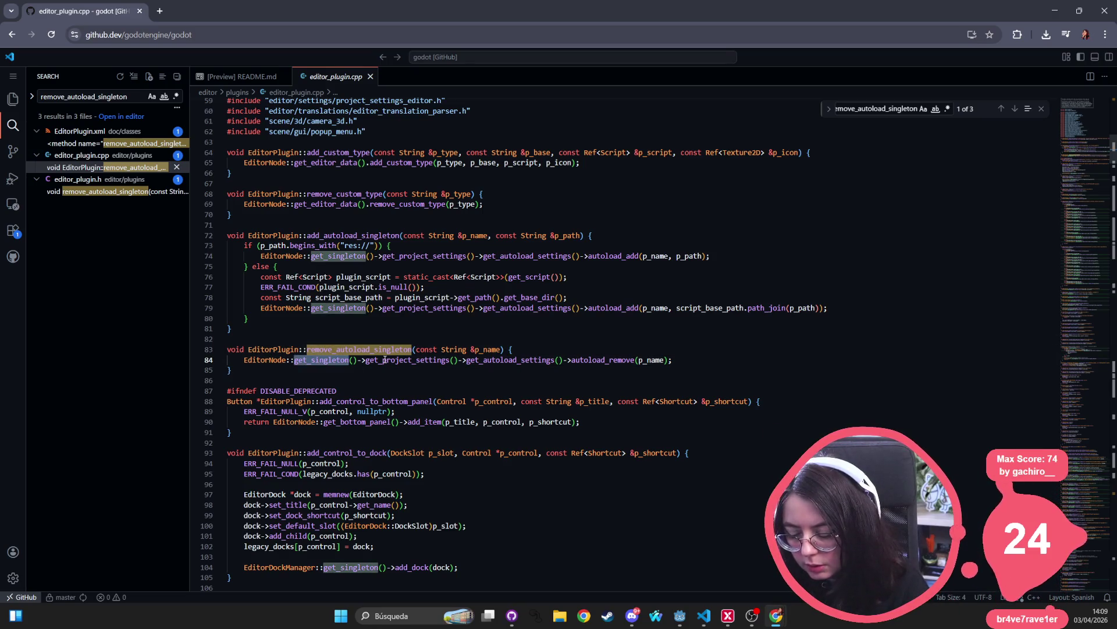
double_click(434, 360)
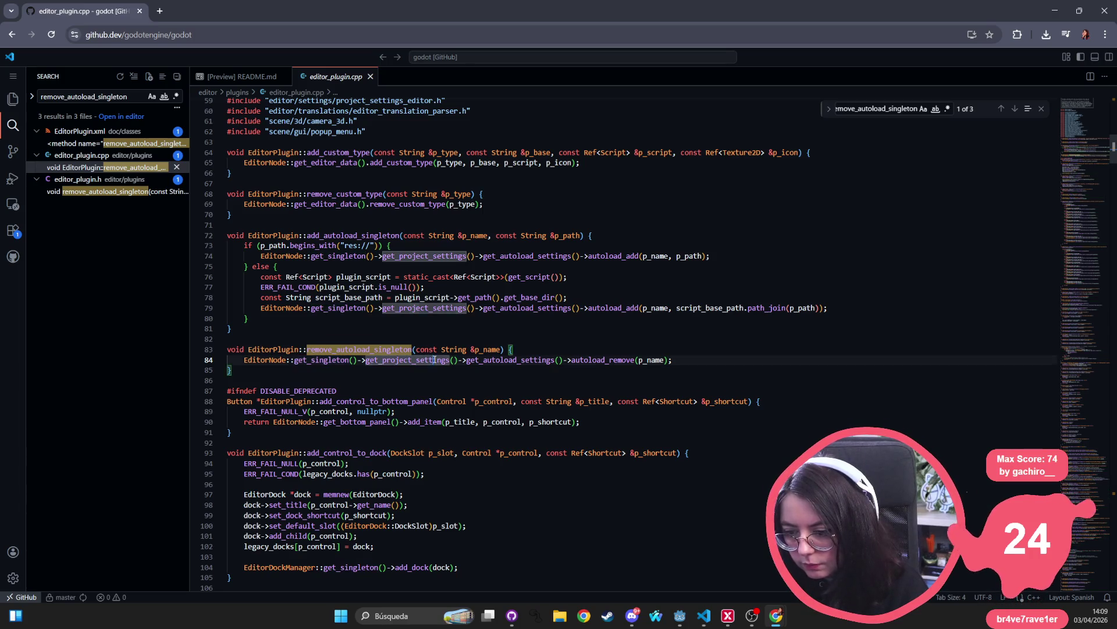
double_click(520, 360)
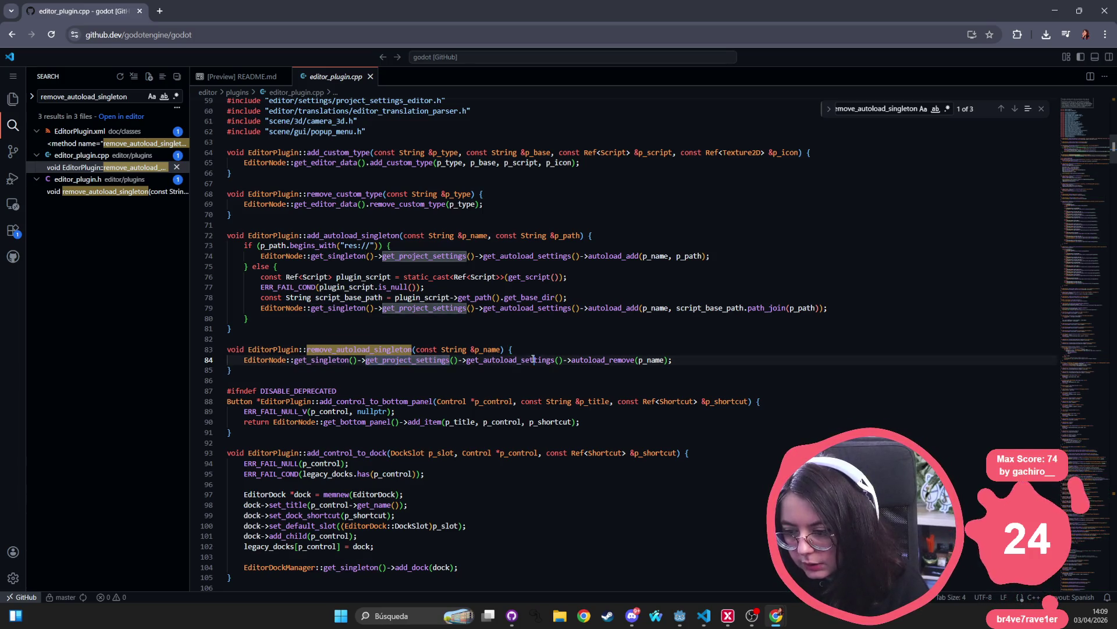
double_click(618, 361)
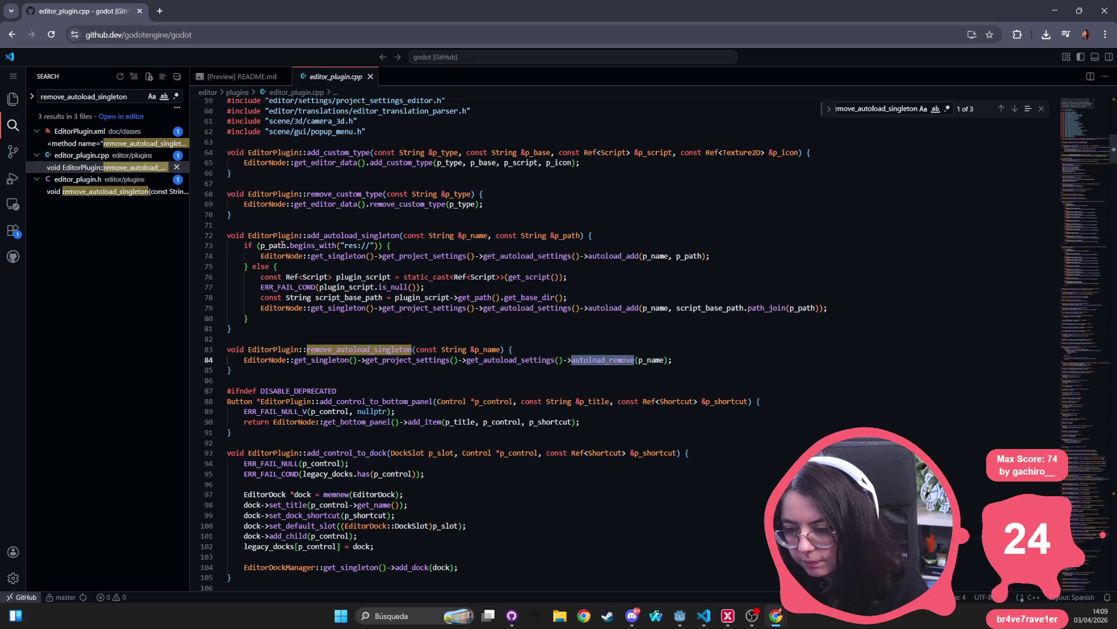
- Inspect add_autoload_singleton on lines 72–79, including its autoload_add calls and script_base_path
double_click(357, 236)
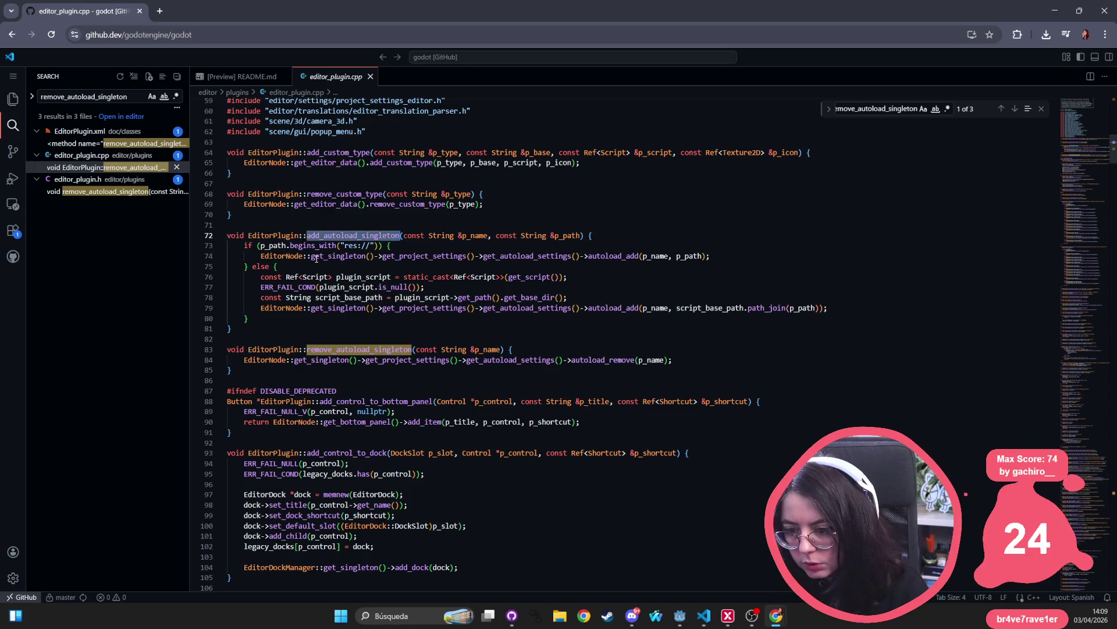
double_click(429, 276)
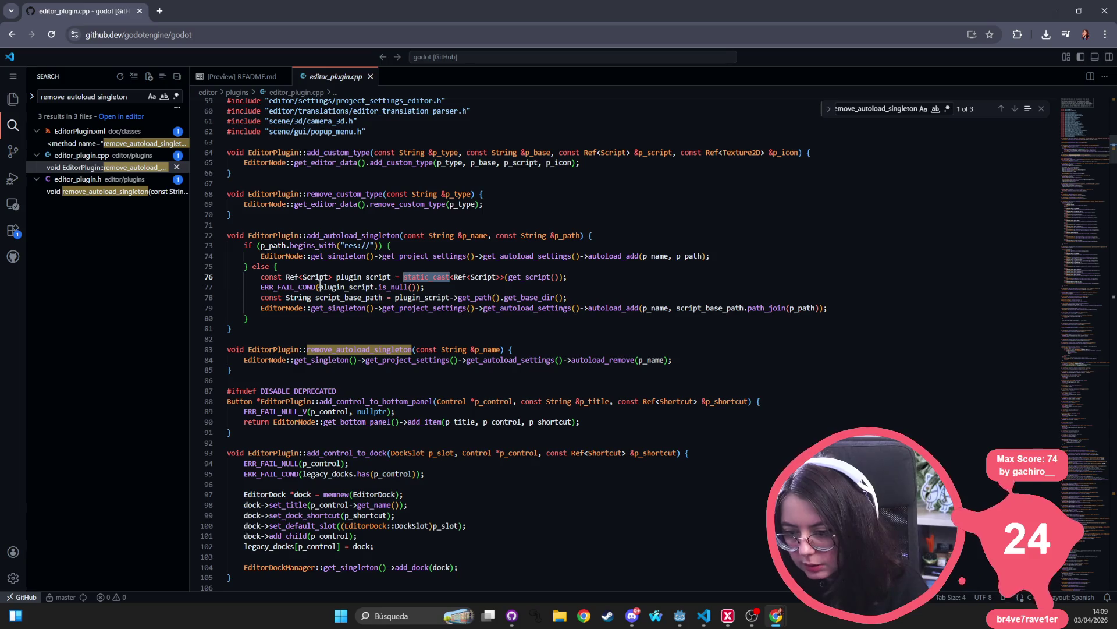
double_click(314, 287)
click(359, 297)
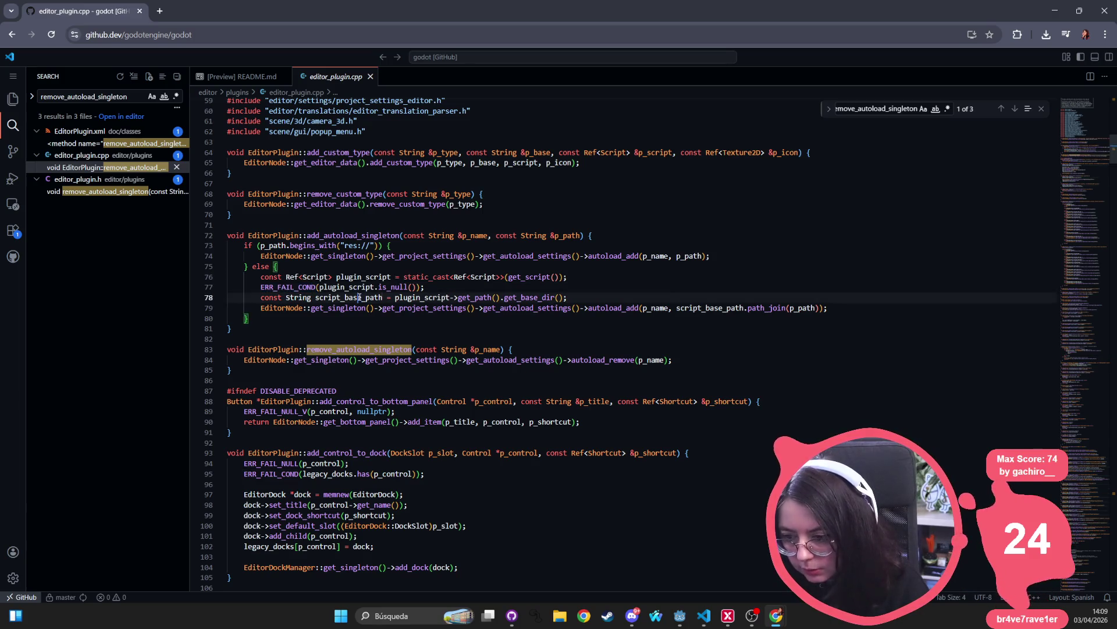
double_click(359, 297)
double_click(530, 297)
click(350, 308)
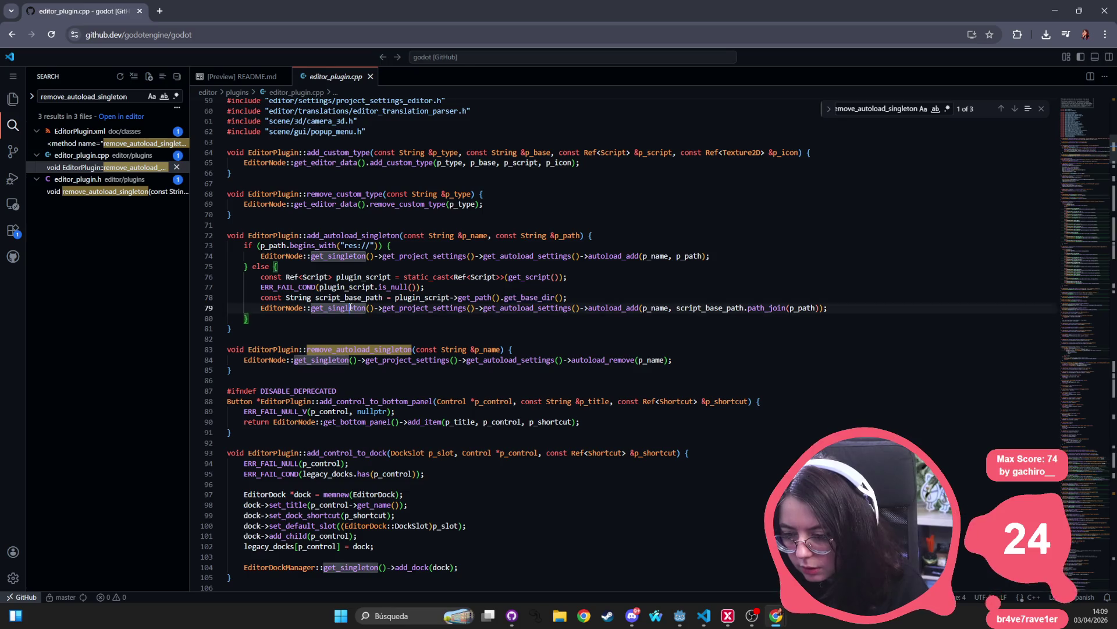
double_click(350, 307)
double_click(425, 308)
double_click(527, 307)
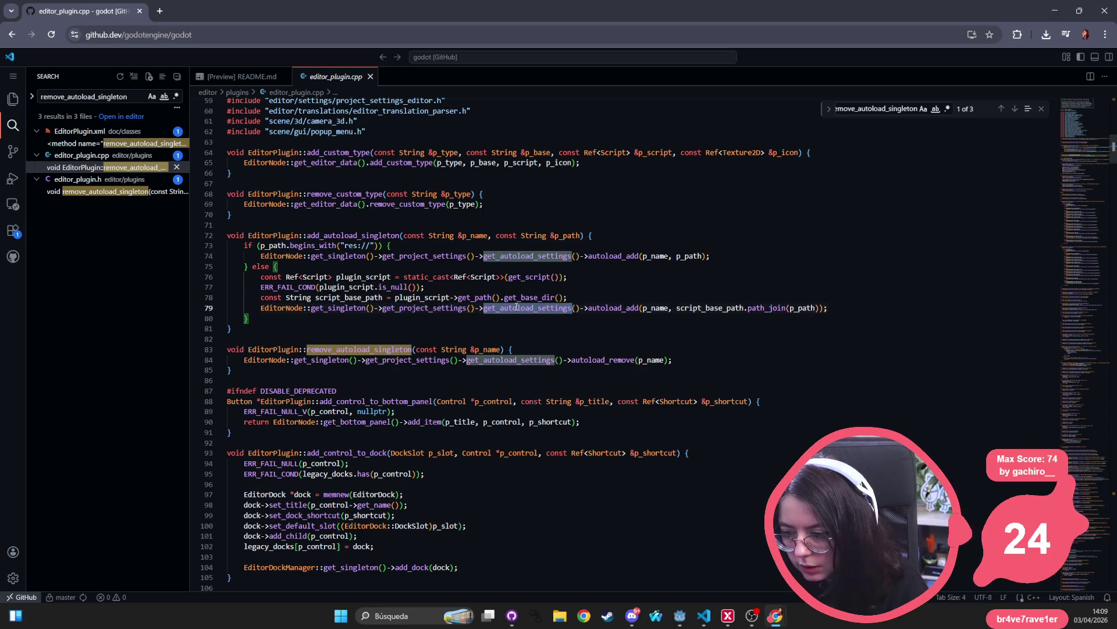
double_click(620, 307)
double_click(654, 307)
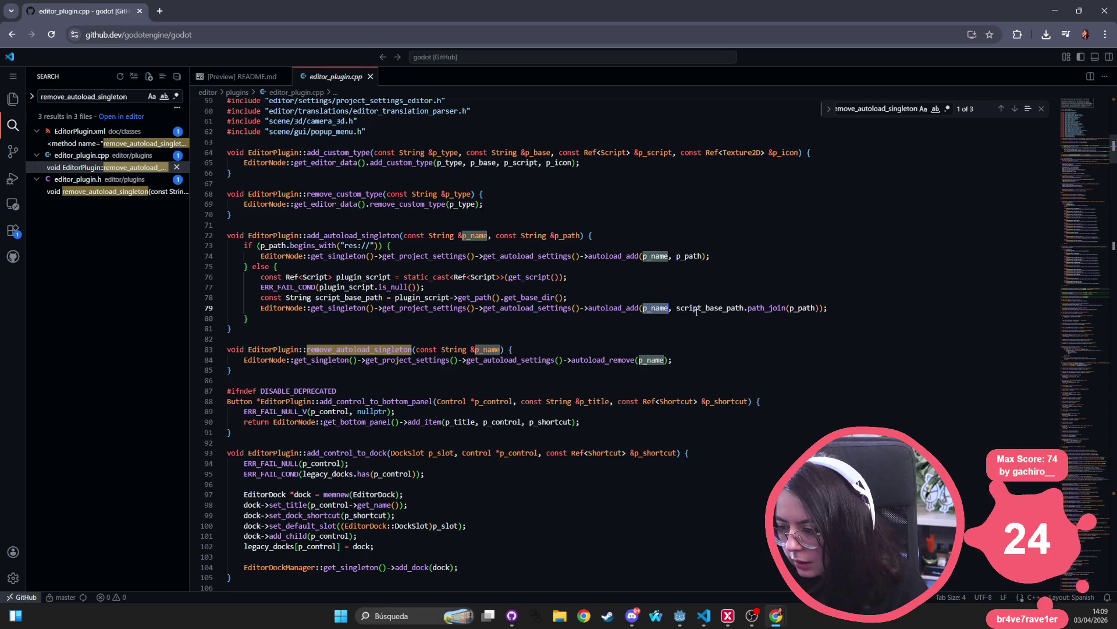
double_click(710, 307)
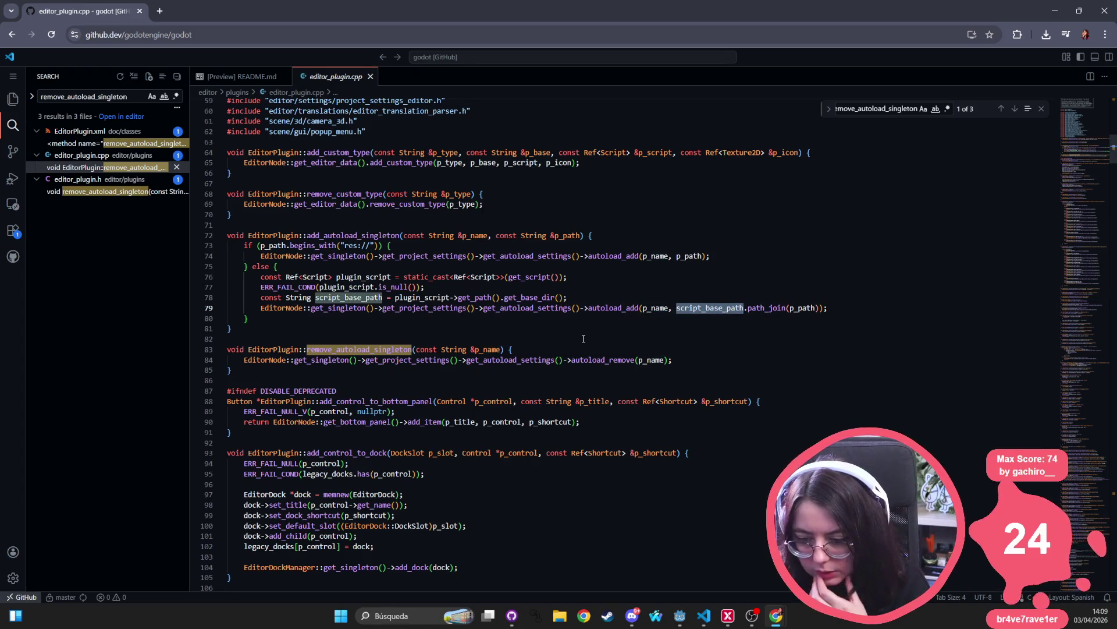
- Scroll through the rest of editor_plugin.cpp, briefly checking the Godot project
scroll(584, 339, down, 4)
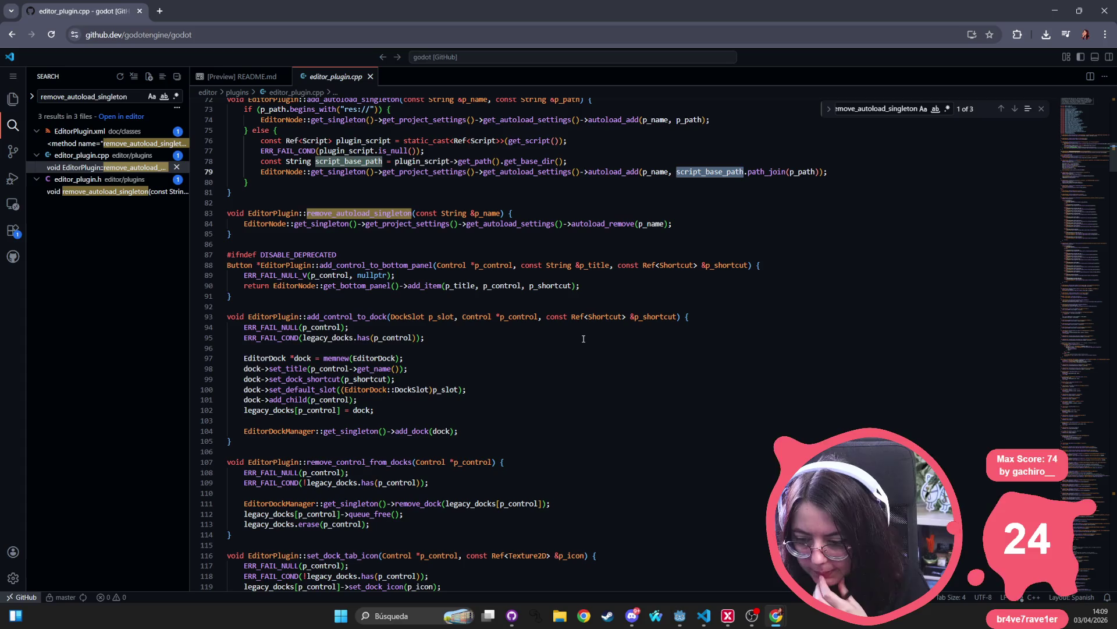
scroll(395, 273, up, 5)
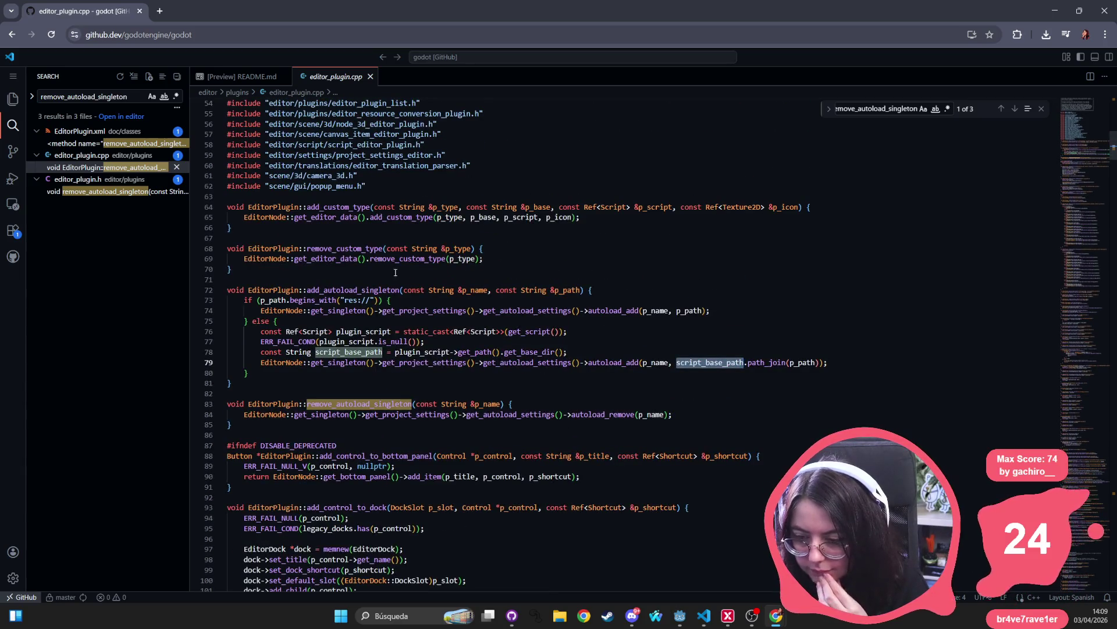
scroll(356, 213, down, 20)
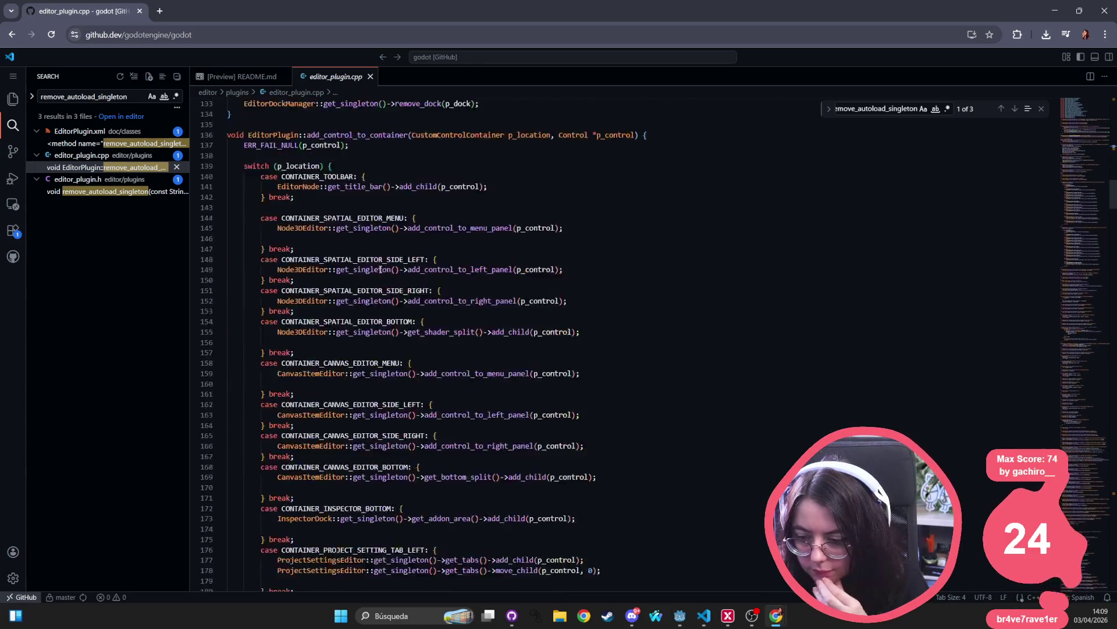
scroll(381, 270, down, 13)
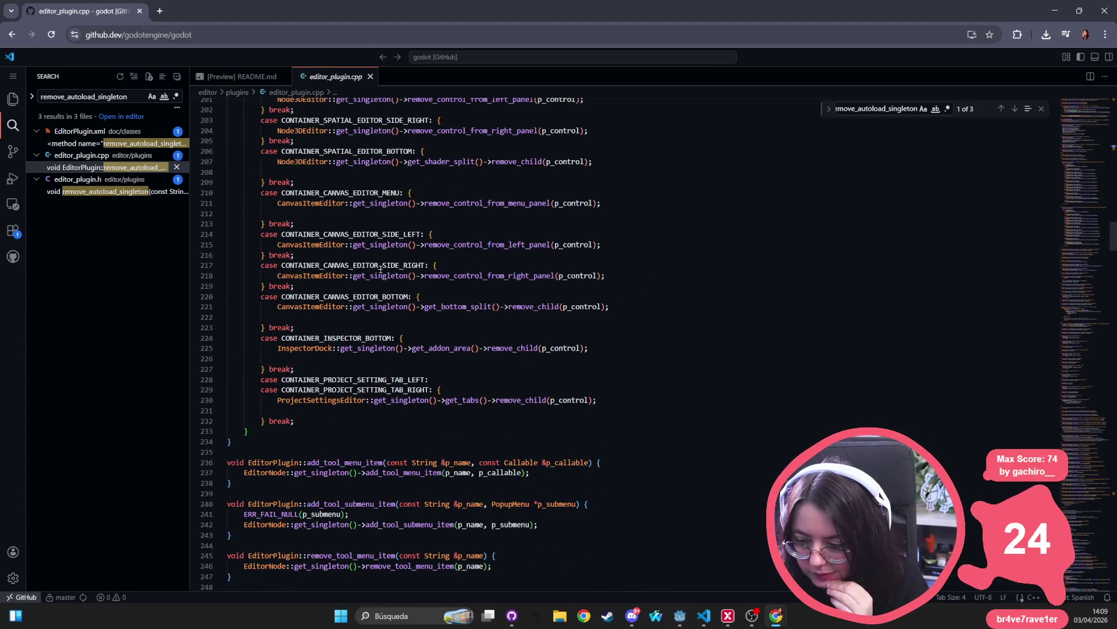
scroll(380, 270, down, 8)
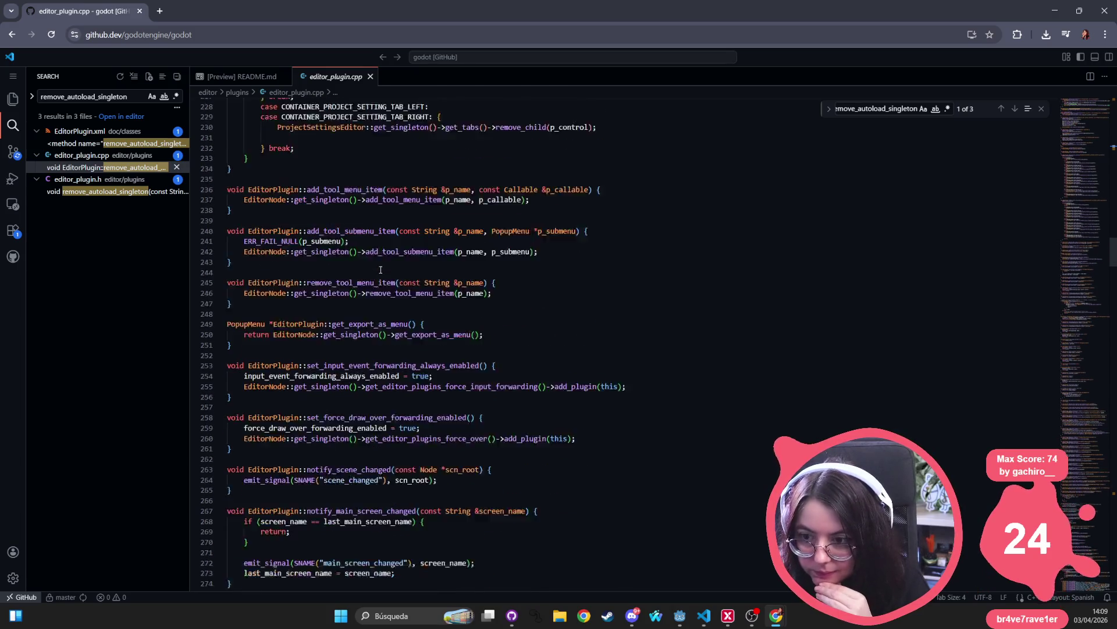
scroll(381, 269, down, 4)
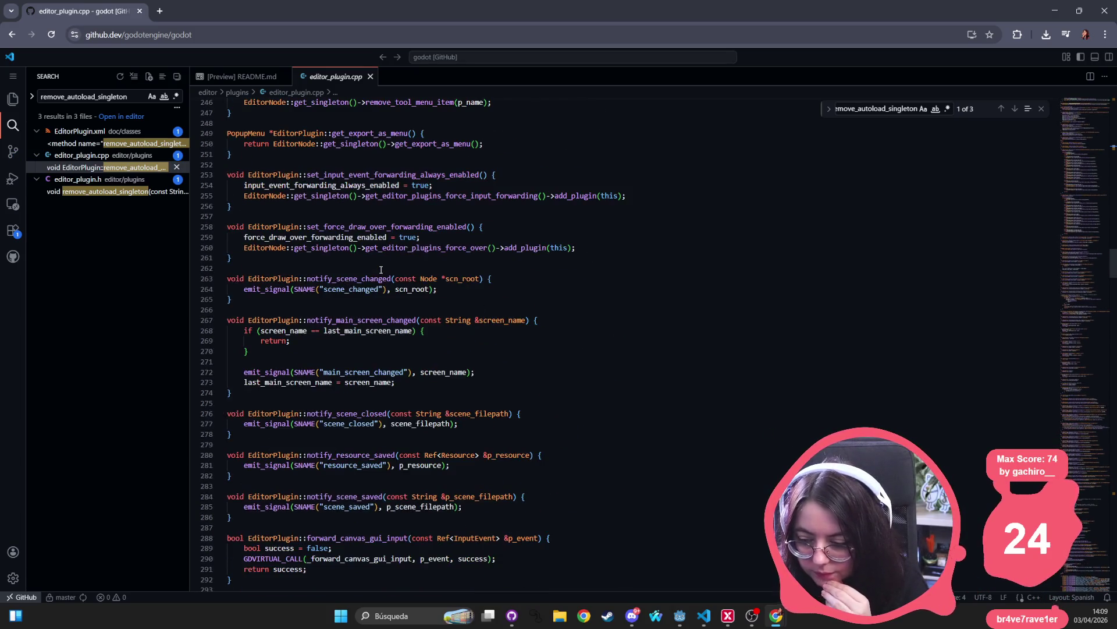
scroll(381, 270, down, 8)
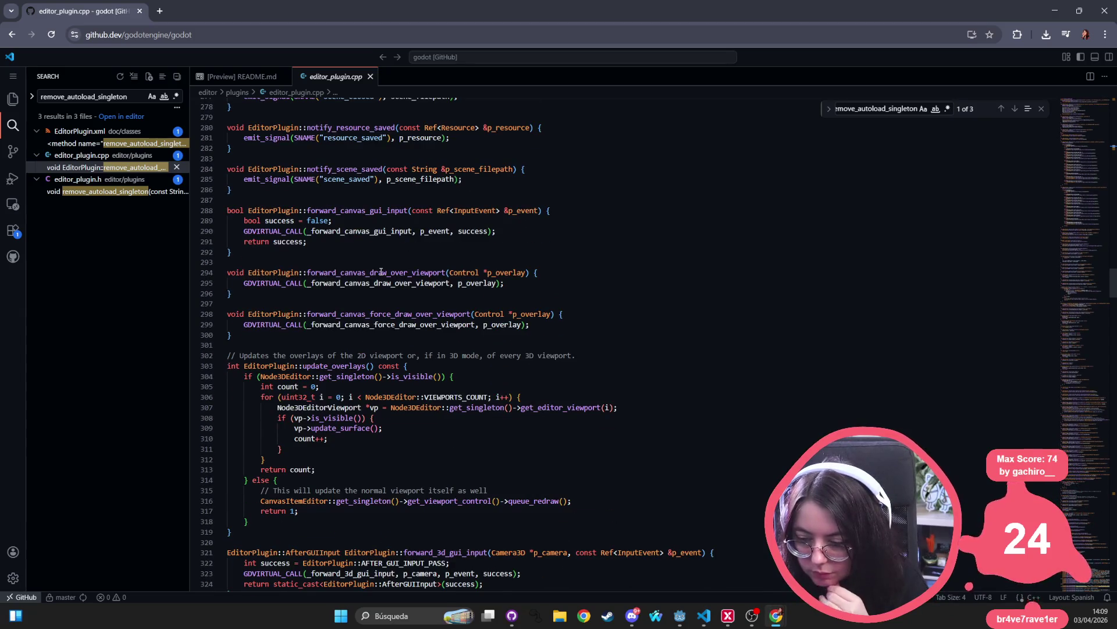
scroll(297, 381, down, 7)
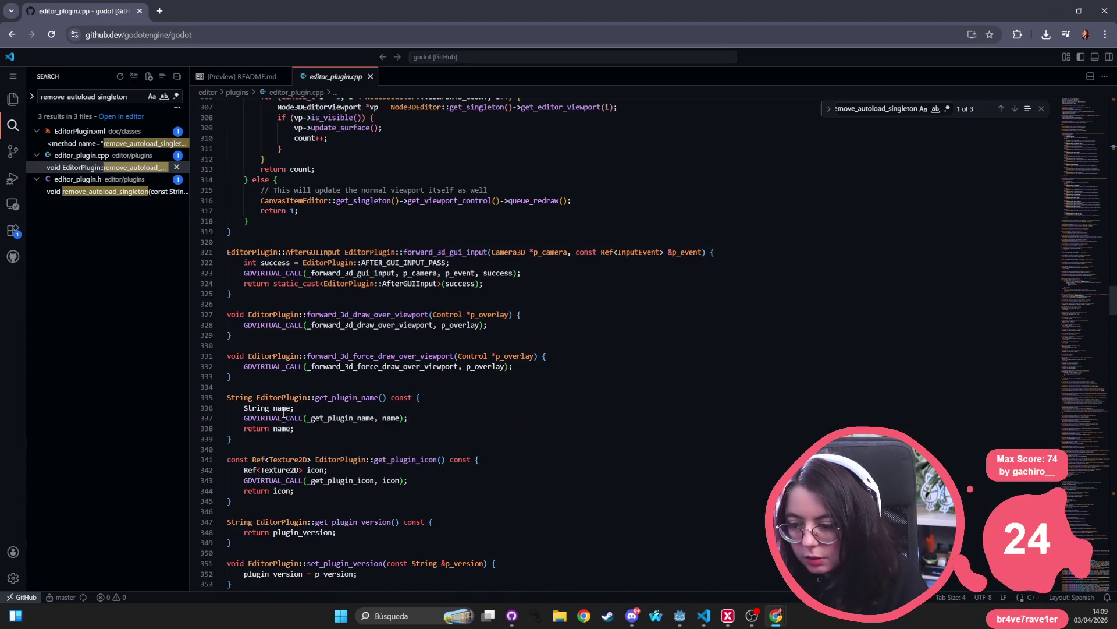
key(alt+Tab)
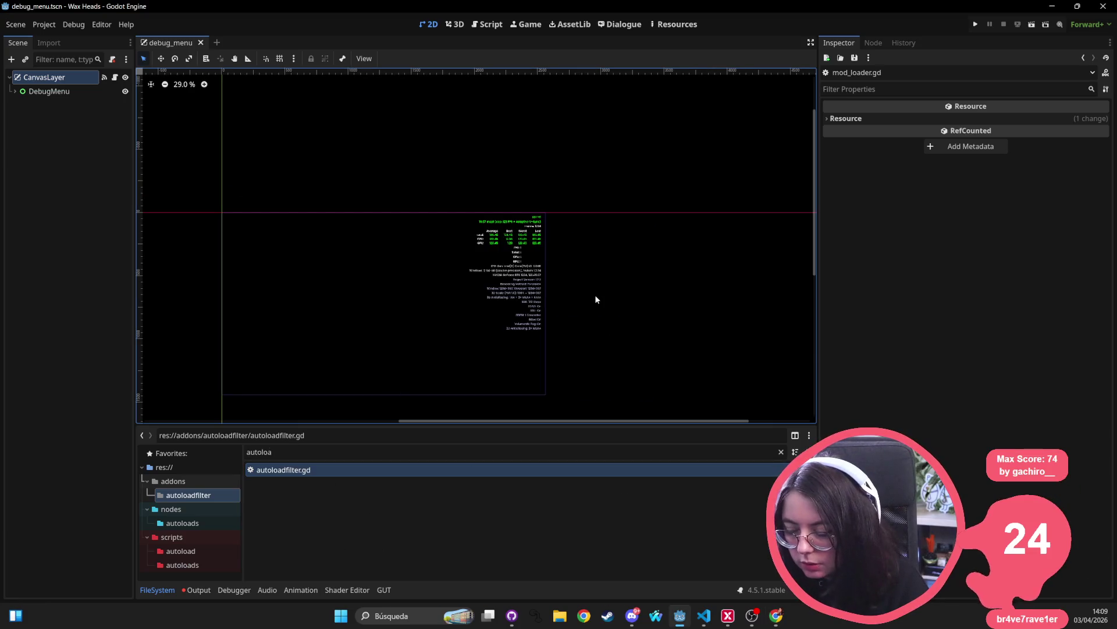
key(alt+Tab)
scroll(472, 263, up, 20)
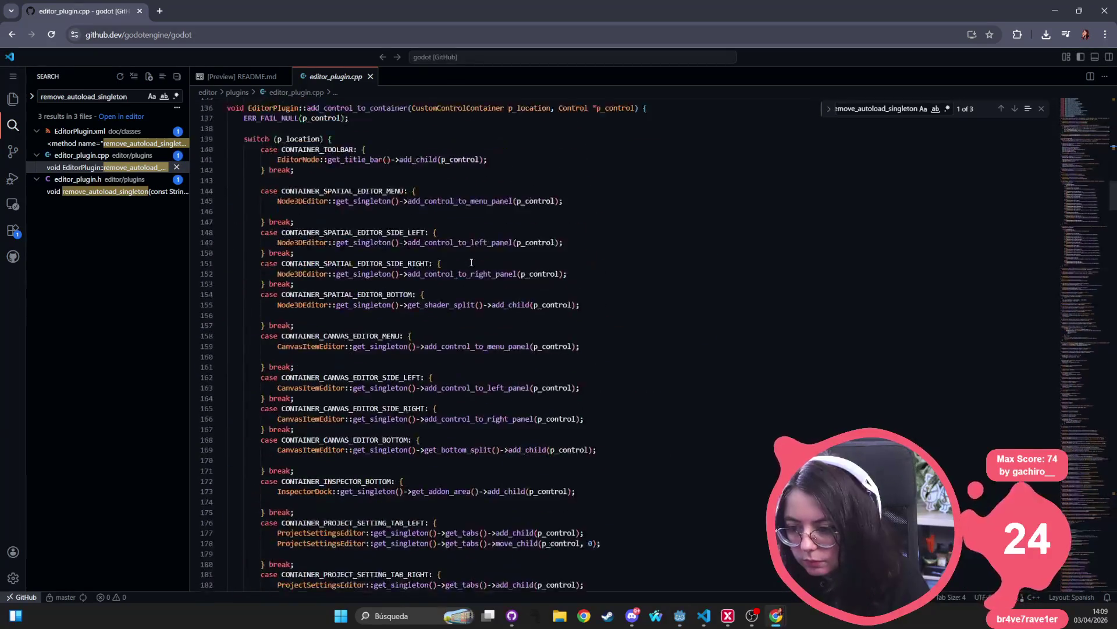
scroll(471, 263, up, 18)
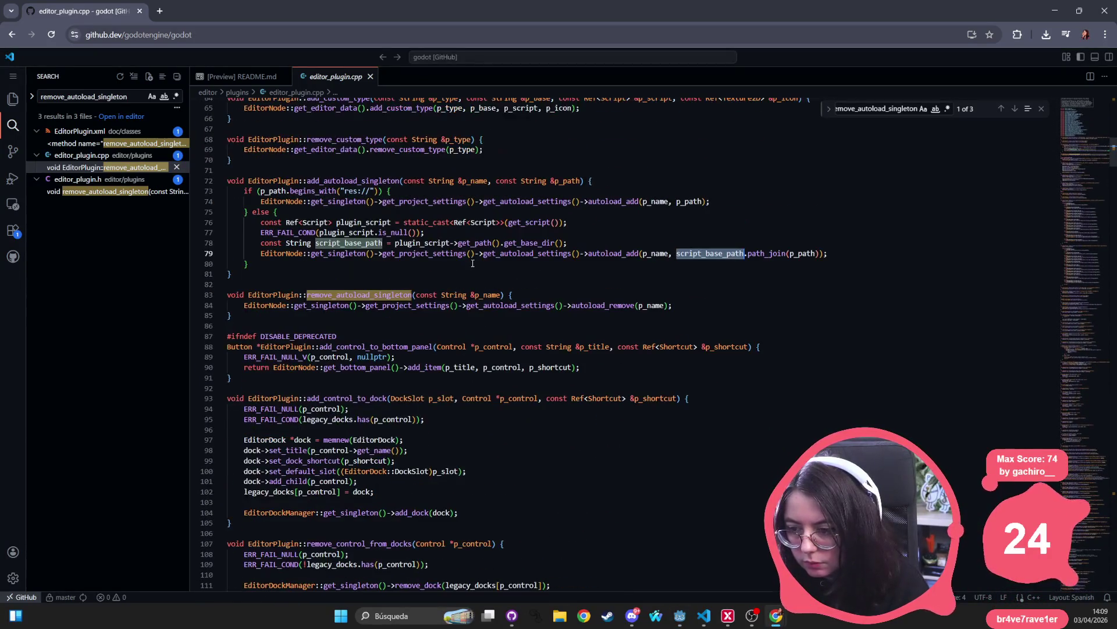
- Search the repository for get_autoload_settings and open its match in project_settings_editor.h
click(536, 257)
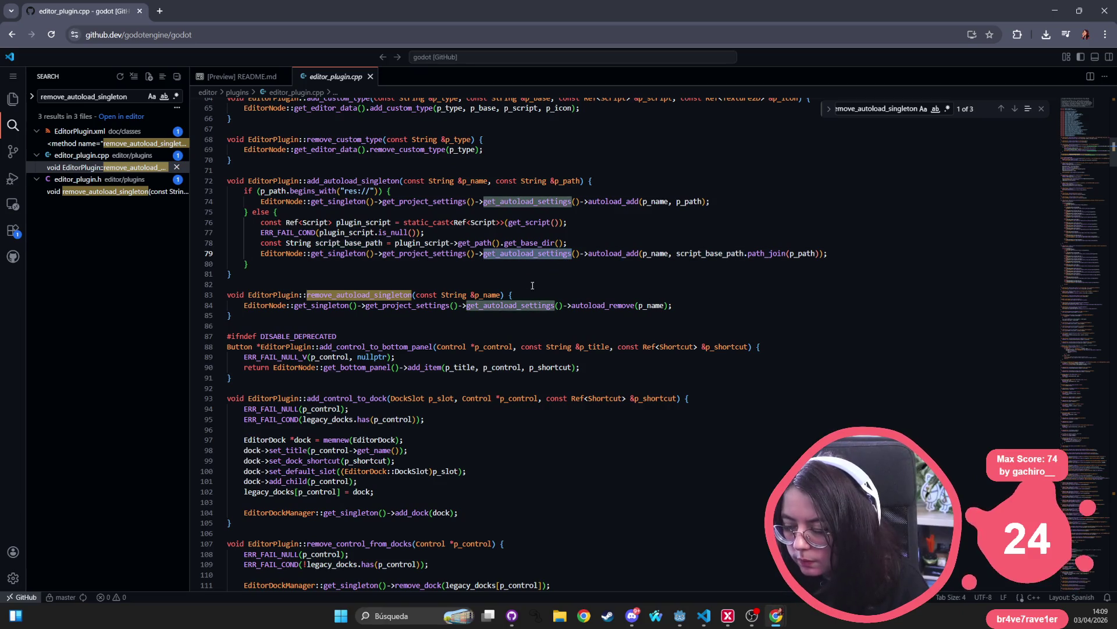
click(554, 200)
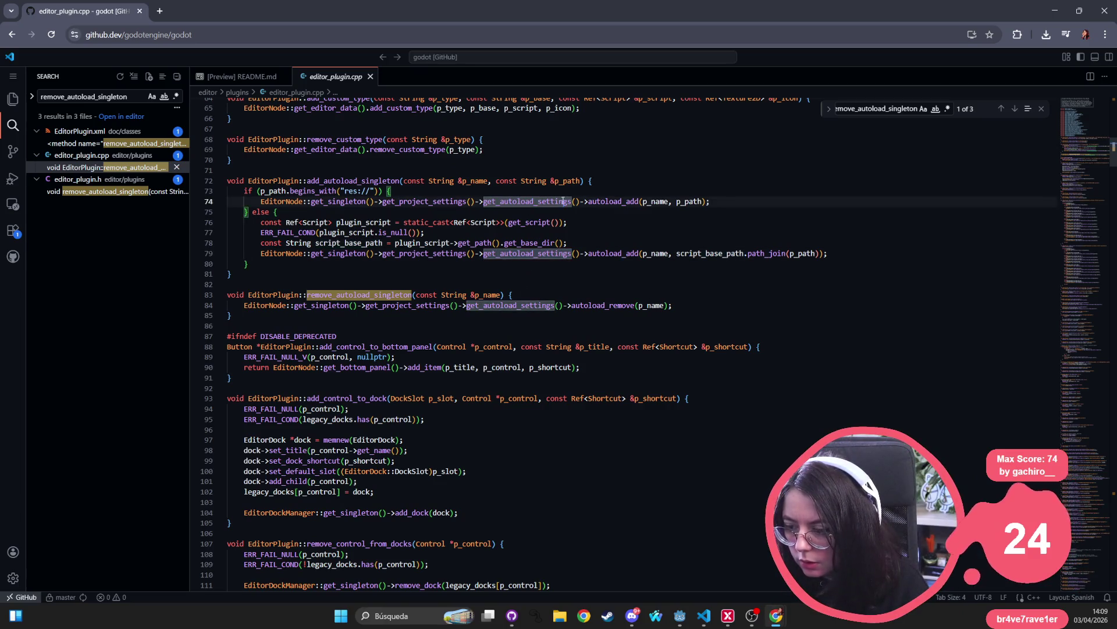
double_click(526, 202)
click(128, 96)
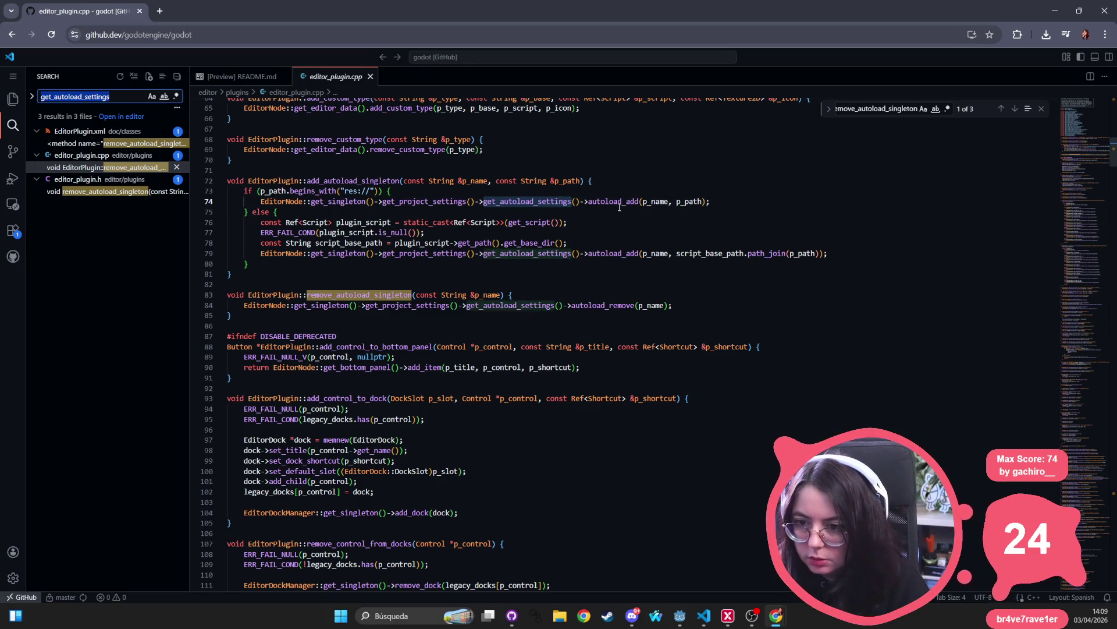
key(Return)
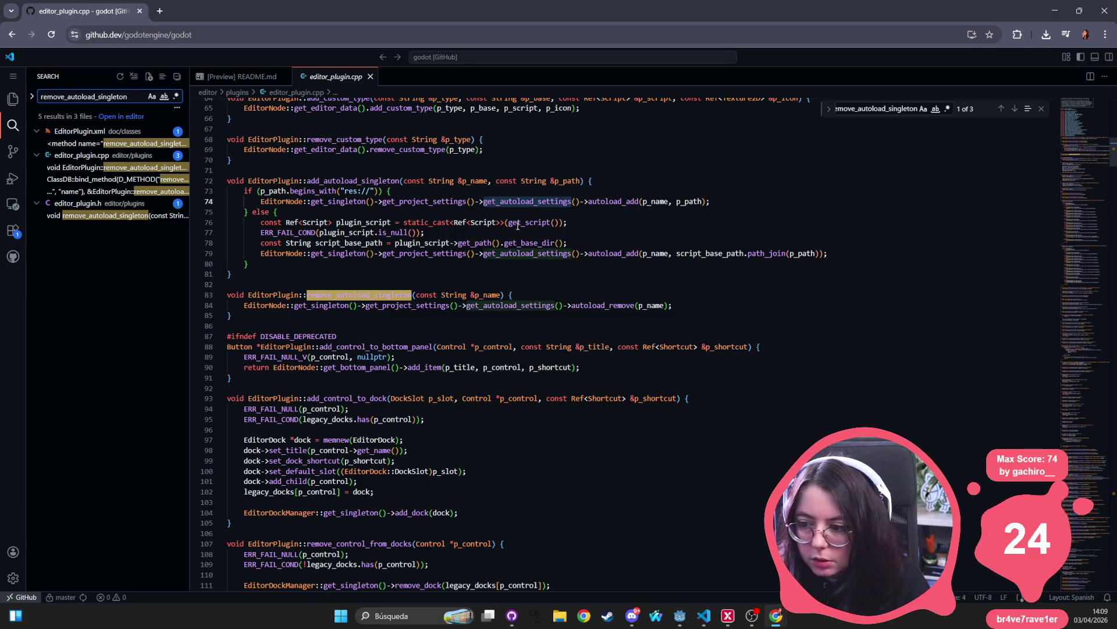
key(ctrl+shift+f)
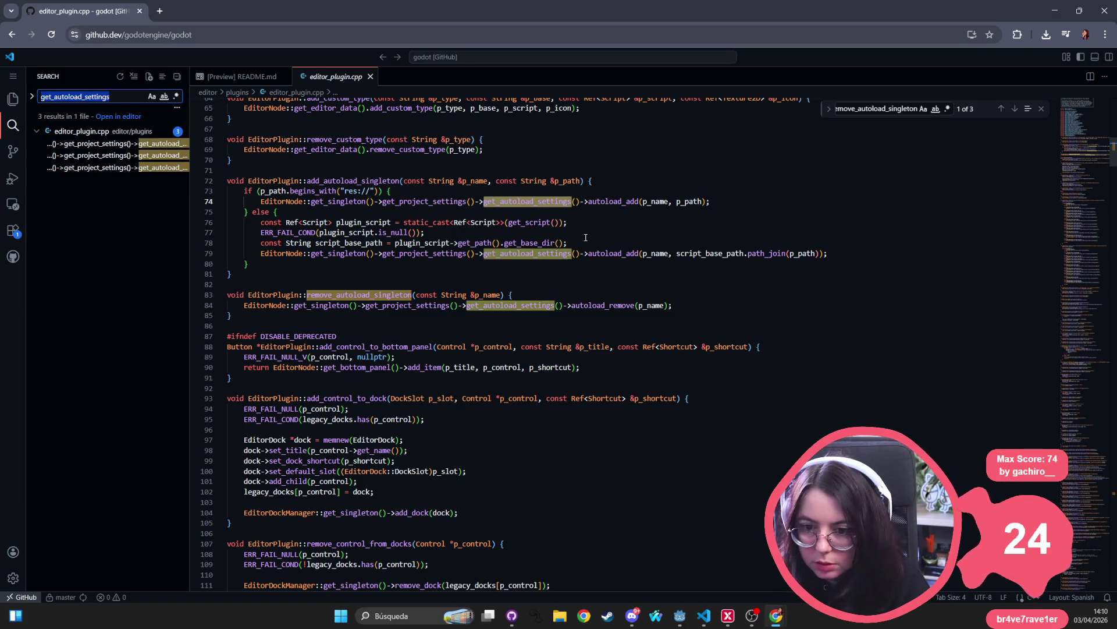
click(111, 194)
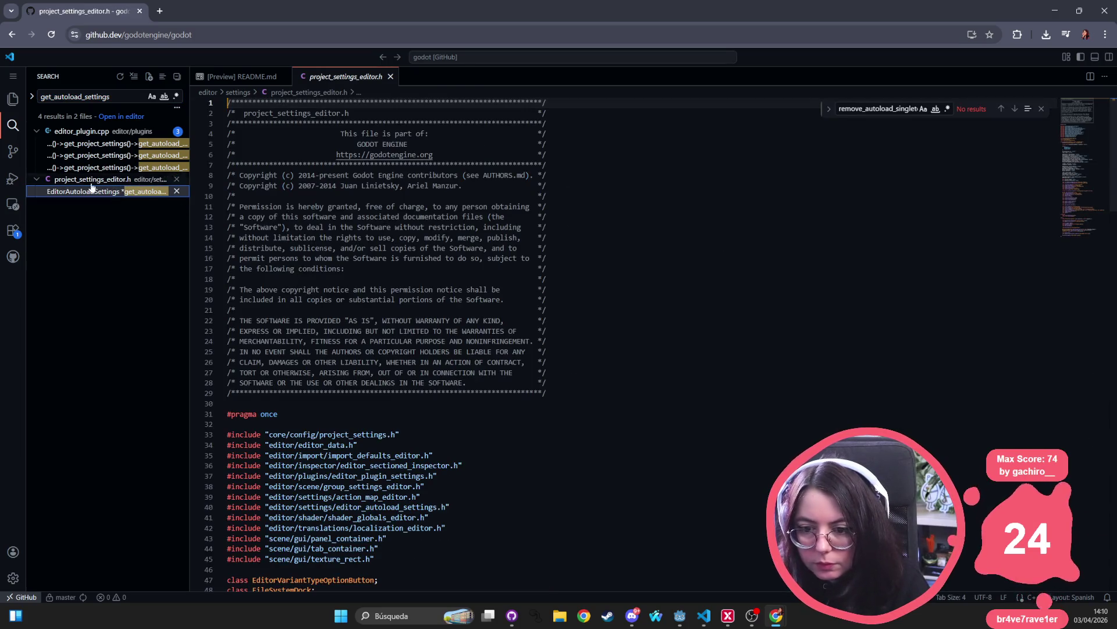
- Widen the search sidebar to show full result lines and scroll through project_settings_editor.h
mouse_move(190, 168)
mouse_down()
mouse_move(410, 174)
mouse_move(328, 191)
mouse_move(350, 192)
mouse_up()
scroll(410, 275, up, 1)
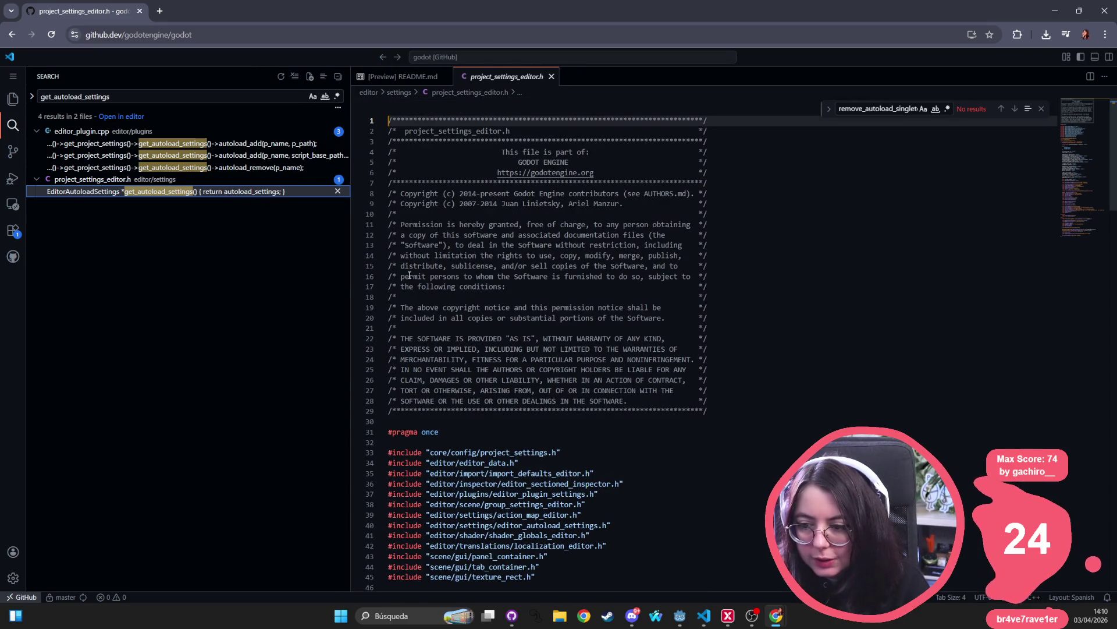
scroll(493, 385, down, 5)
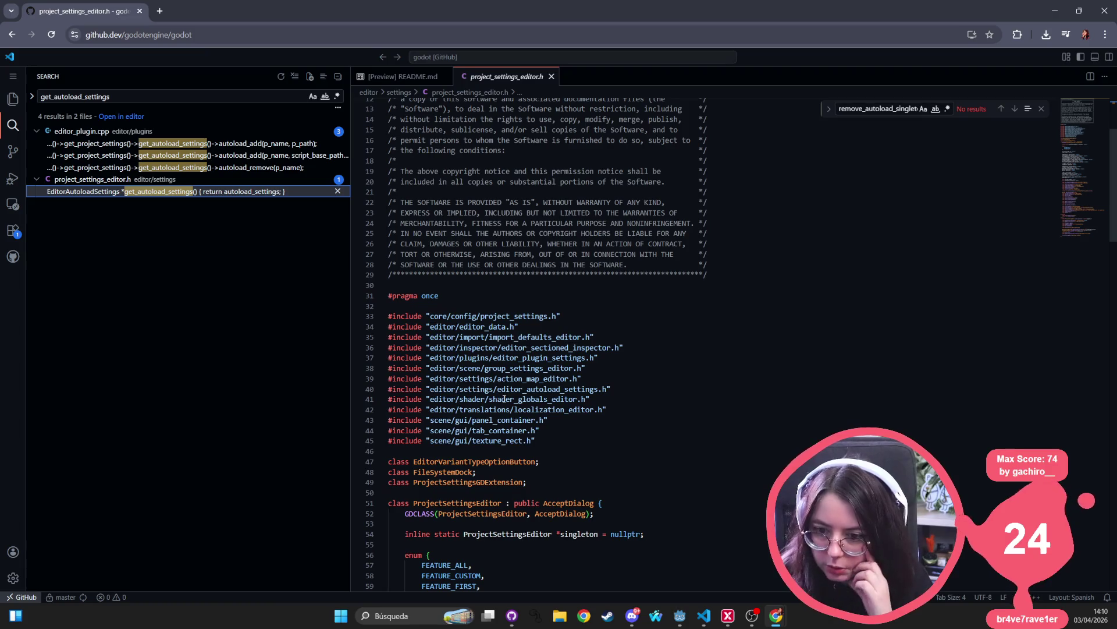
scroll(496, 405, down, 6)
scroll(496, 405, down, 2)
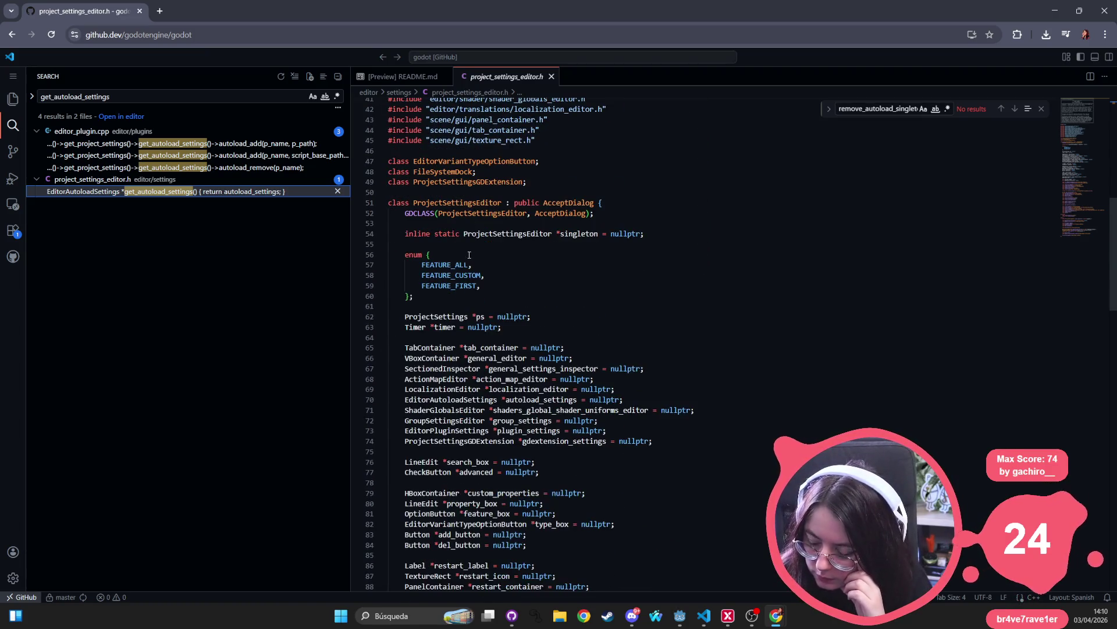
scroll(469, 254, up, 4)
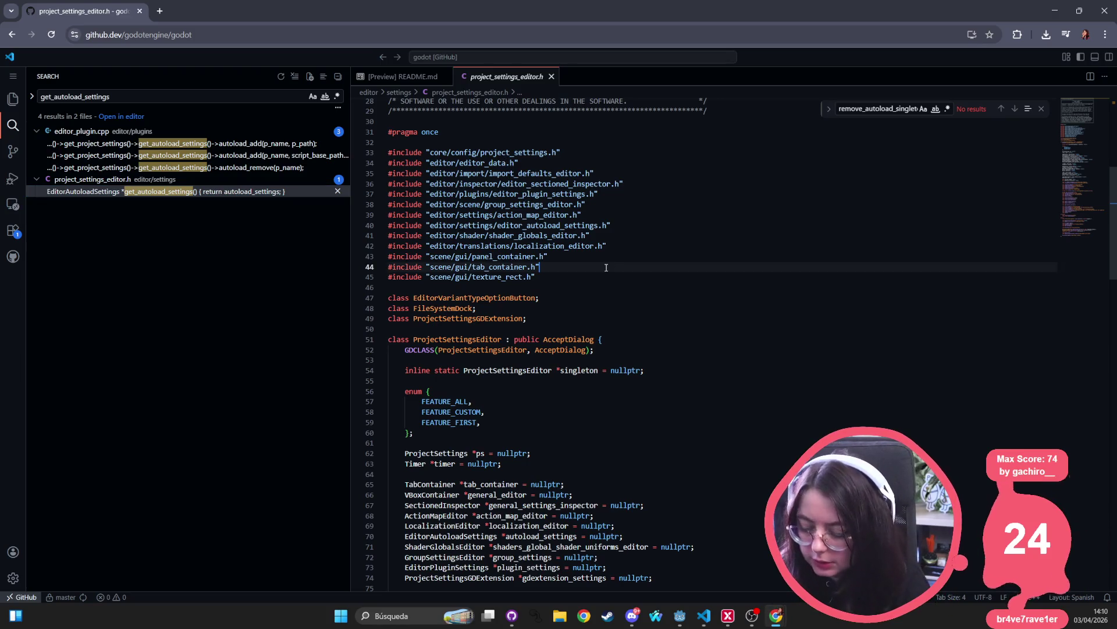
- Find 'autoload_settings' in the file, then search the repository for EditorAutoloadSettings
key(ctrl+f)
text(autoload_settings)
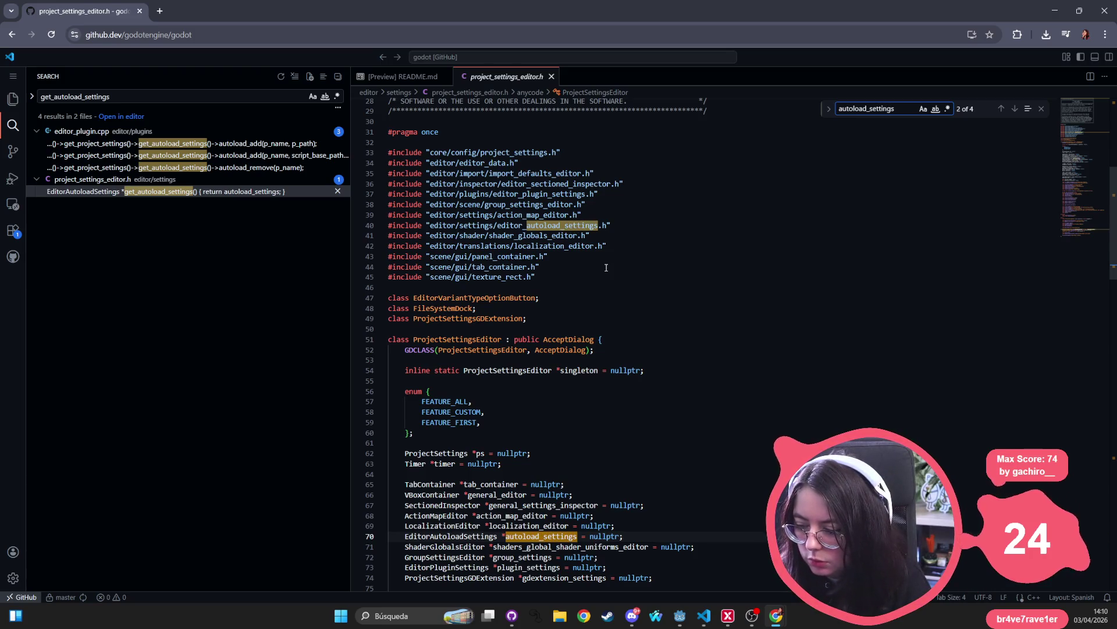
key(Return)
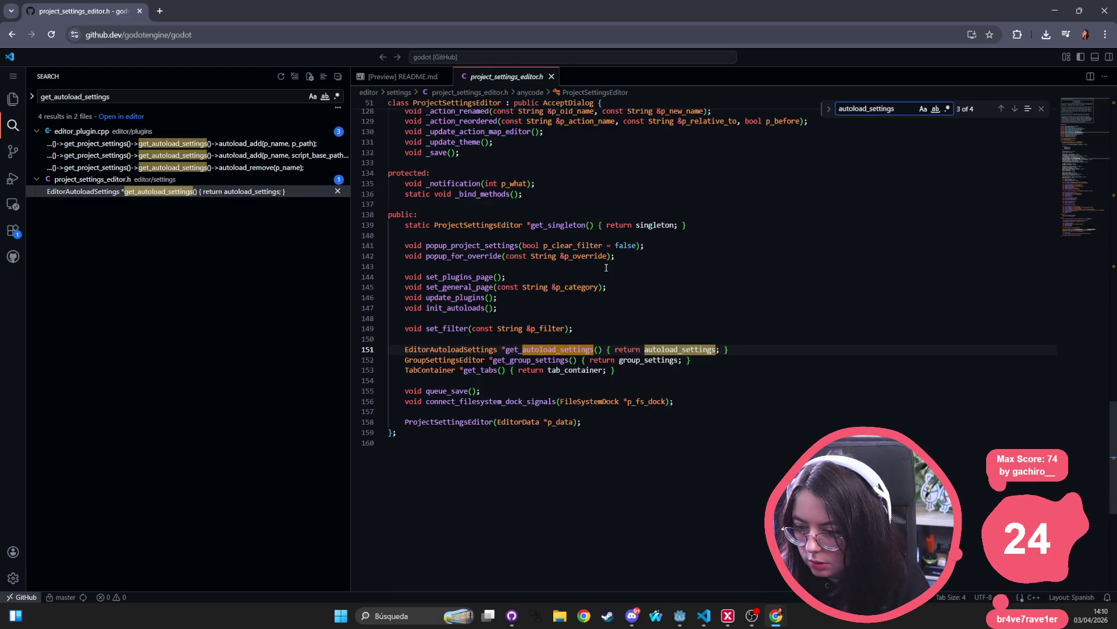
double_click(430, 349)
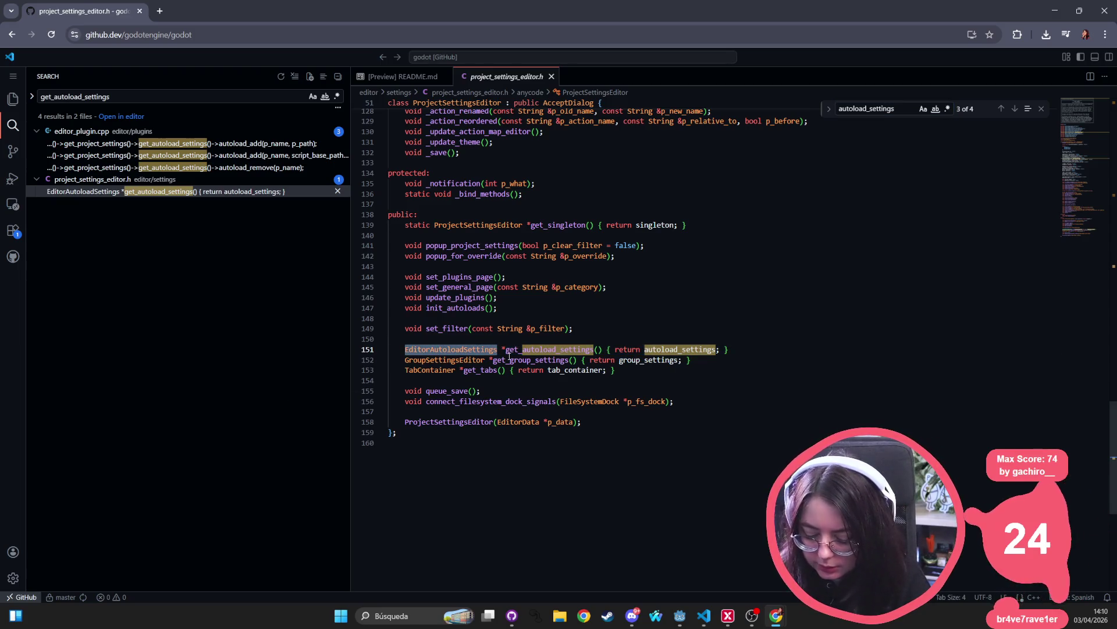
key(ctrl+shift+f)
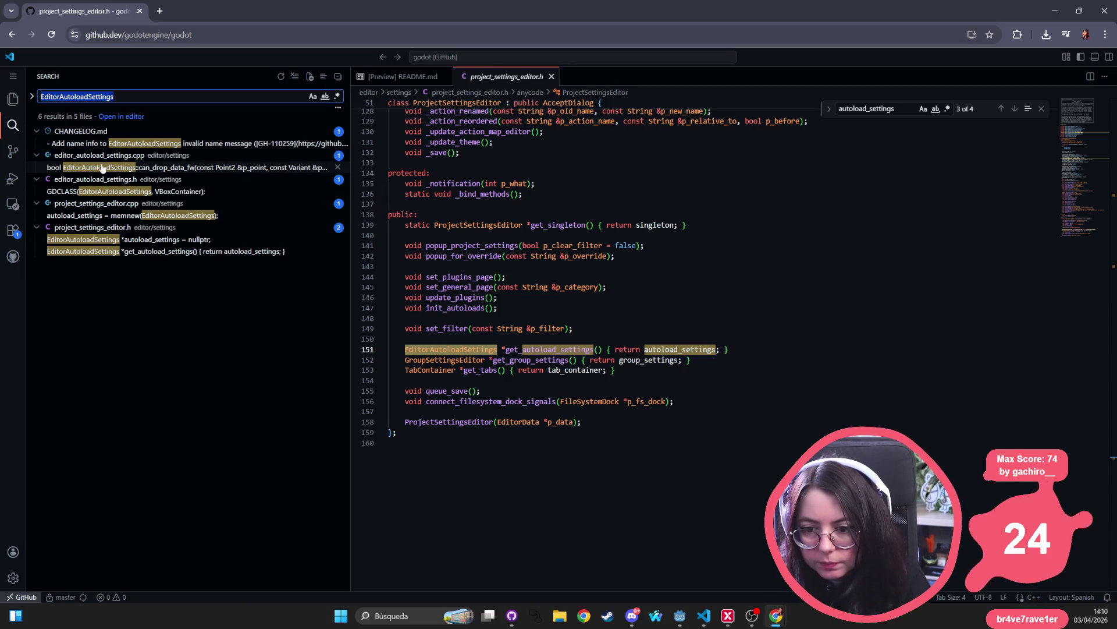
- Open editor_autoload_settings.cpp from the search results and read through its code
click(109, 169)
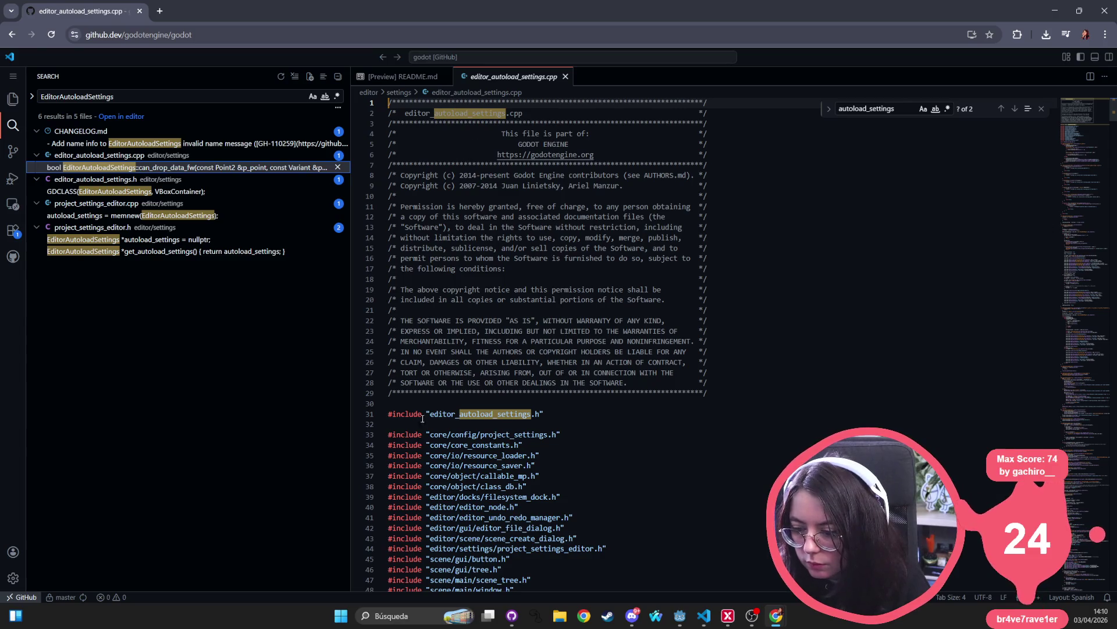
scroll(423, 418, down, 5)
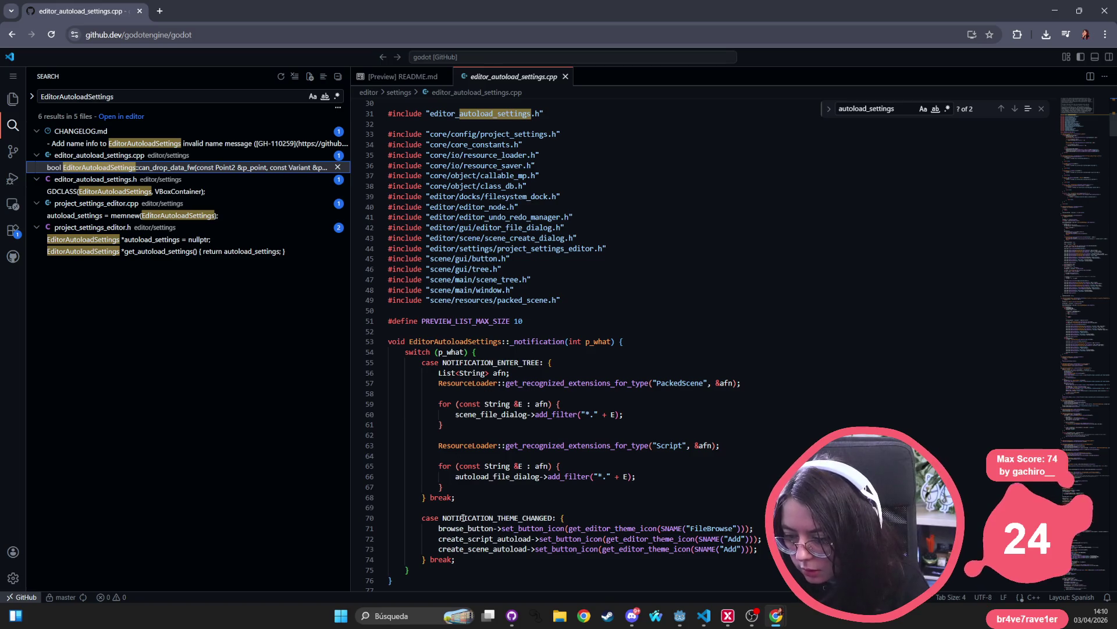
scroll(485, 543, down, 3)
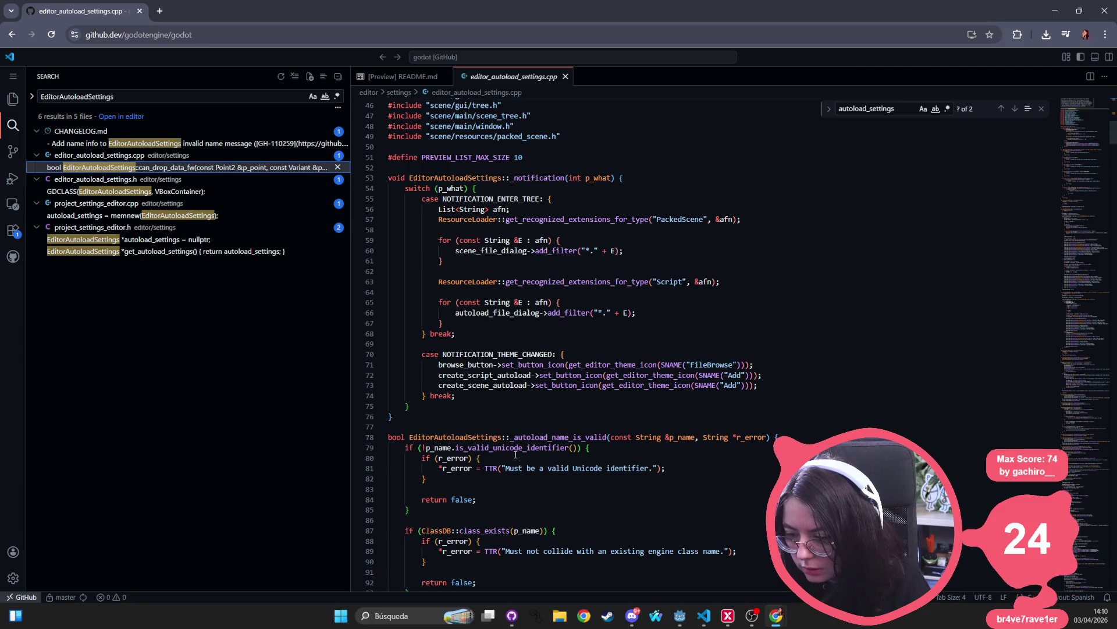
scroll(540, 219, down, 2)
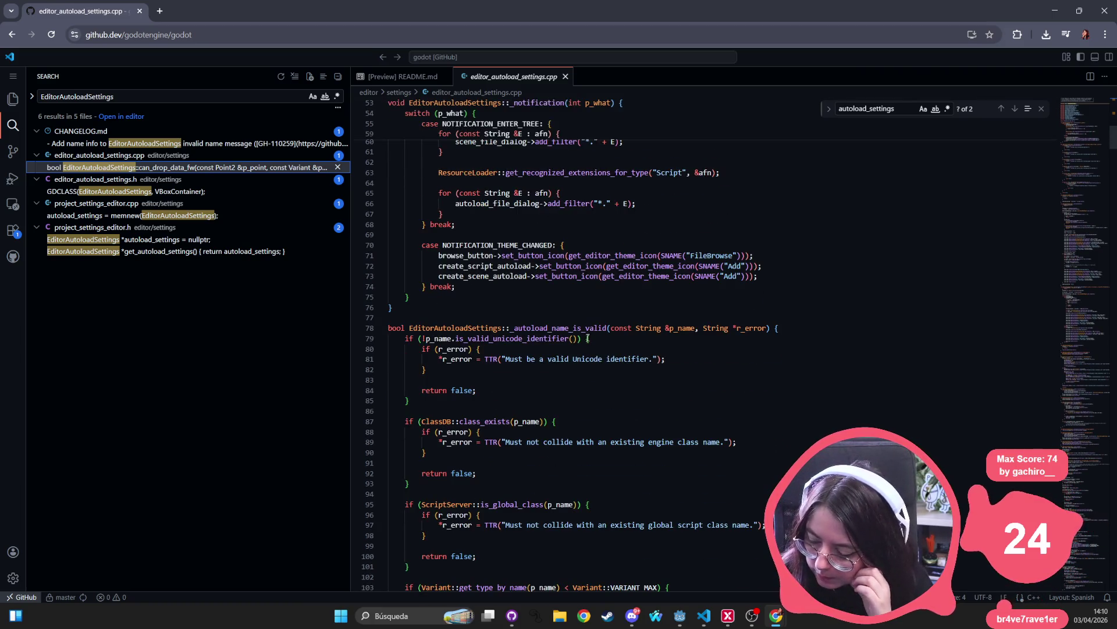
scroll(587, 338, down, 5)
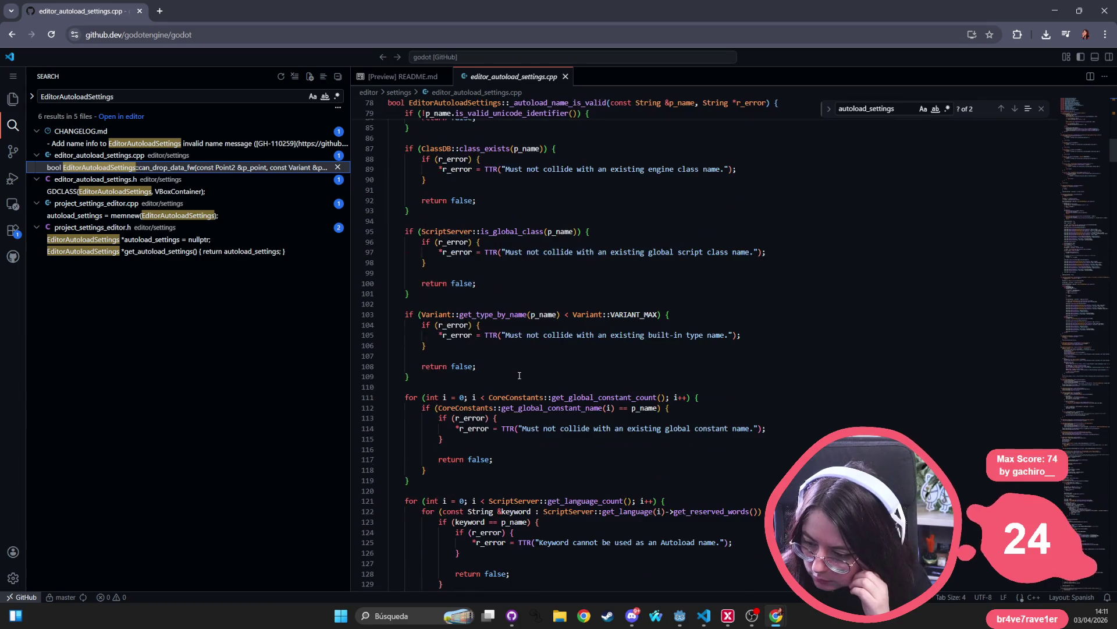
scroll(573, 405, down, 2)
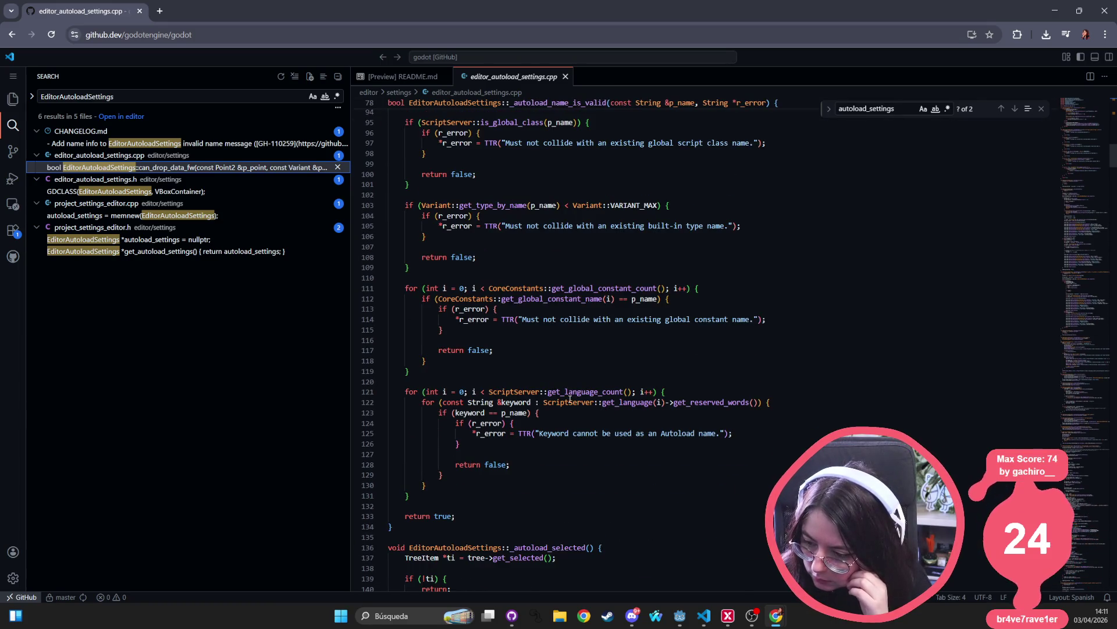
scroll(523, 455, down, 1)
scroll(524, 456, down, 2)
scroll(518, 457, down, 2)
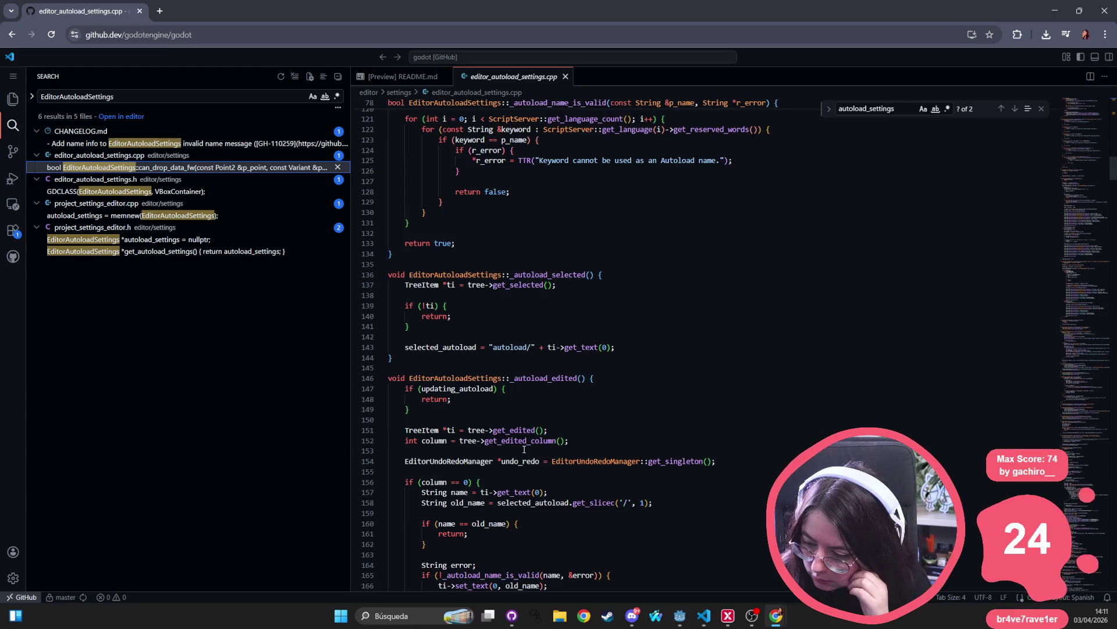
scroll(512, 460, down, 2)
scroll(491, 433, down, 3)
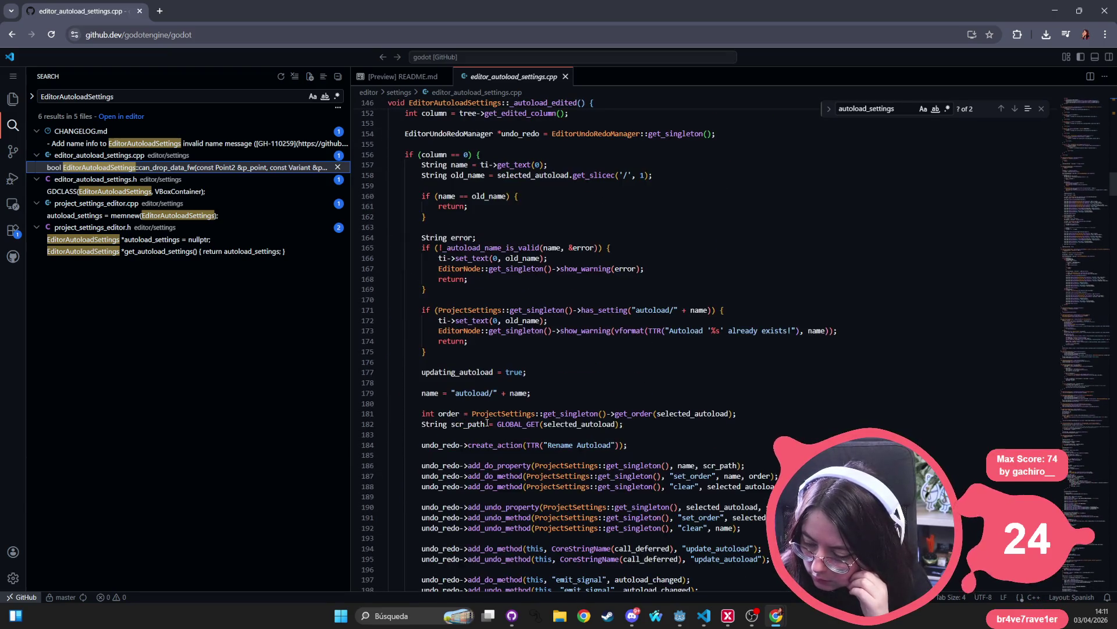
scroll(487, 423, down, 1)
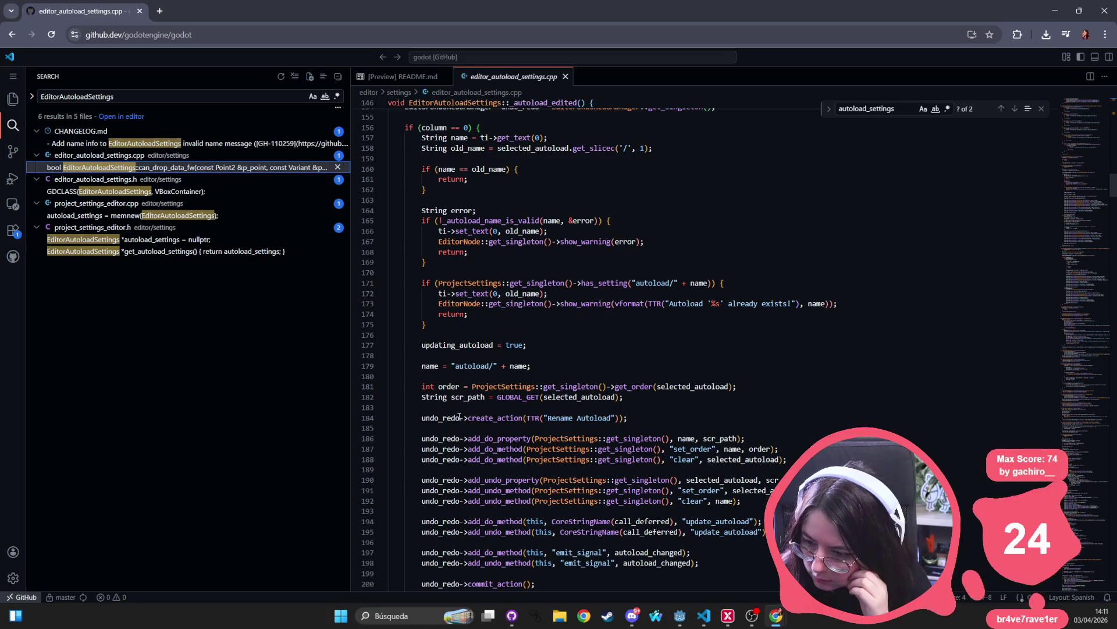
scroll(419, 186, up, 4)
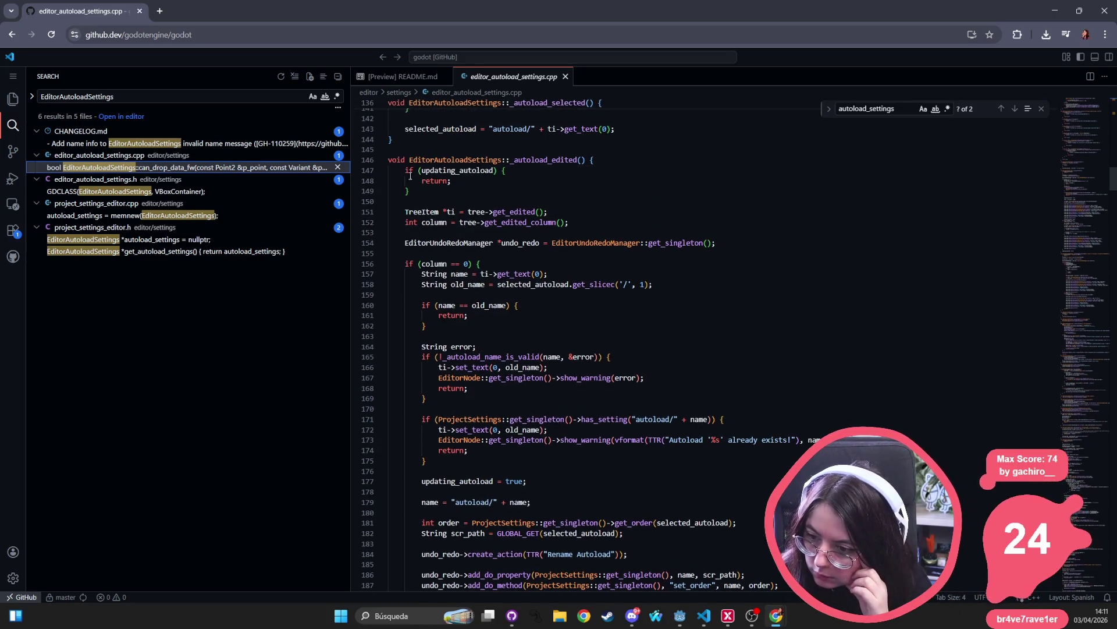
scroll(496, 371, down, 3)
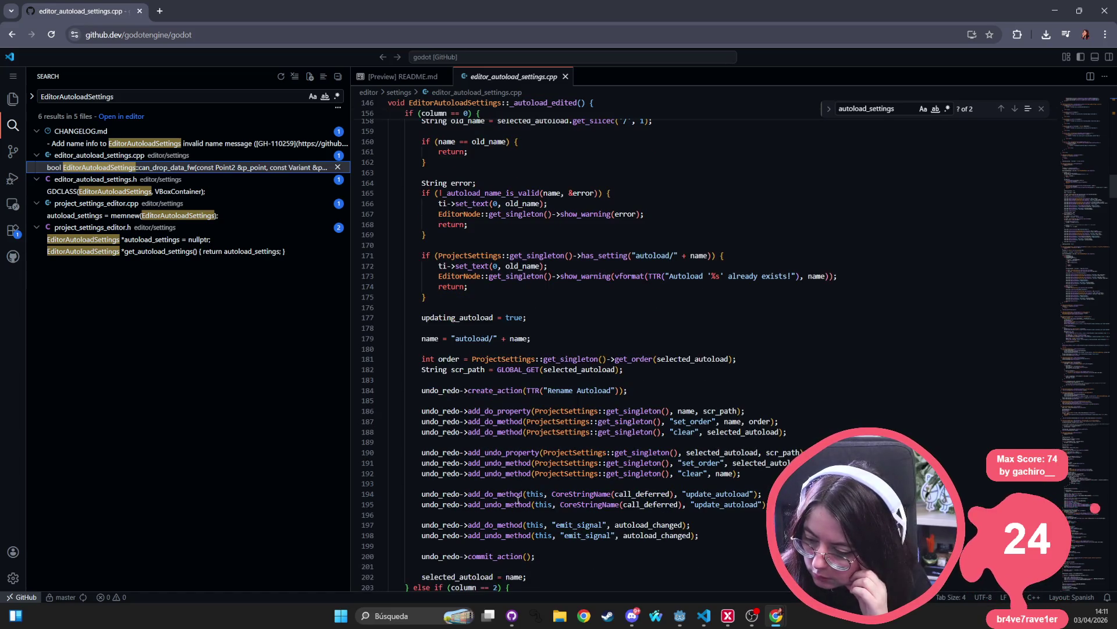
scroll(496, 444, down, 9)
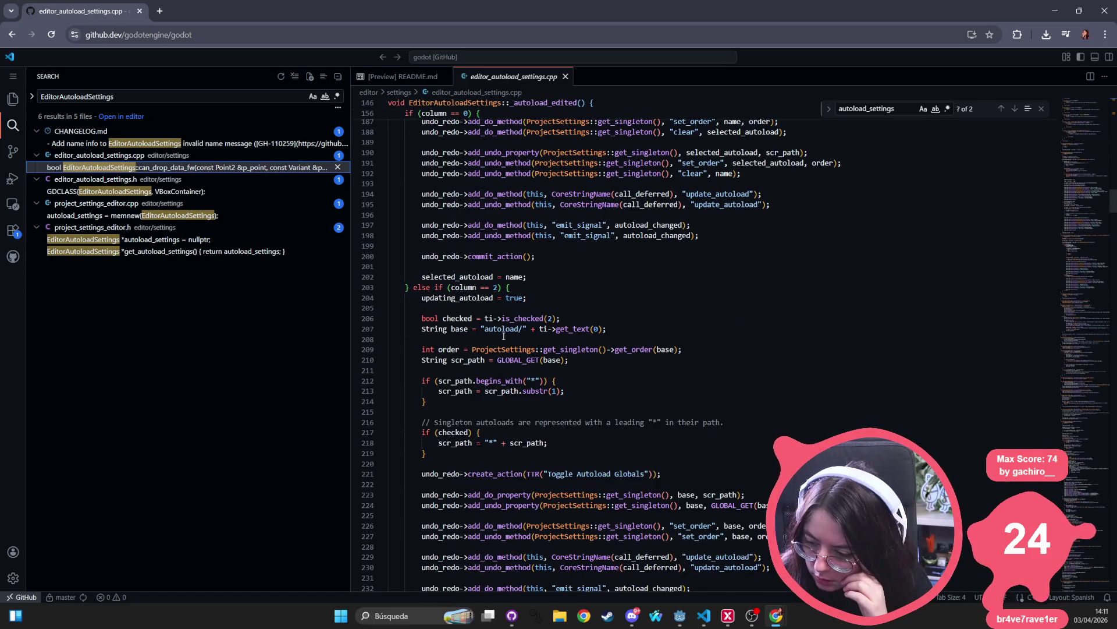
scroll(503, 403, down, 2)
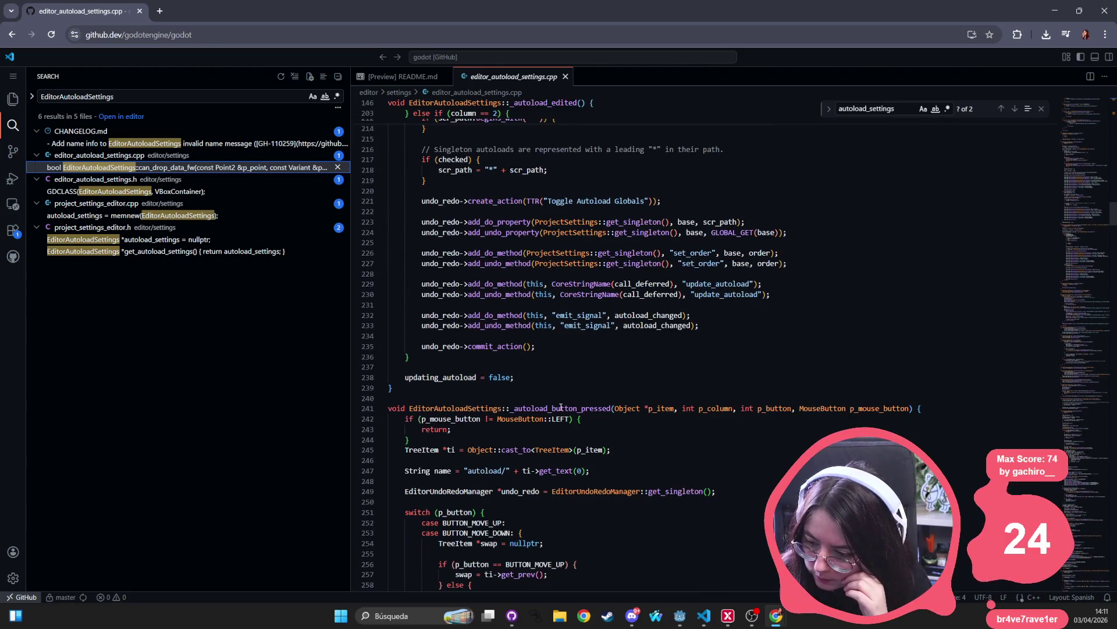
scroll(611, 407, down, 11)
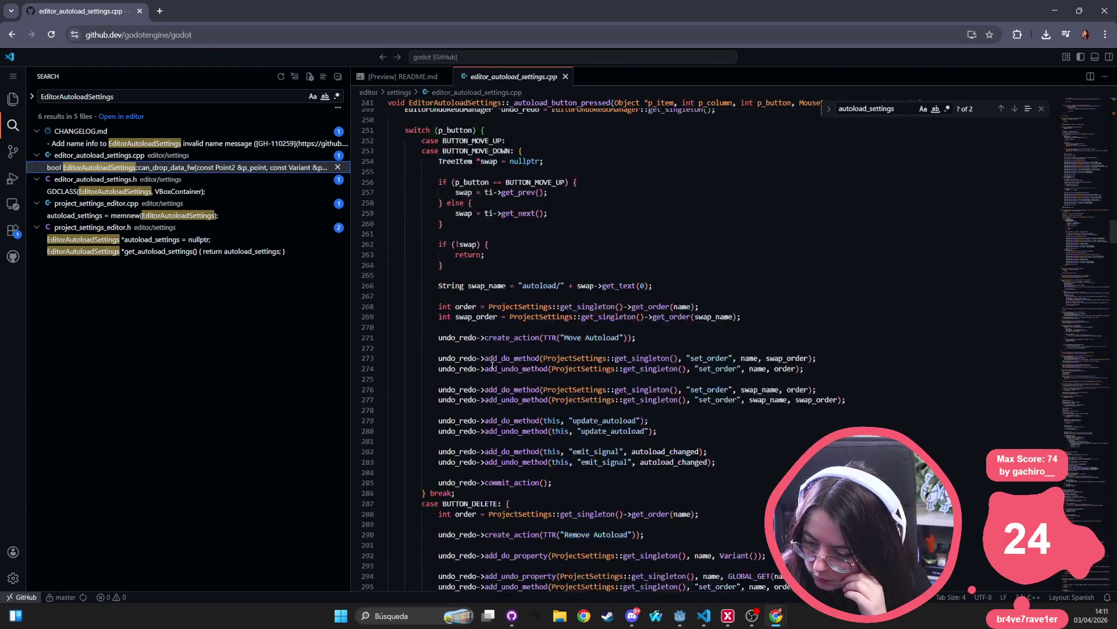
scroll(494, 362, down, 3)
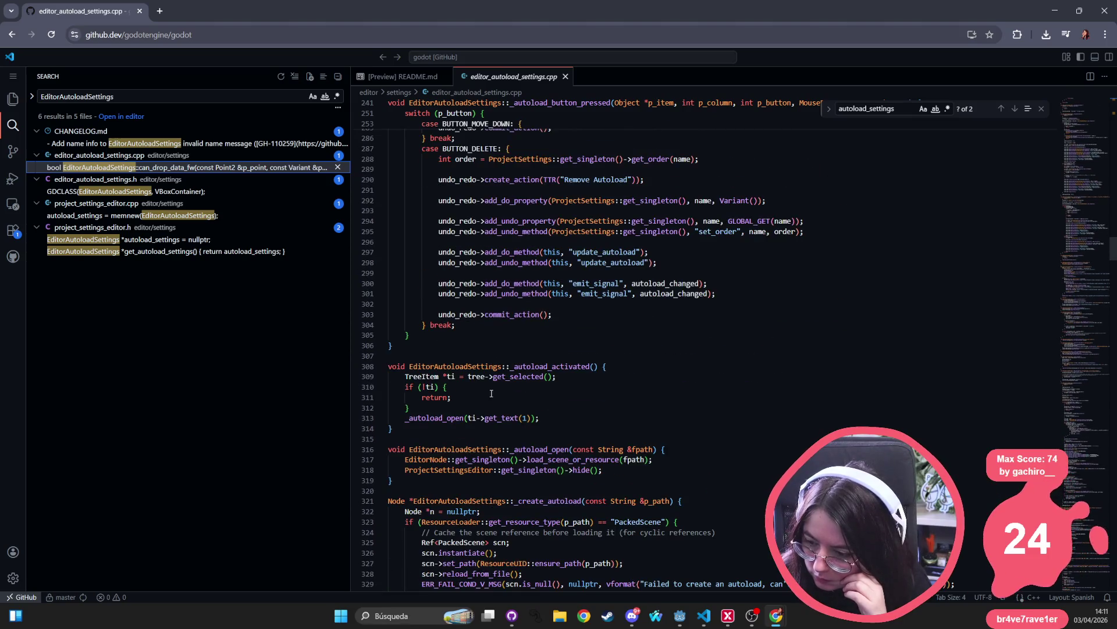
scroll(458, 444, down, 2)
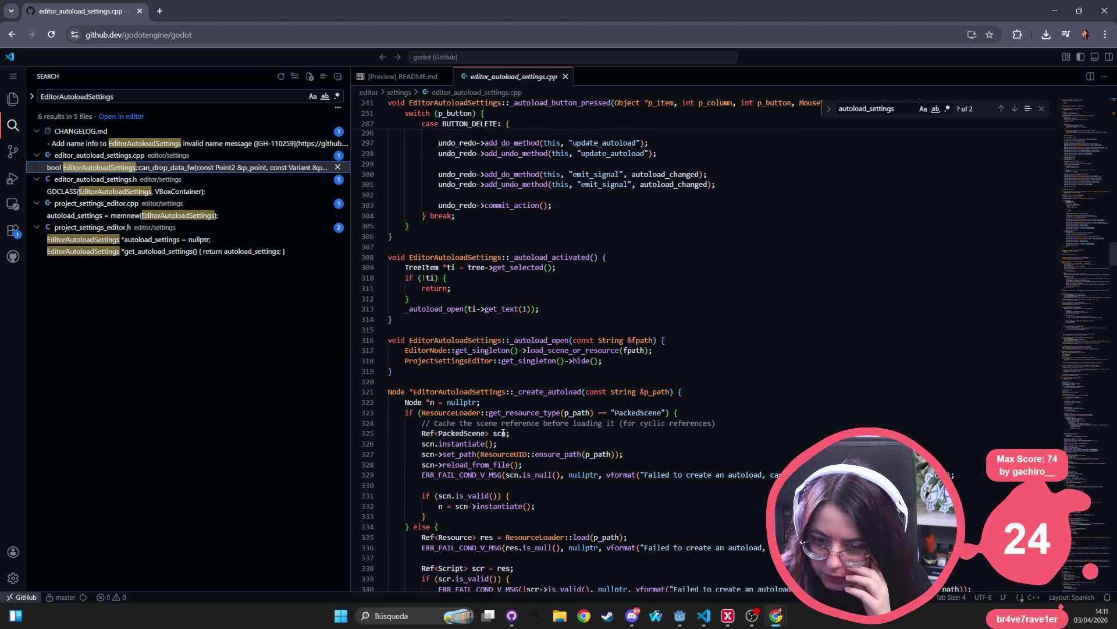
scroll(592, 447, down, 7)
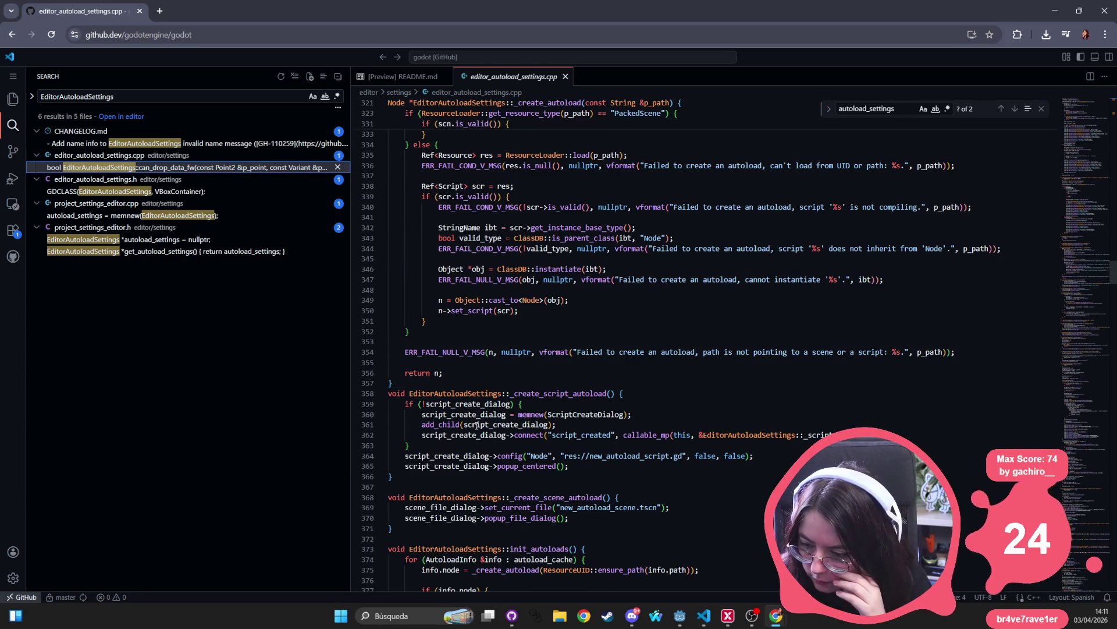
scroll(440, 487, down, 2)
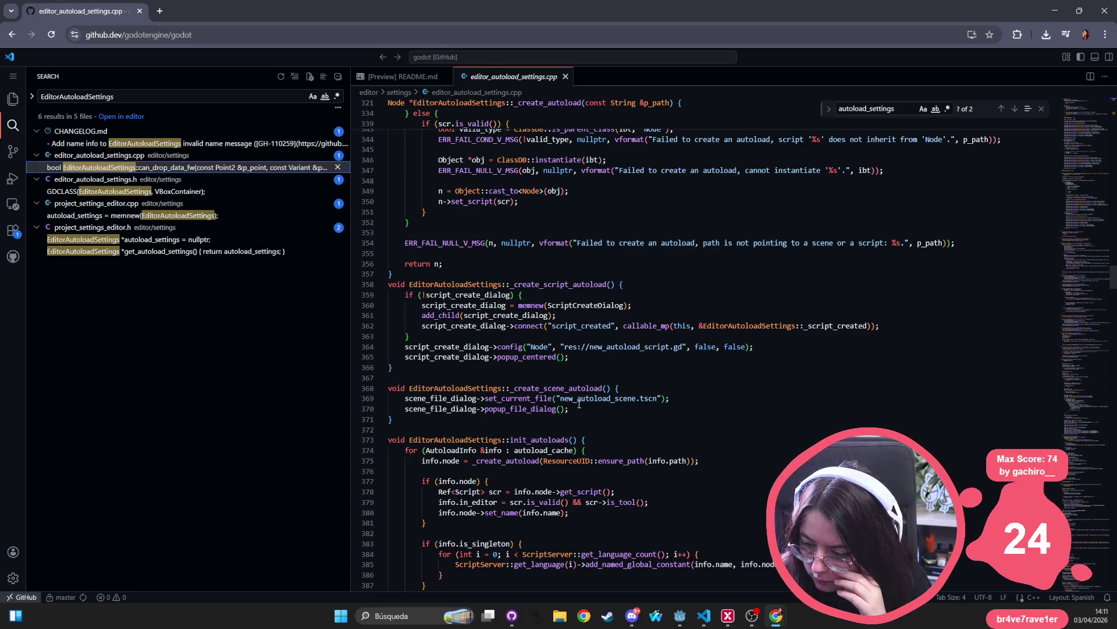
scroll(478, 448, down, 10)
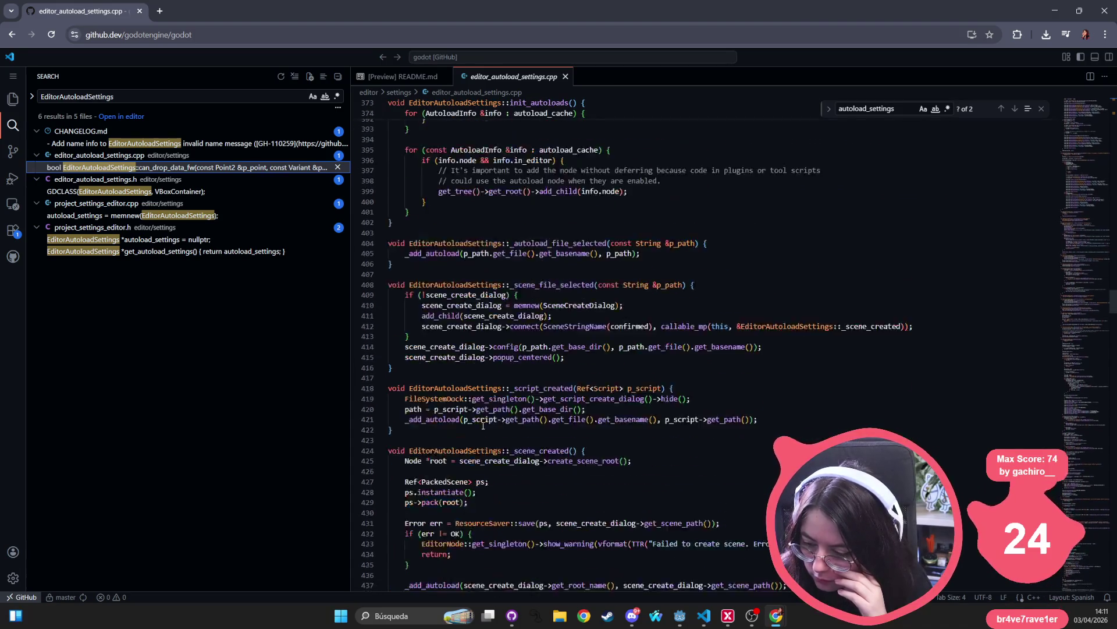
scroll(506, 262, down, 20)
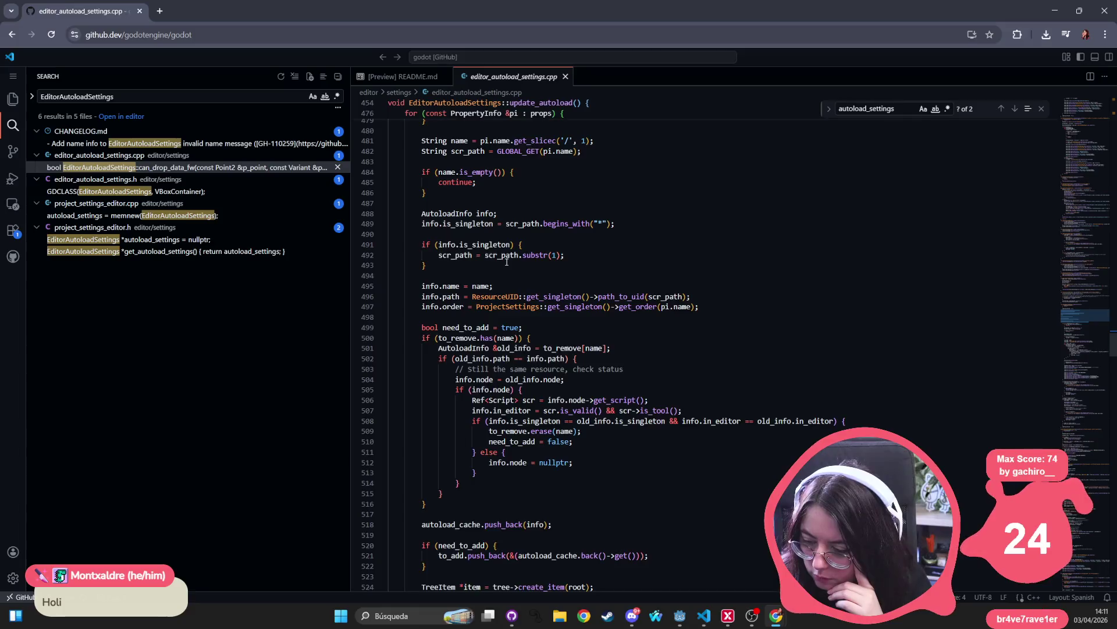
scroll(506, 262, down, 2)
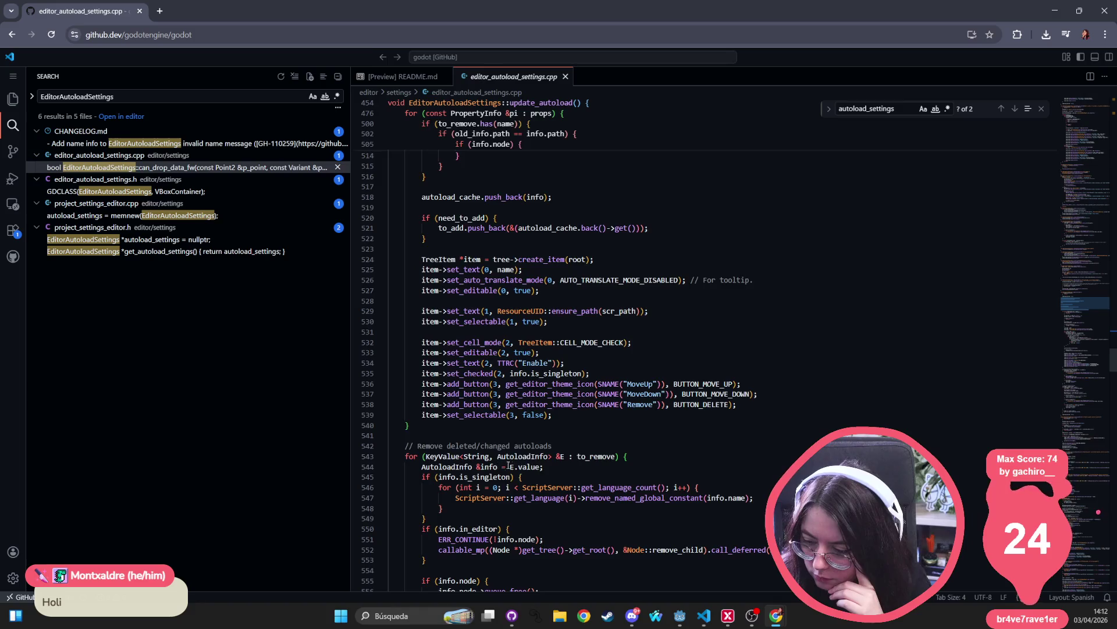
scroll(508, 466, down, 3)
scroll(517, 408, down, 12)
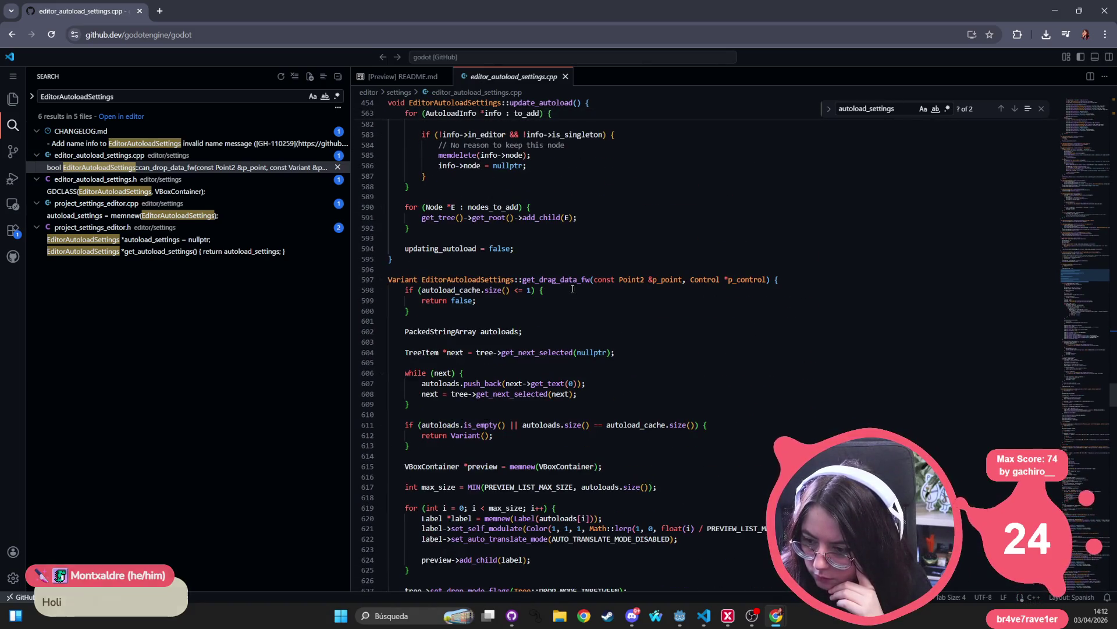
scroll(518, 306, down, 20)
scroll(553, 319, down, 20)
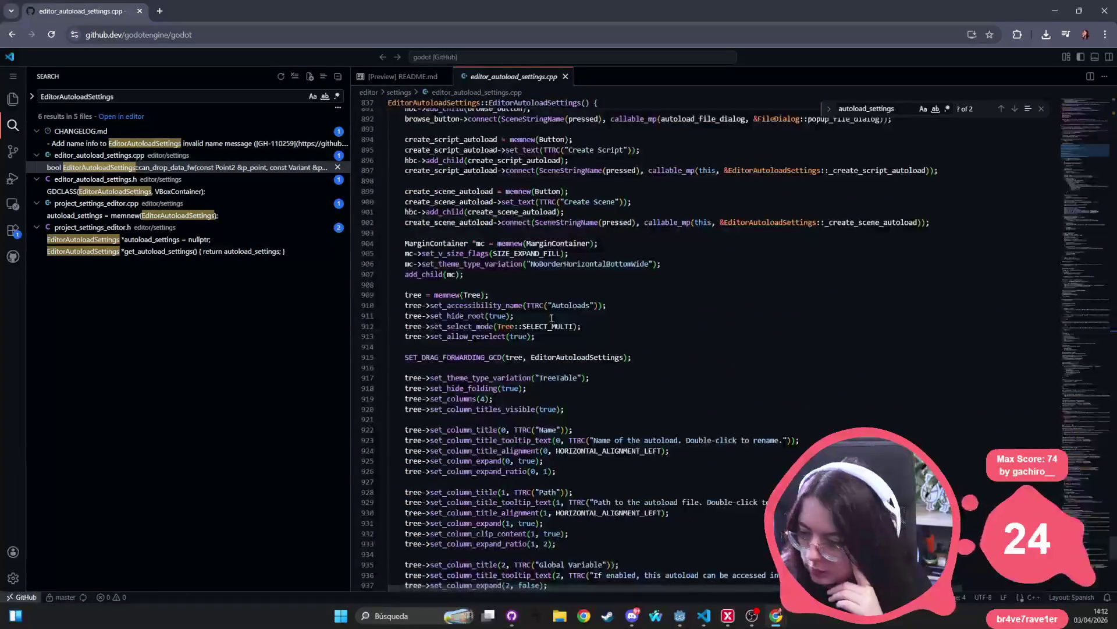
scroll(526, 337, up, 10)
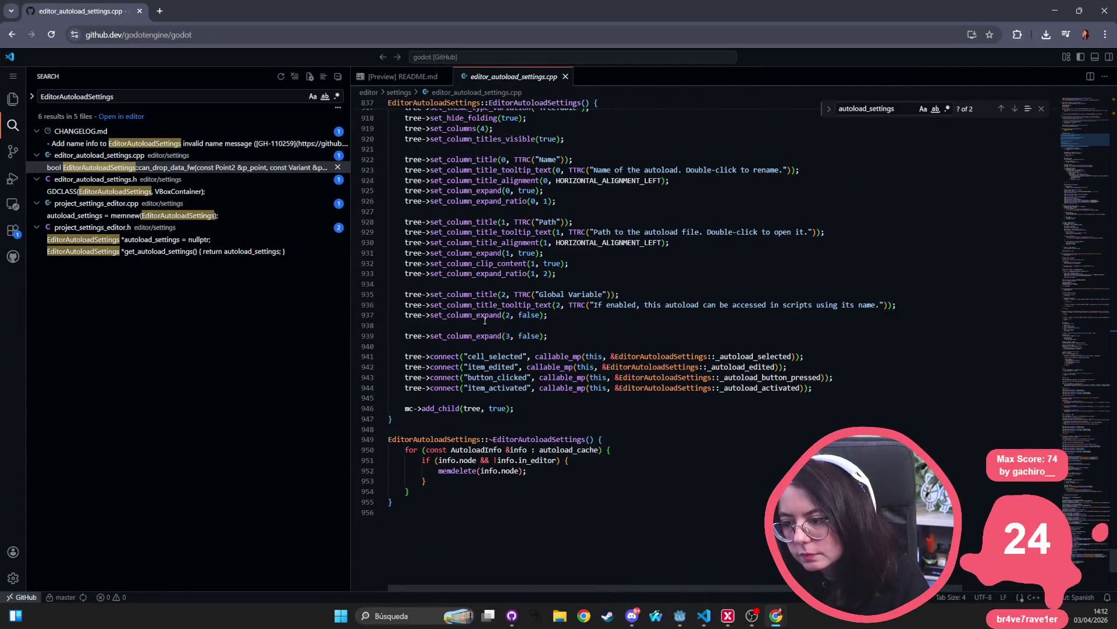
- Glance at CHANGELOG.md, reopen editor_autoload_settings.cpp and search it for 'remove'
click(180, 146)
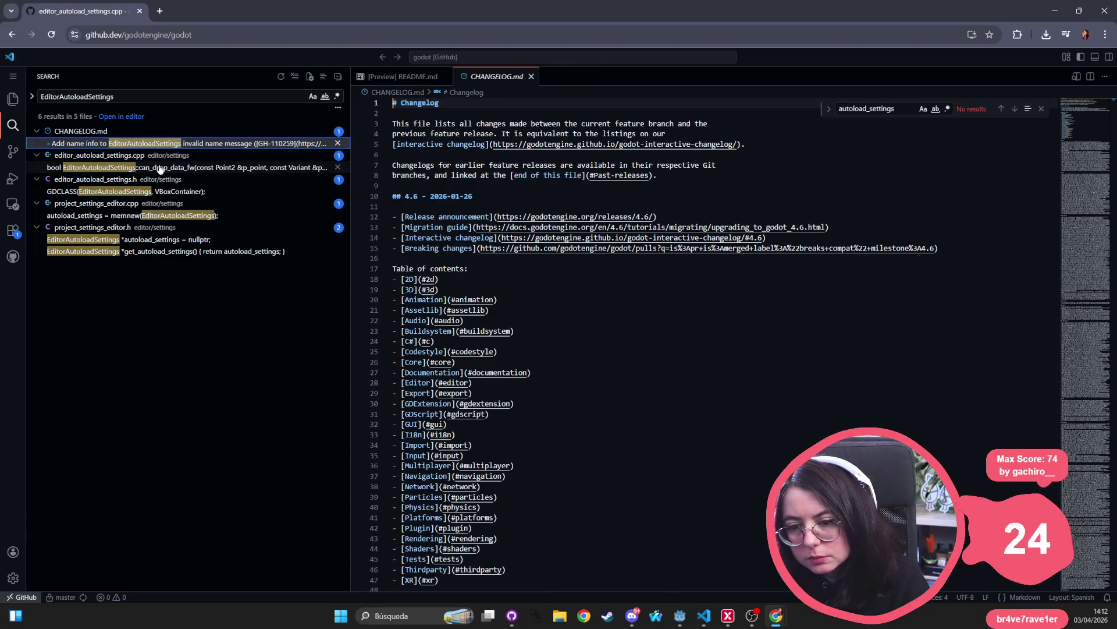
click(159, 168)
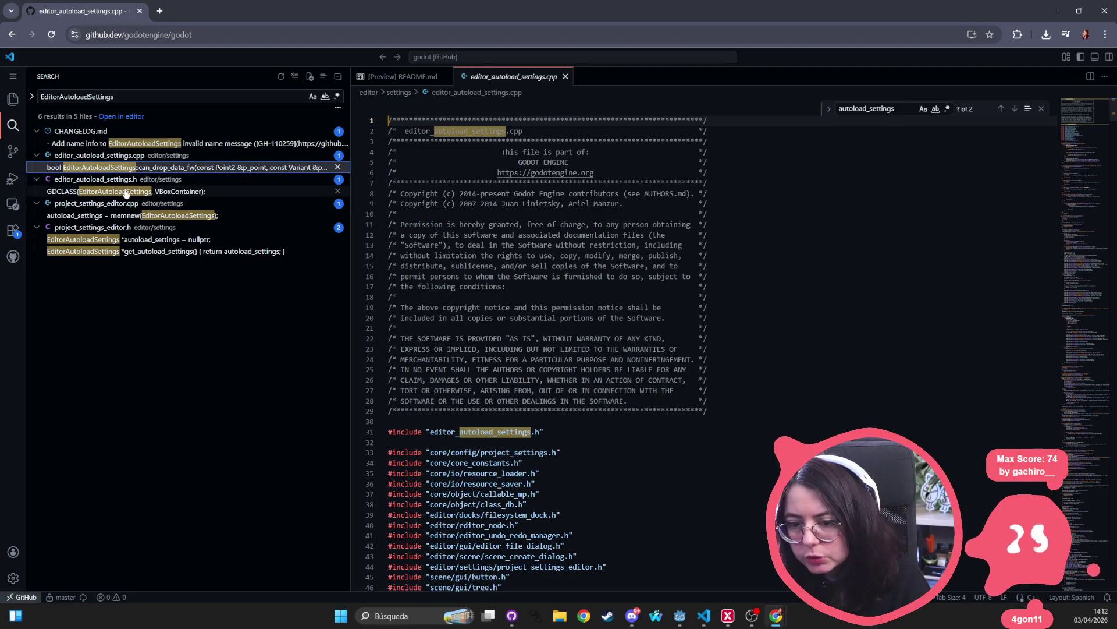
click(637, 307)
key(ctrl+f)
text(remove)
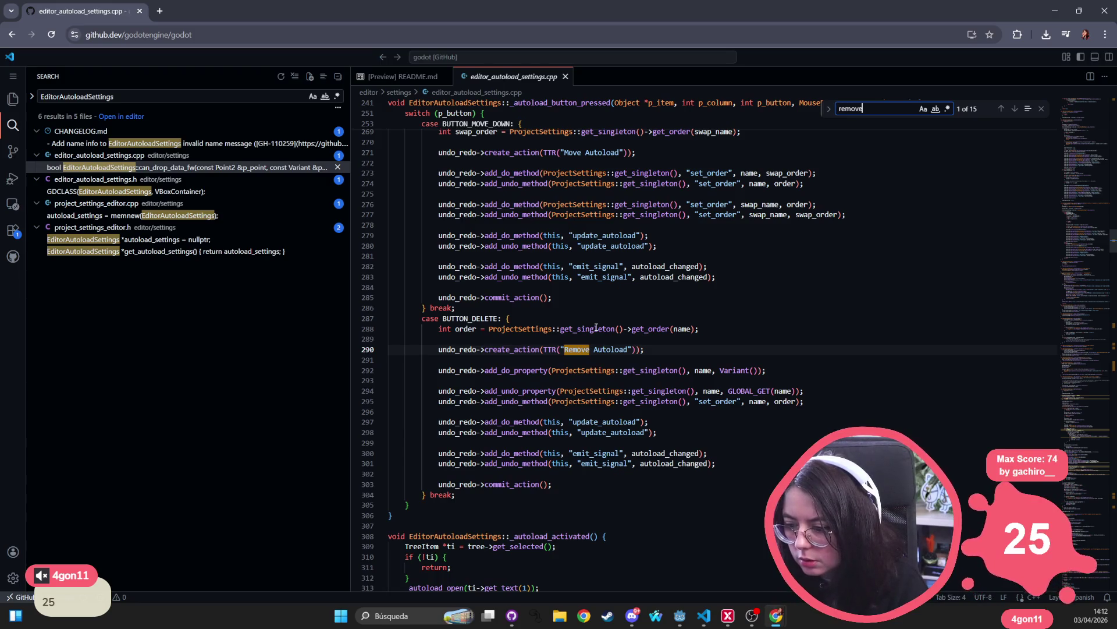
- Step through the 'remove' matches in editor_autoload_settings.cpp
key(Return)
key(Return)
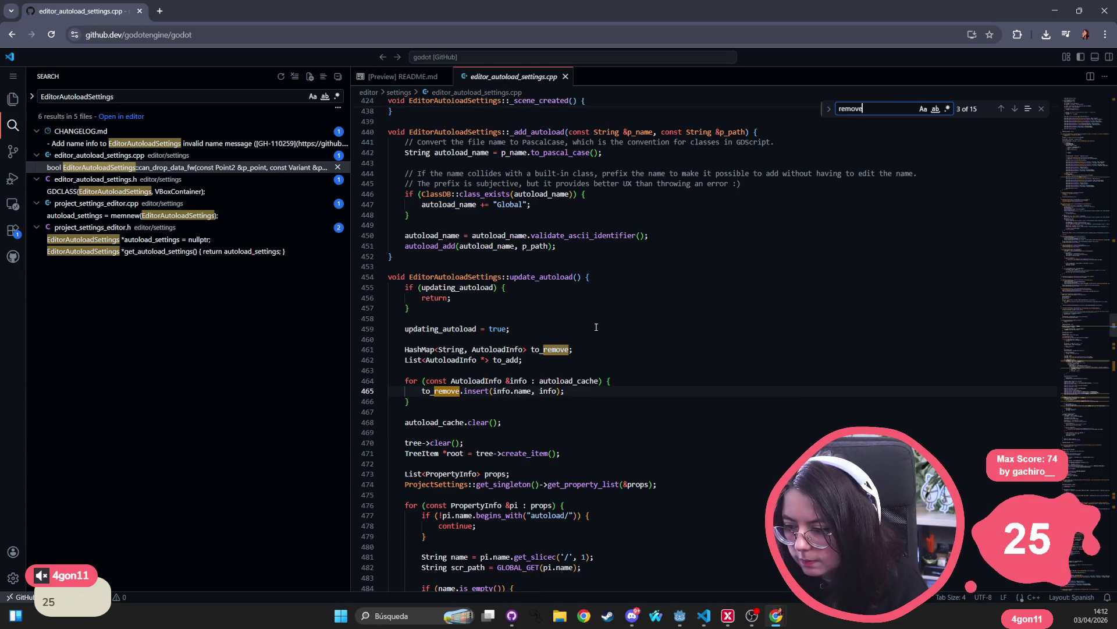
key(Return)
key(Return)
key(Return)
key(Return)
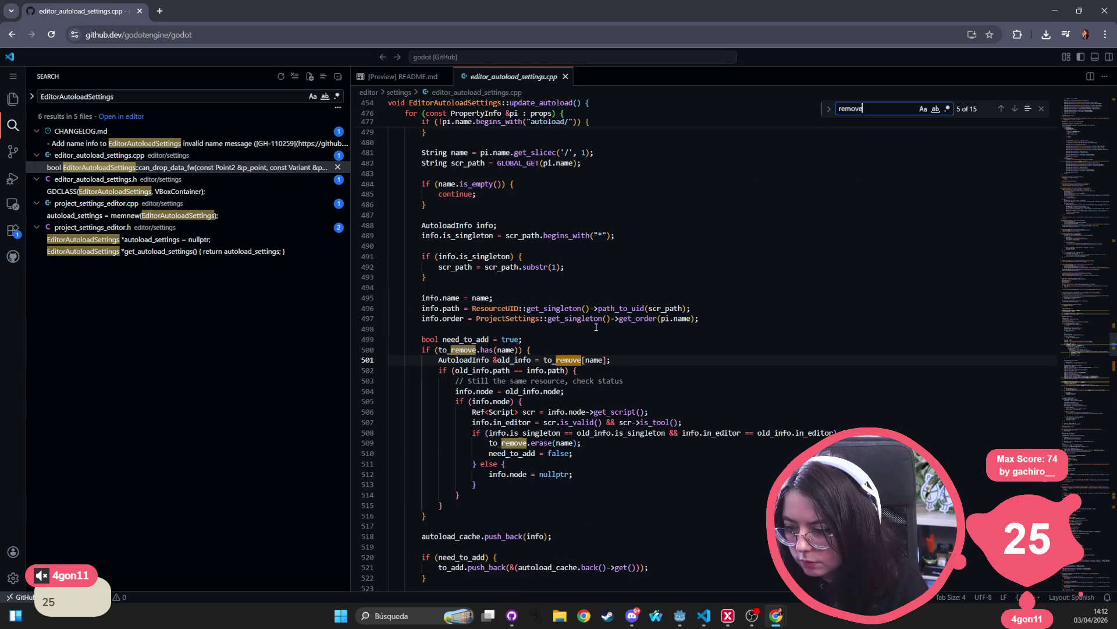
key(Return)
key(Return)
key(Return)
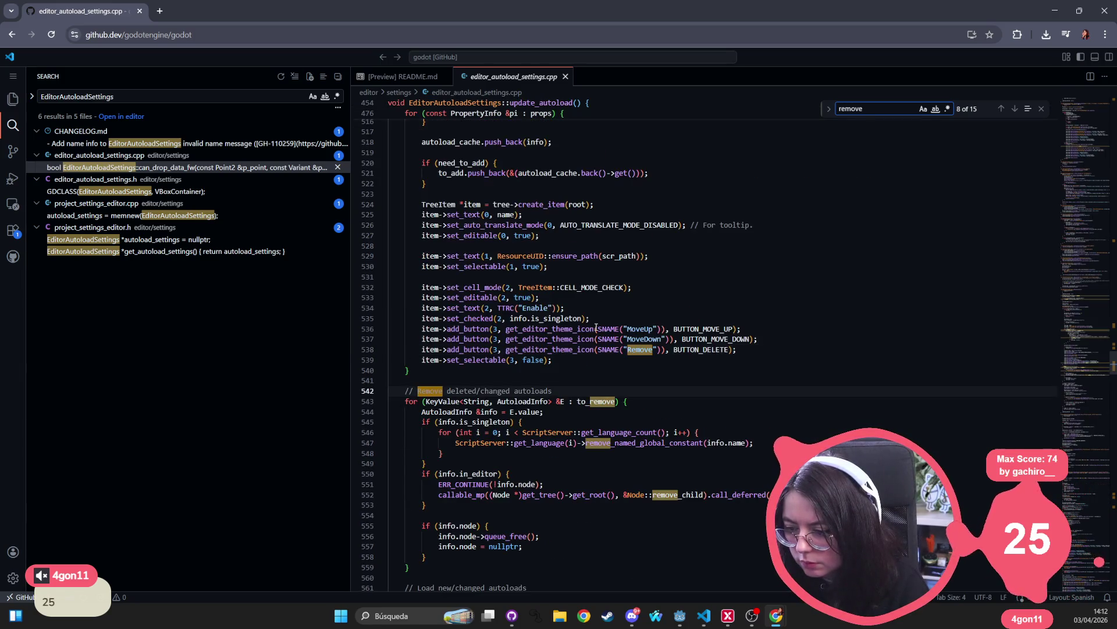
scroll(596, 328, up, 12)
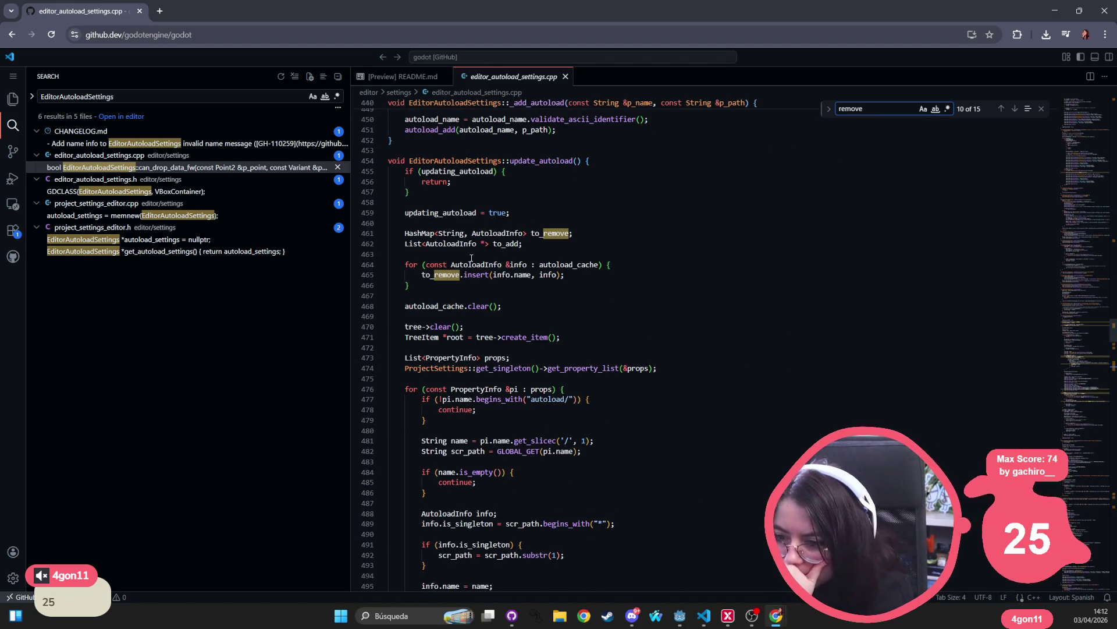
- Highlight update_autoload and the get_property_list call, then return to the Godot editor
double_click(542, 161)
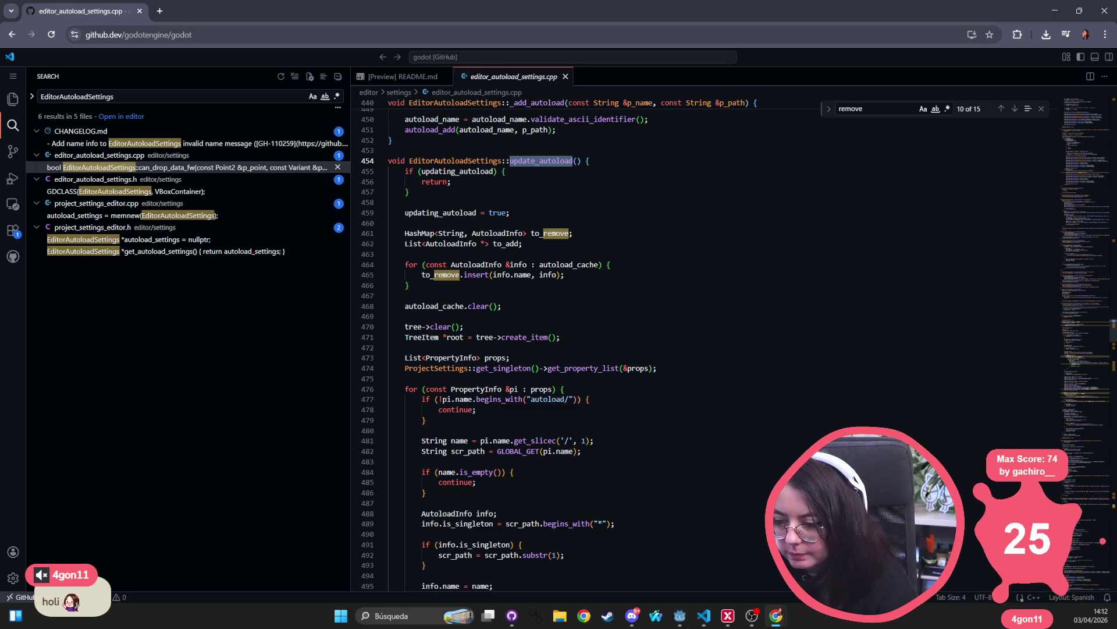
double_click(605, 368)
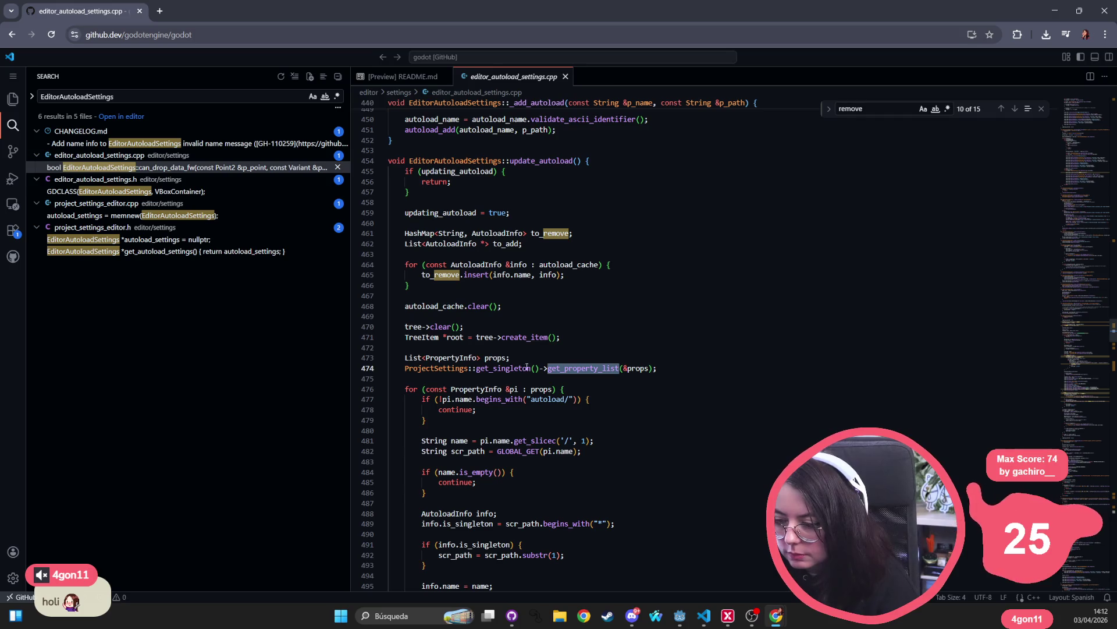
scroll(526, 362, down, 7)
scroll(523, 353, down, 7)
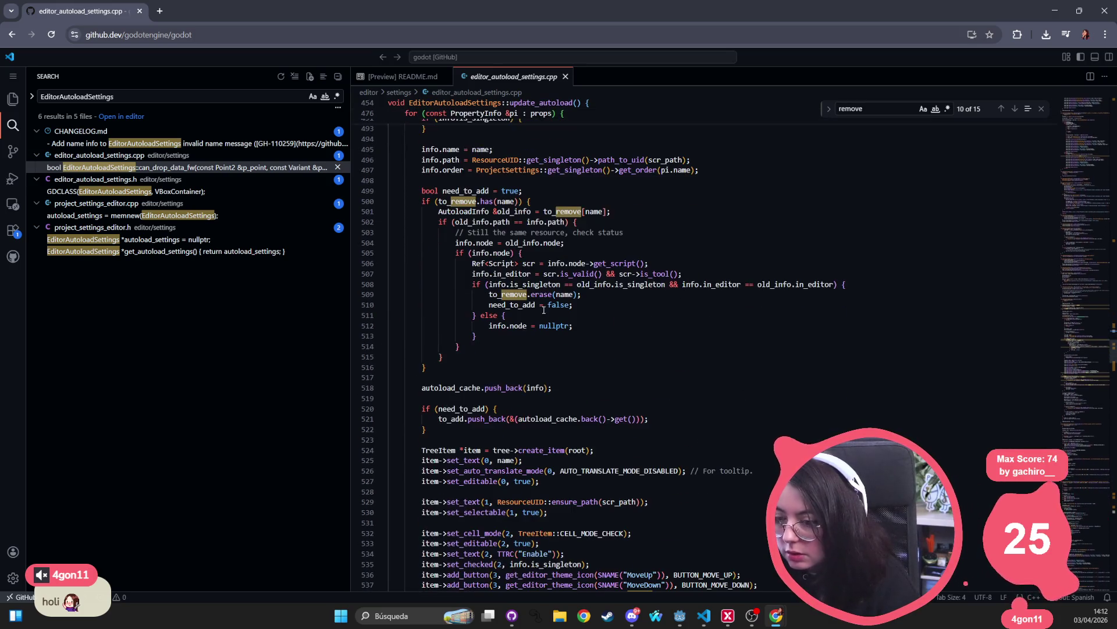
key(alt+Tab)
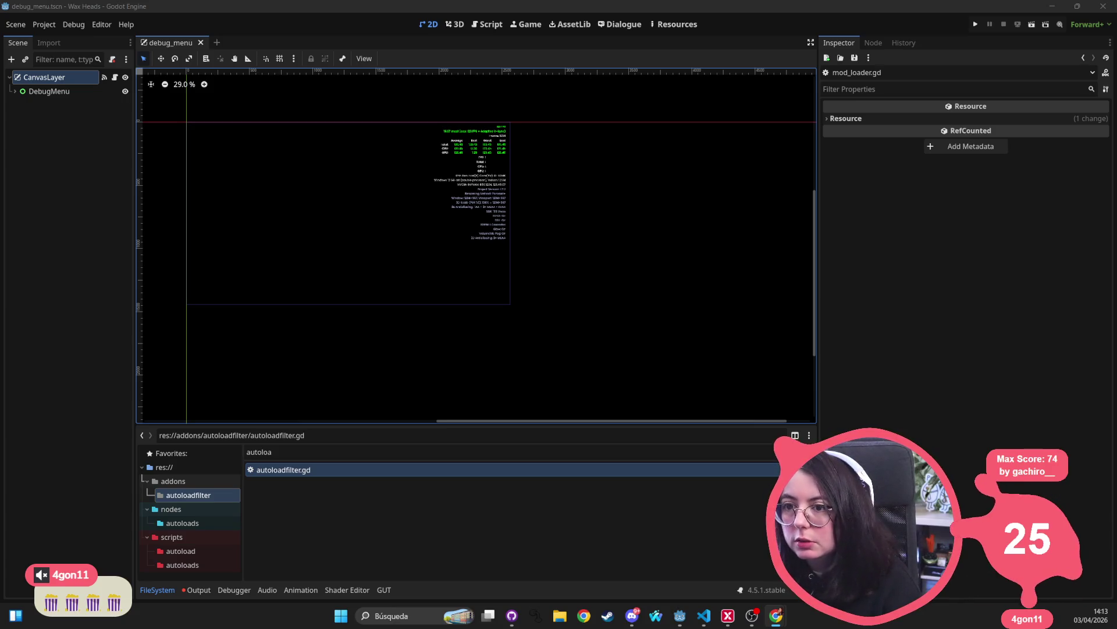
- Open autoloadfilter.gd in Visual Studio Code through the quick file finder
key(alt+Tab)
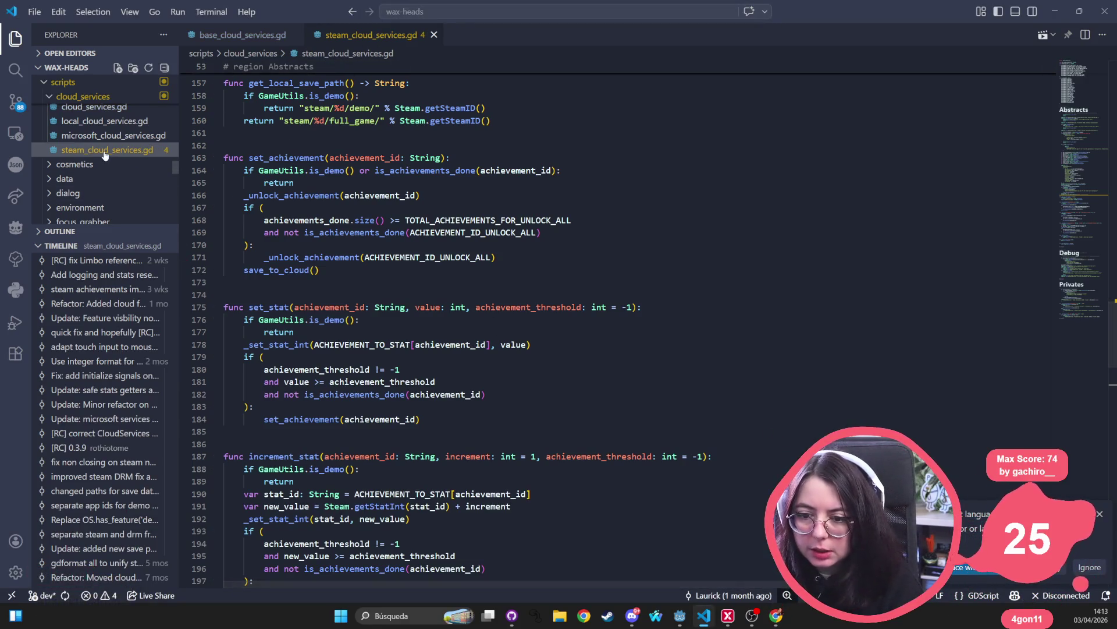
click(359, 319)
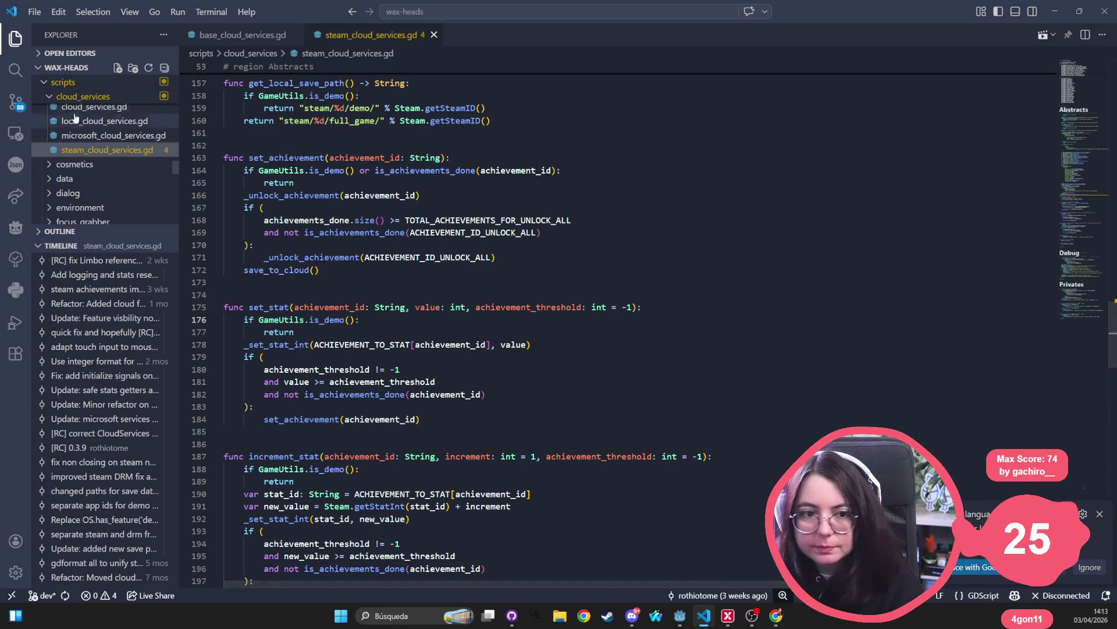
scroll(105, 121, up, 10)
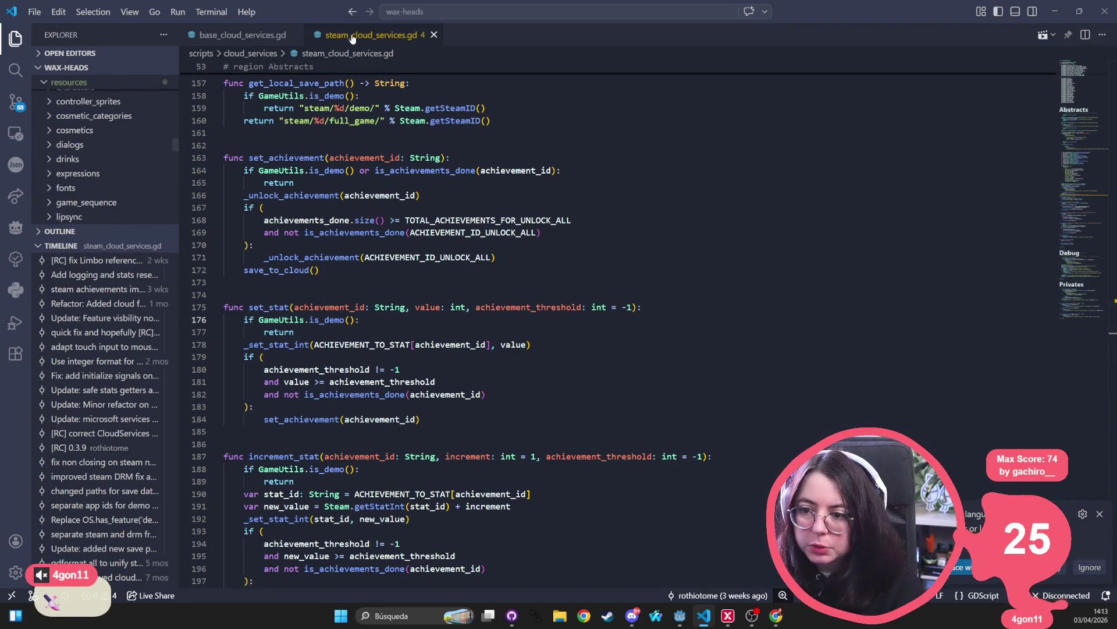
key(ctrl+p)
text(autol)
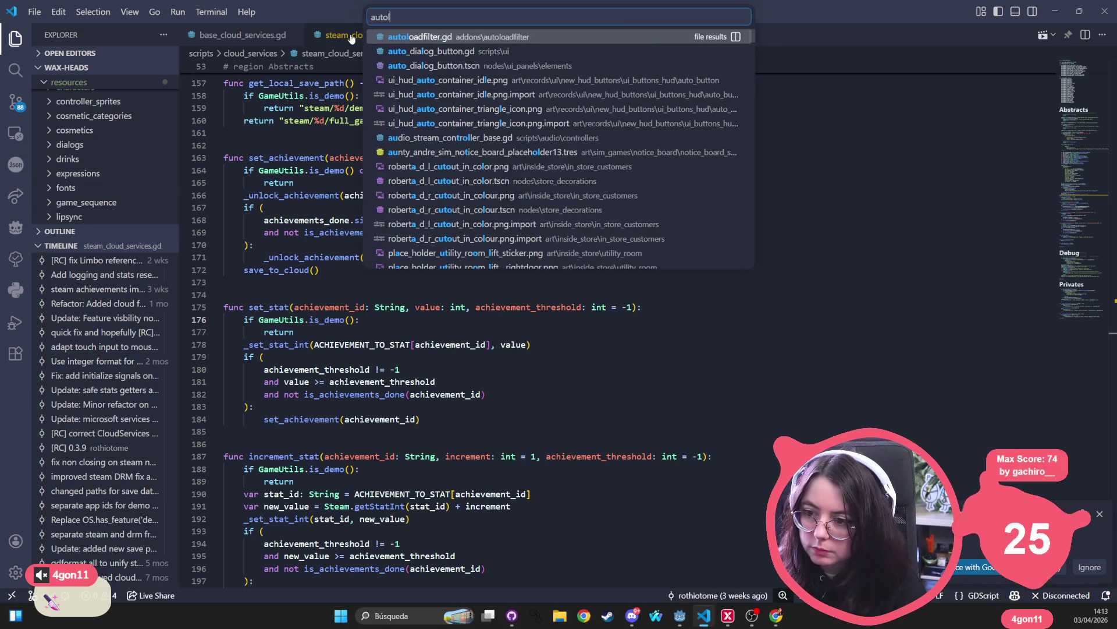
text(load)
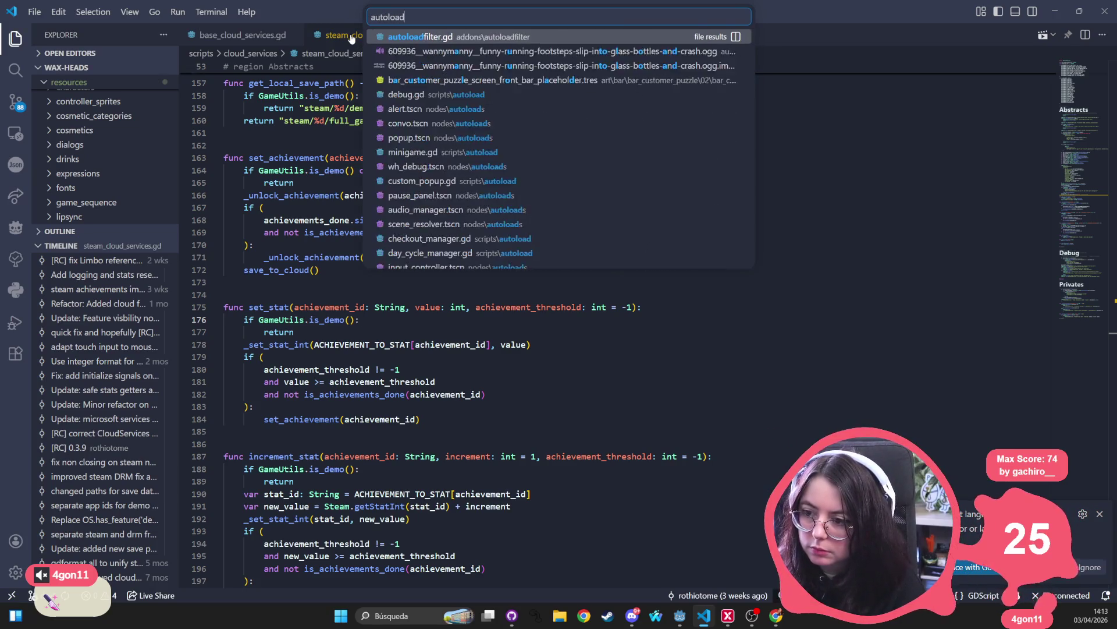
key(Return)
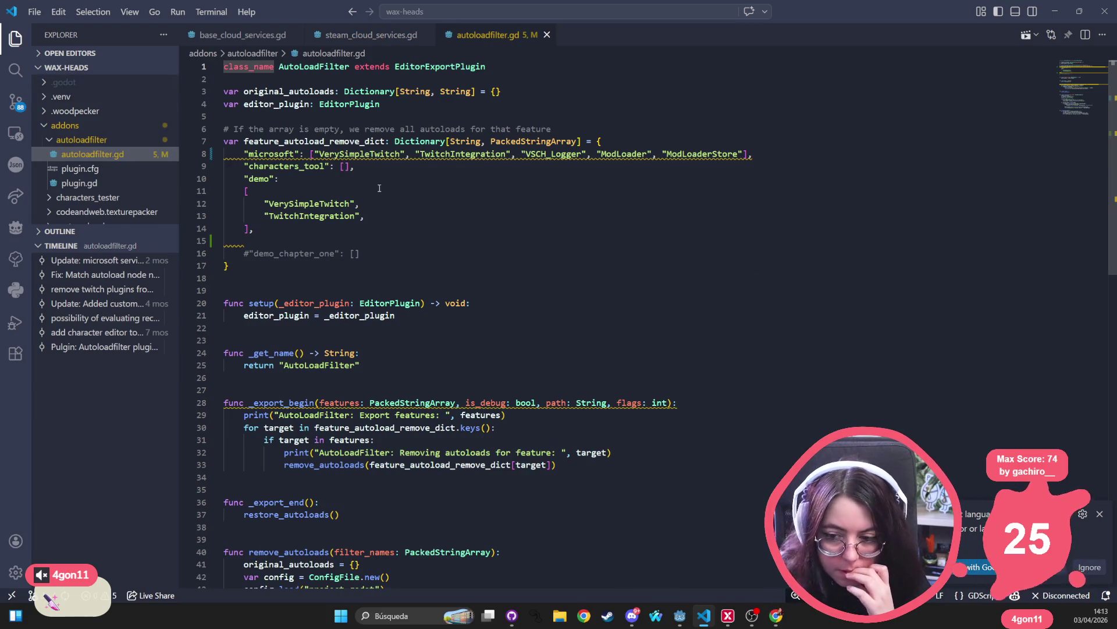
- Delete ModLoader and ModLoaderStore from the microsoft autoload list
click(360, 156)
key(ctrl+Right)
key(ctrl+Right)
key(ctrl+Right)
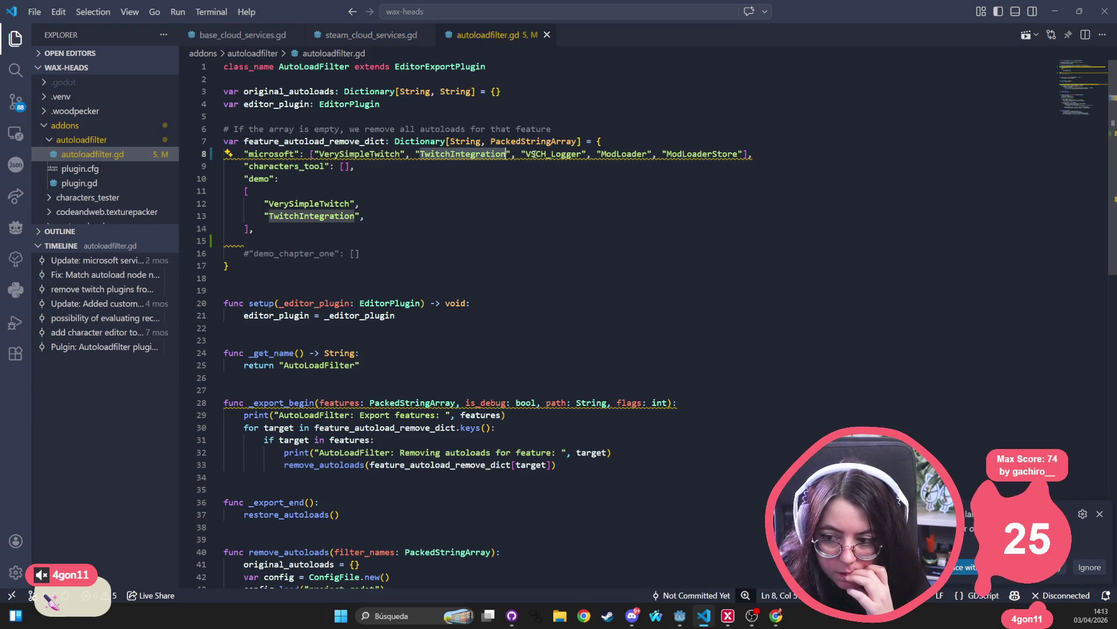
key(ctrl+Right)
key(ctrl+Right)
key(ctrl+Right)
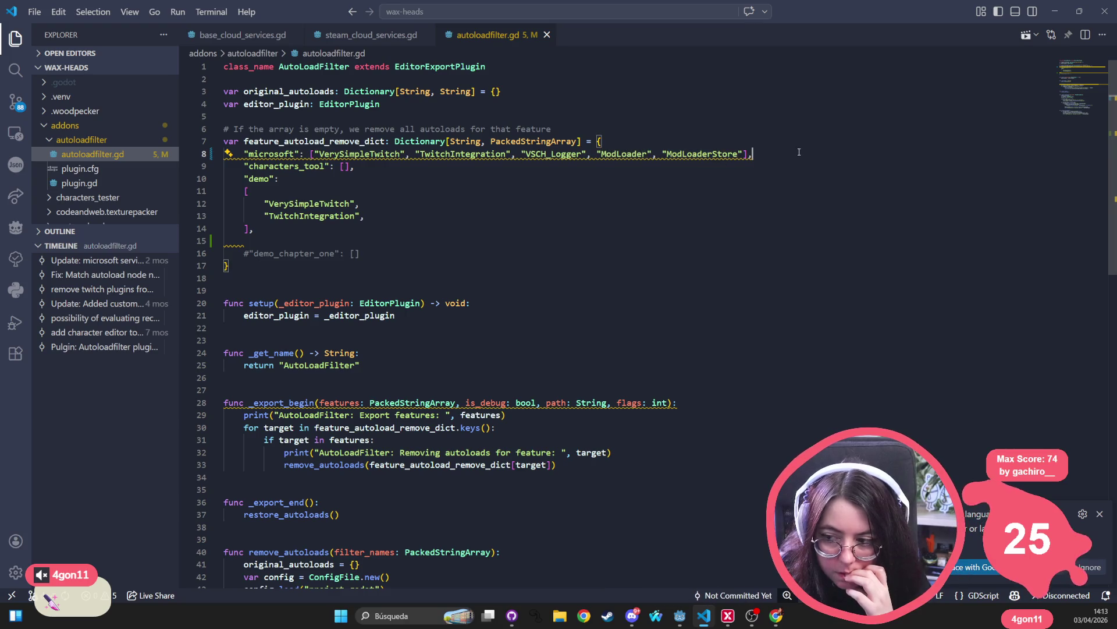
key(Right)
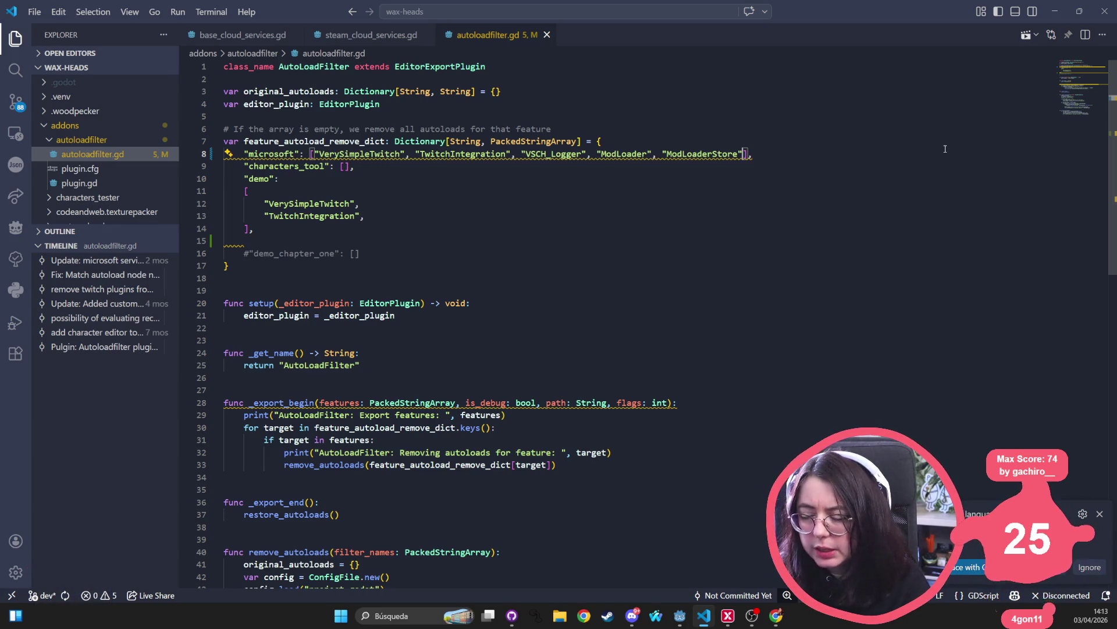
drag(589, 154, 745, 154)
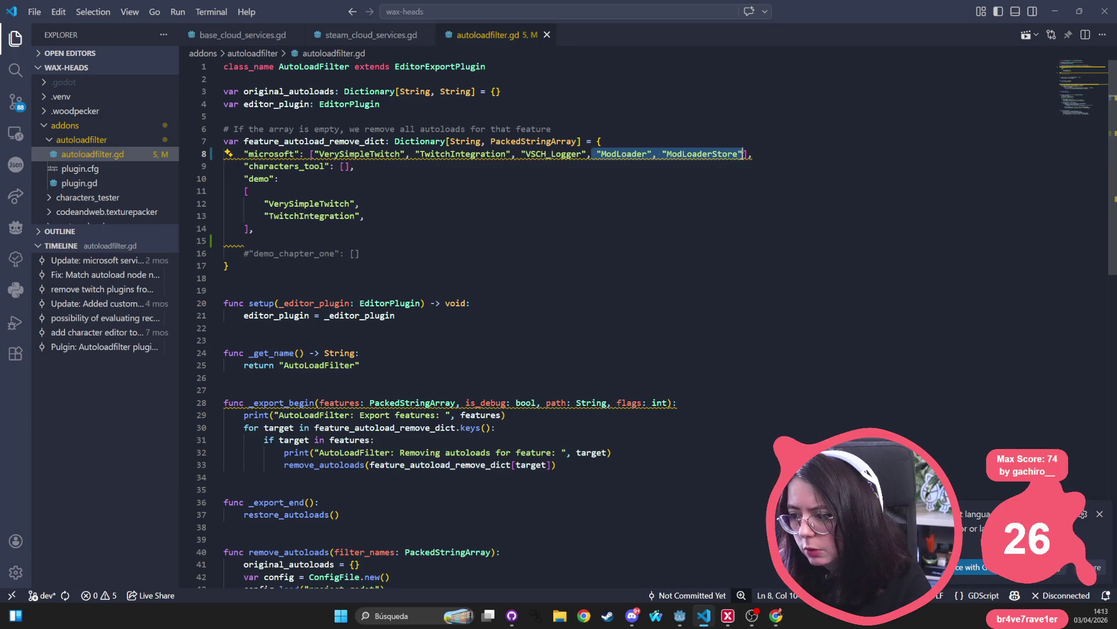
key(BackSpace)
- Delete the empty line 15 in the feature dictionary and save the script
click(637, 241)
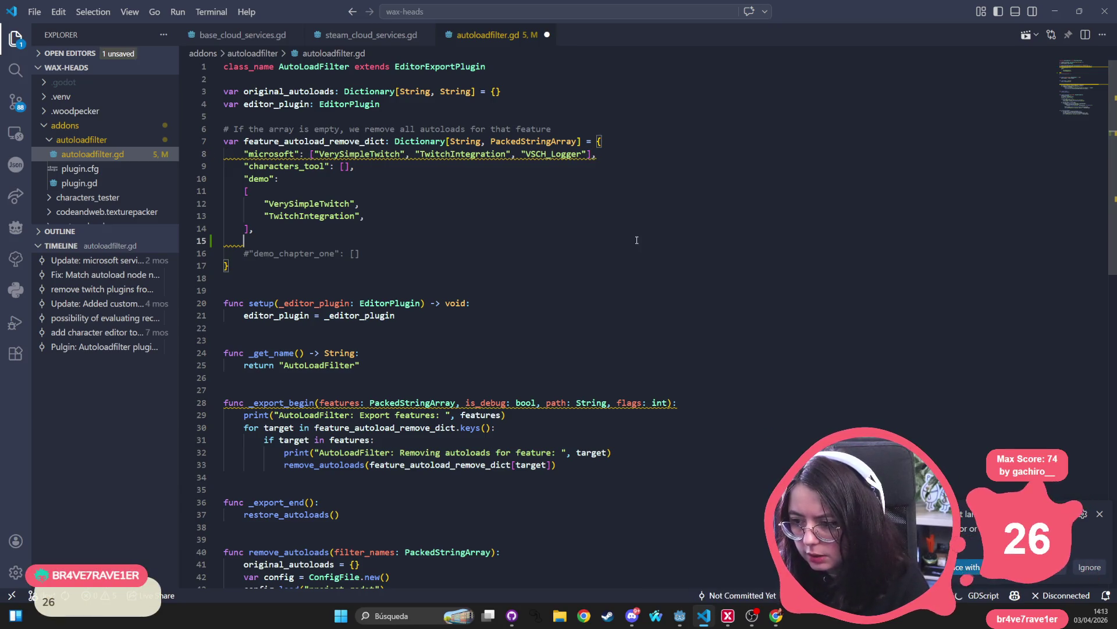
key(ctrl+shift+k)
key(ctrl+s)
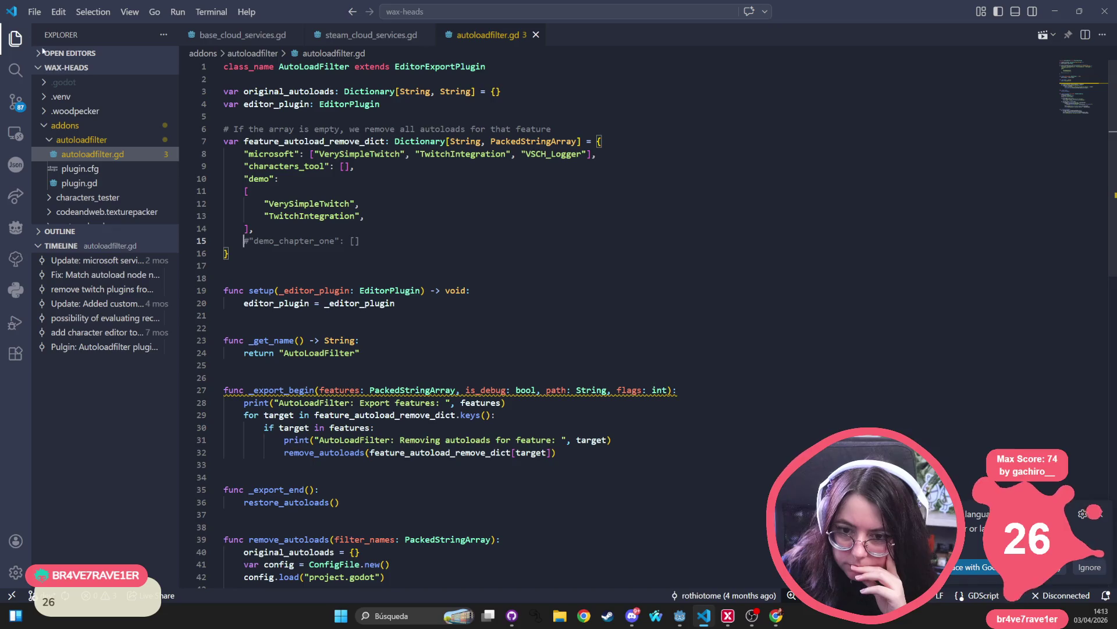
click(679, 616)
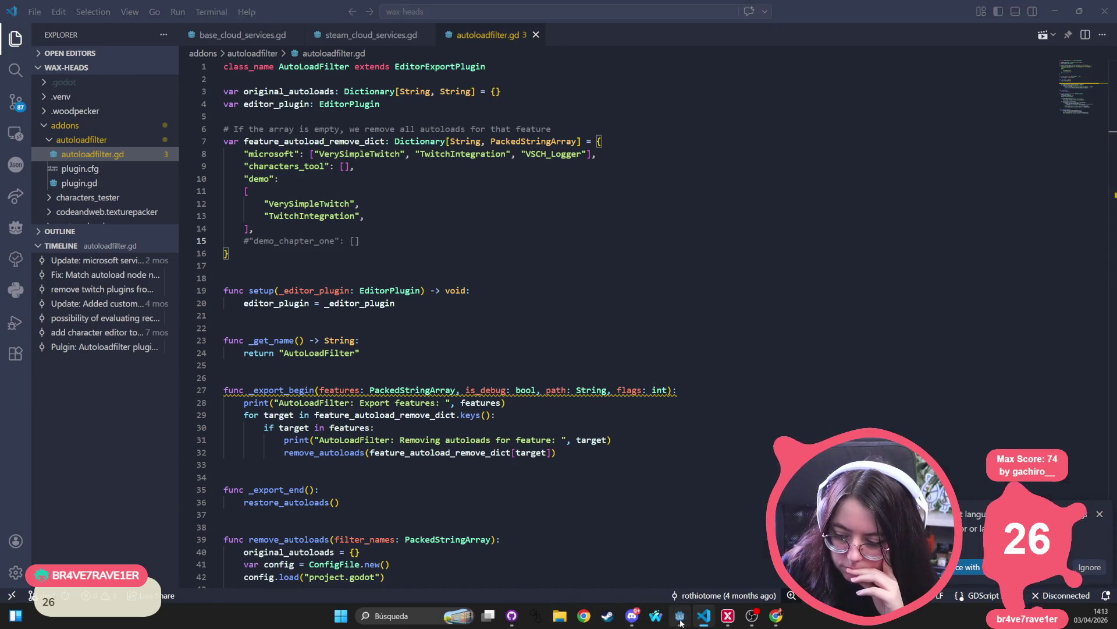
click(44, 25)
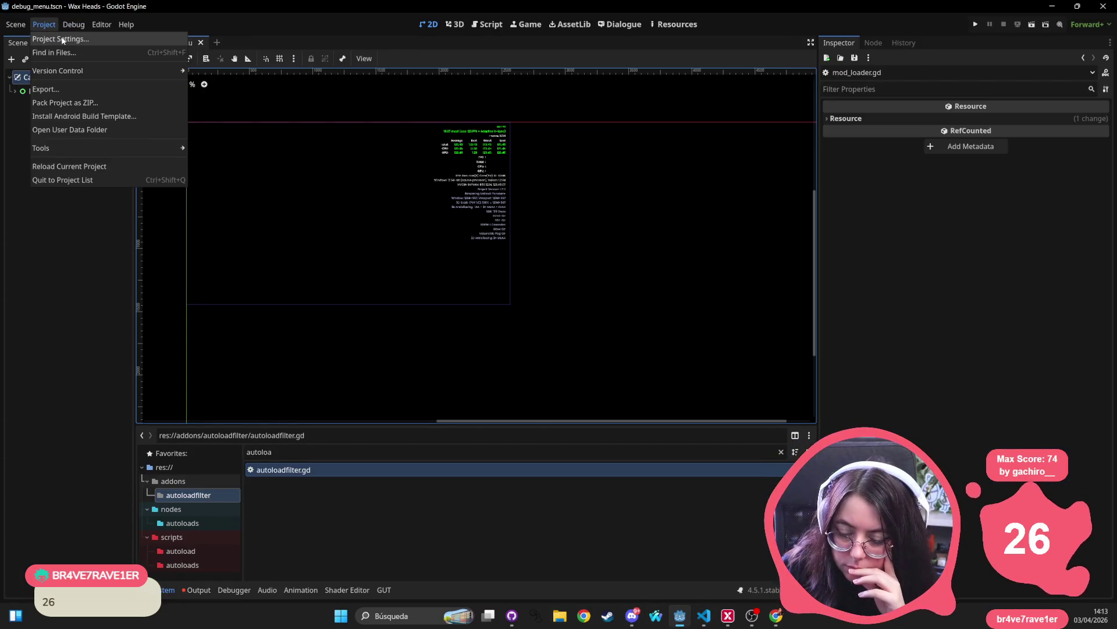
click(61, 41)
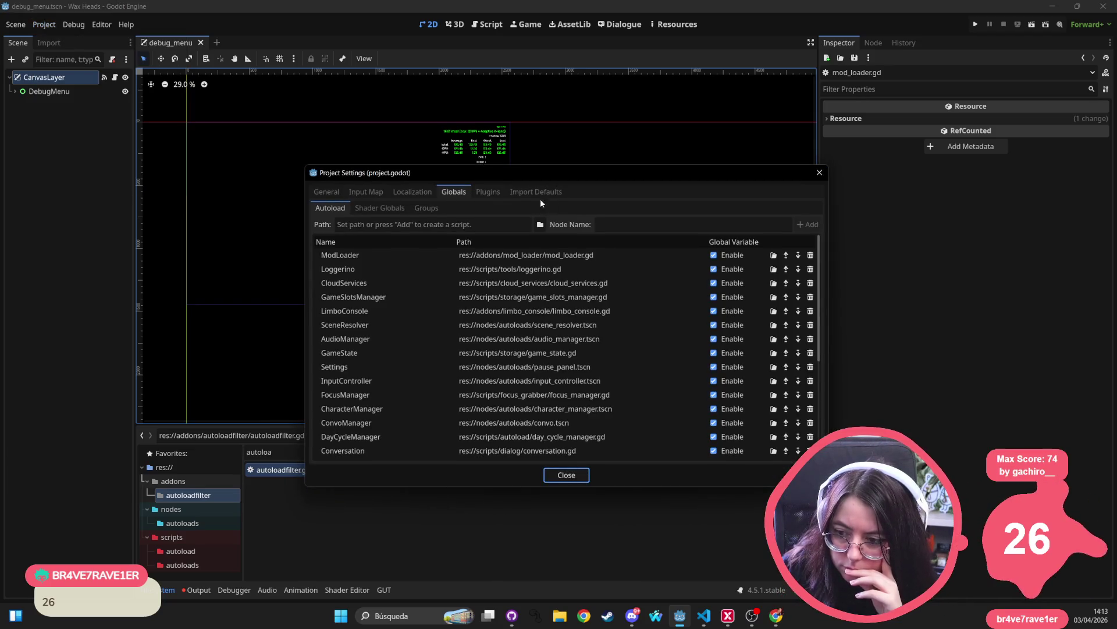
click(819, 172)
key(alt+shift+o)
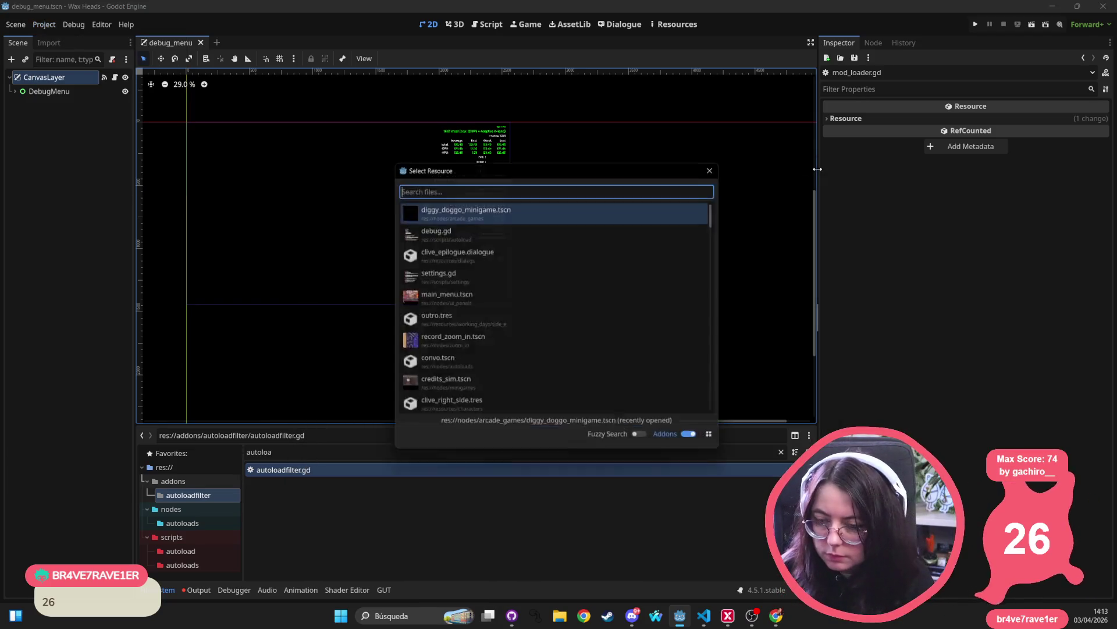
text(export)
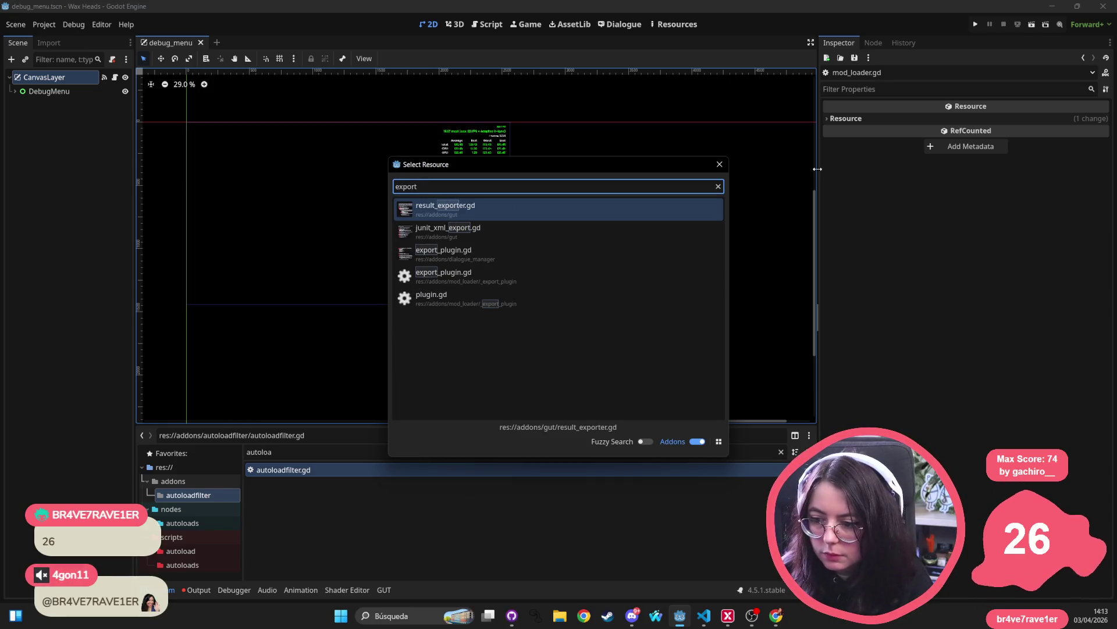
key(Escape)
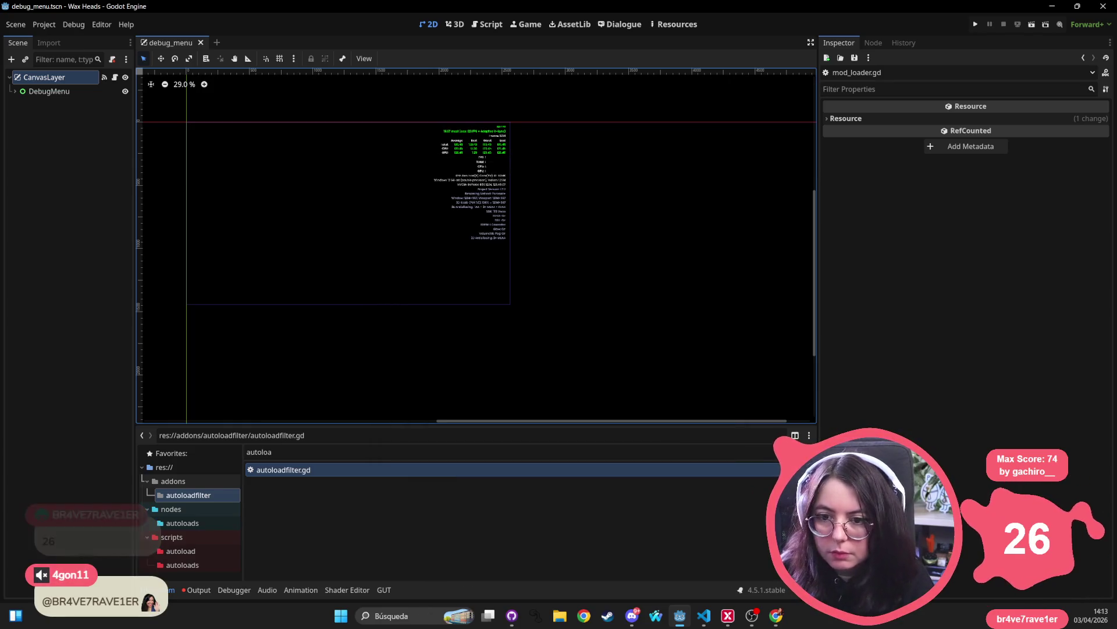
click(38, 26)
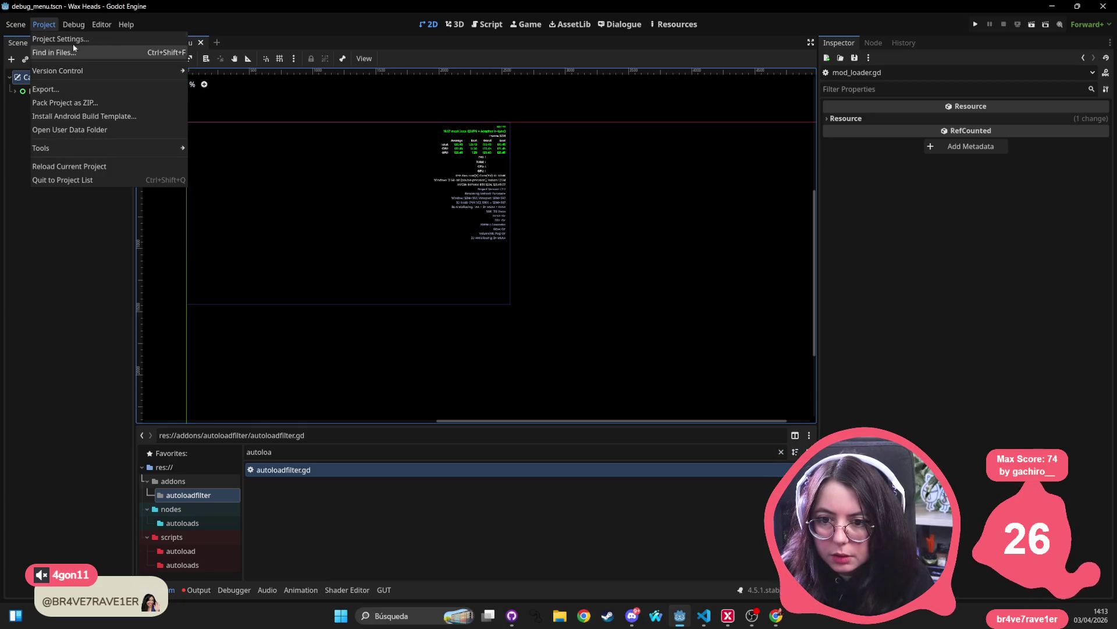
click(46, 89)
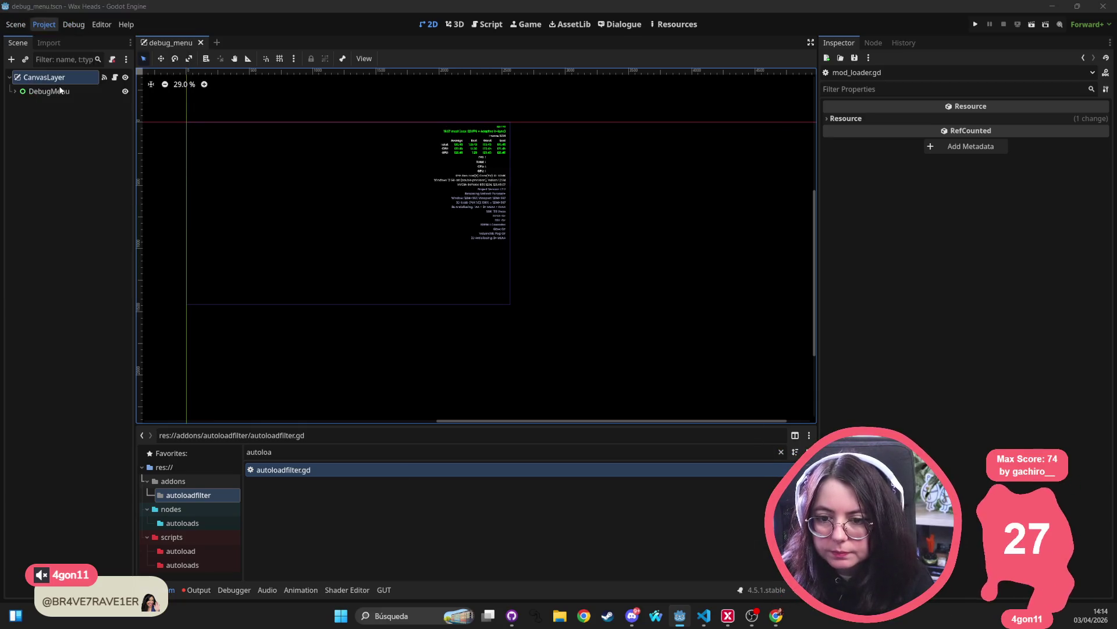
- Review the features of the Windows Clean, Windows Steam, Linux/X11 Steam and WaxHeadsCharactersTool presets
click(507, 177)
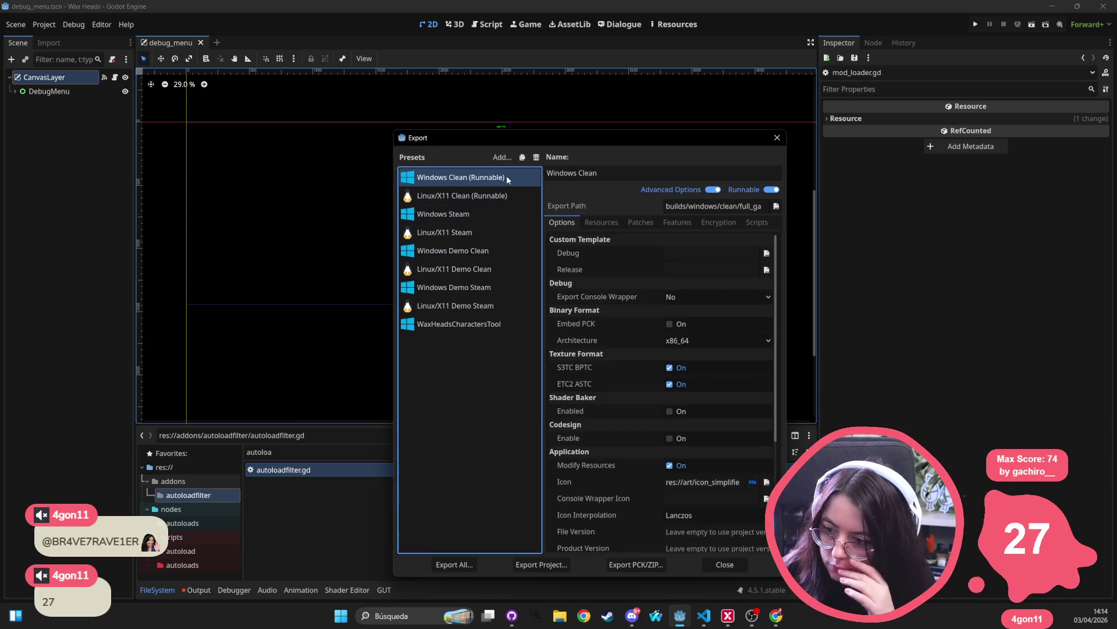
click(602, 222)
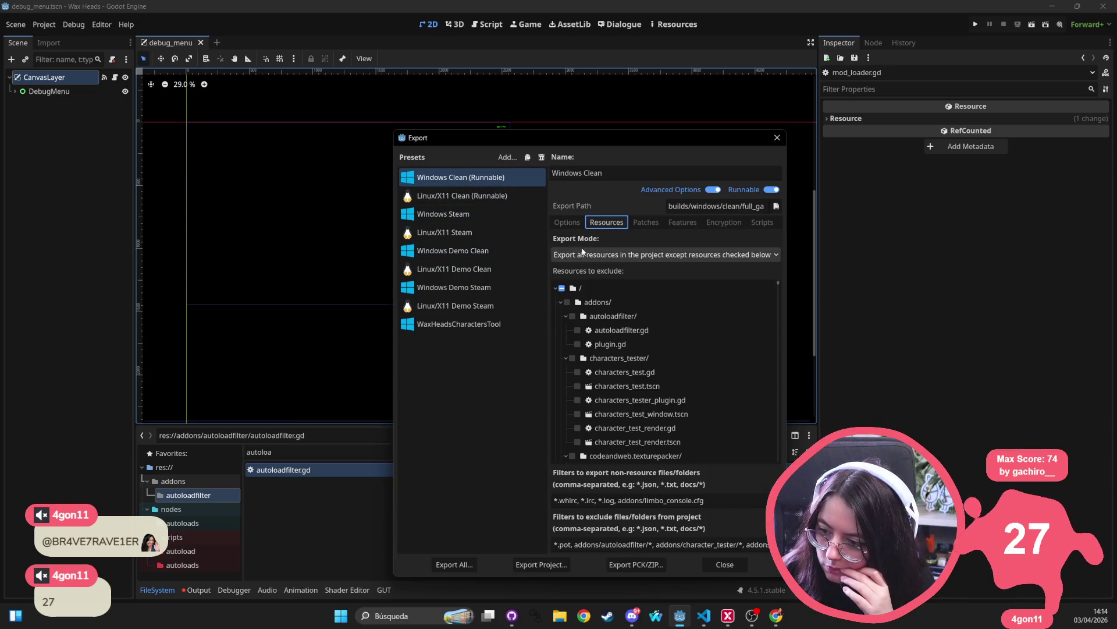
click(684, 223)
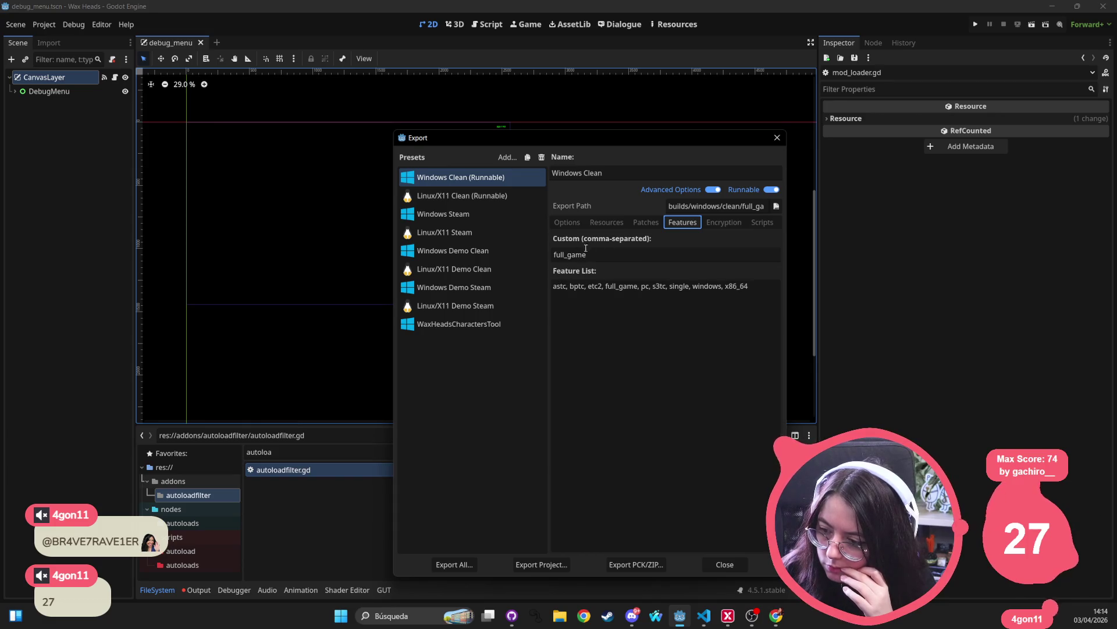
click(484, 210)
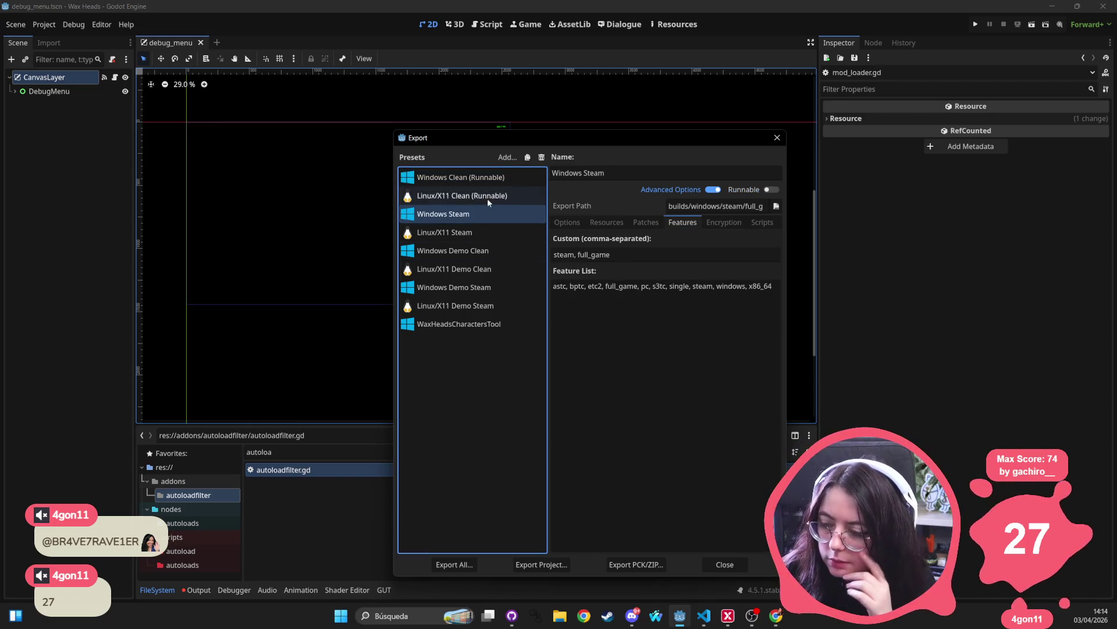
click(487, 179)
key(Down)
key(Down)
key(Down)
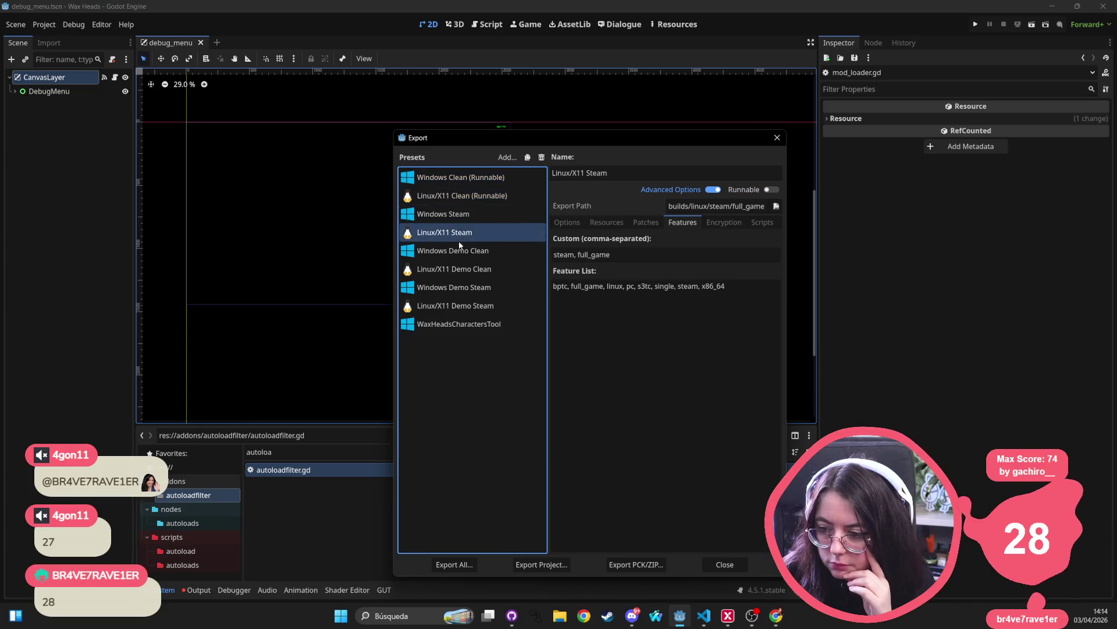
key(Down)
key(Down)
key(Down)
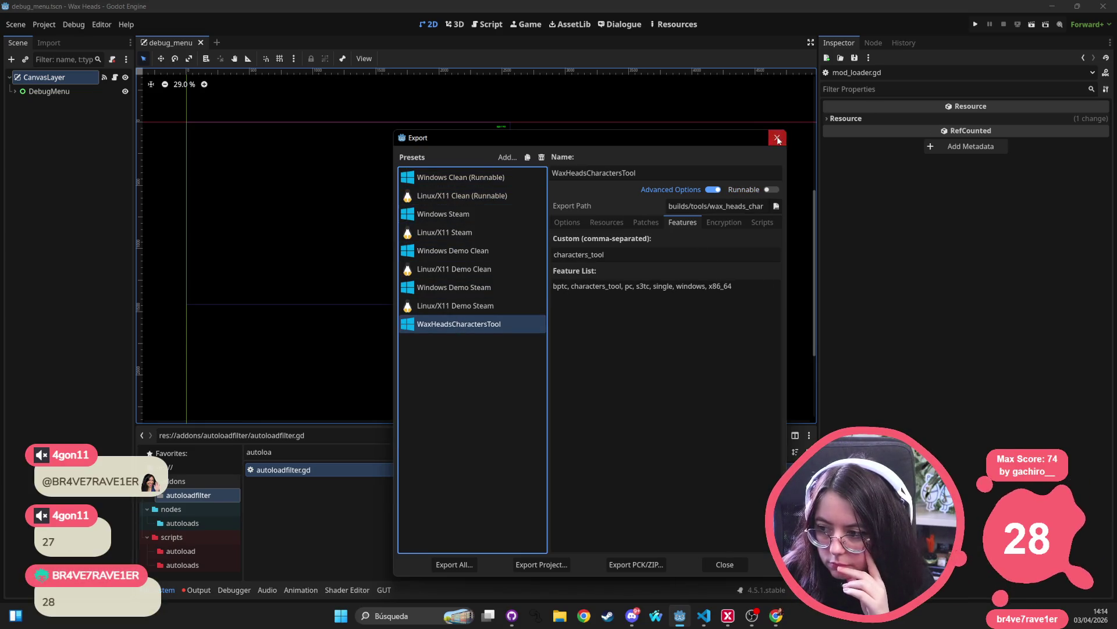
click(777, 138)
key(alt+Tab)
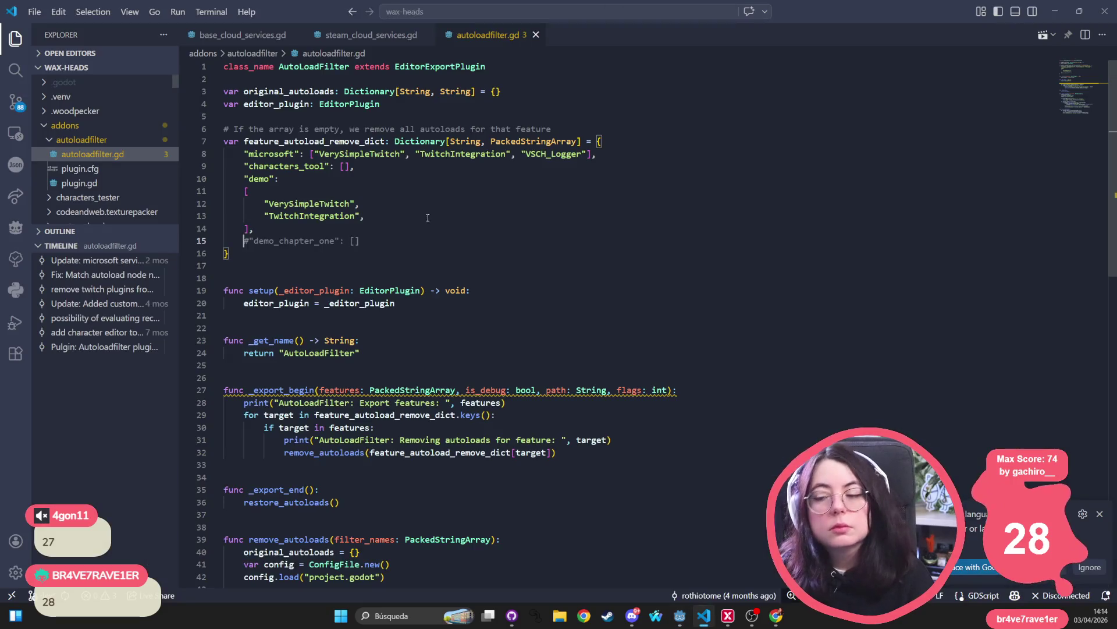
- Begin a new 'var feature' declaration below the feature dictionary
click(403, 199)
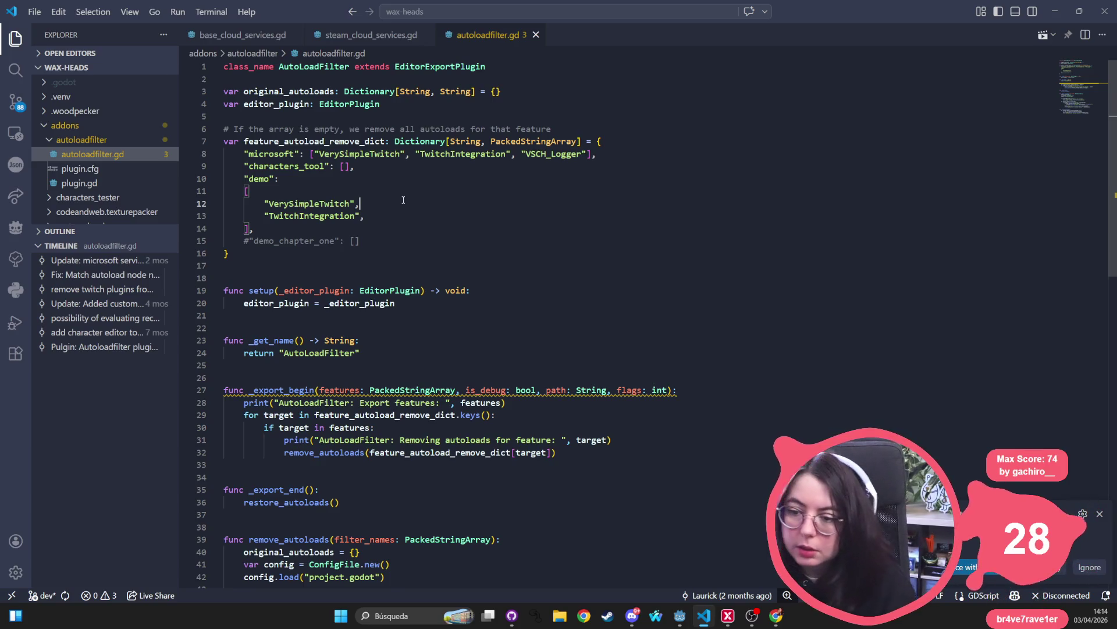
click(305, 255)
key(Return)
key(Return)
text(var feati)
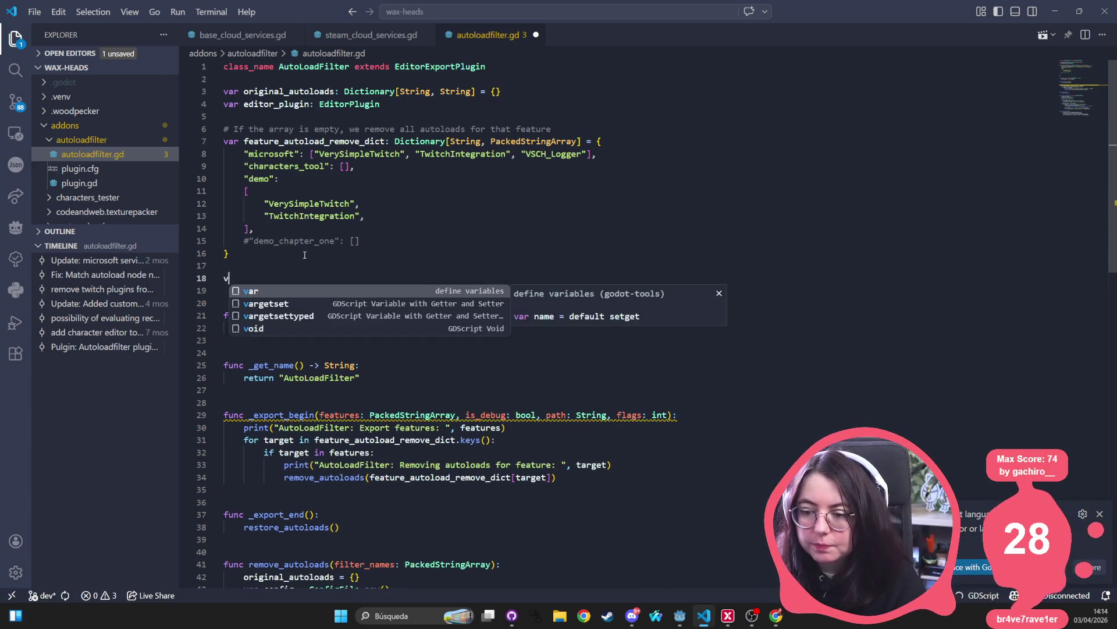
key(BackSpace)
key(BackSpace)
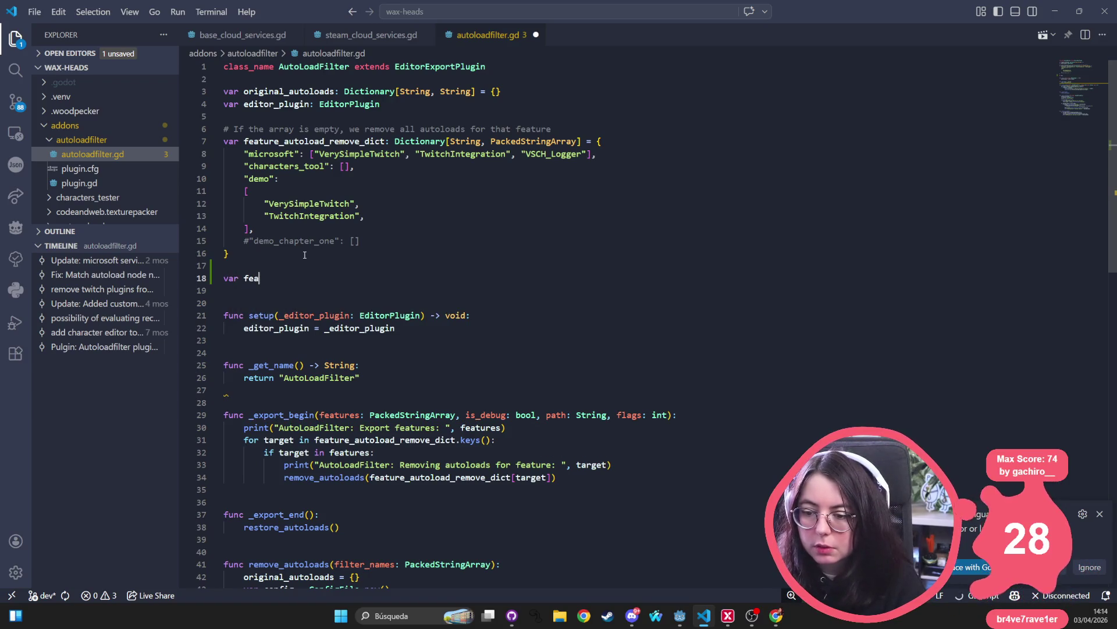
text(tures)
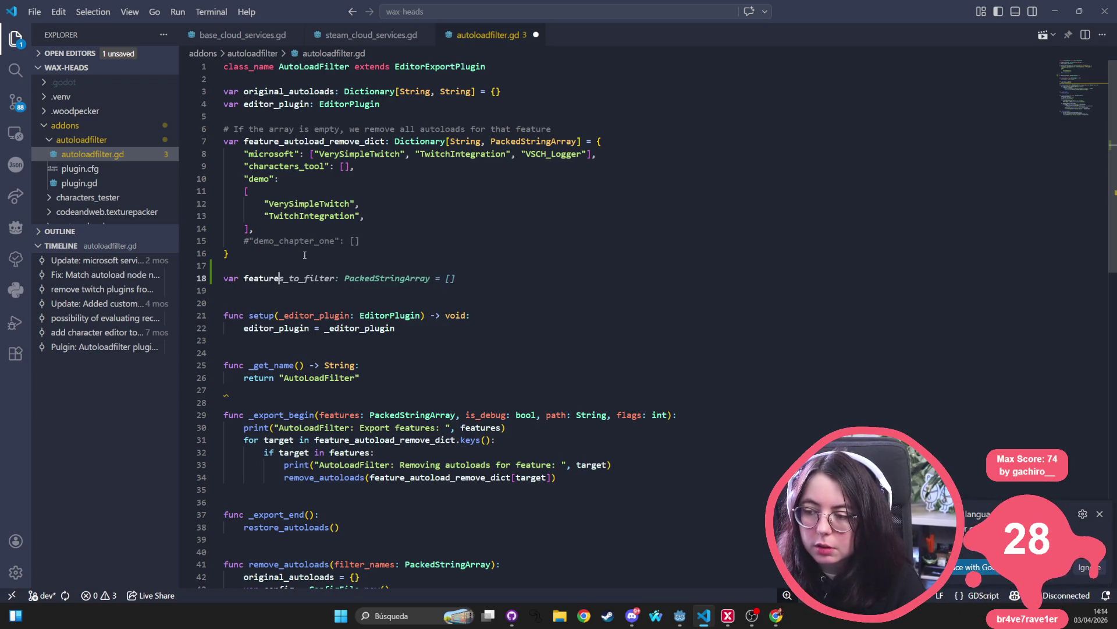
key(BackSpace)
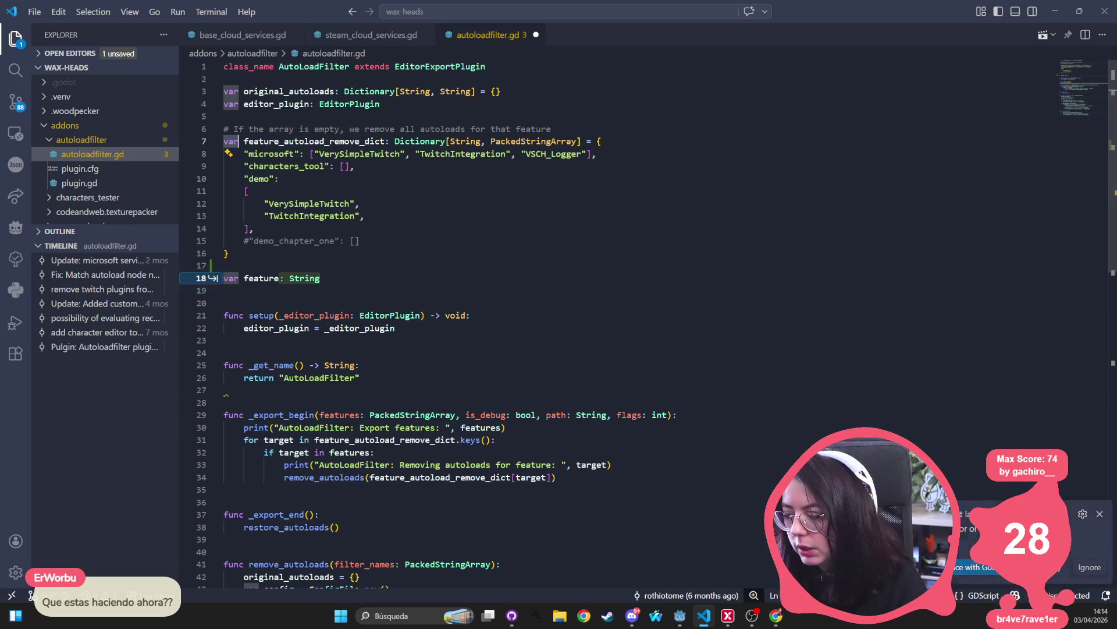
click(1099, 514)
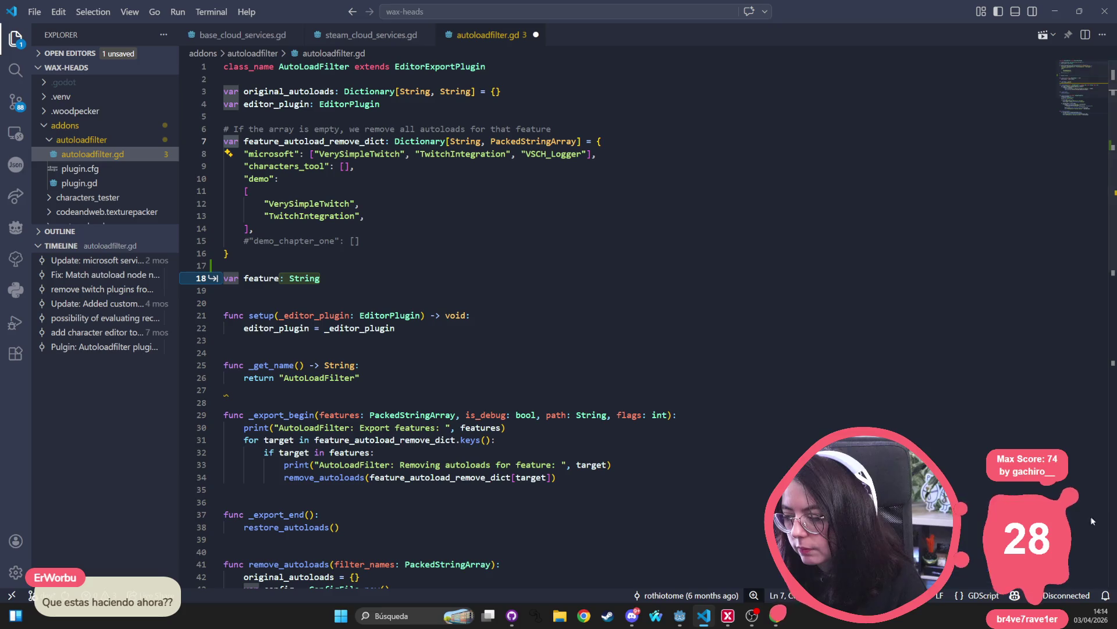
- Name it feature_autoload_exclusive_dict and accept the suggested dictionary definition
click(294, 268)
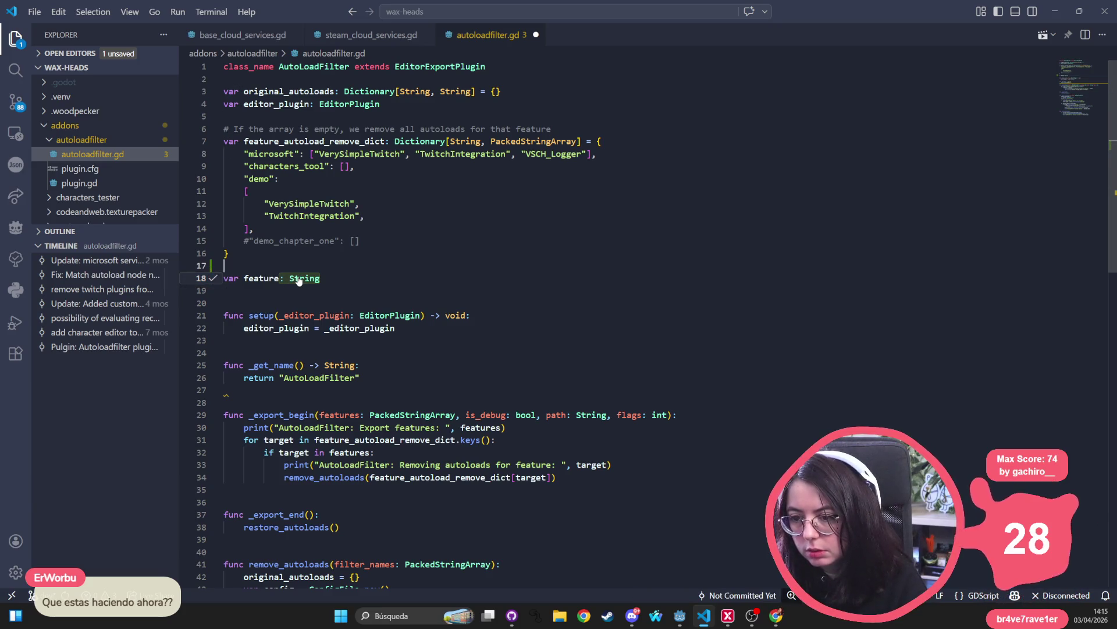
click(349, 274)
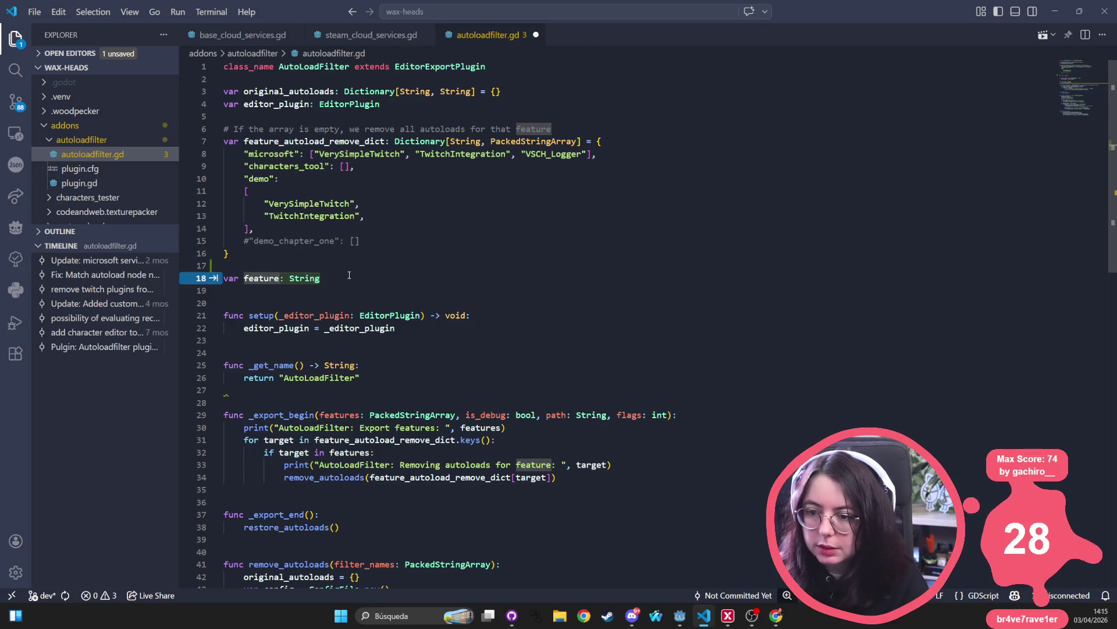
text(_autolo)
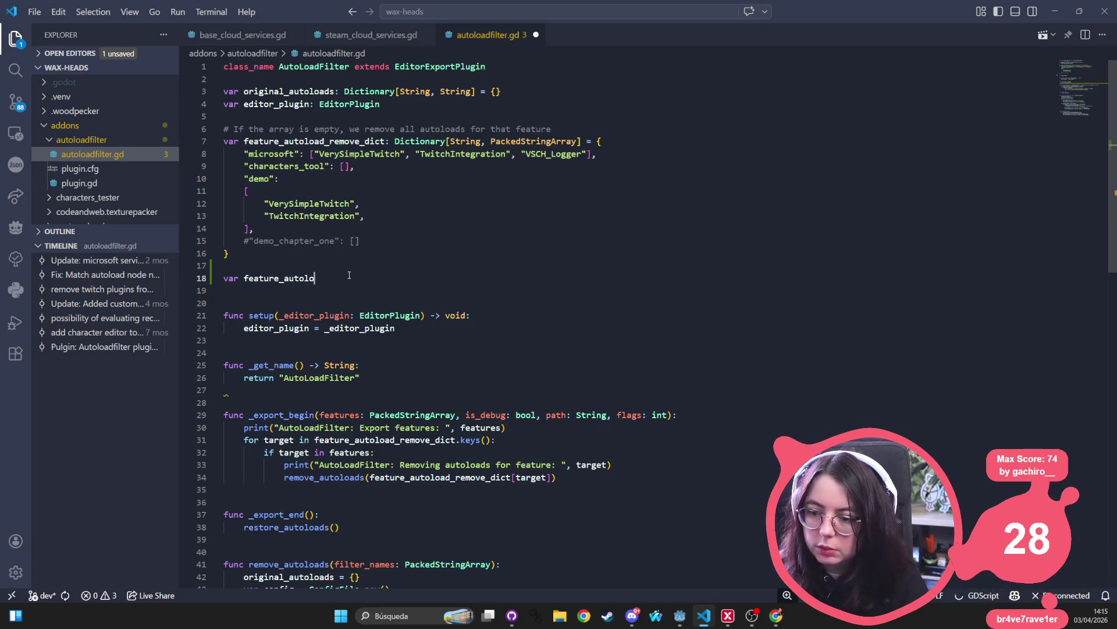
text(ad_exclu)
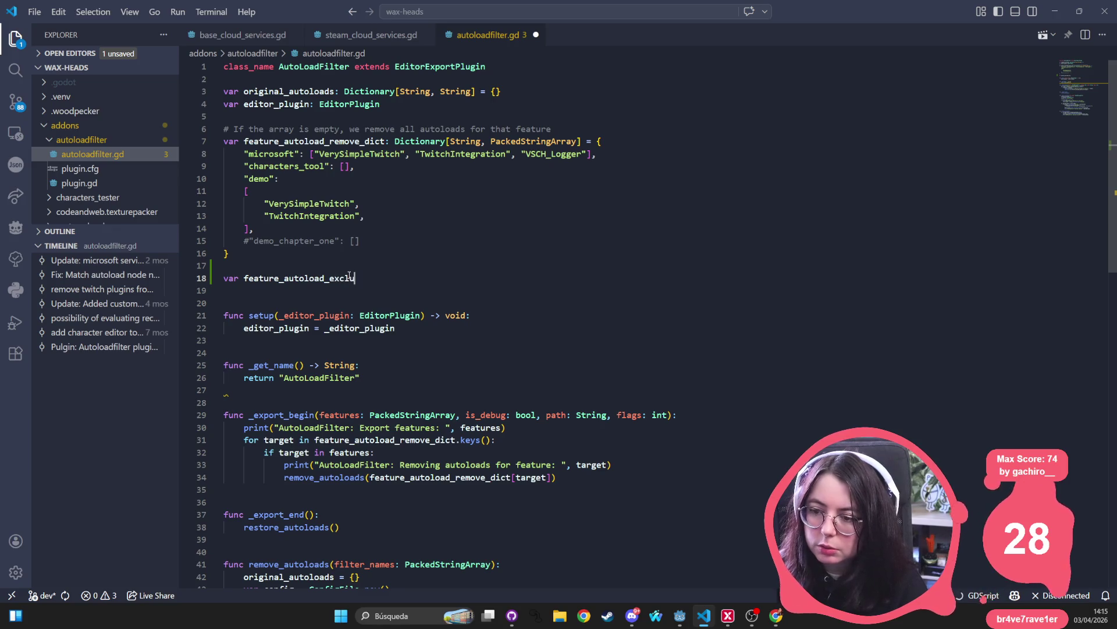
text(sive)
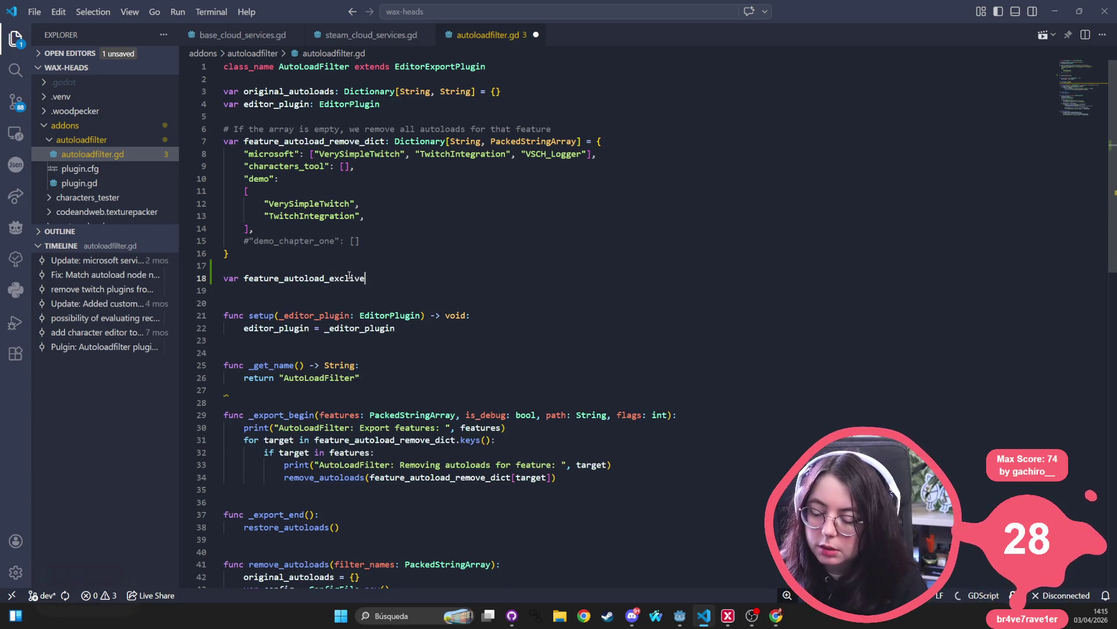
text(_dict:)
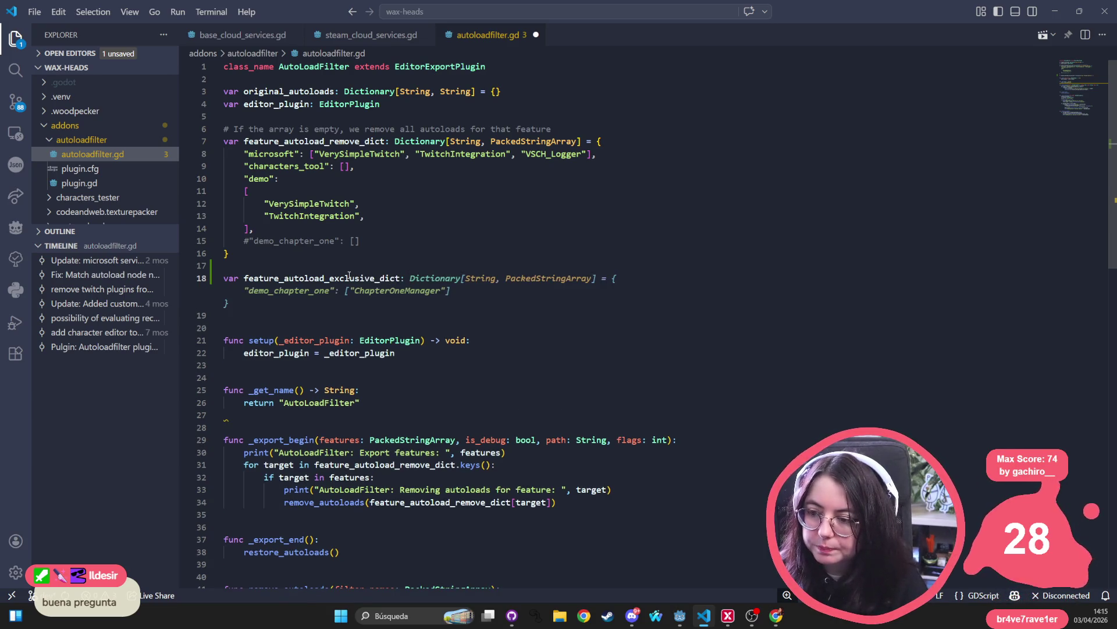
key(Tab)
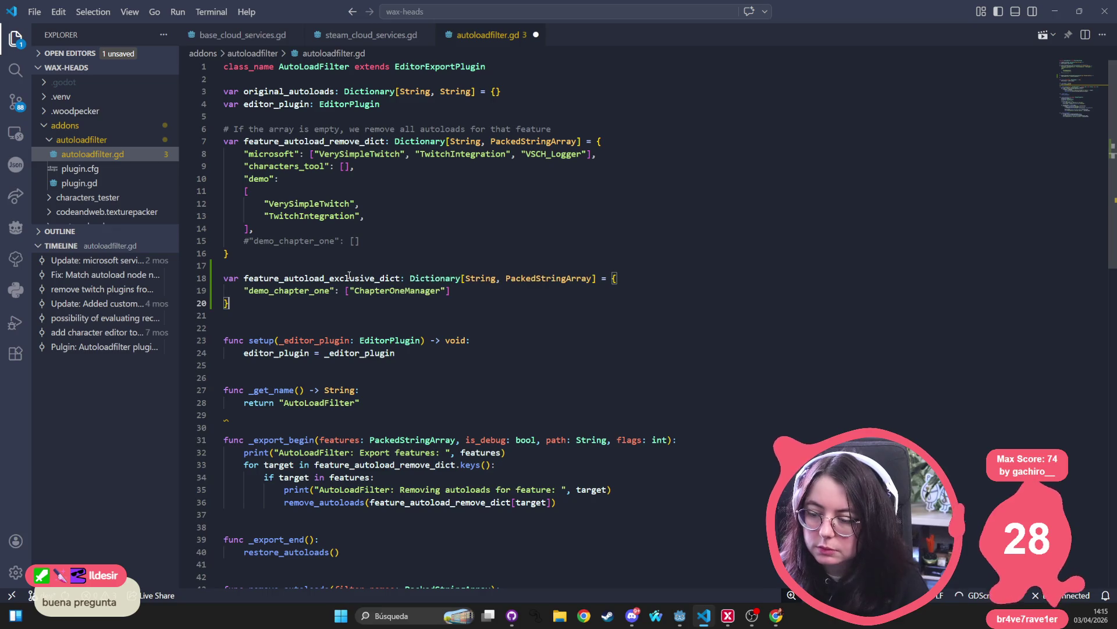
click(314, 279)
- Replace the demo_chapter_one key with steam and start replacing ChapterOneManager
double_click(299, 295)
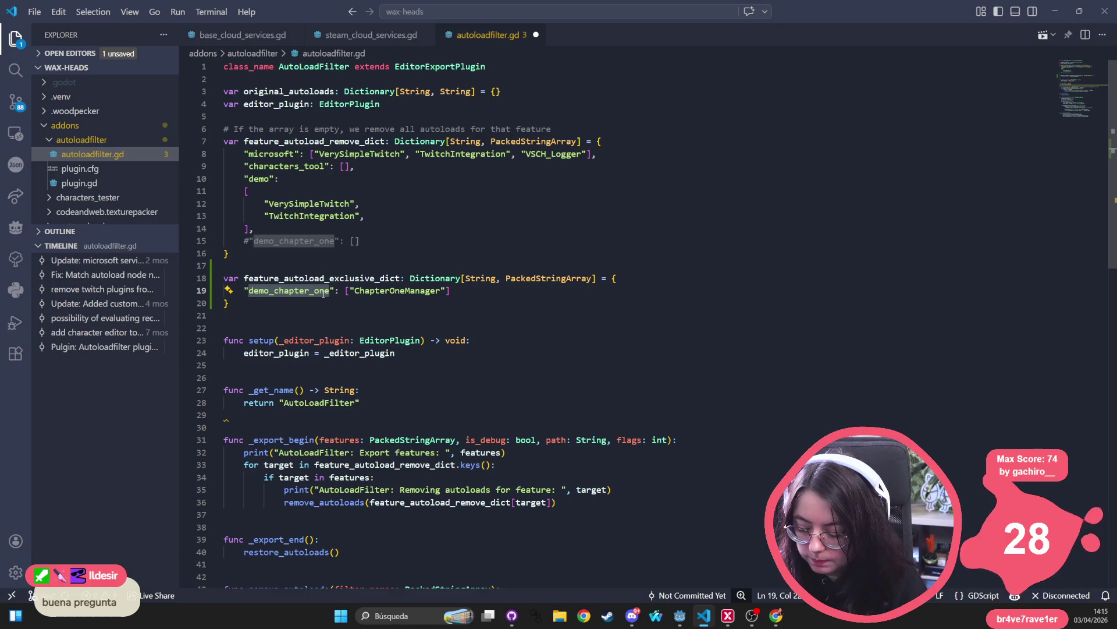
text(steam)
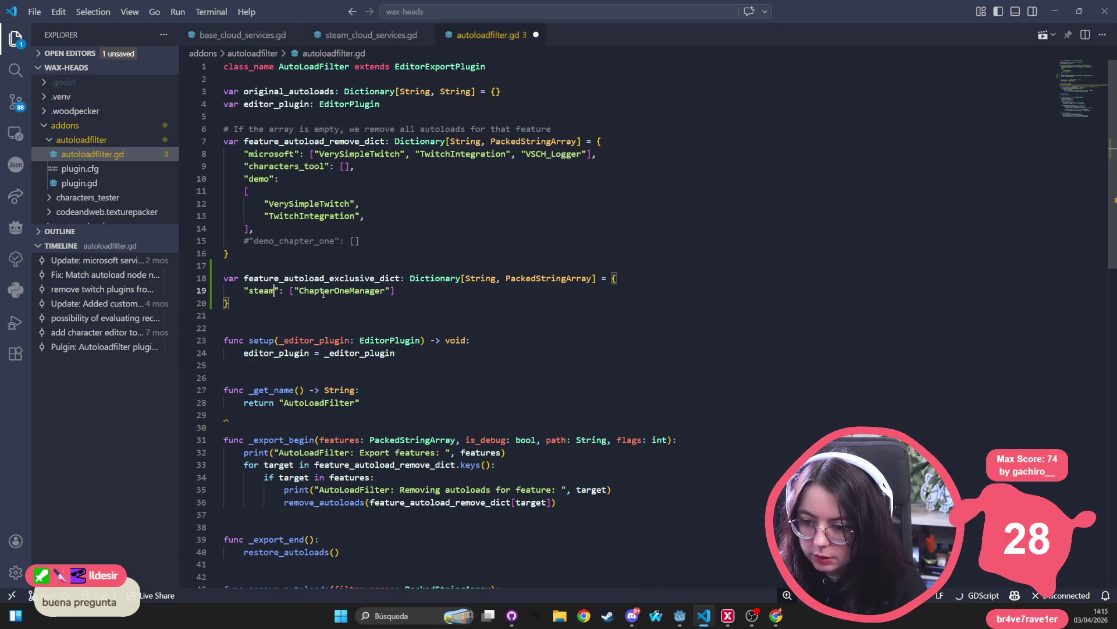
double_click(313, 296)
key(BackSpace)
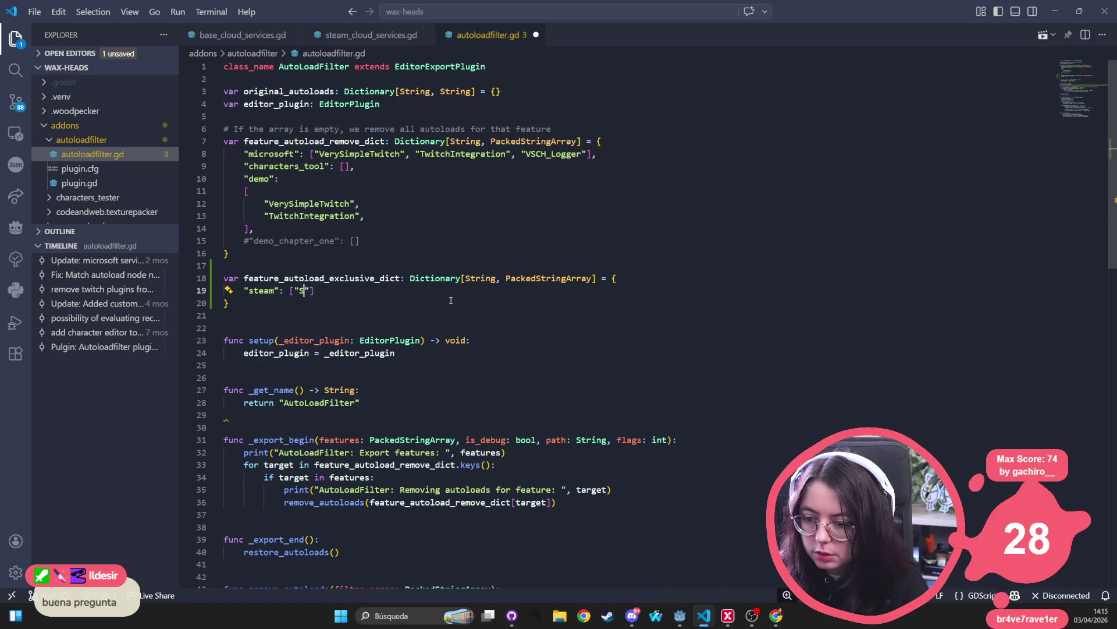
text(SteamCloudServices)
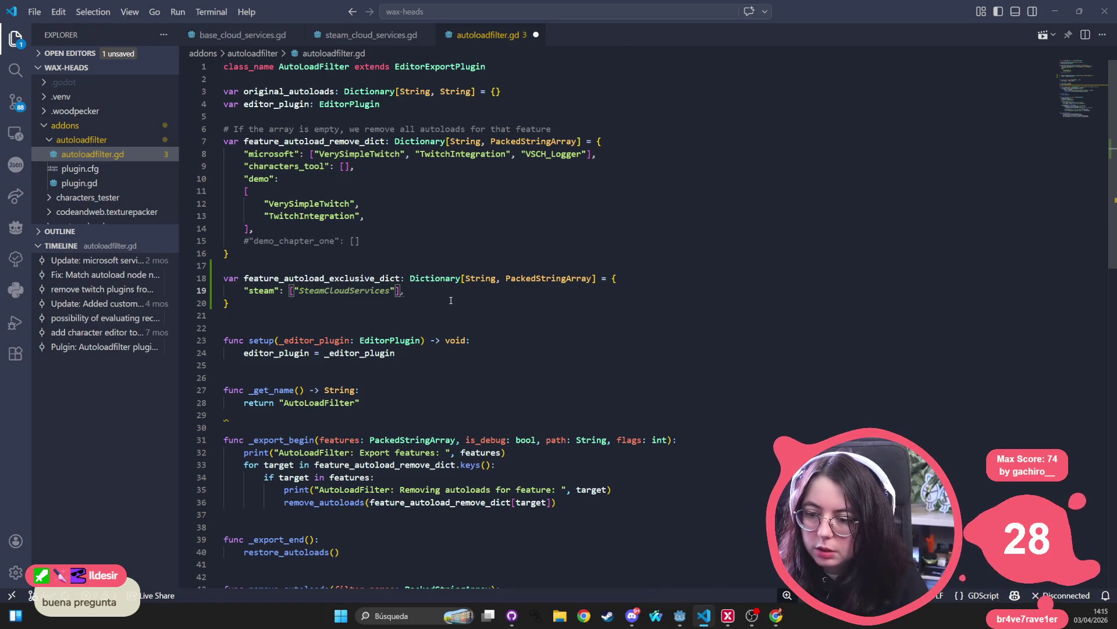
- Check the Godot project's autoload settings, then come back to the script
key(alt+Tab)
click(44, 24)
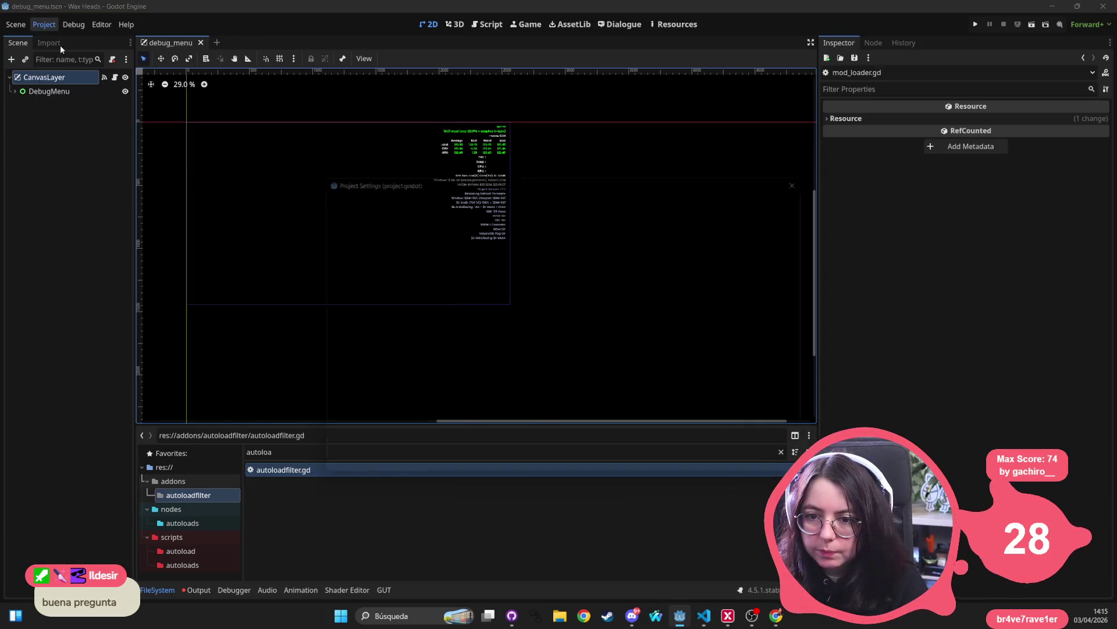
click(64, 40)
click(819, 173)
key(alt+Tab)
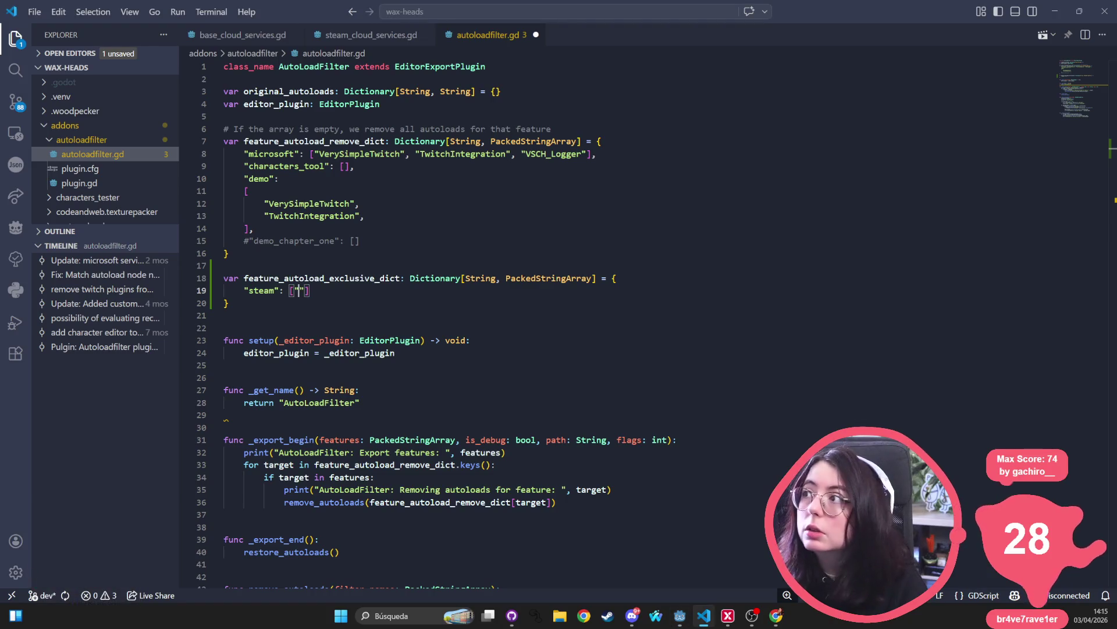
key(alt+Tab)
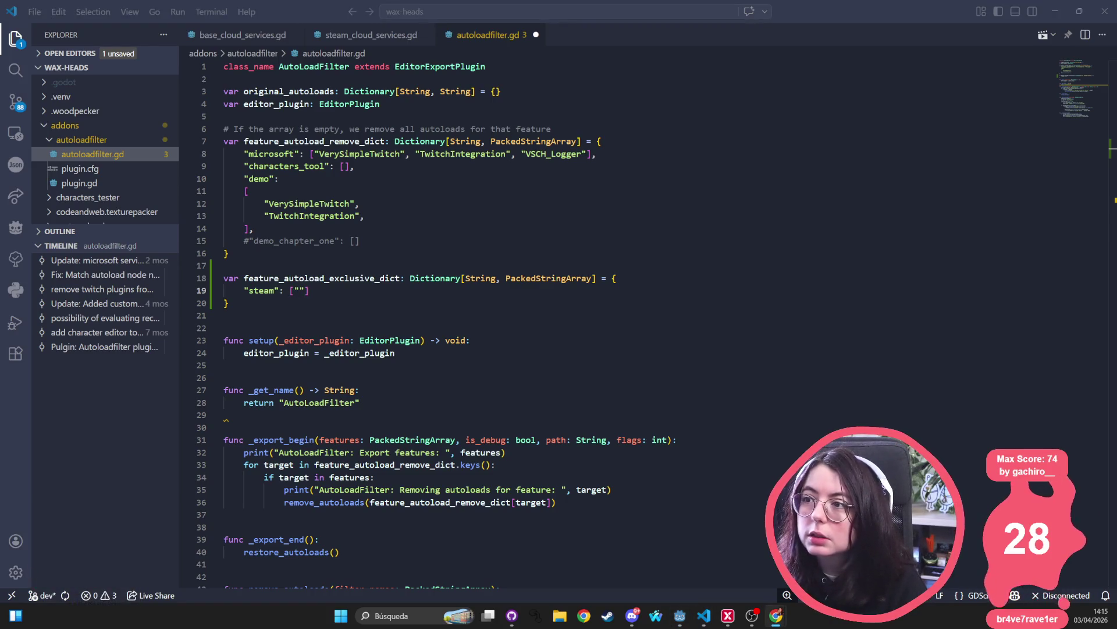
- List "ModLoaderStore", "ModLoader" under steam and save autoloadfilter.gd
click(298, 291)
text(ModLoaderStore)
key(BackSpace)
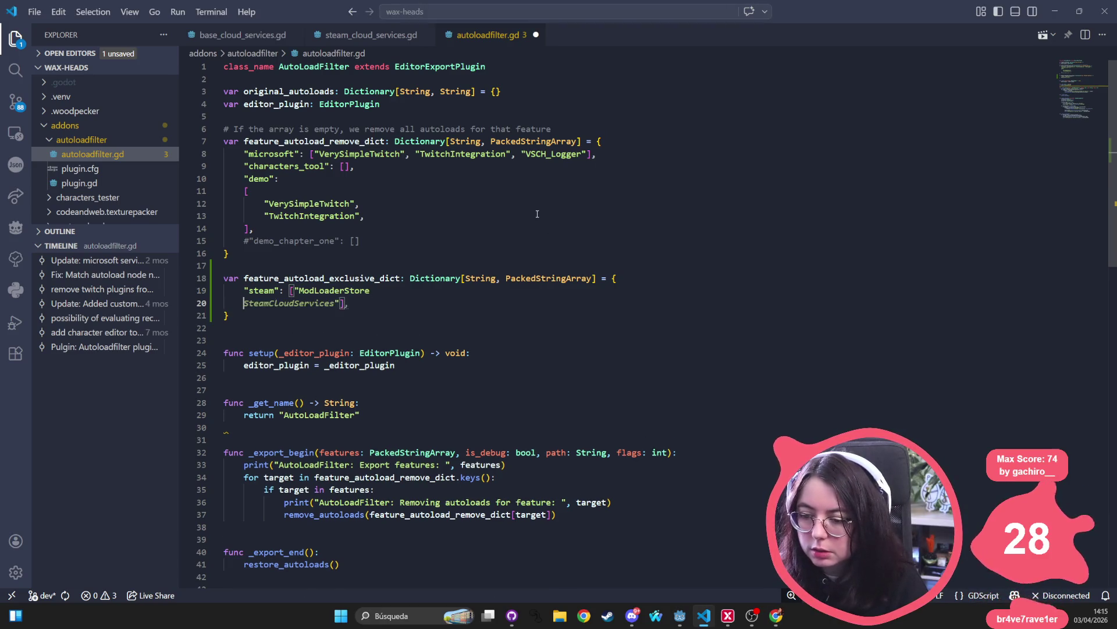
key(Right)
text(,)
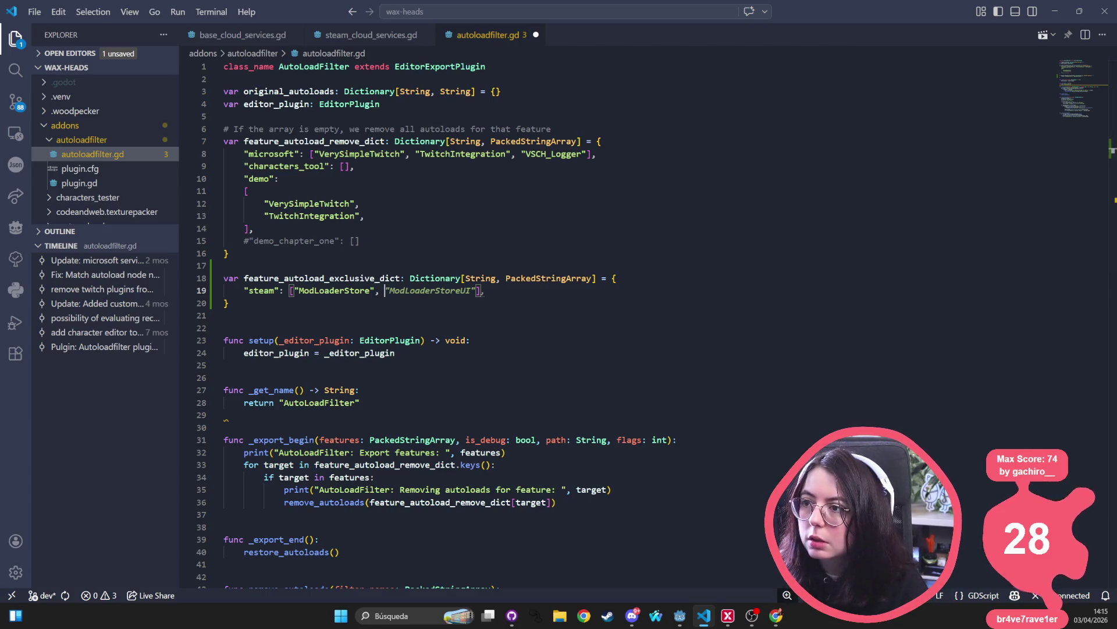
key(alt+Tab)
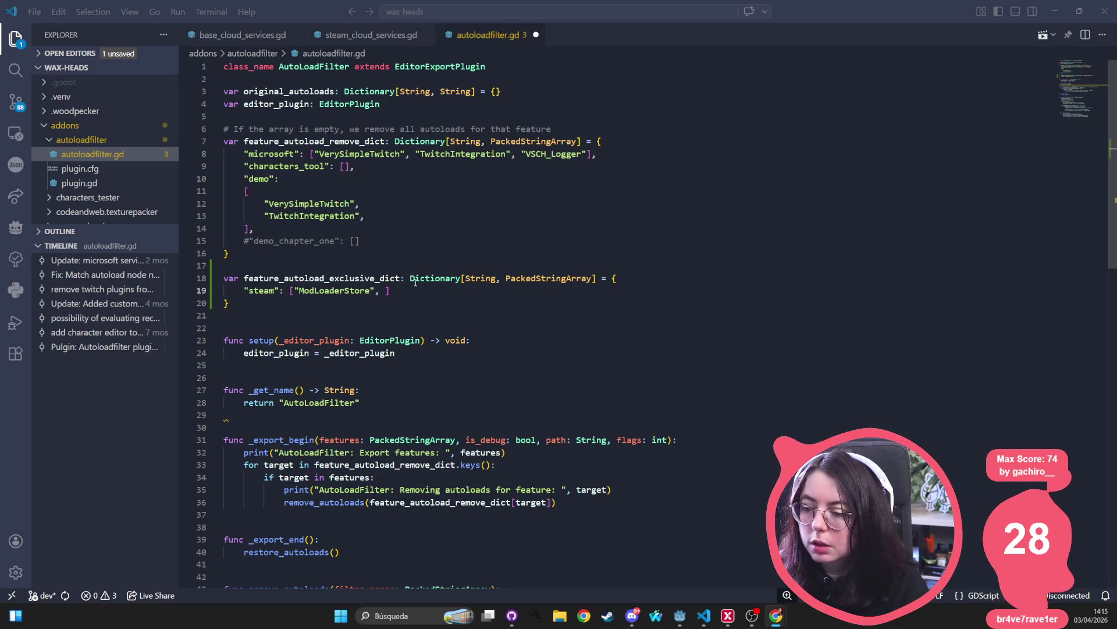
text(")
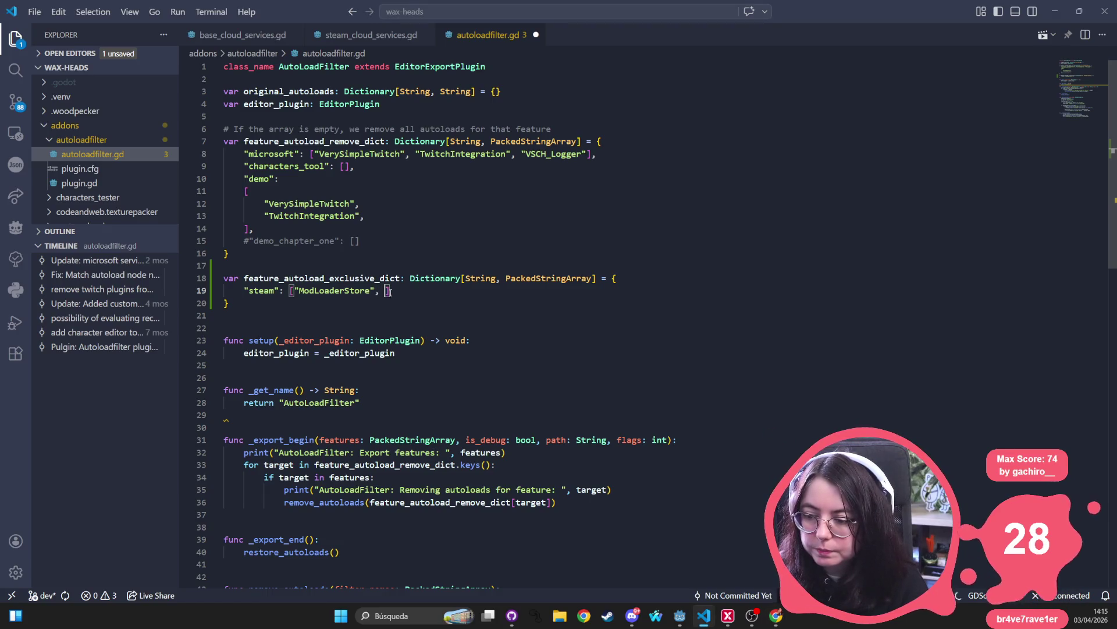
text(ModLoader)
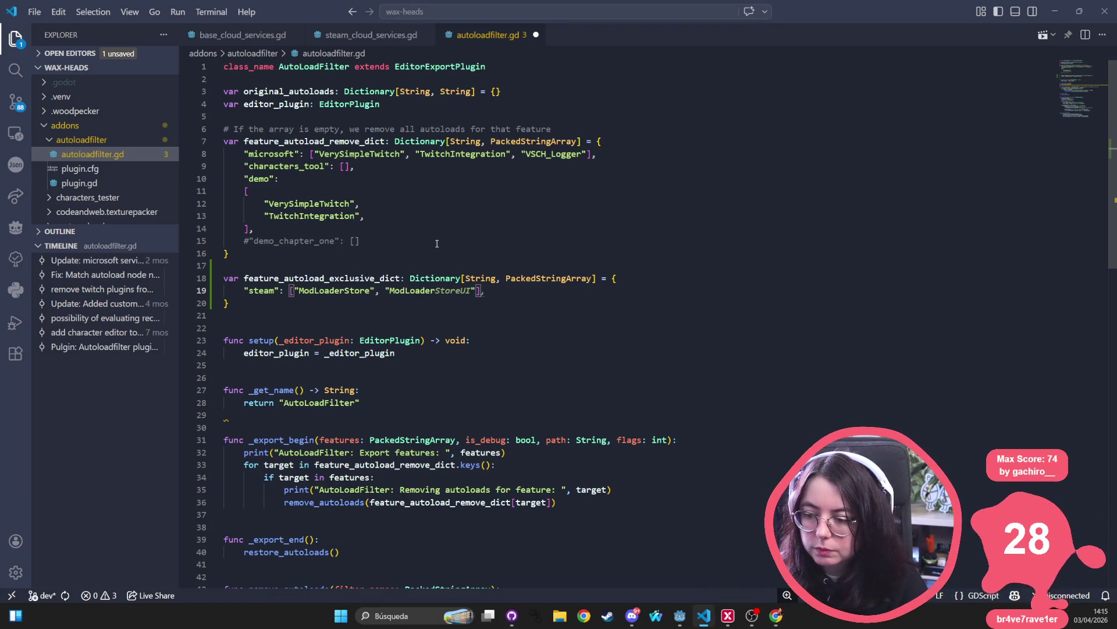
click(428, 181)
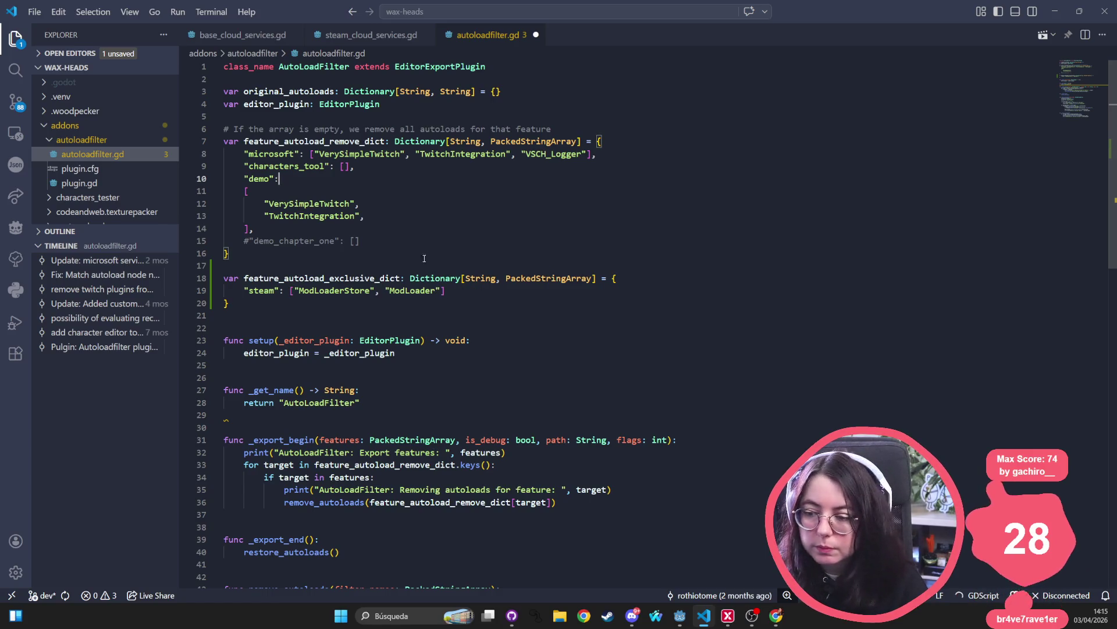
key(ctrl+s)
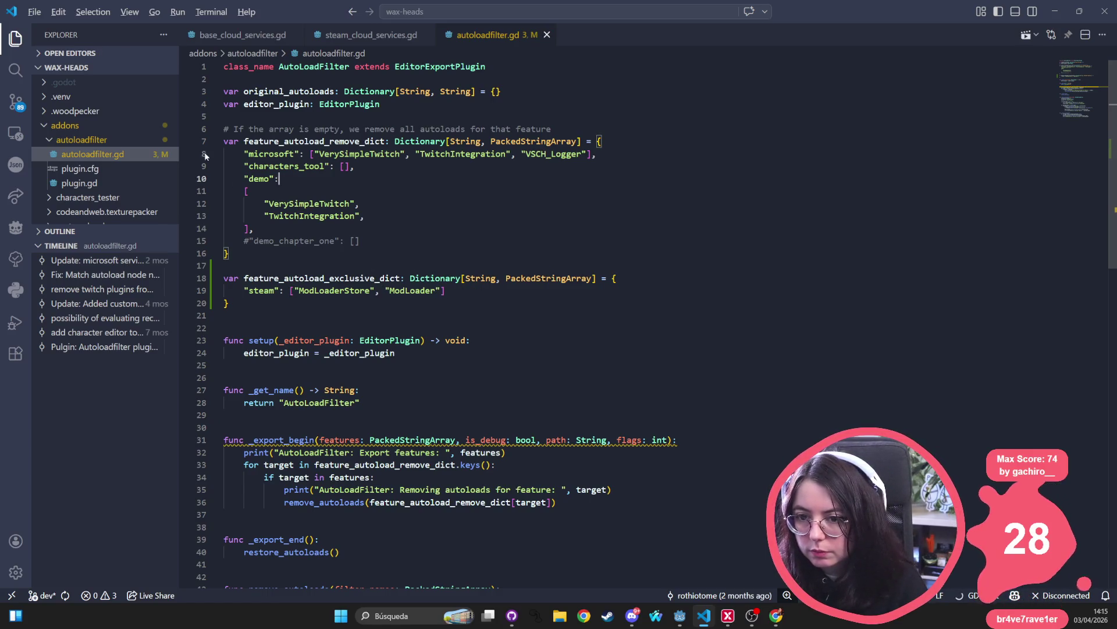
key(alt+Tab)
click(44, 28)
click(64, 40)
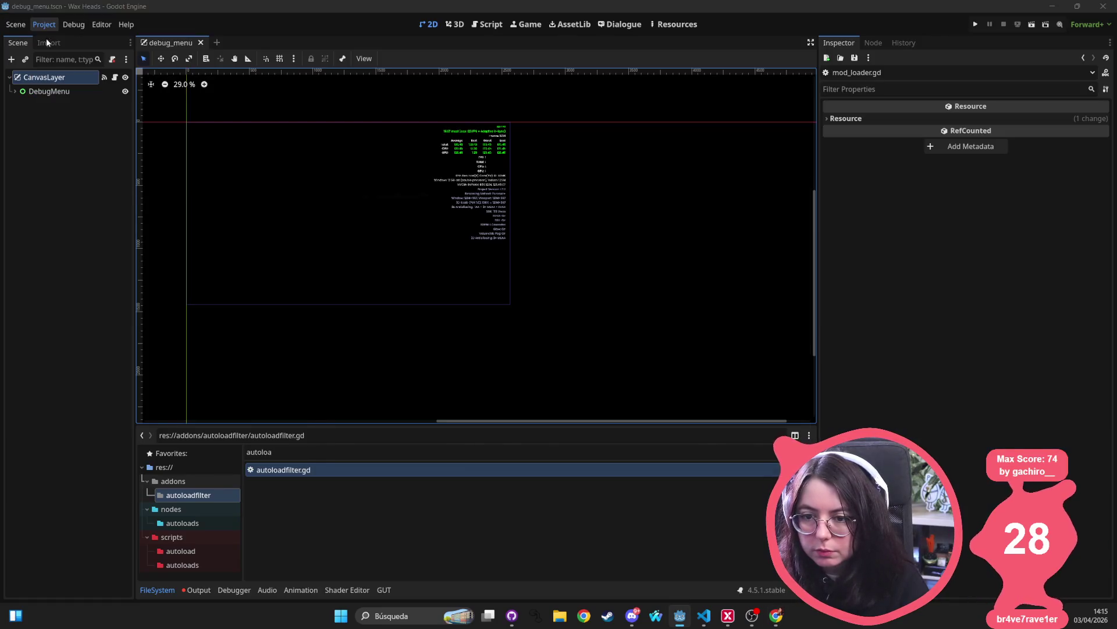
- Move ModLoaderStore directly under ModLoader in the autoload list and save the project
scroll(370, 391, down, 3)
mouse_move(357, 453)
mouse_down()
mouse_move(374, 259)
mouse_move(361, 266)
mouse_up()
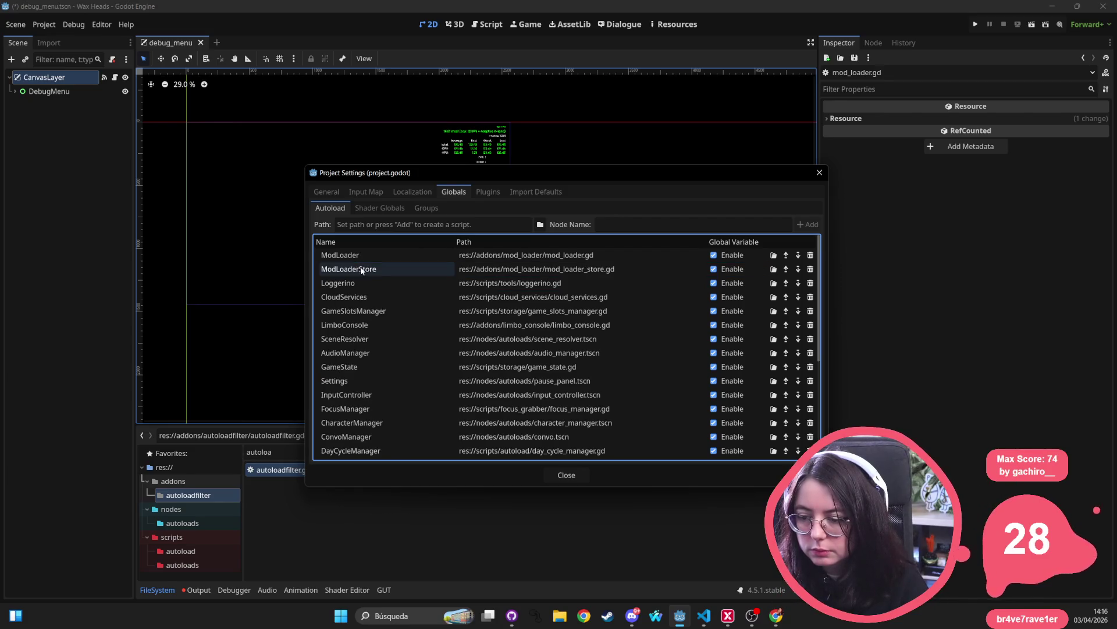
click(384, 354)
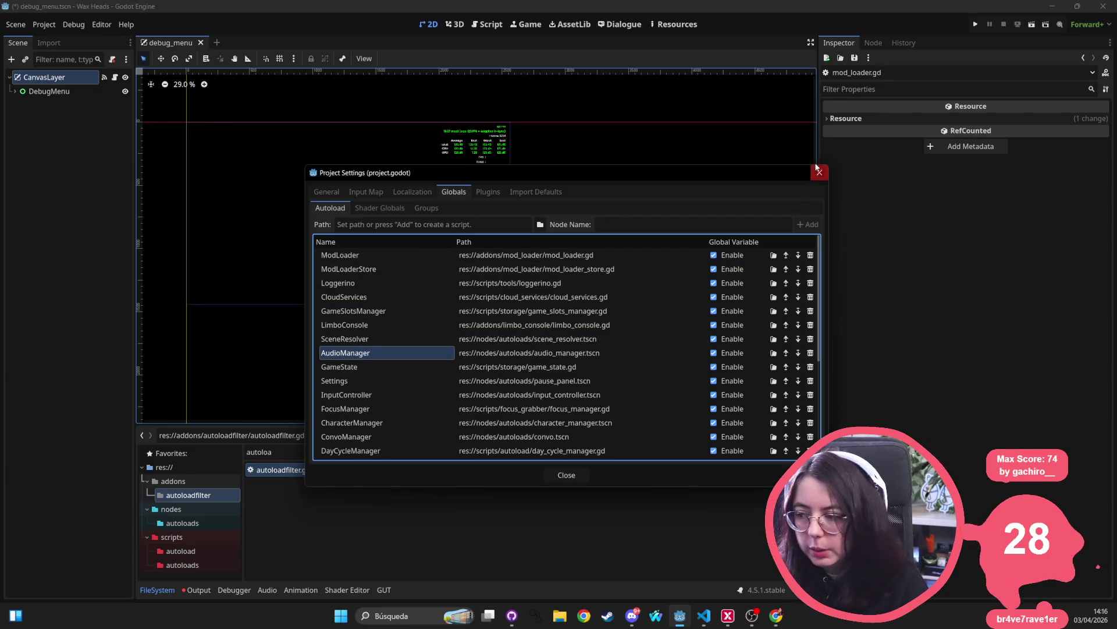
click(819, 172)
key(ctrl+s)
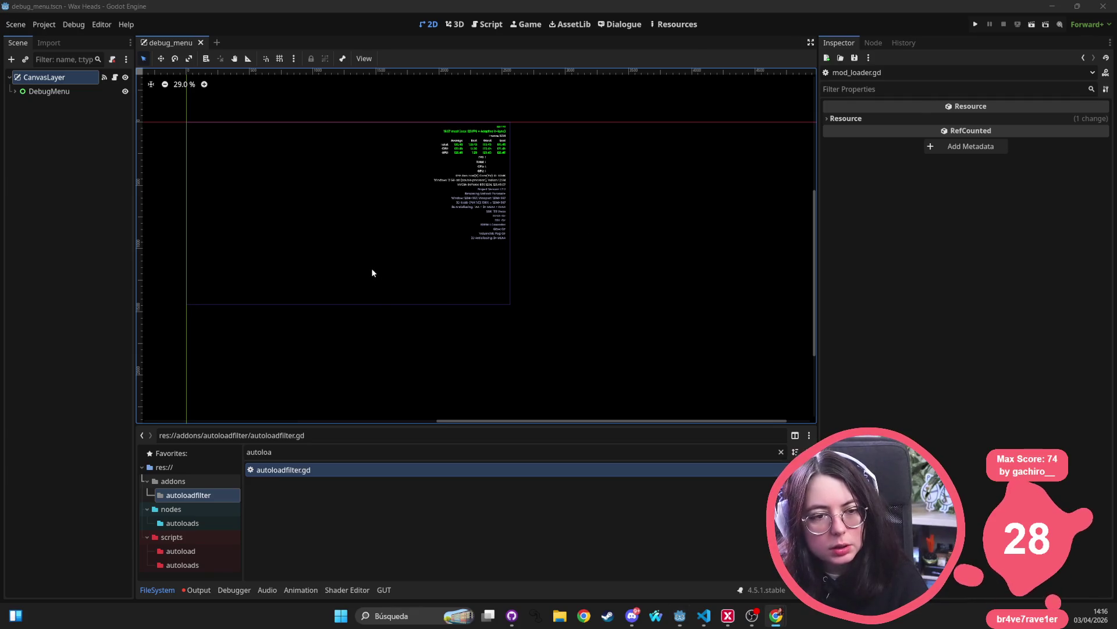
key(alt+Tab)
- Add a line below the removal loop and begin 'for target in' over the exclusive dictionary
double_click(295, 277)
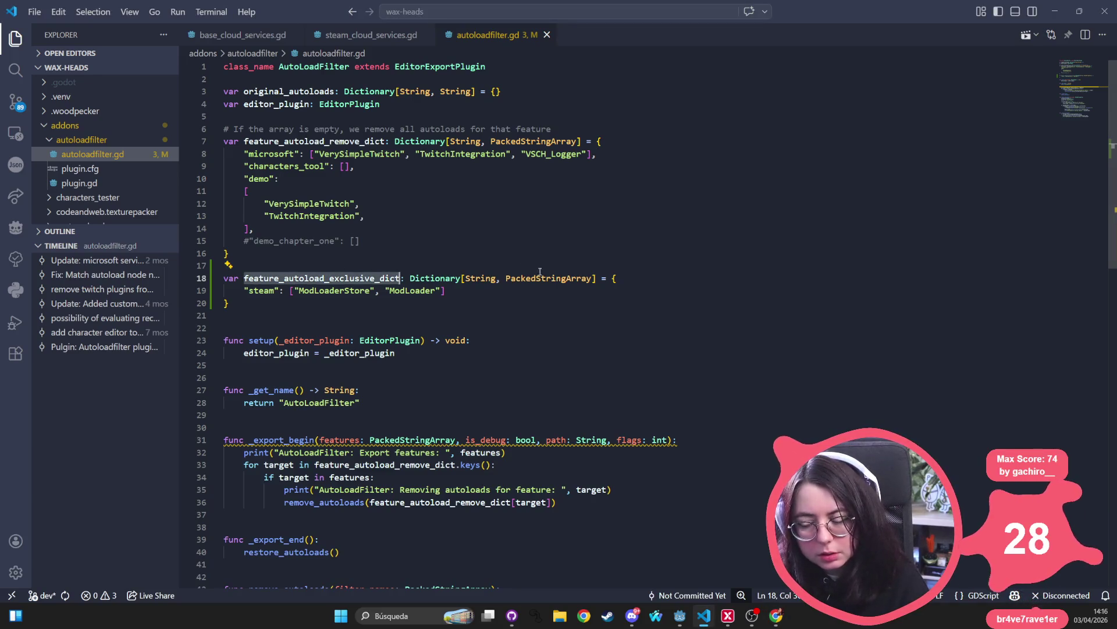
scroll(409, 249, down, 2)
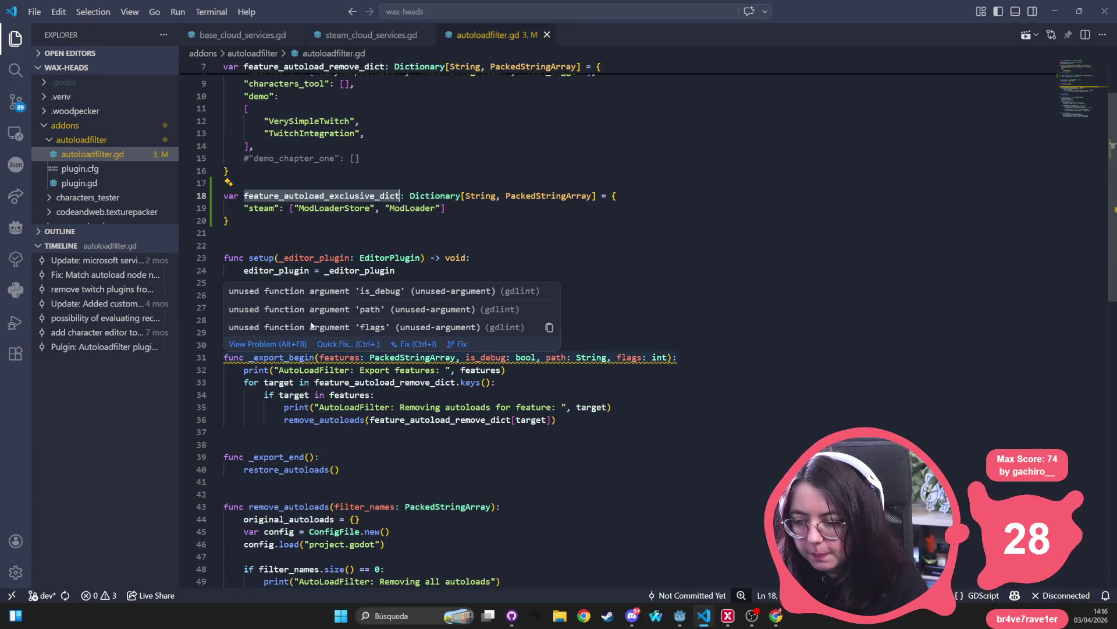
scroll(394, 394, down, 1)
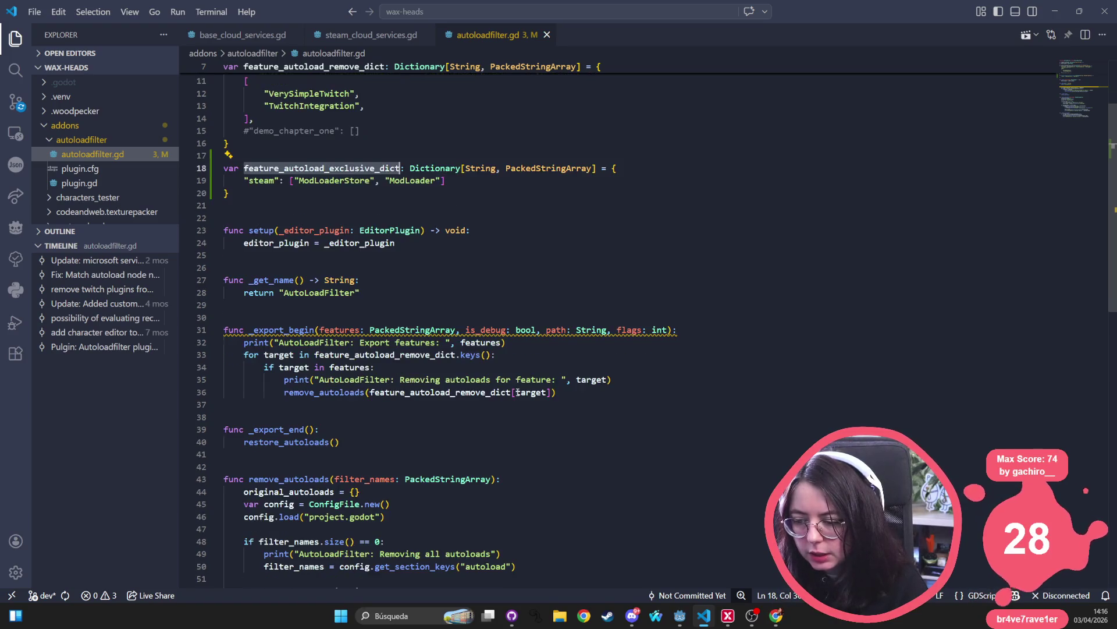
click(570, 396)
key(Return)
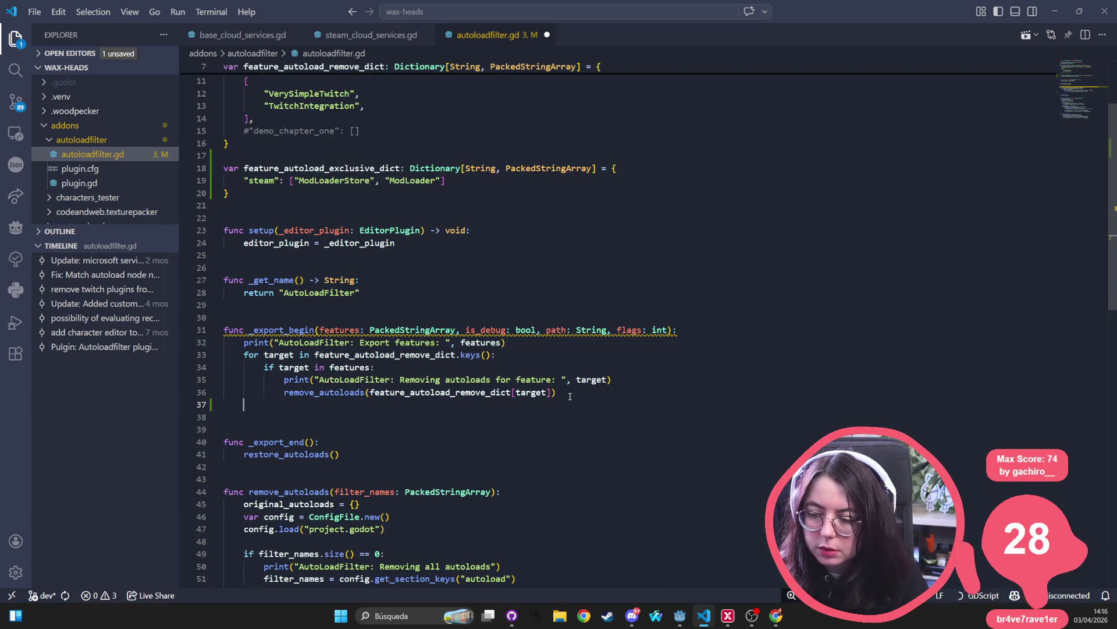
text(for target i)
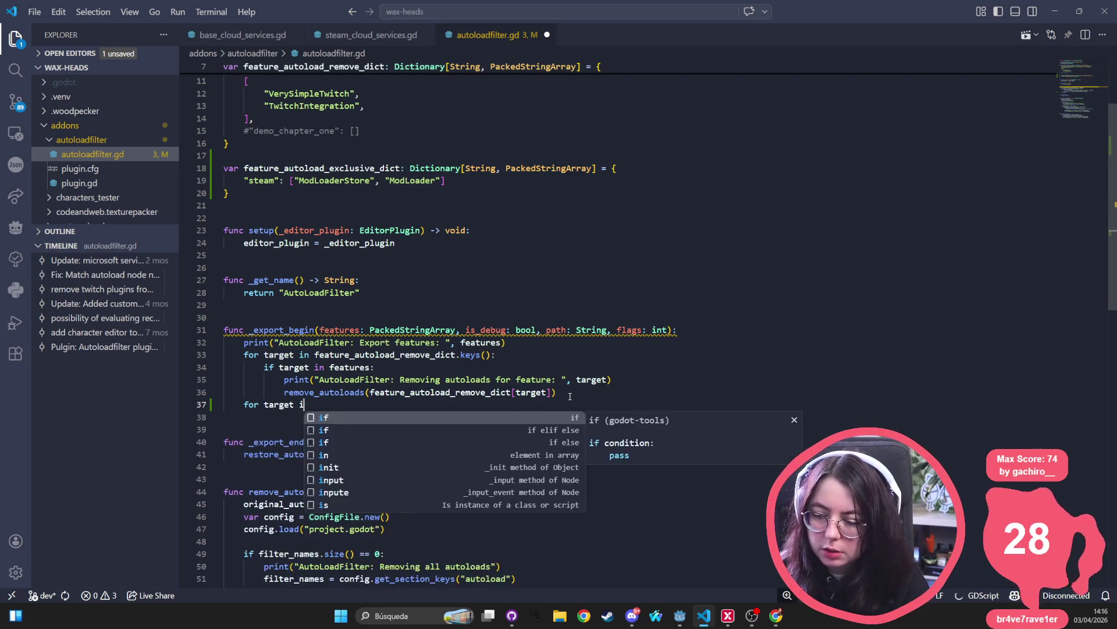
text(n)
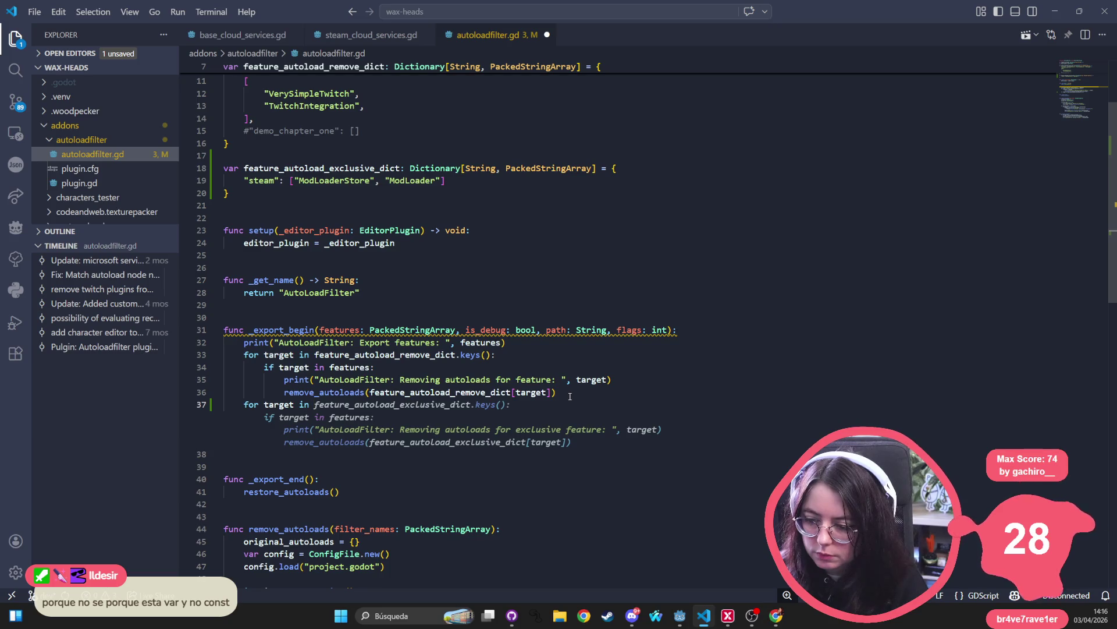
- Accept the suggested loop body and add 'not' to its features check
key(Tab)
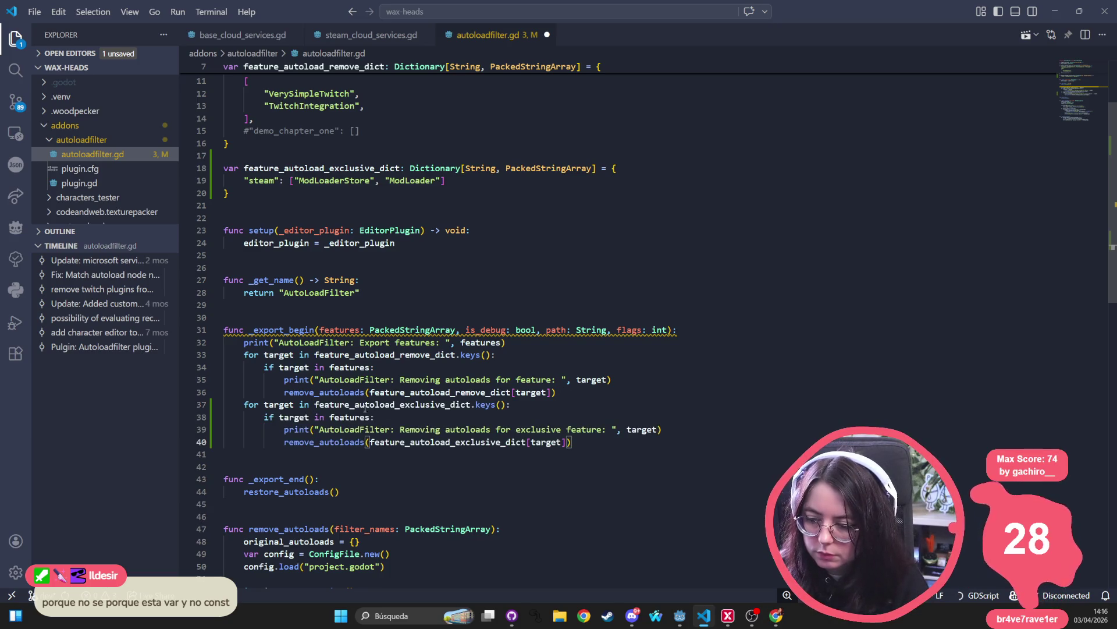
click(329, 413)
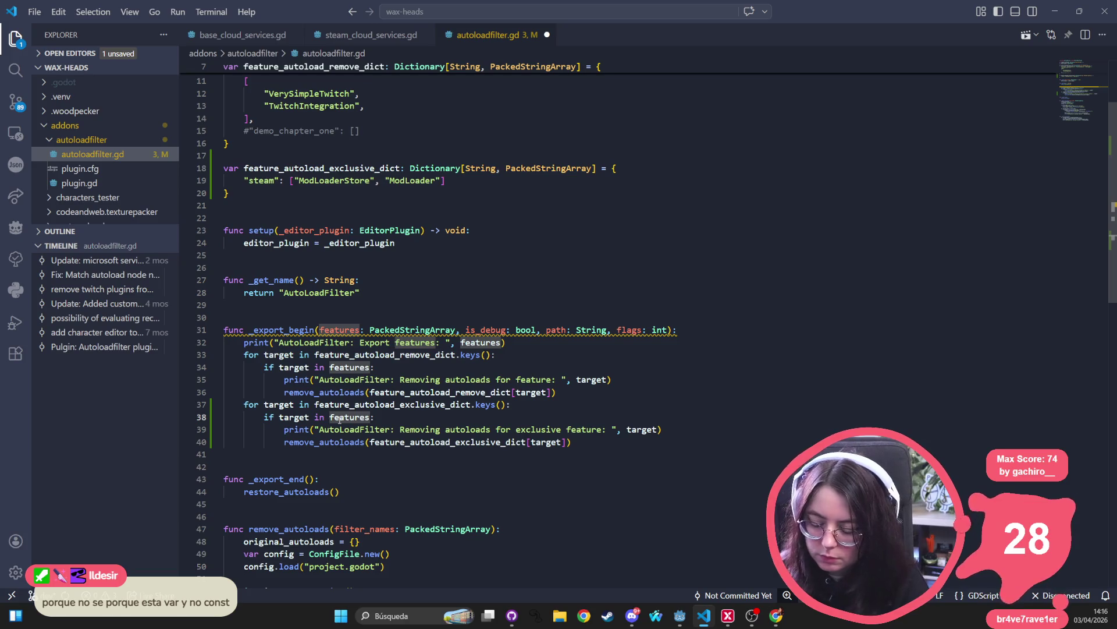
key(Left)
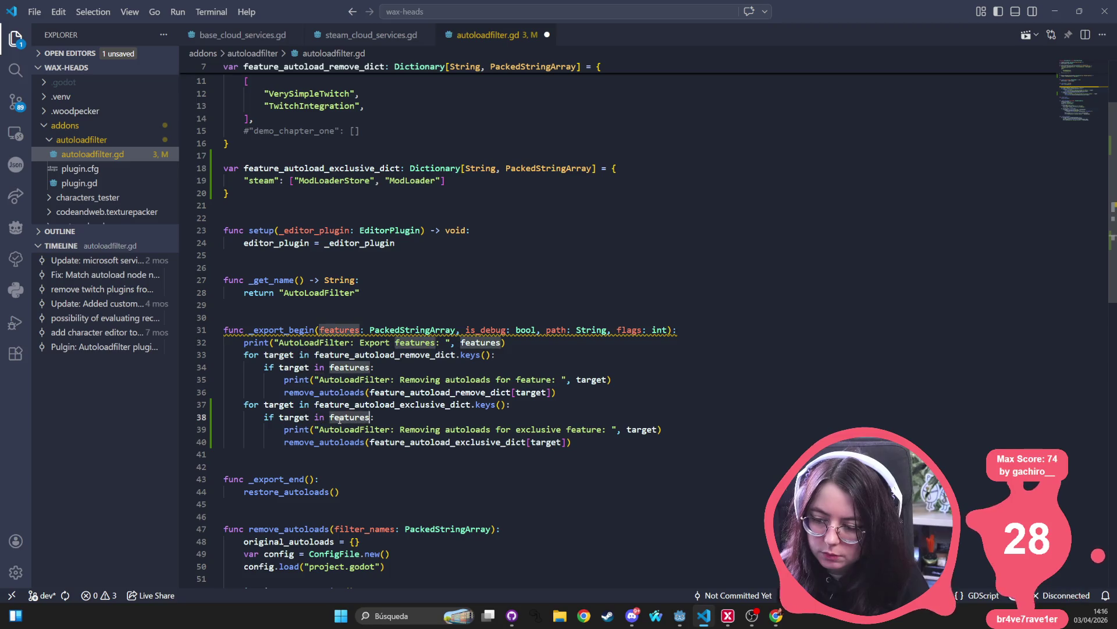
key(Right)
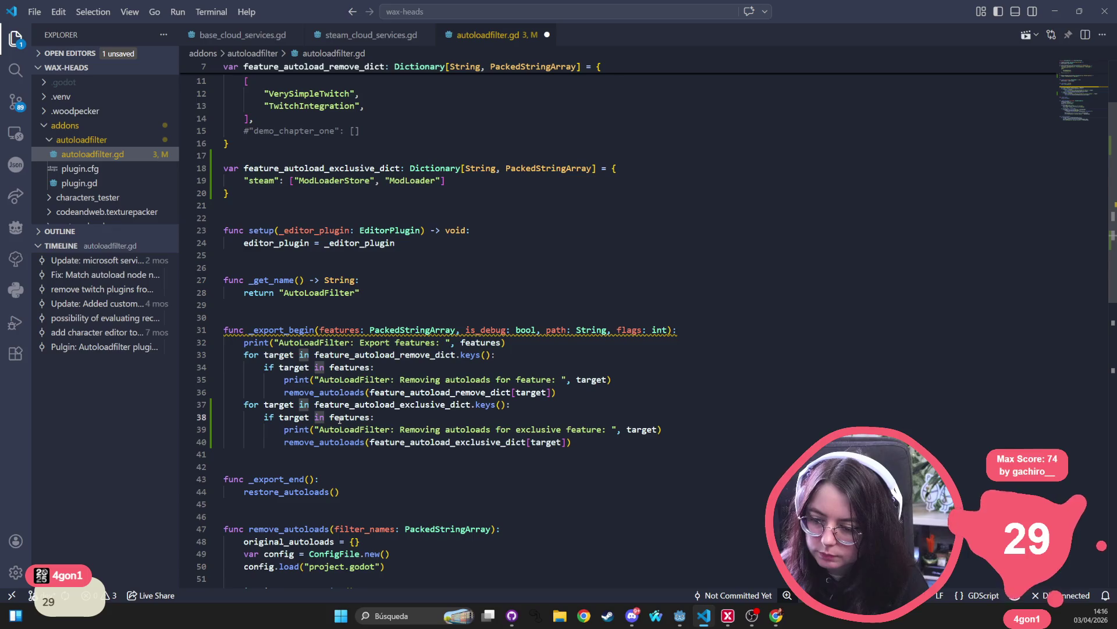
key(Left)
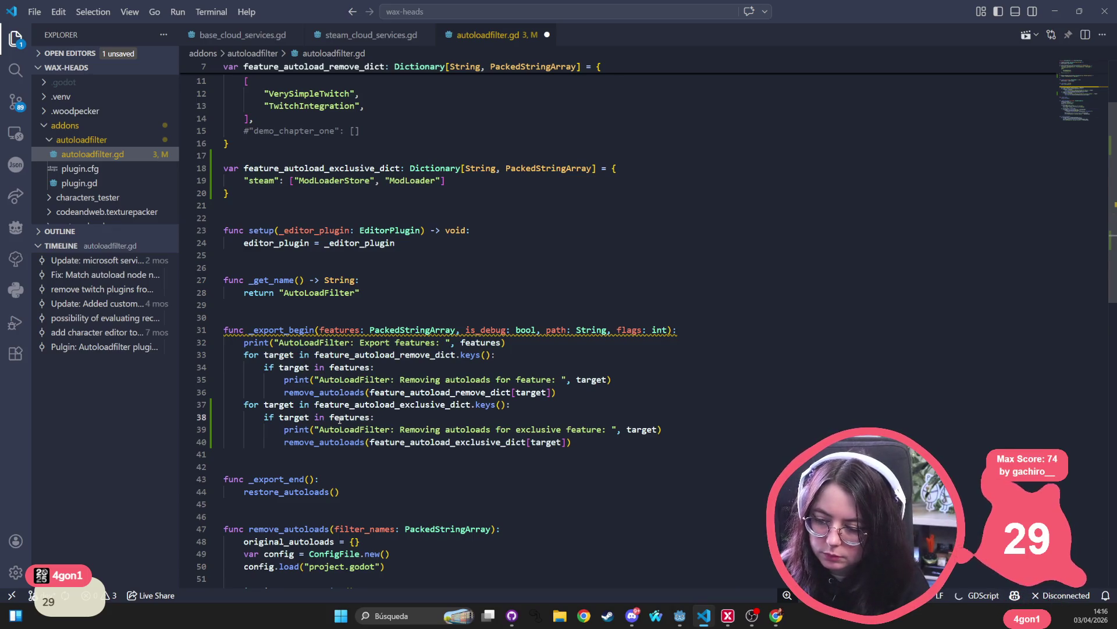
key(ctrl+Left)
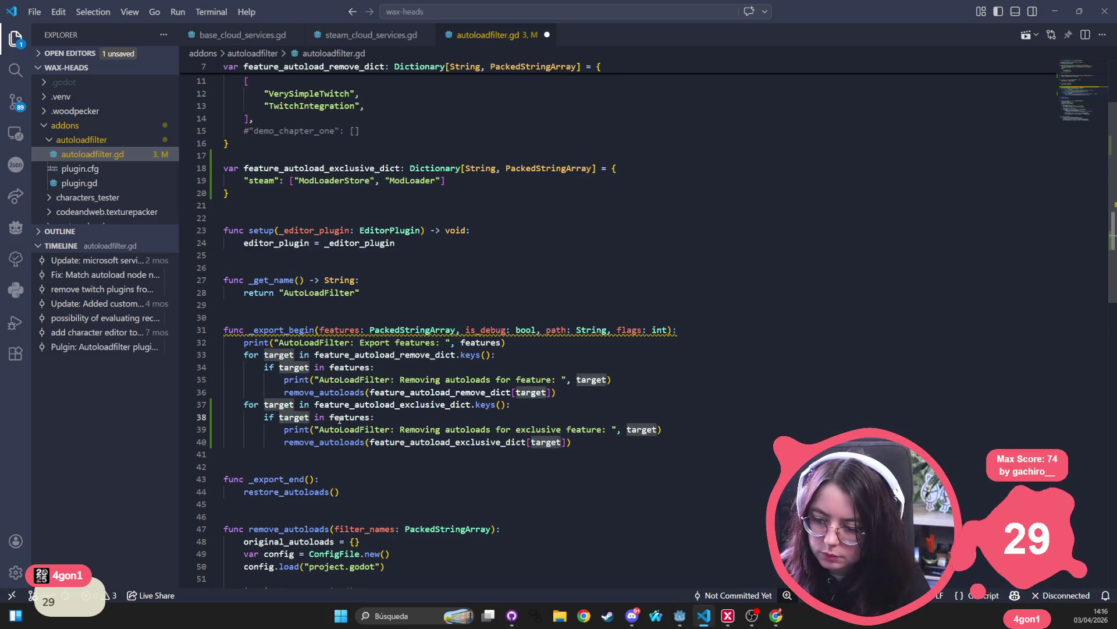
text(not)
- Review the print and remove_autoloads lines of the new loop, then save autoloadfilter.gd
click(385, 314)
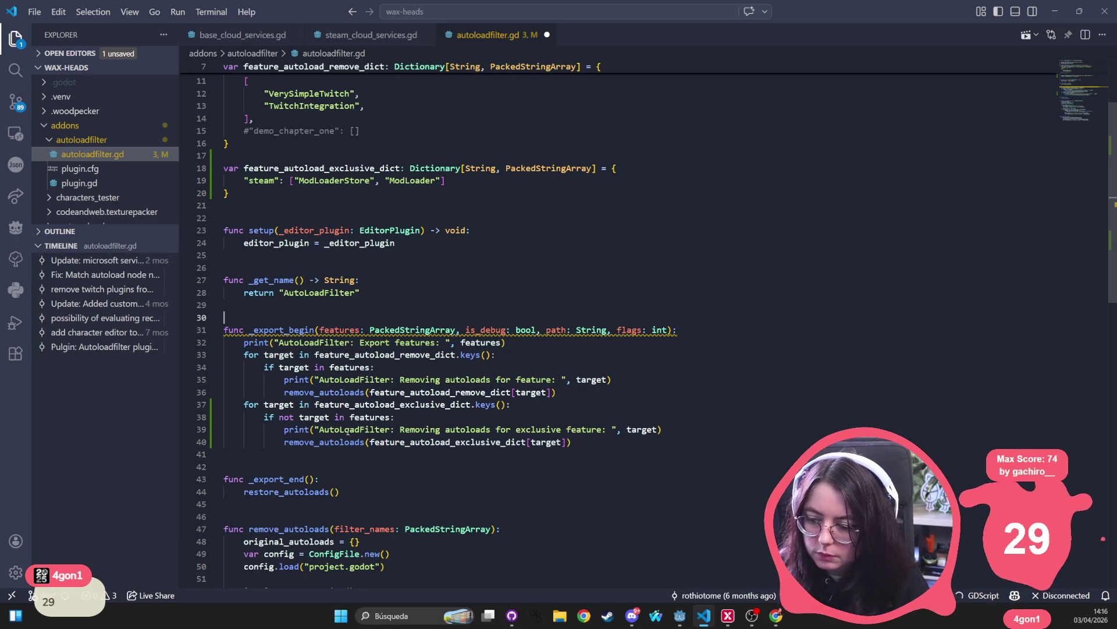
click(543, 429)
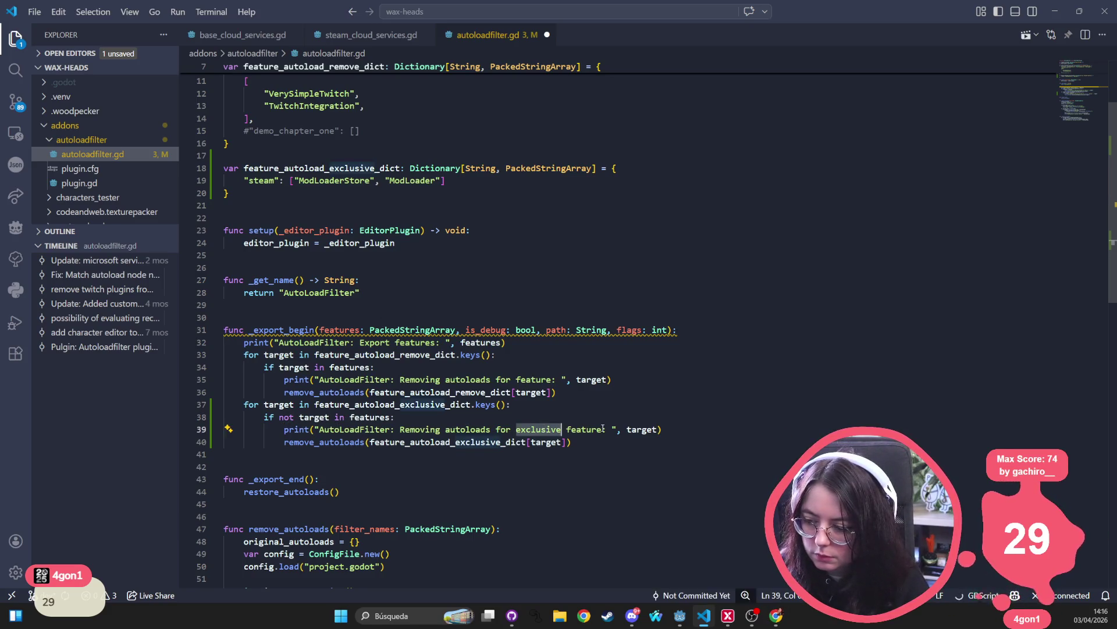
key(ctrl+Right)
key(ctrl+Right)
key(End)
click(334, 443)
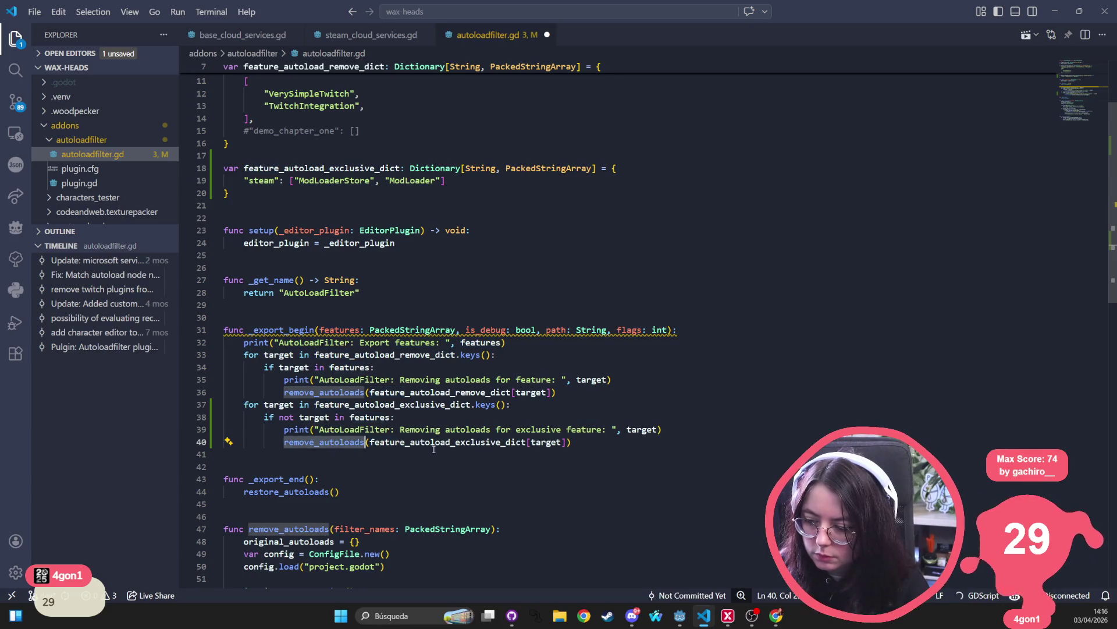
click(454, 442)
click(630, 430)
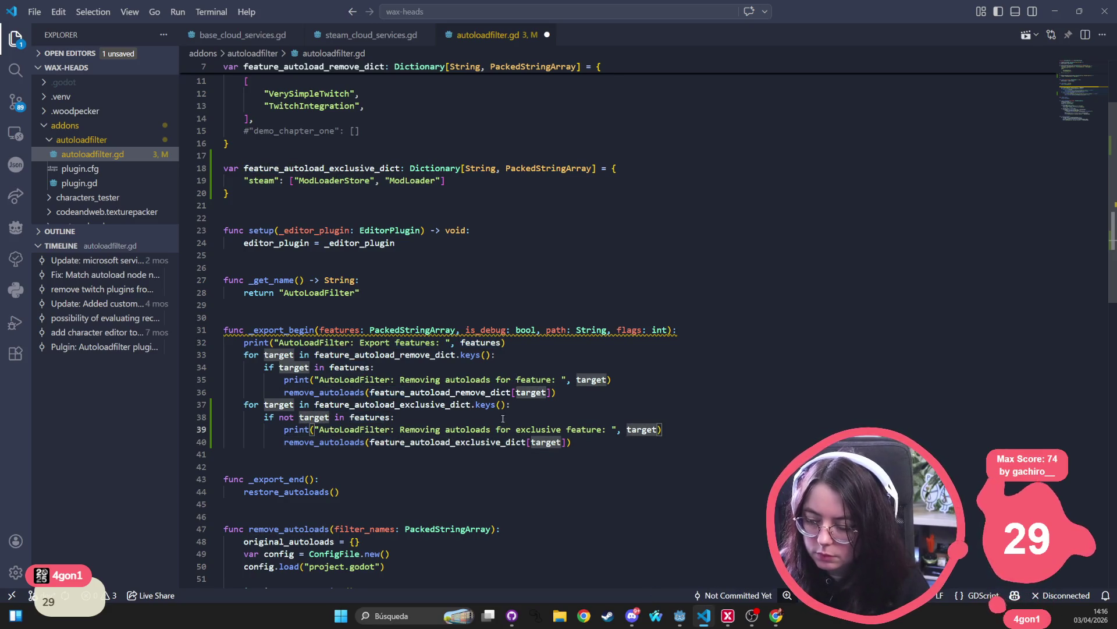
key(ctrl+s)
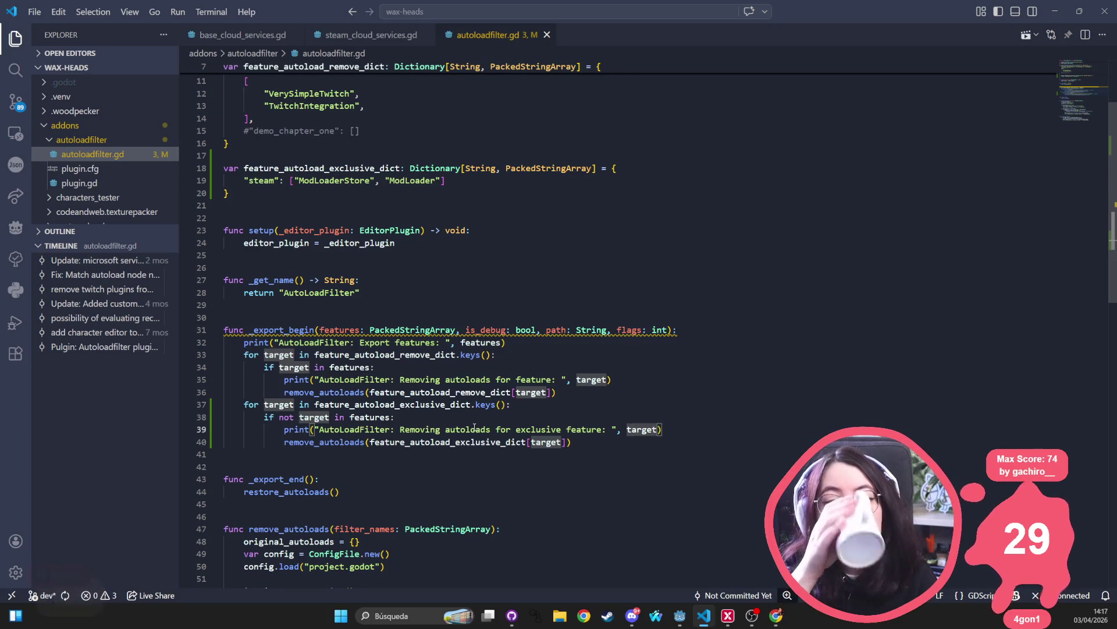
scroll(475, 427, up, 3)
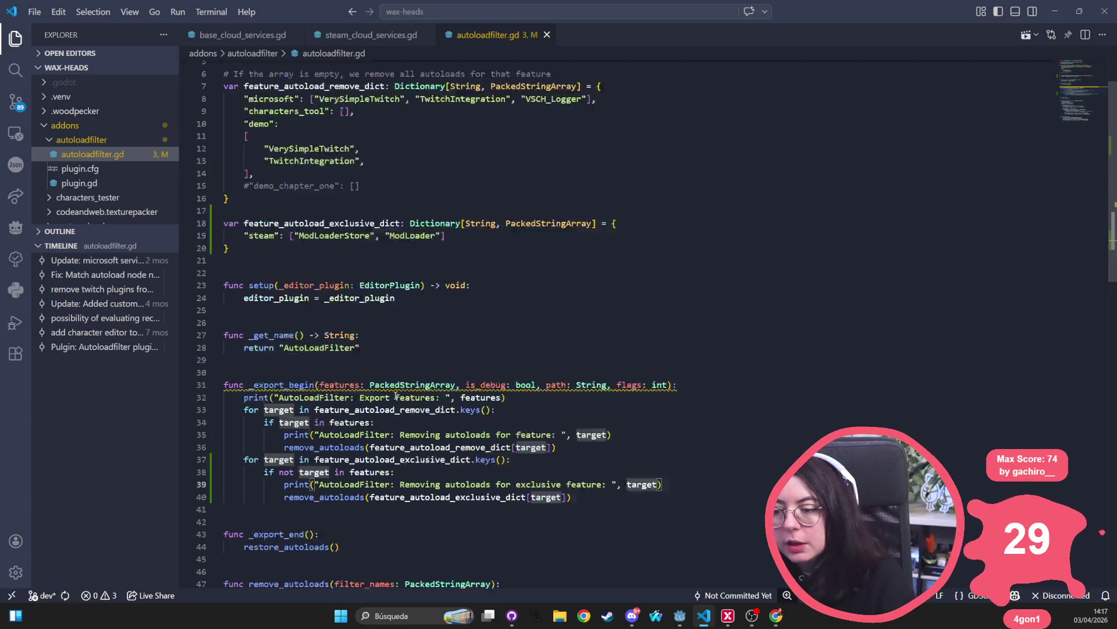
- Change both dictionary declarations on lines 7 and 18 from var to const and save
double_click(232, 141)
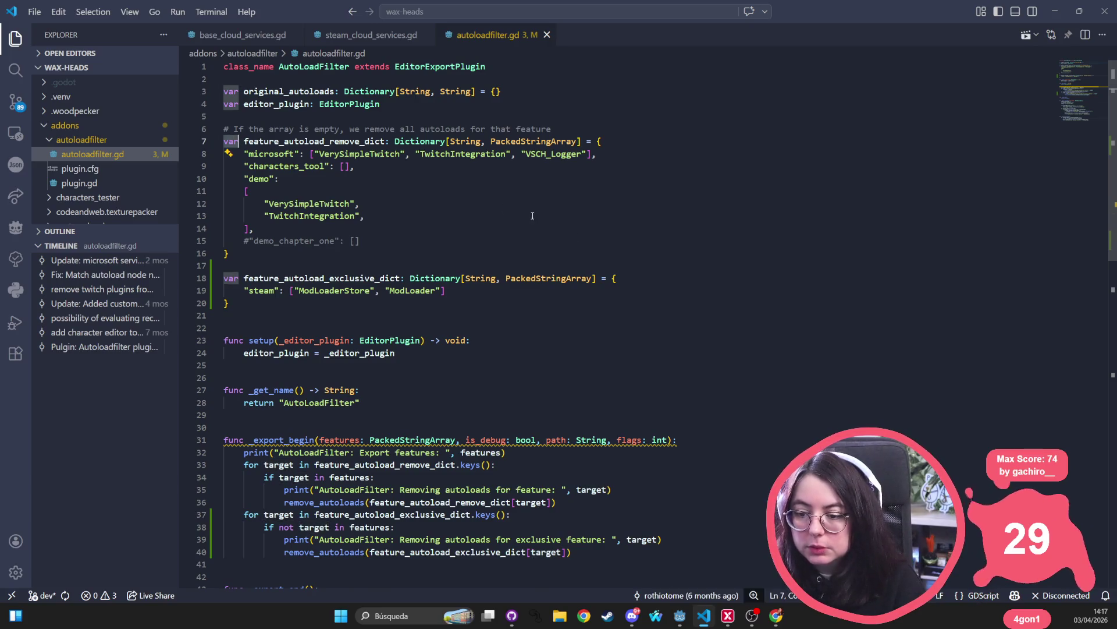
key(ctrl+d)
text(const)
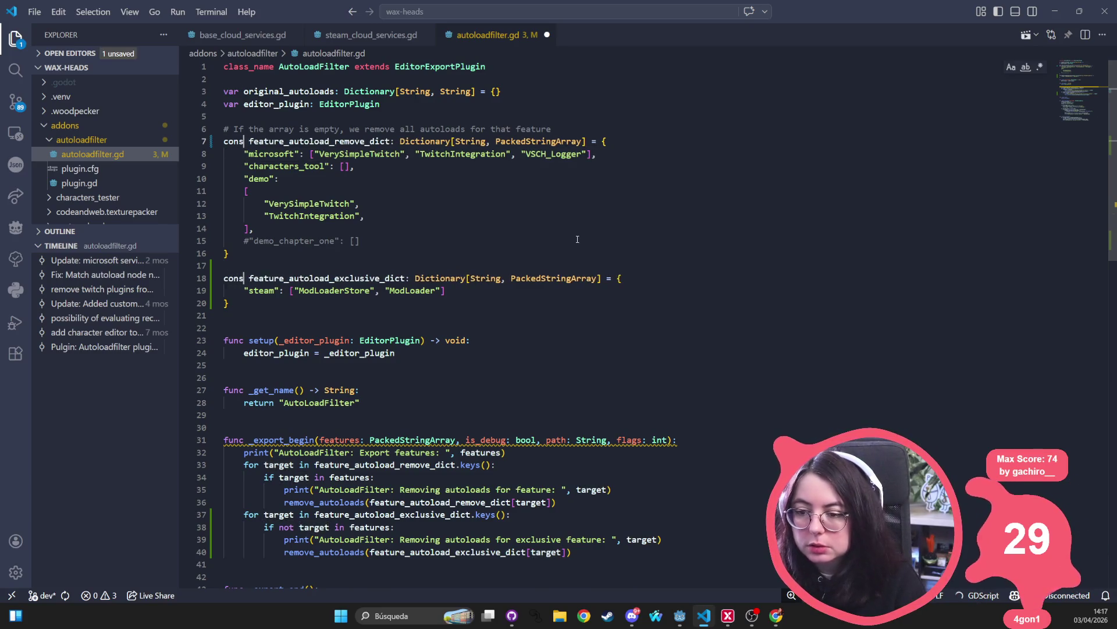
double_click(364, 141)
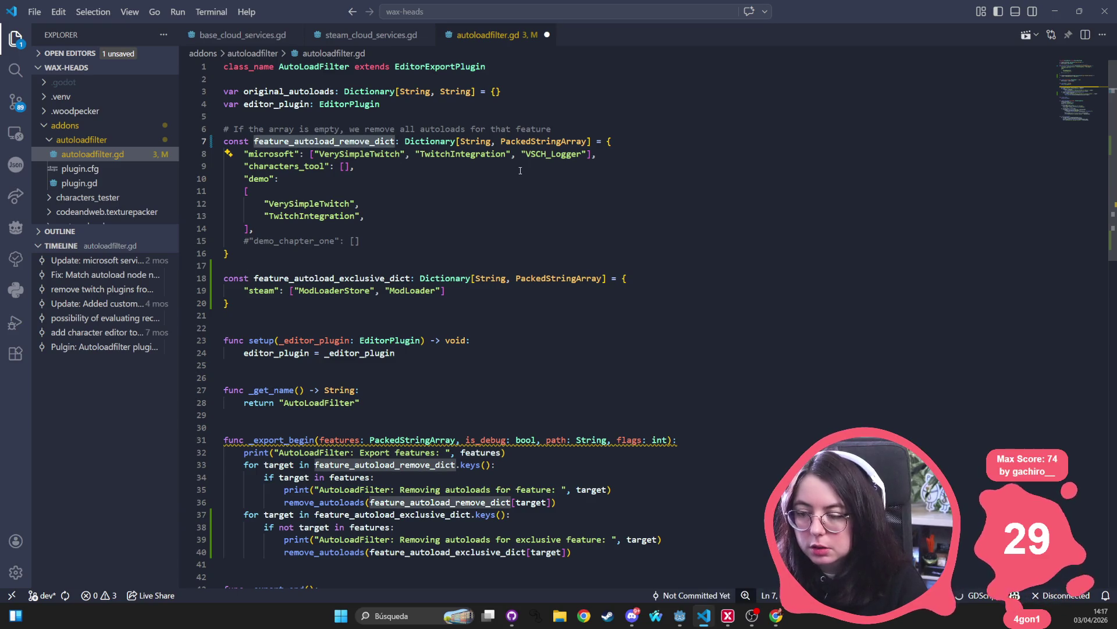
text(FEATURE_AUTOLOAD_REMOVE_DICT)
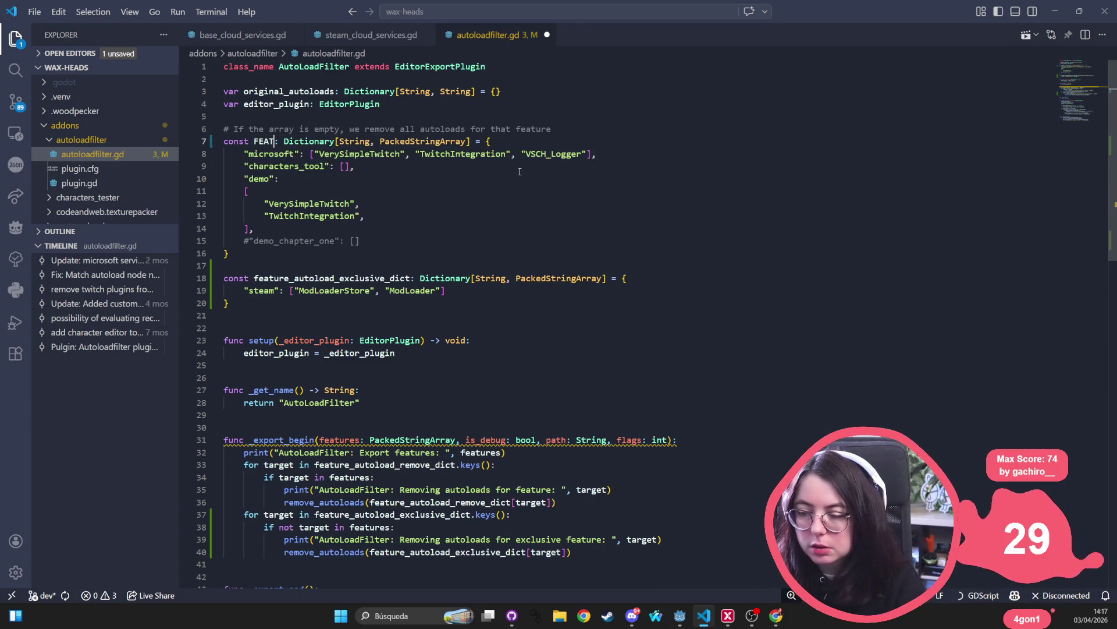
key(ctrl+z)
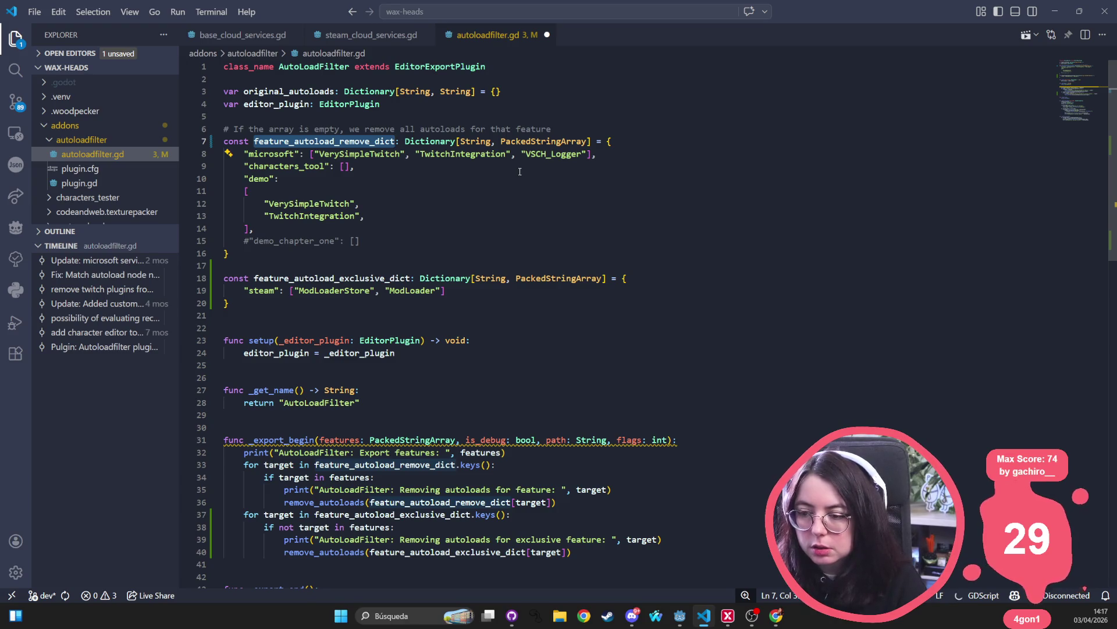
key(Down)
key(Down)
key(Down)
key(ctrl+s)
- Apply Copilot's Fix on lines 7–20, renaming them FEATURE_AUTOLOAD_REMOVE_DICT and FEATURE_AUTOLOAD_EXCLUSIVE_DICT
click(292, 143)
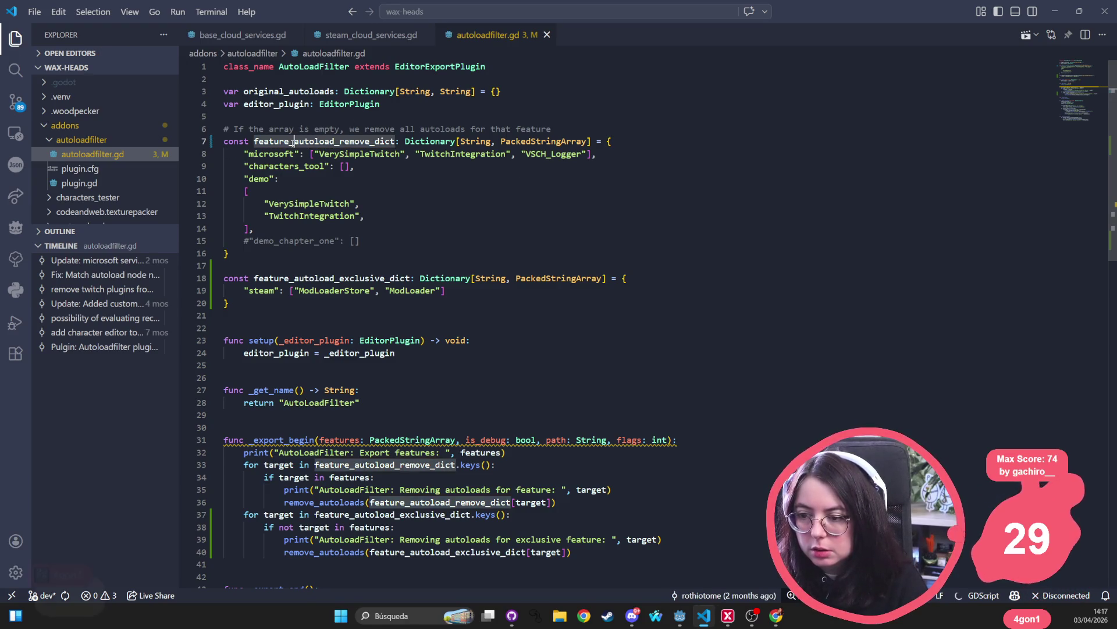
click(228, 153)
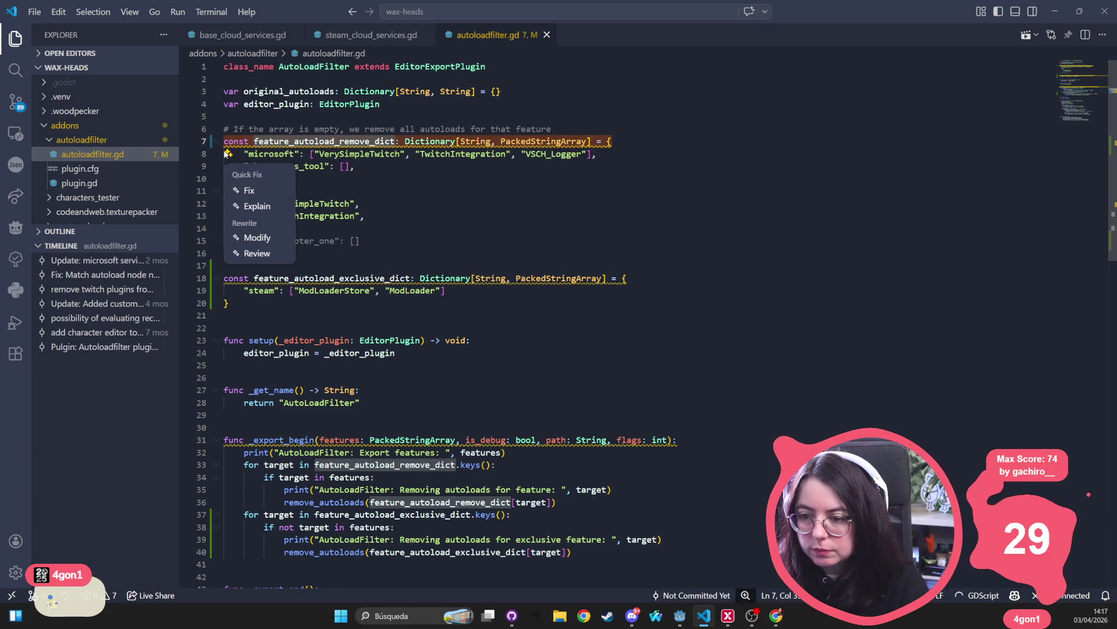
key(Escape)
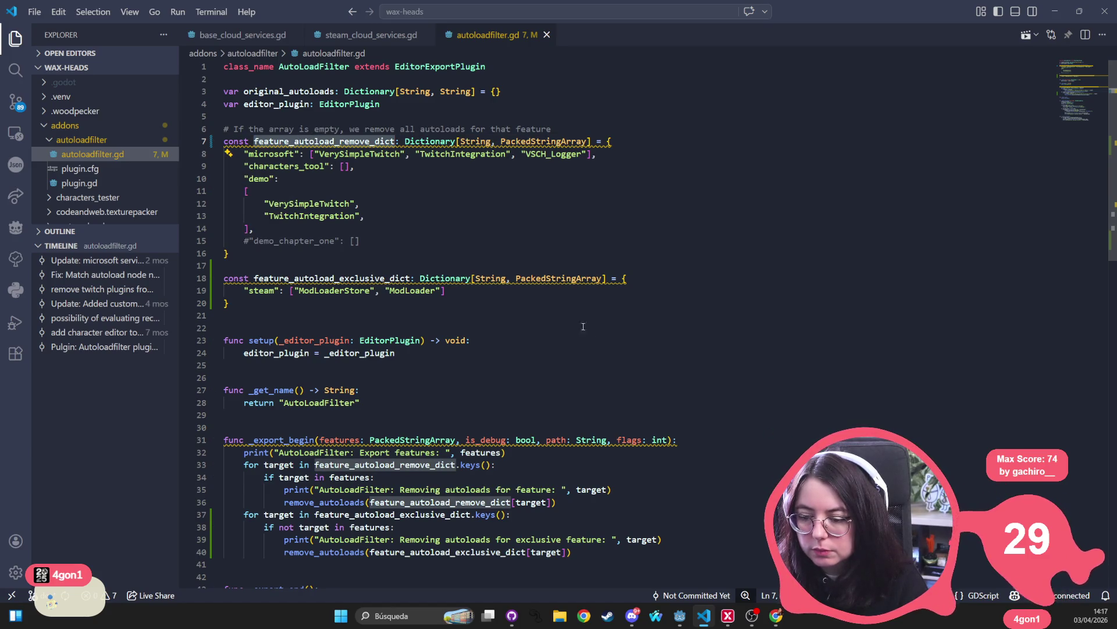
drag(233, 304, 223, 141)
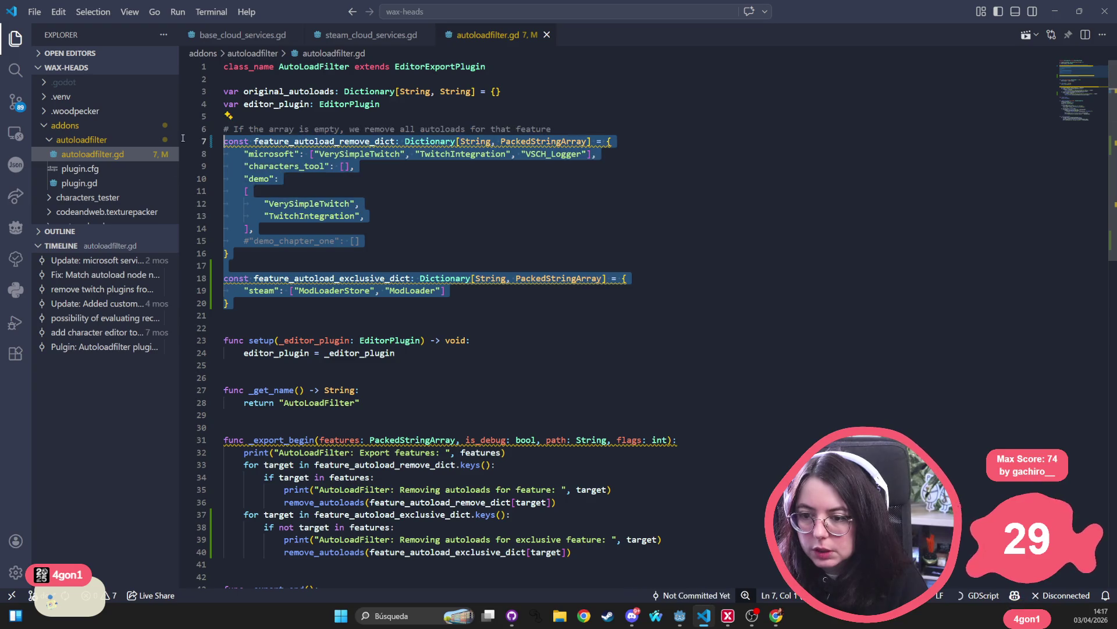
click(228, 154)
click(257, 190)
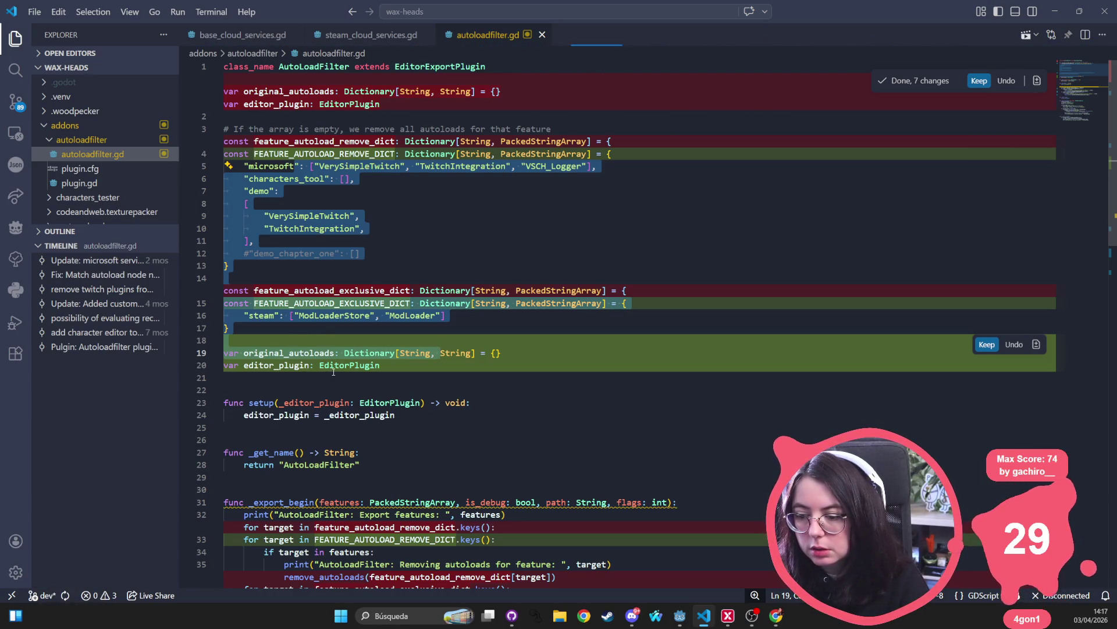
scroll(453, 336, down, 5)
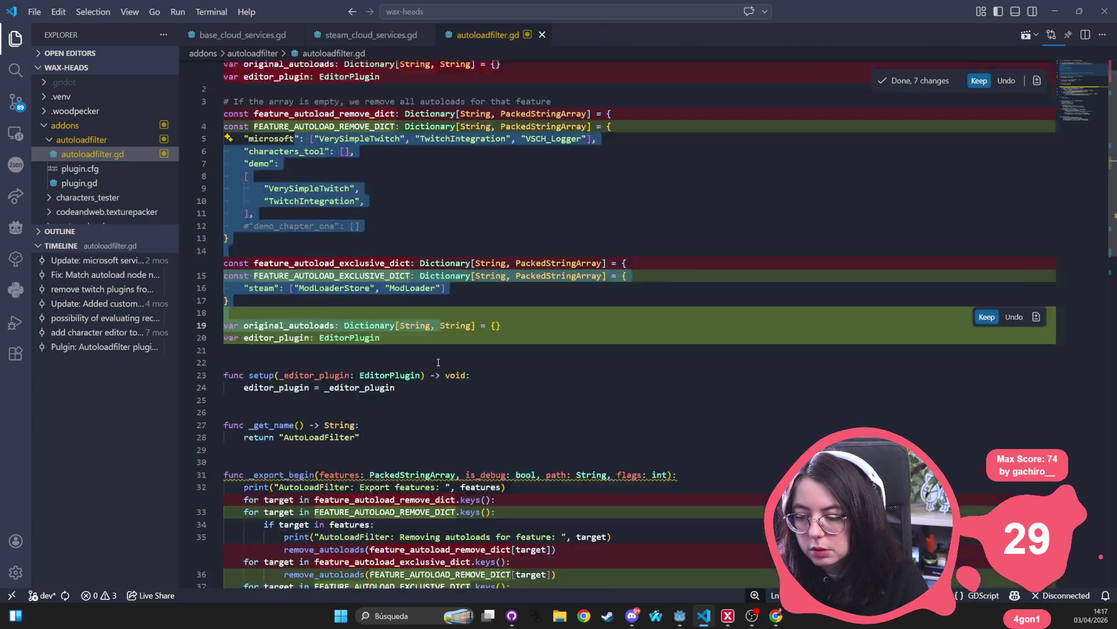
scroll(904, 138, down, 10)
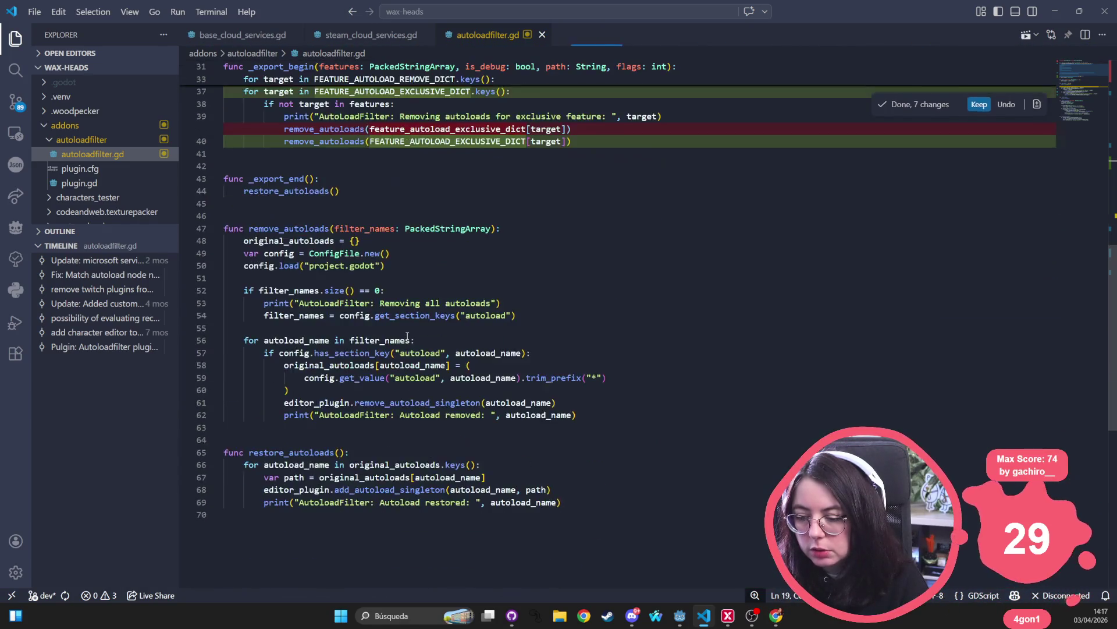
scroll(446, 352, up, 15)
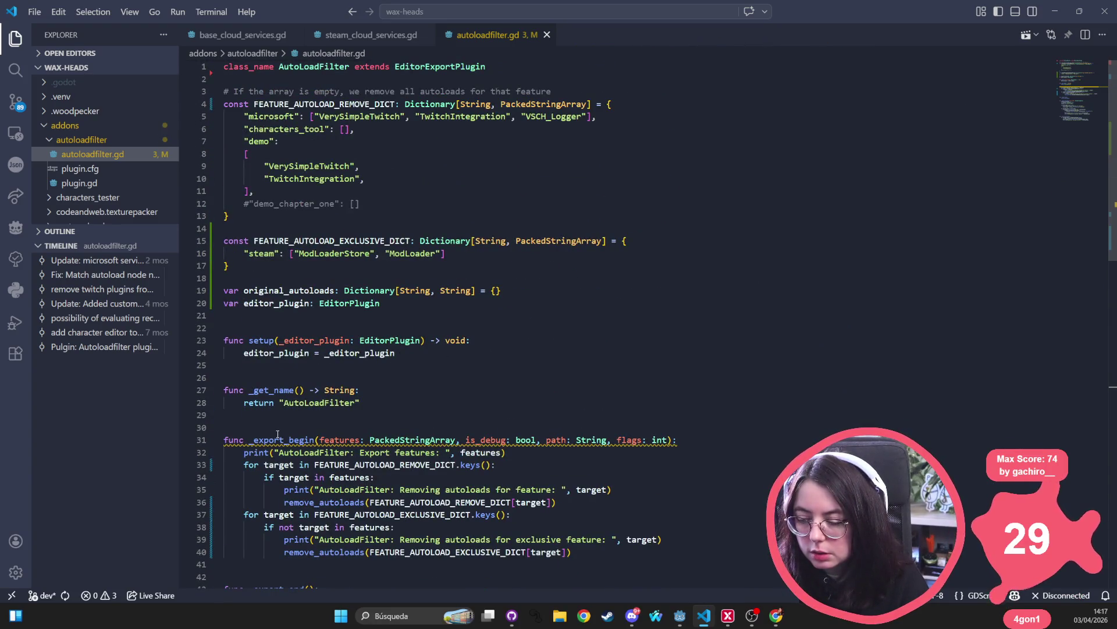
- Rename the line 31 _export_begin parameters to _is_debug, _path and _flags, then save autoloadfilter.gd
mouse_move(277, 436)
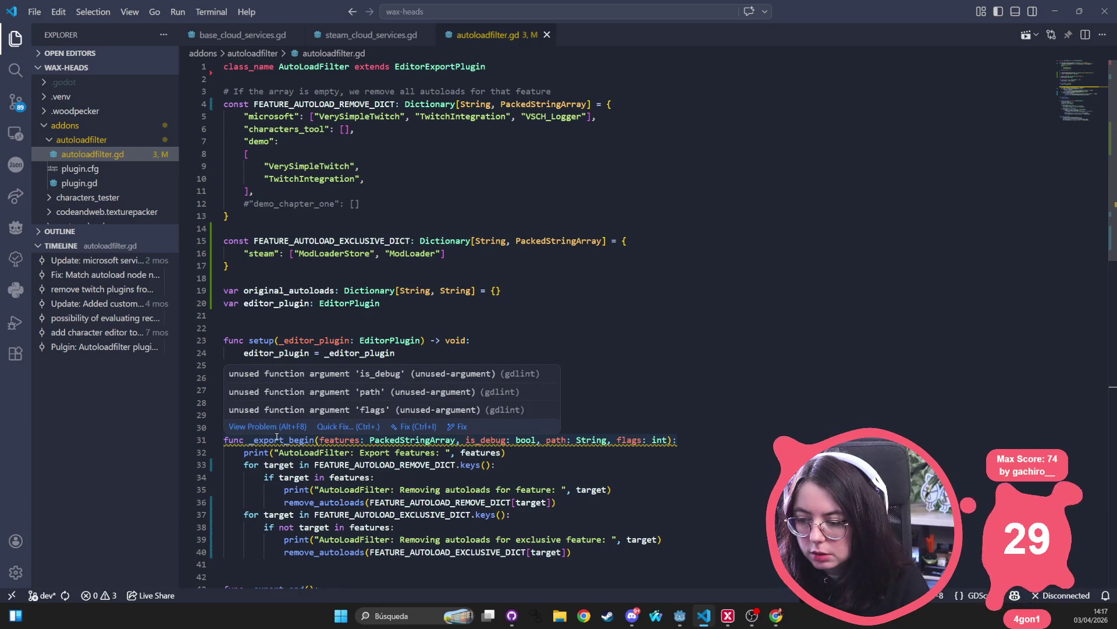
click(364, 440)
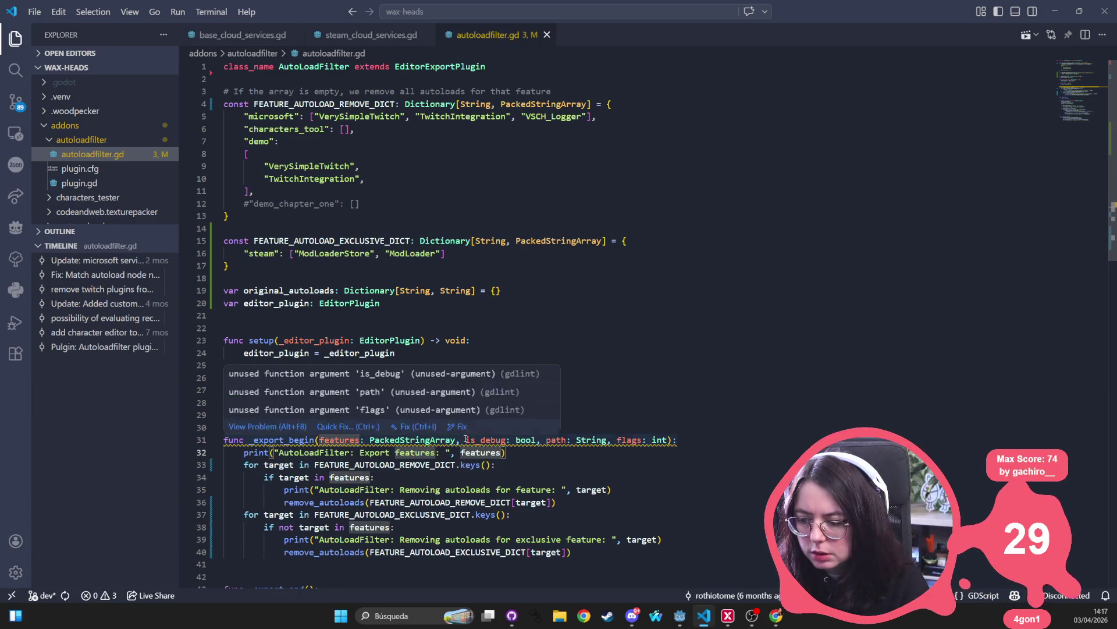
click(486, 440)
scroll(571, 443, down, 1)
text(_)
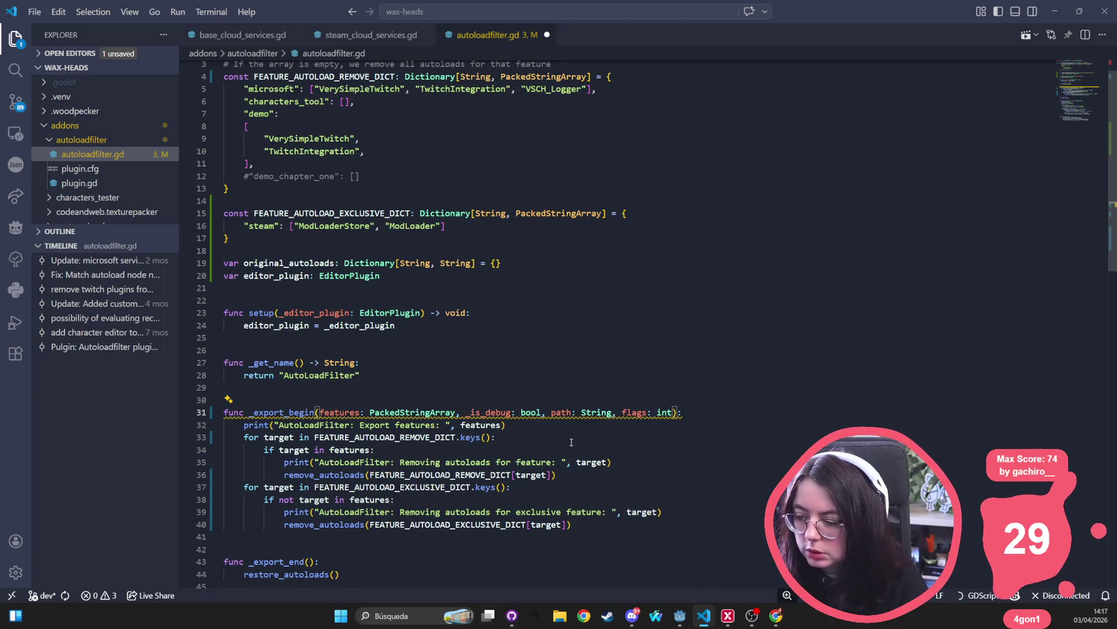
key(Right)
key(Right)
key(Right)
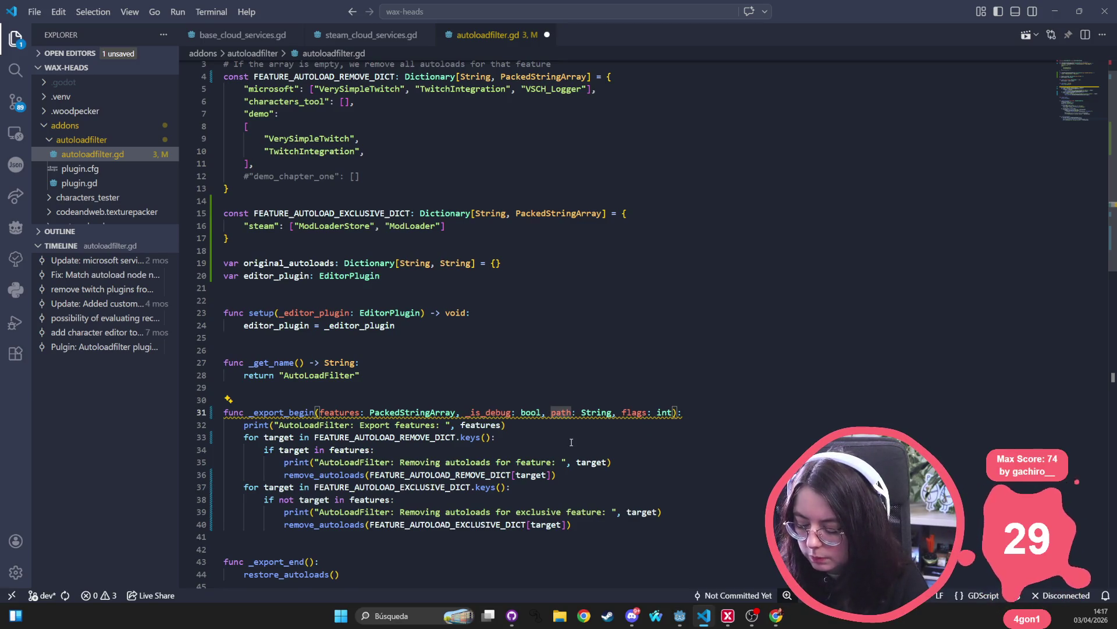
text(_)
key(Right)
key(Right)
key(Right)
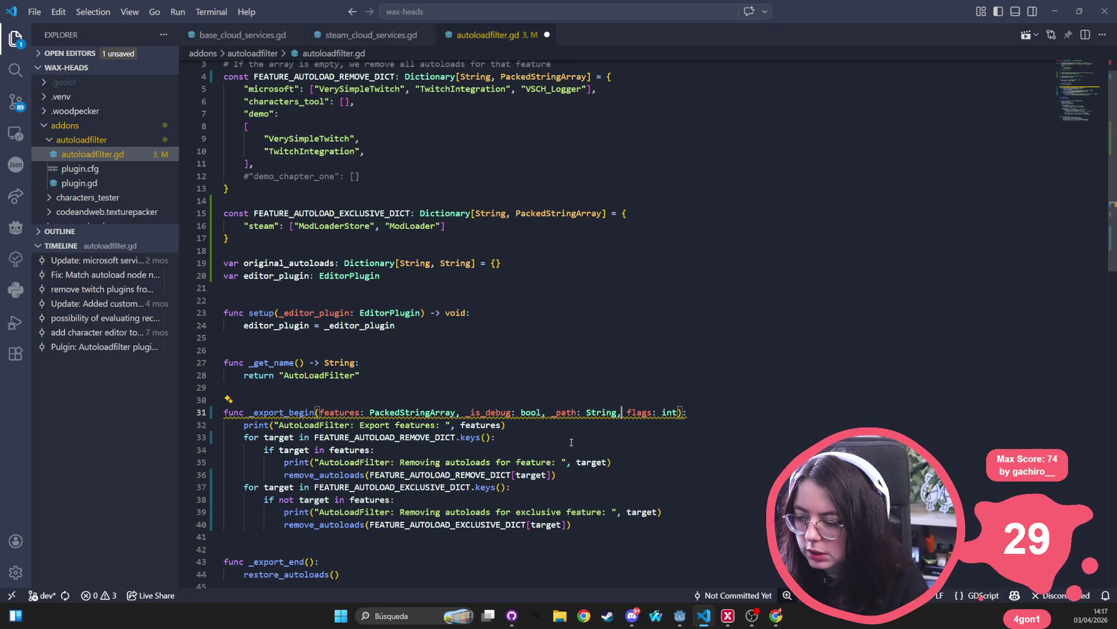
text(_)
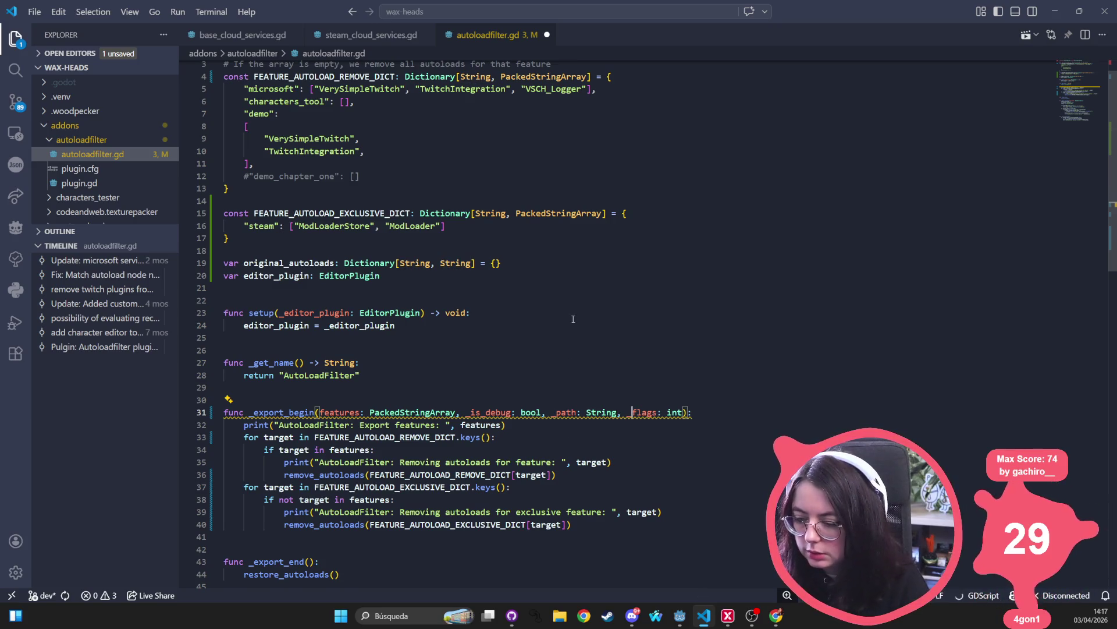
click(577, 319)
key(ctrl+s)
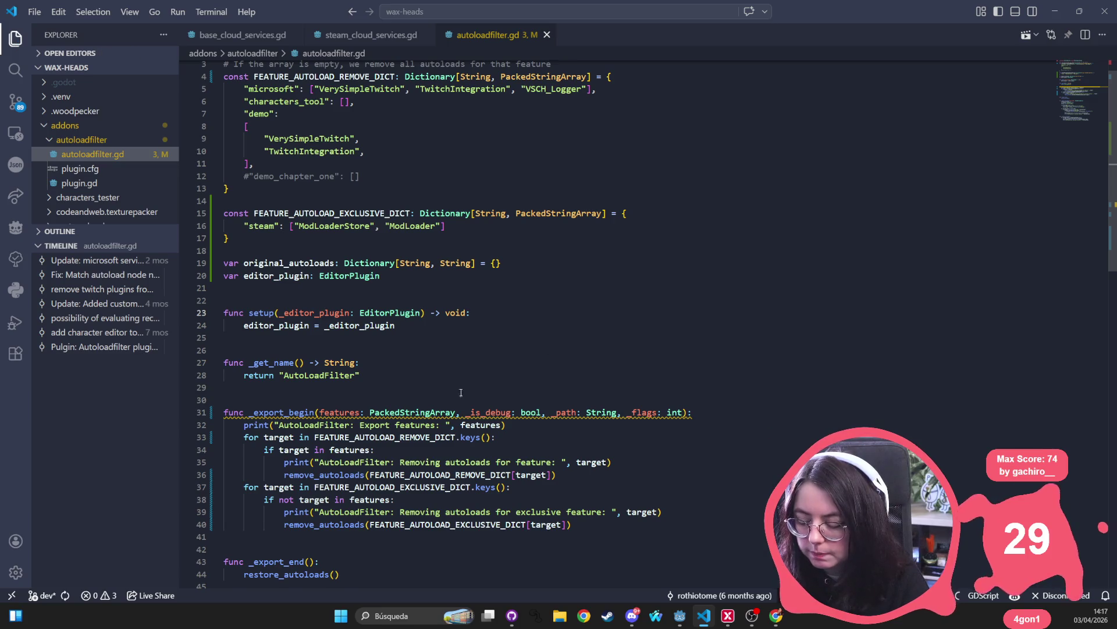
scroll(432, 410, down, 3)
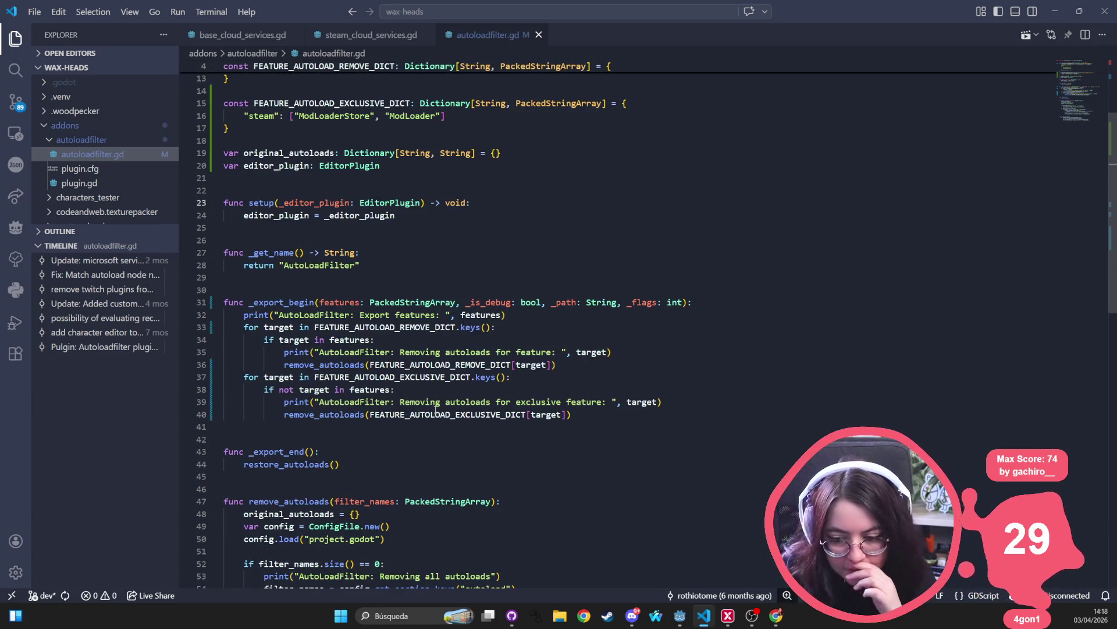
- Review the export loops, then insert a new indented line after 'func restore_autoloads():'
drag(238, 378, 723, 410)
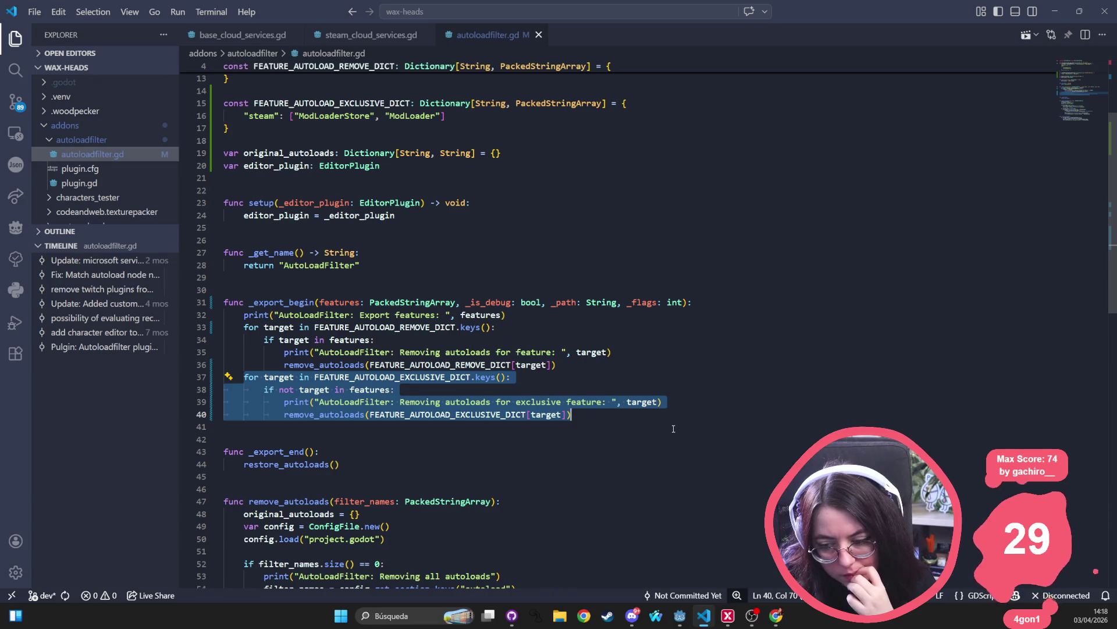
click(300, 464)
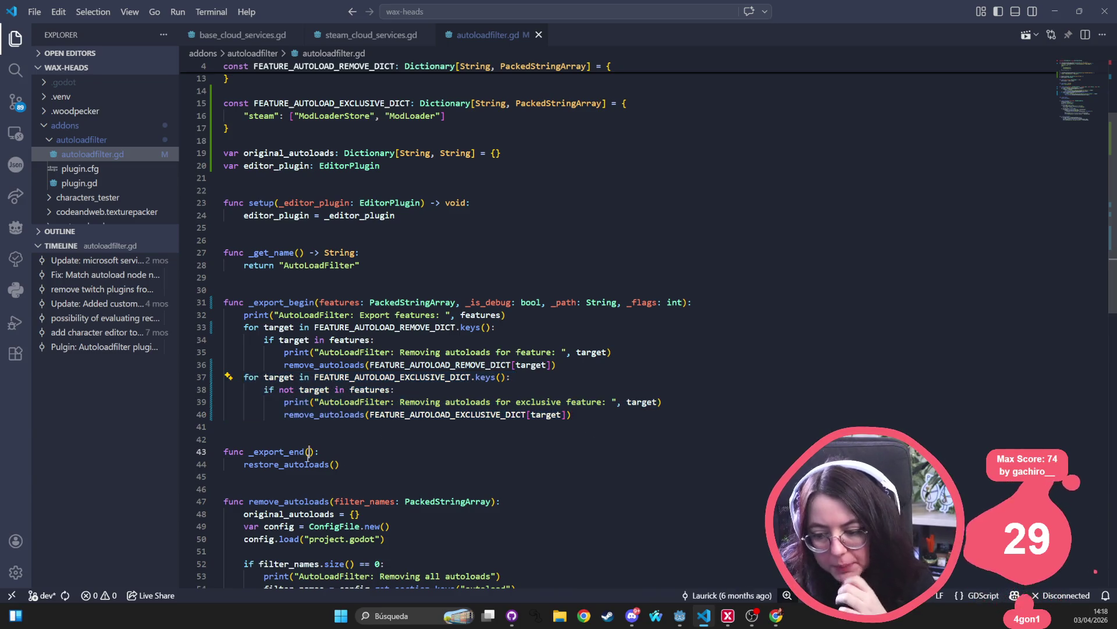
scroll(307, 463, down, 4)
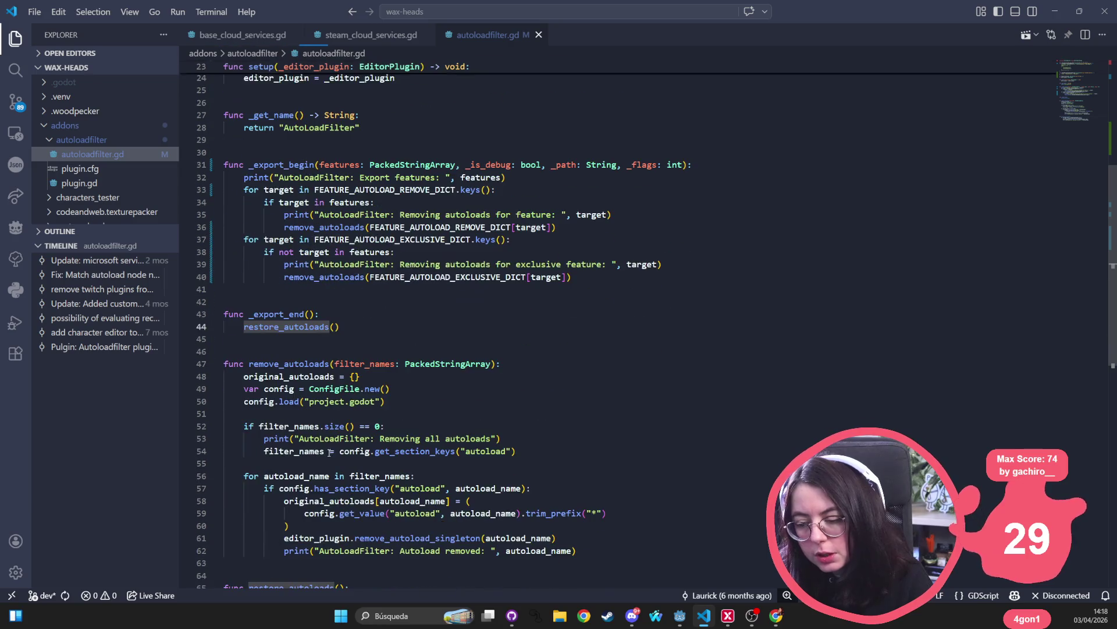
click(556, 190)
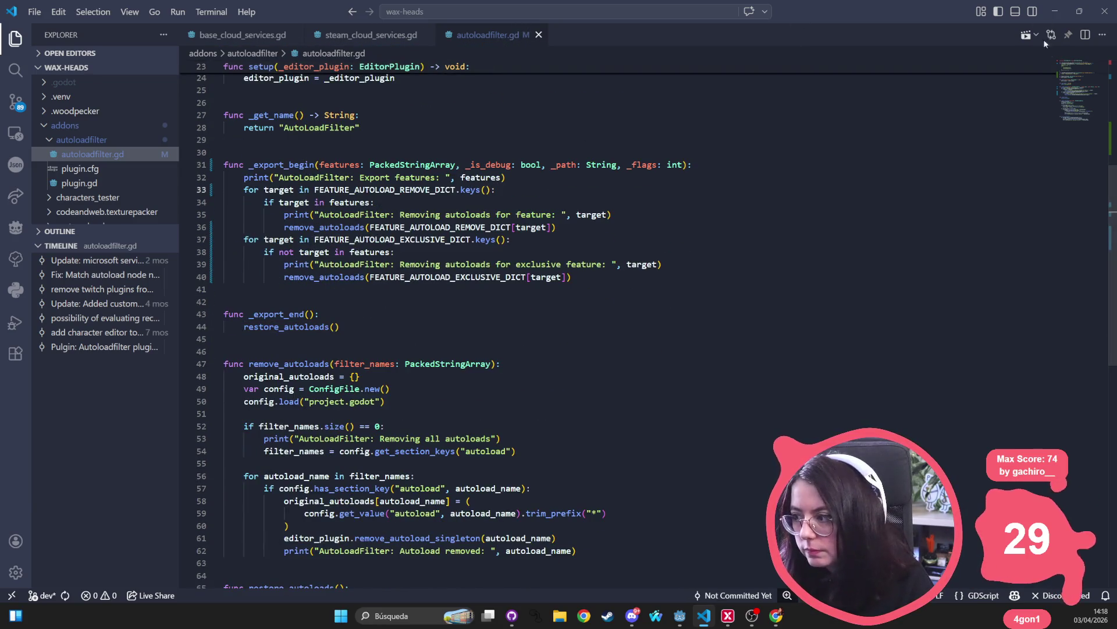
scroll(285, 213, down, 4)
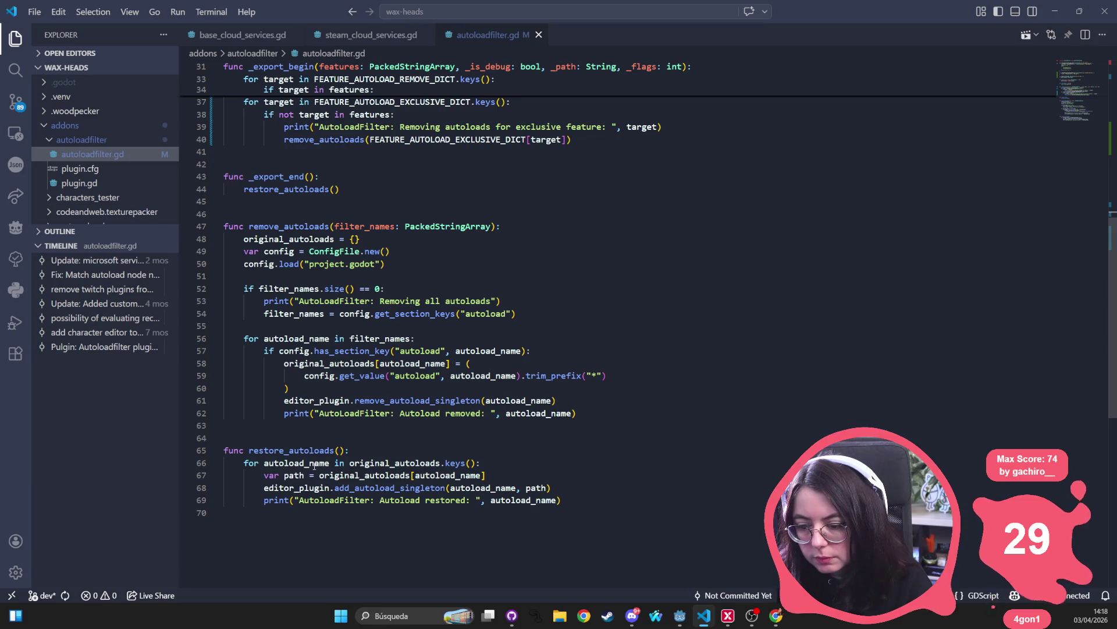
click(314, 451)
click(493, 443)
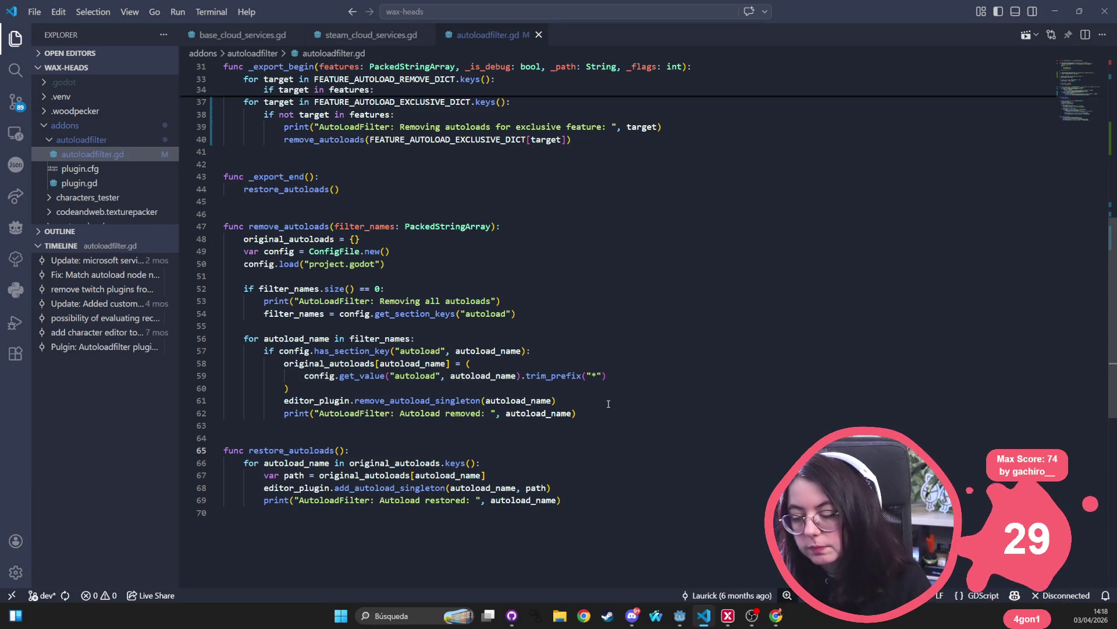
key(Return)
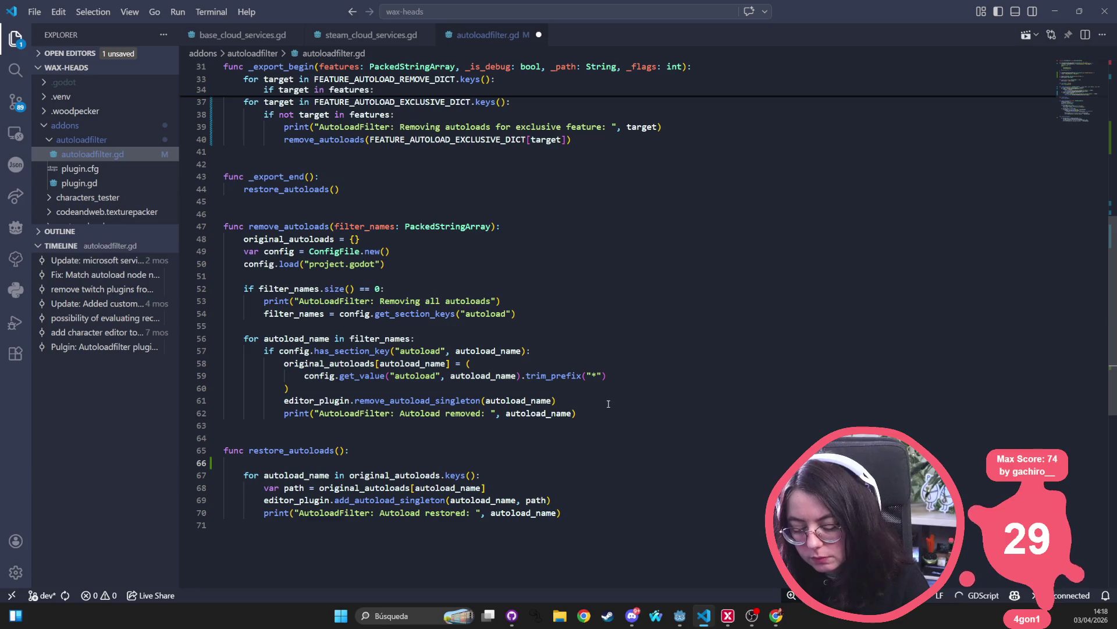
- Write '# Remove all autoloads to preserve the order of autoloads' and accept Copilot's completion of the comment
text(# )
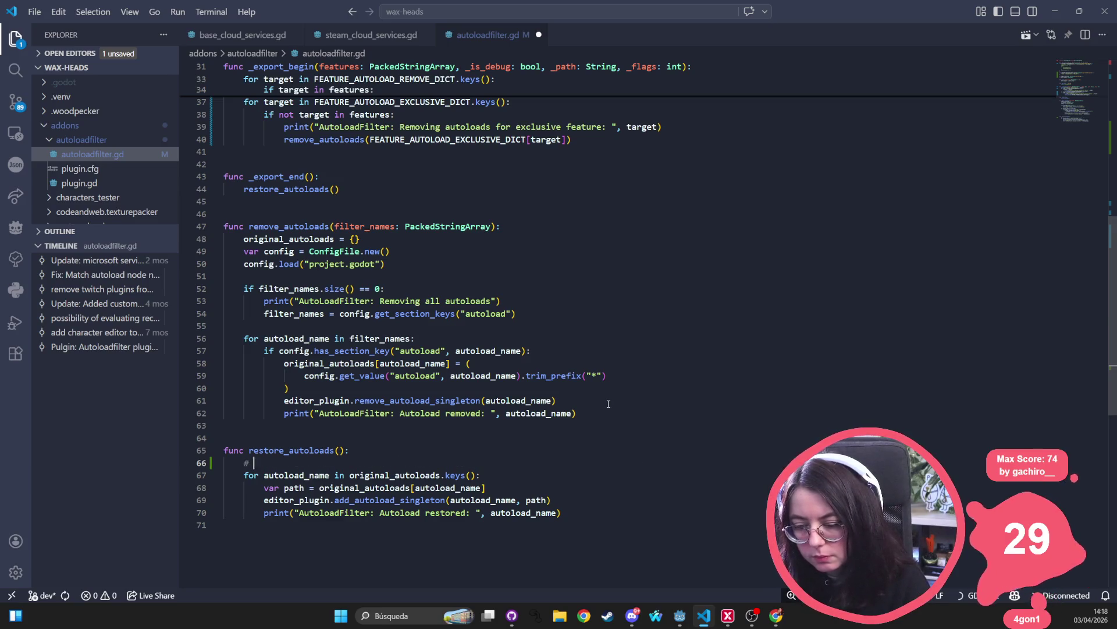
text(Remove all aut)
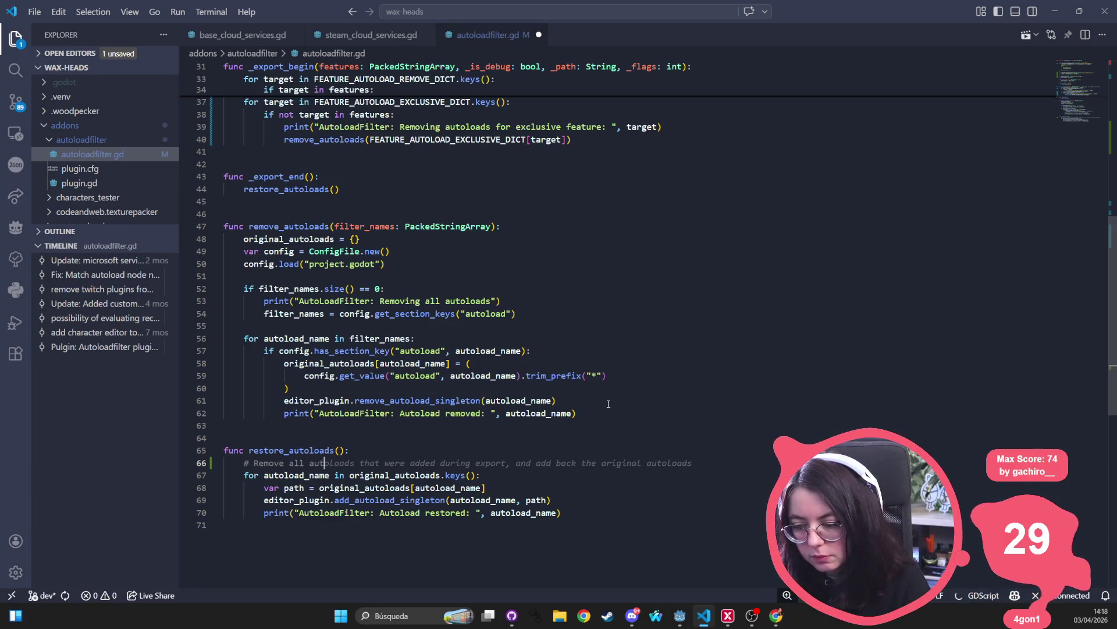
text(oloads to )
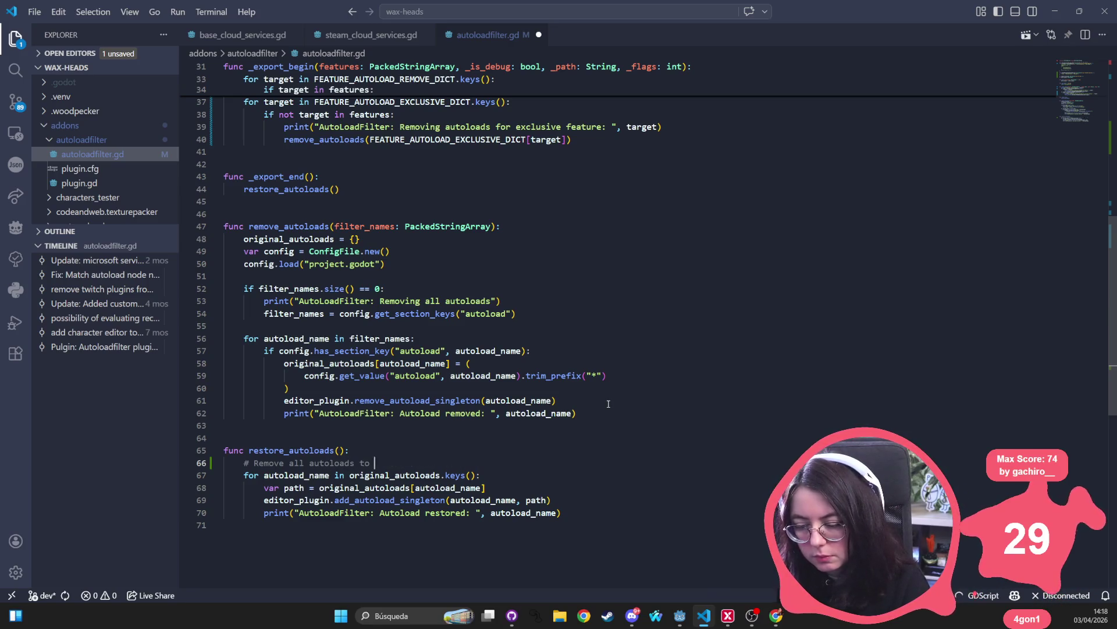
text(preserve t)
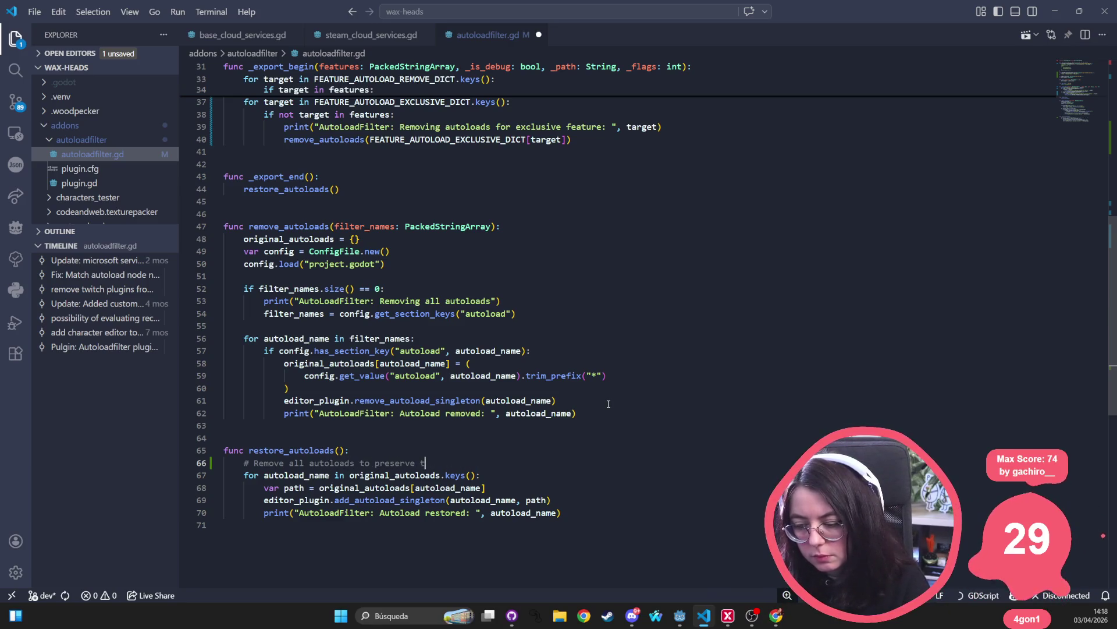
text(he order)
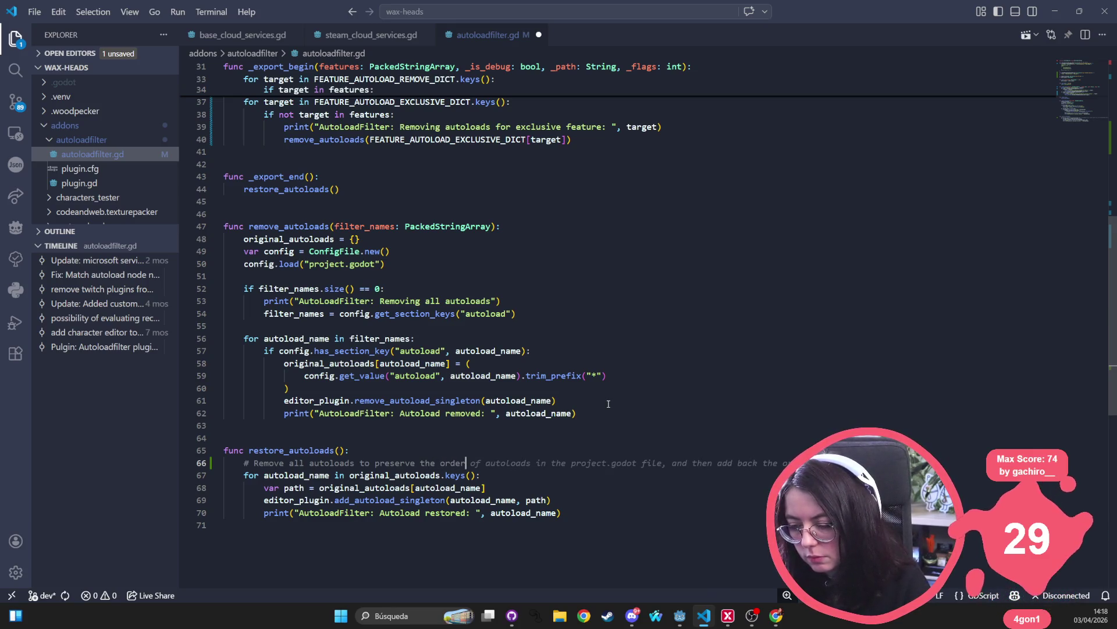
text( of auto)
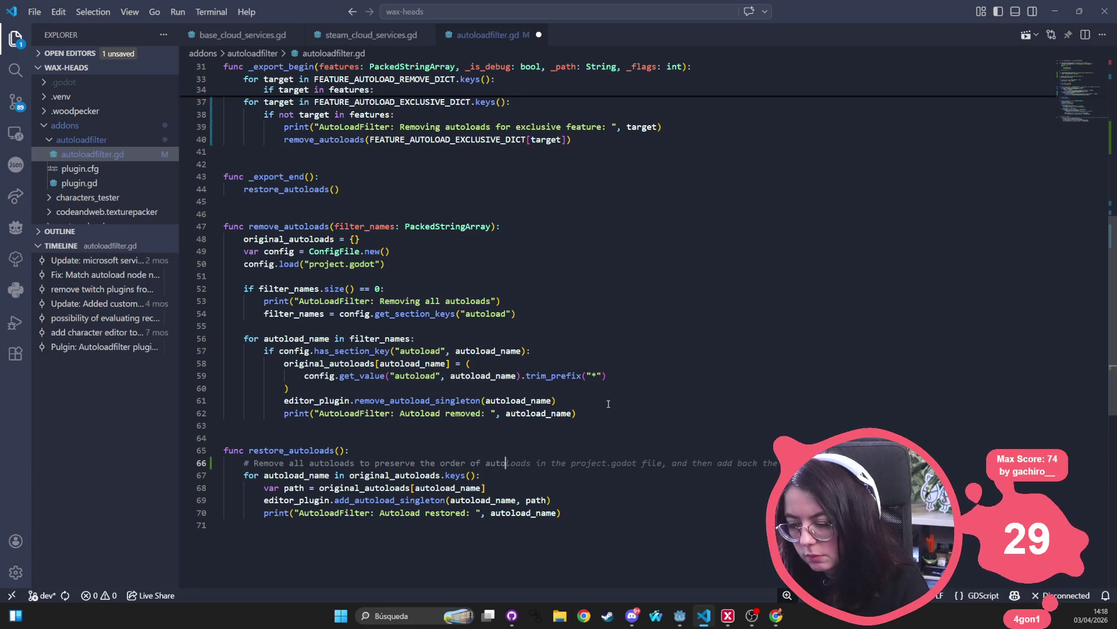
text(loads)
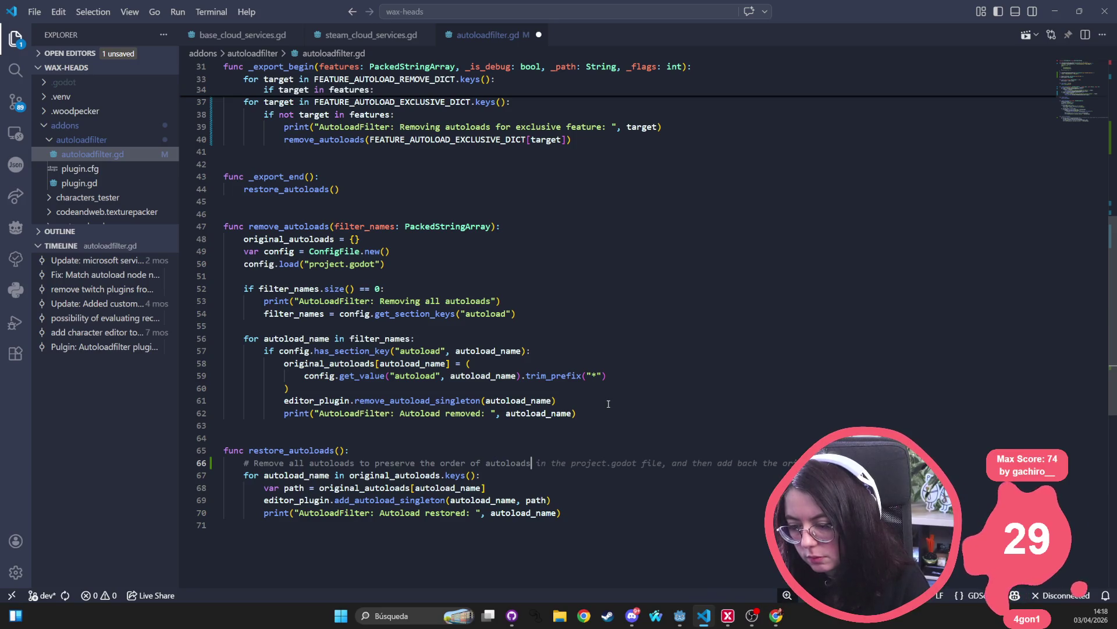
key(Tab)
key(Return)
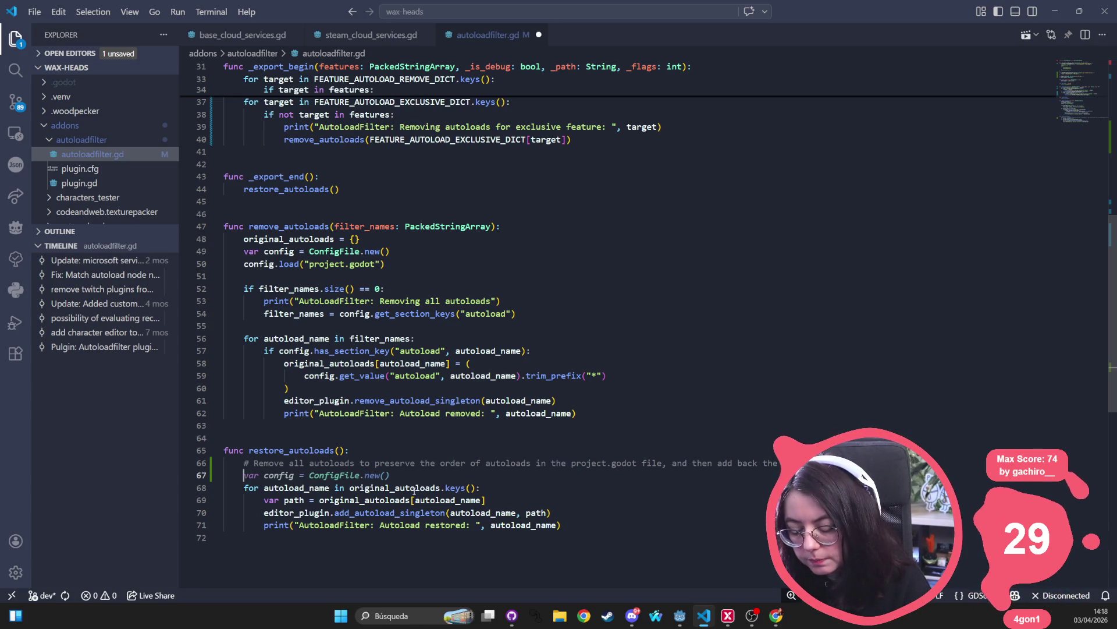
scroll(411, 441, up, 5)
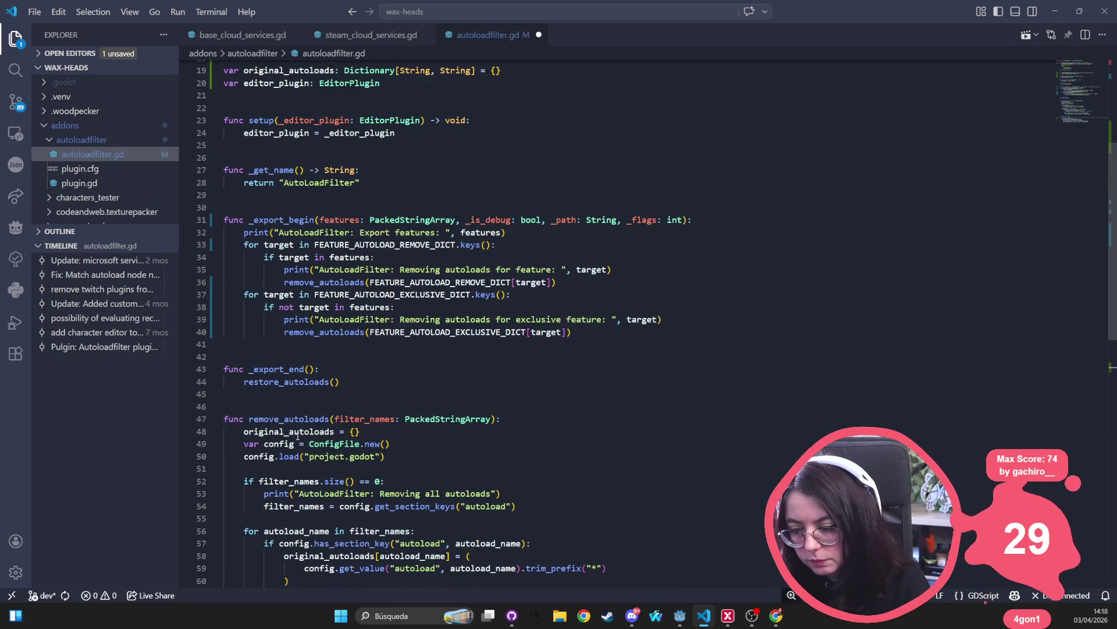
scroll(297, 435, down, 5)
drag(240, 243, 374, 252)
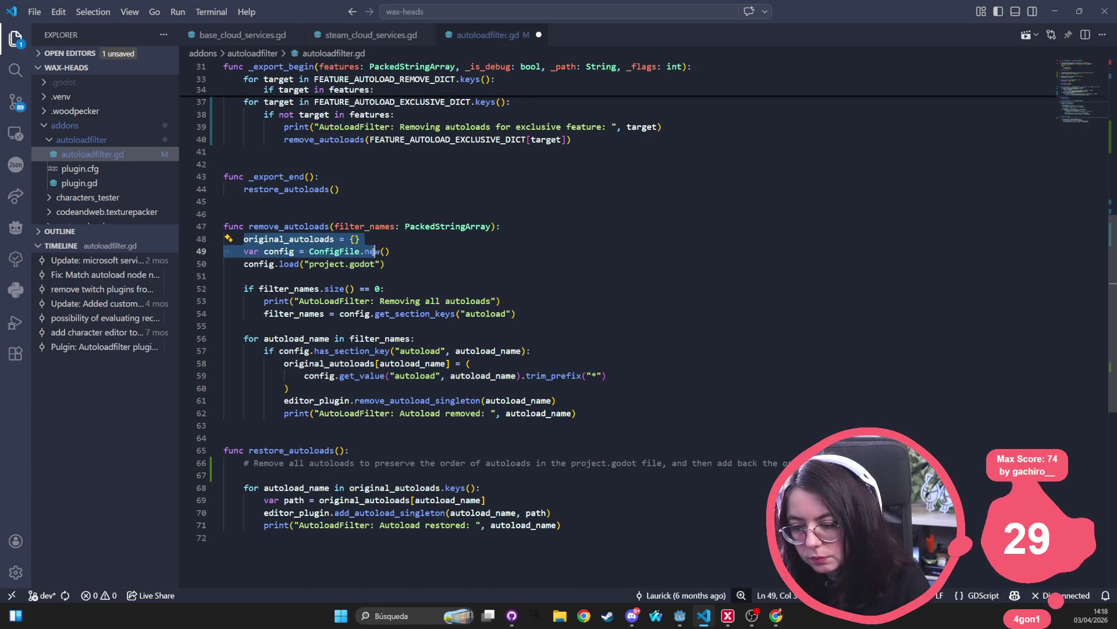
click(376, 255)
click(291, 238)
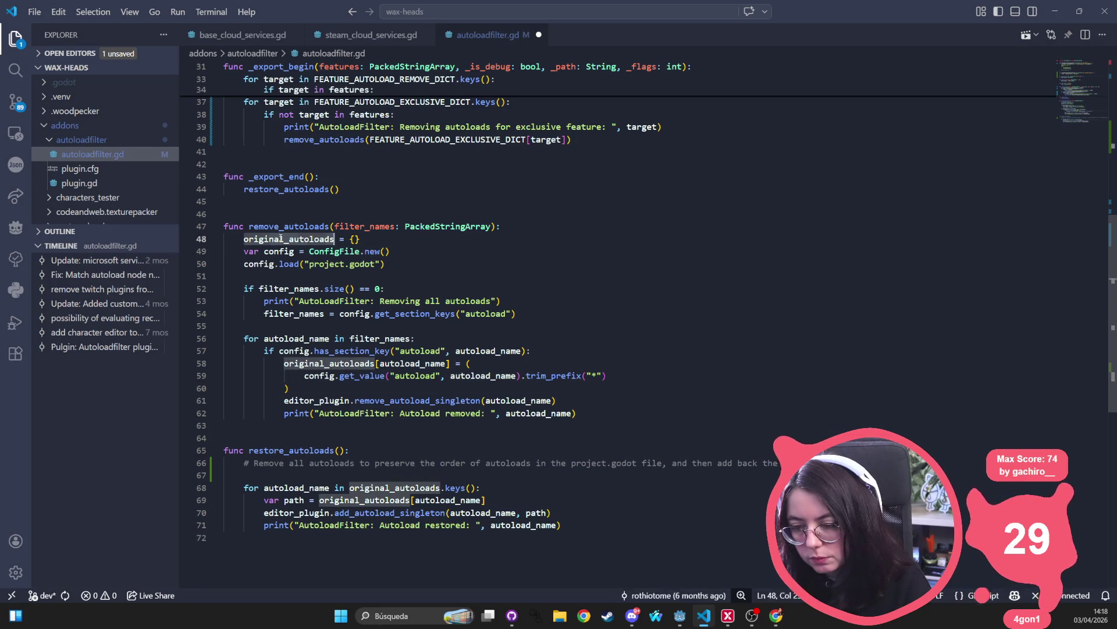
click(287, 225)
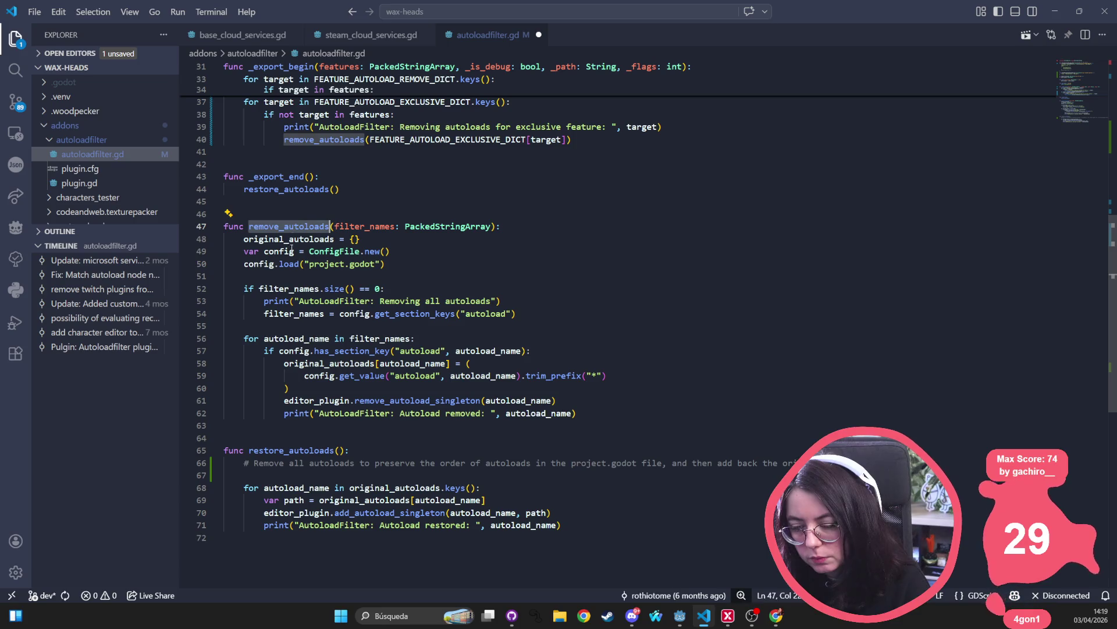
click(273, 475)
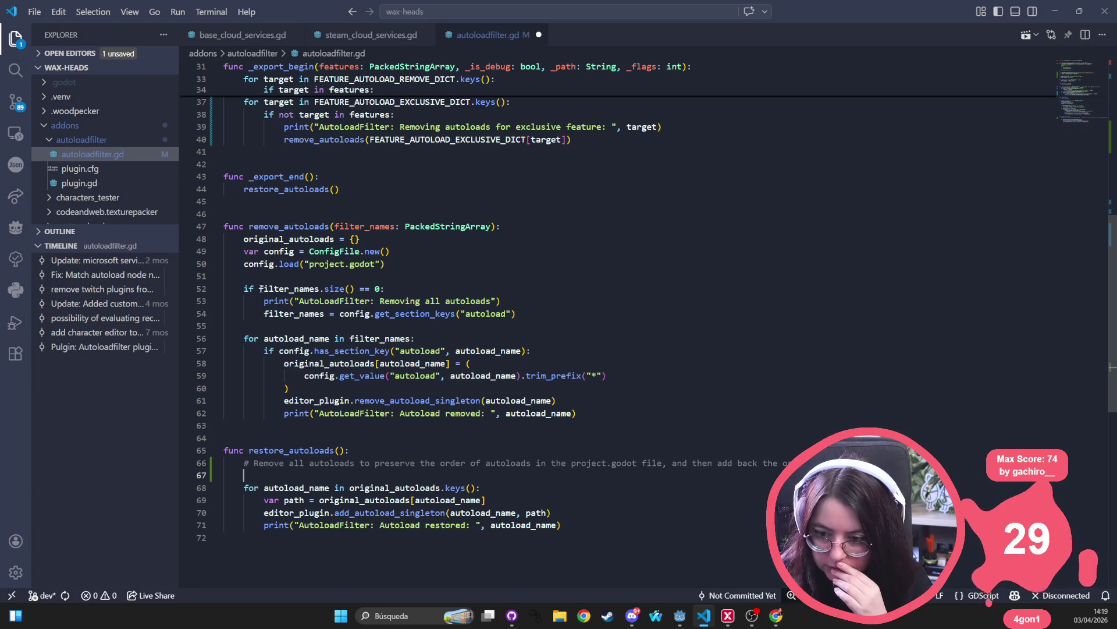
mouse_move(242, 251)
mouse_down()
mouse_move(390, 254)
mouse_move(398, 265)
mouse_up()
scroll(417, 334, up, 2)
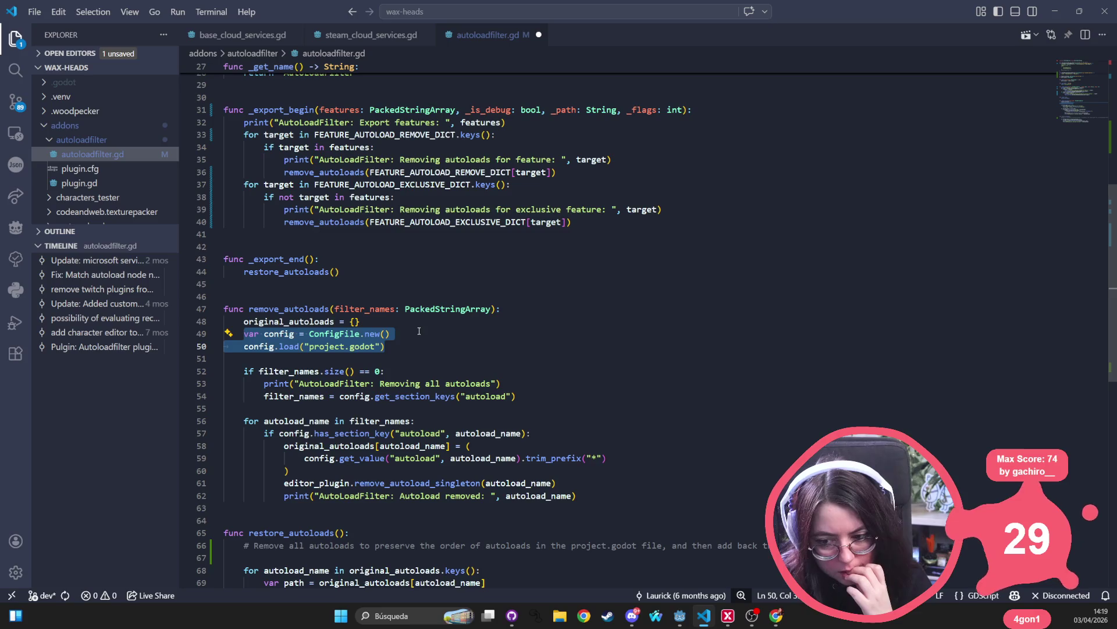
scroll(419, 330, up, 3)
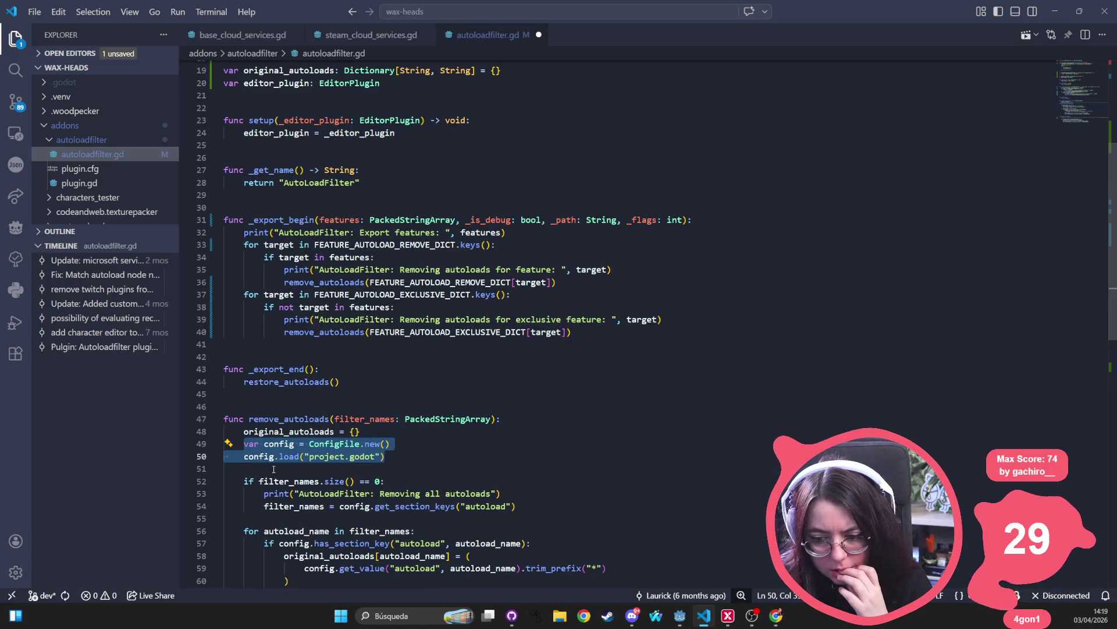
scroll(274, 468, up, 6)
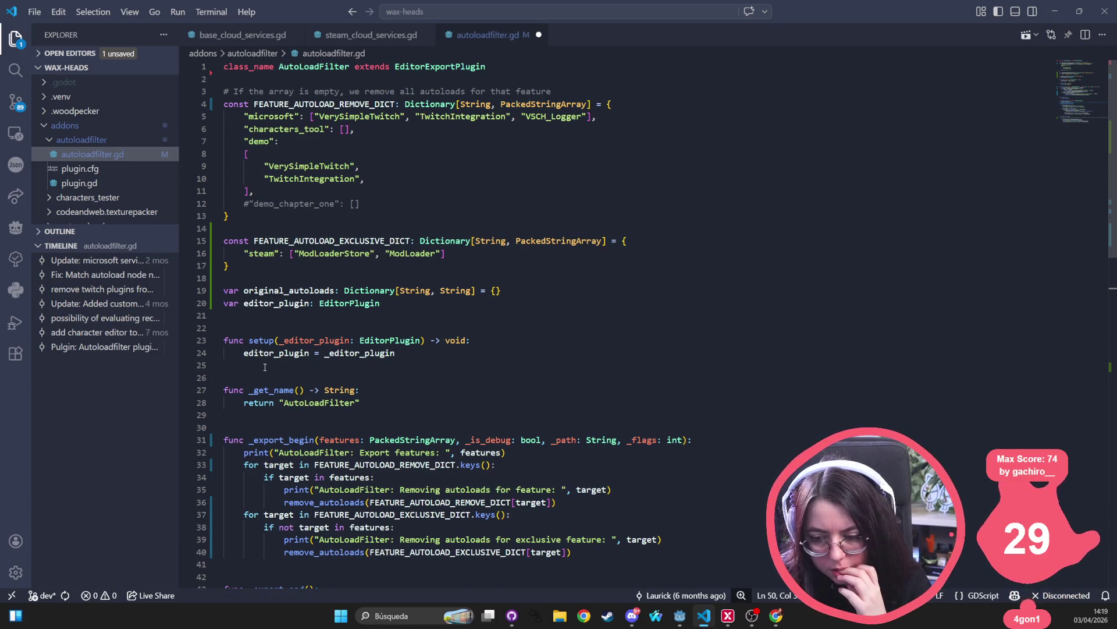
scroll(264, 367, down, 6)
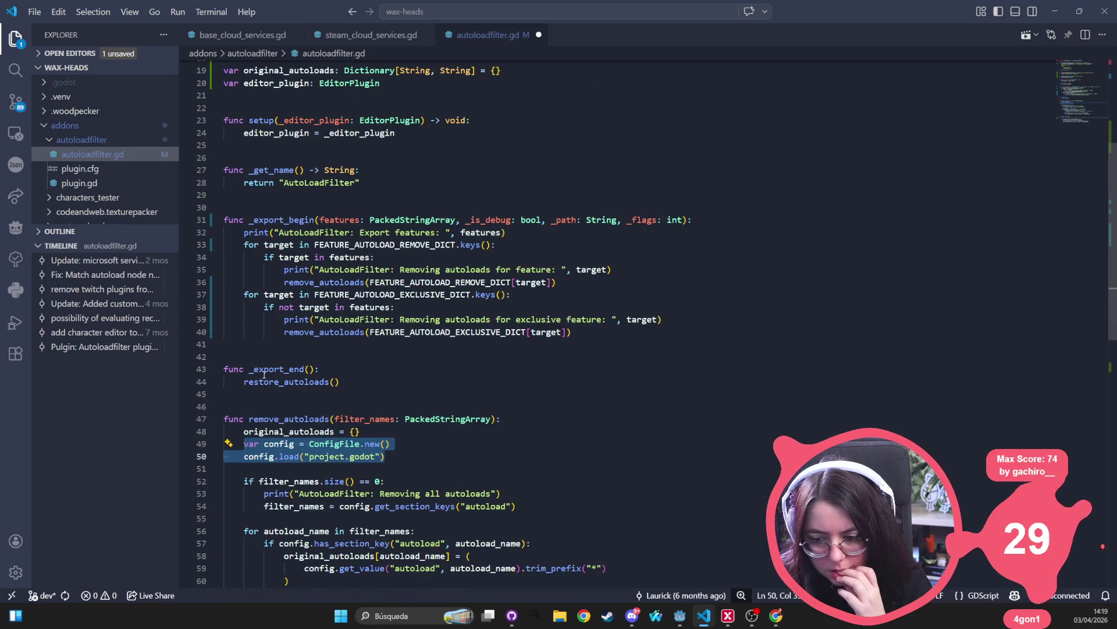
scroll(264, 374, down, 2)
click(292, 338)
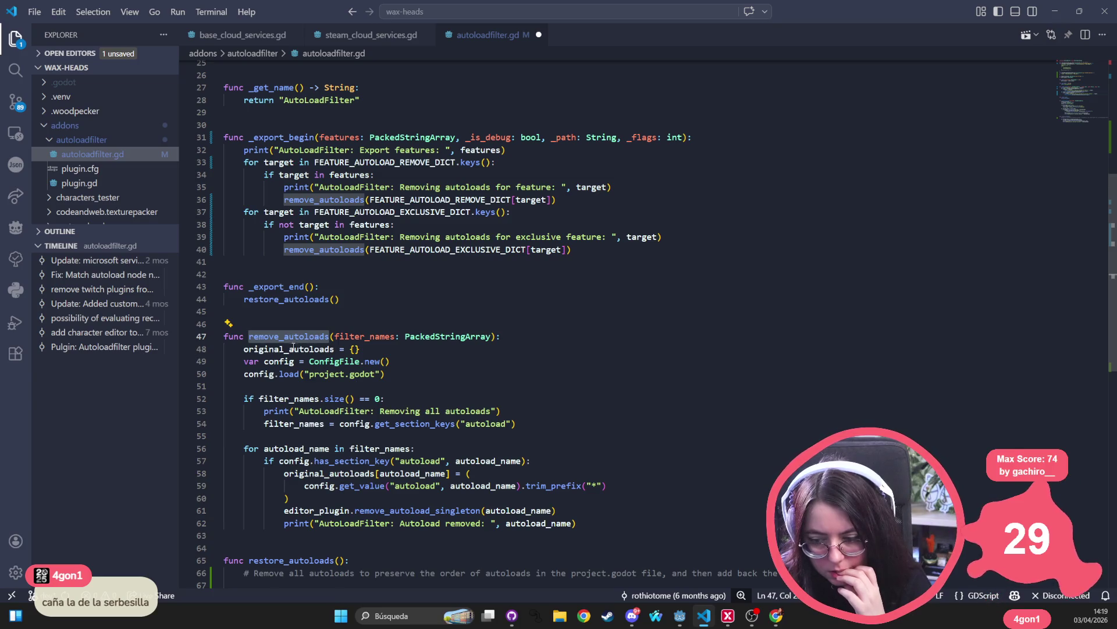
mouse_move(517, 424)
mouse_down()
mouse_move(233, 411)
mouse_move(225, 398)
mouse_up()
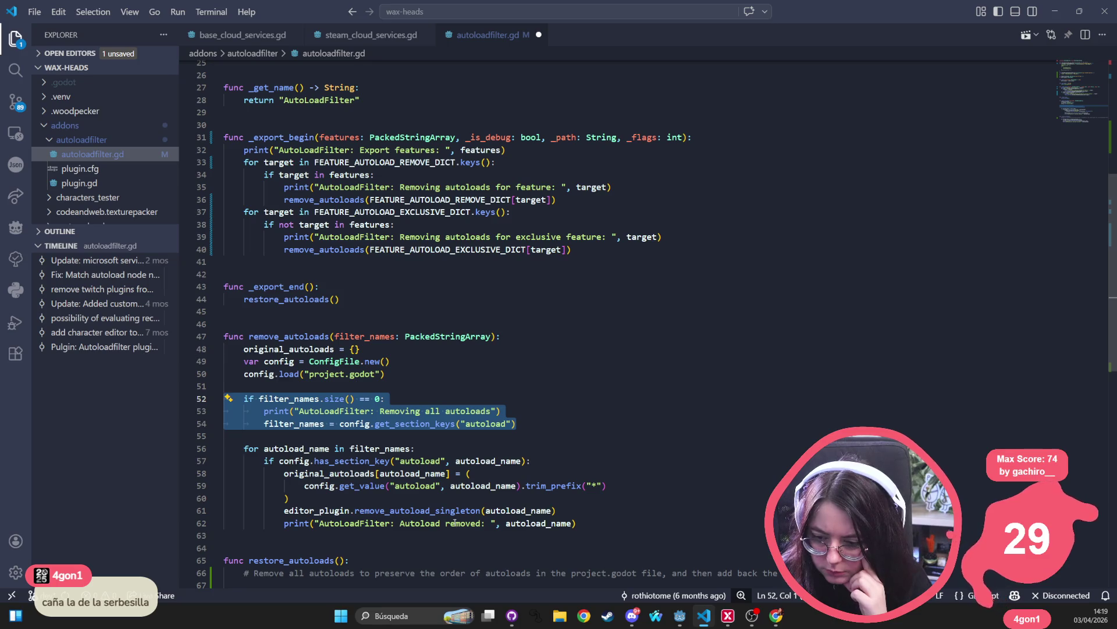
double_click(430, 412)
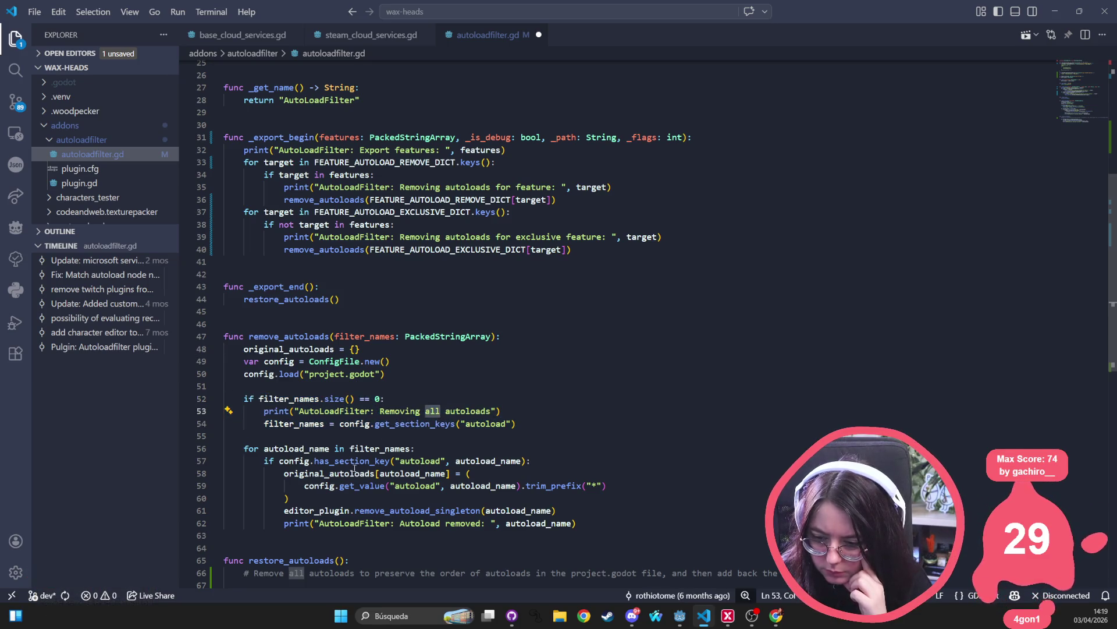
click(283, 399)
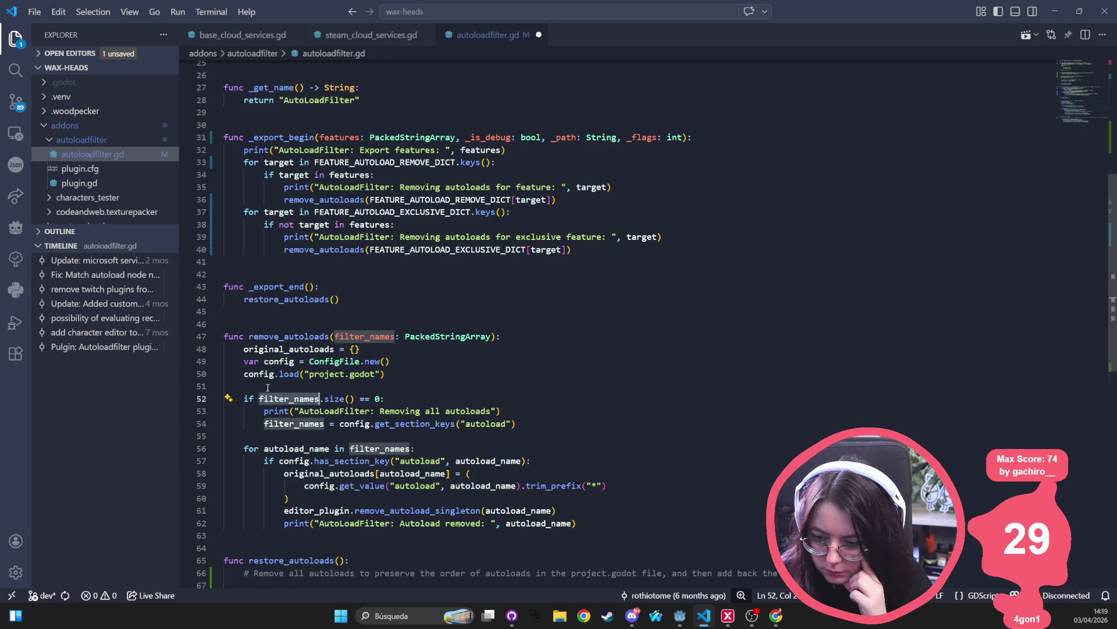
scroll(317, 452, down, 3)
click(305, 475)
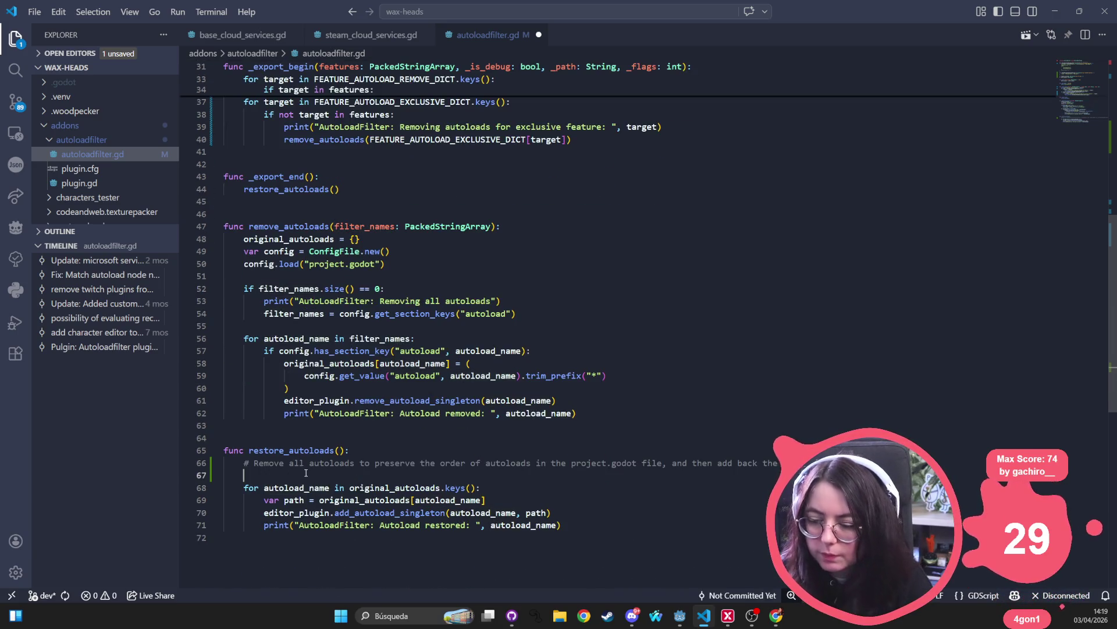
- Add remove_autoloads([]) as the first line of restore_autoloads and save autoloadfilter.gd
text(remove_autoloads)
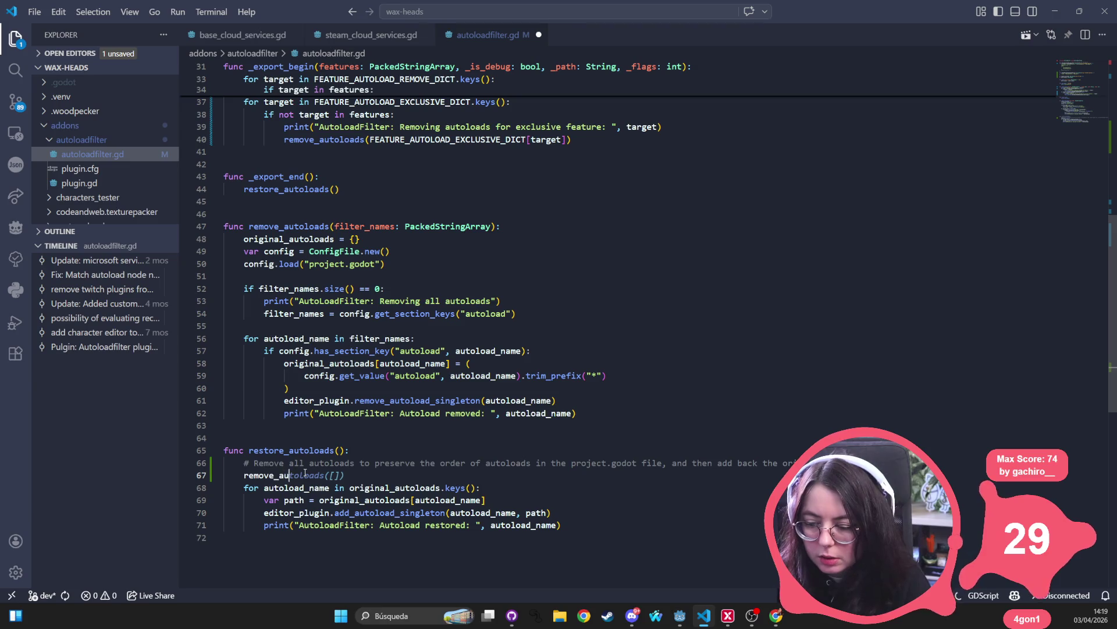
text(([)
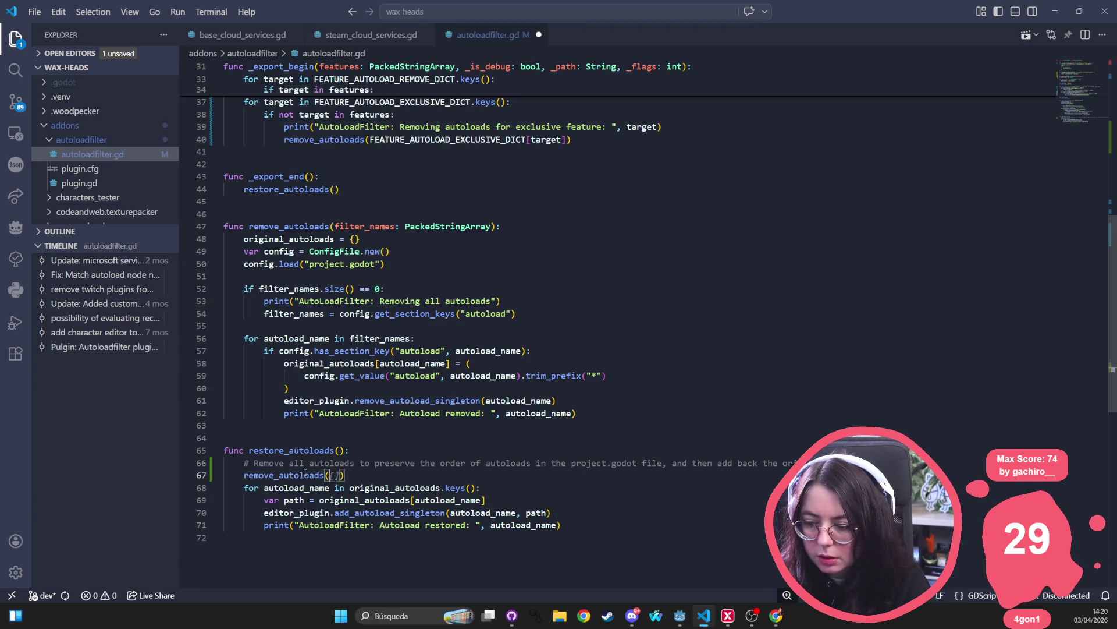
key(ctrl+s)
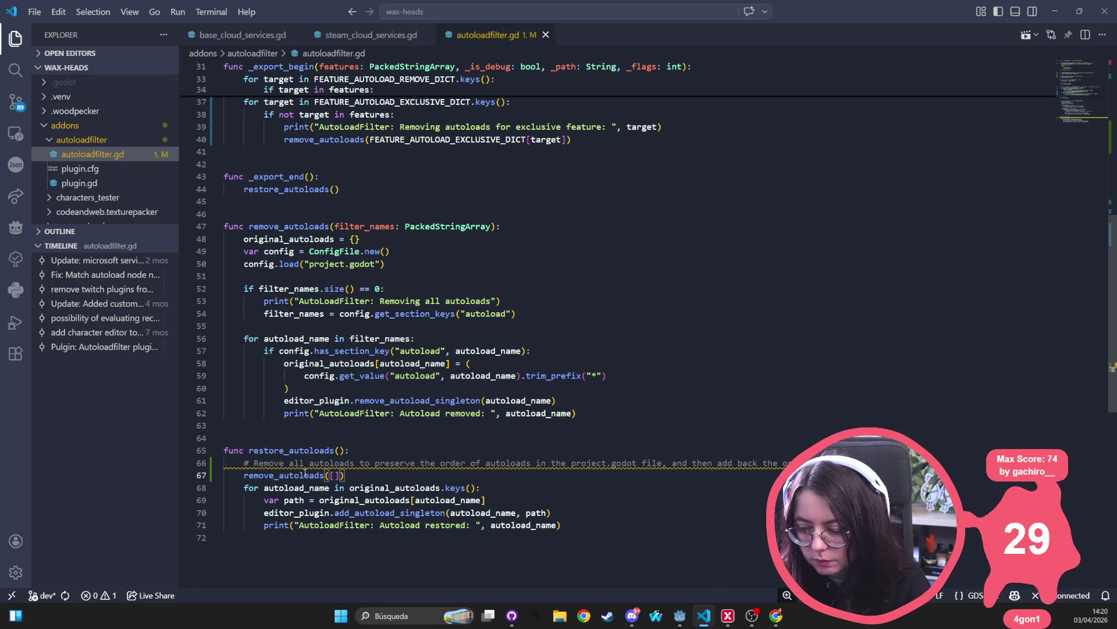
scroll(287, 427, down, 2)
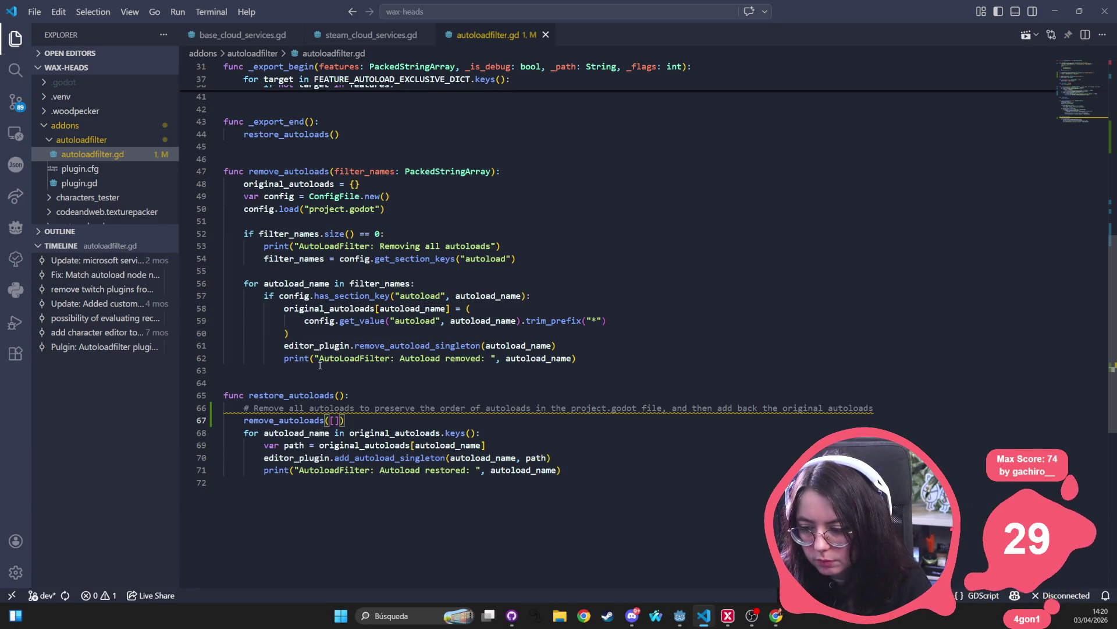
click(390, 469)
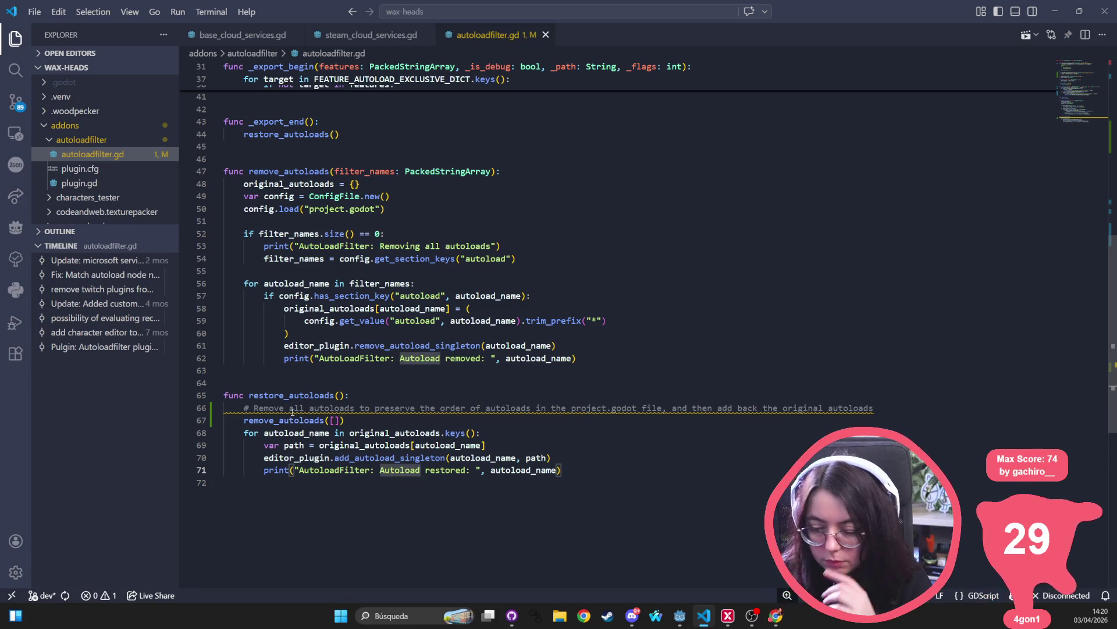
click(258, 424)
triple_click(288, 424)
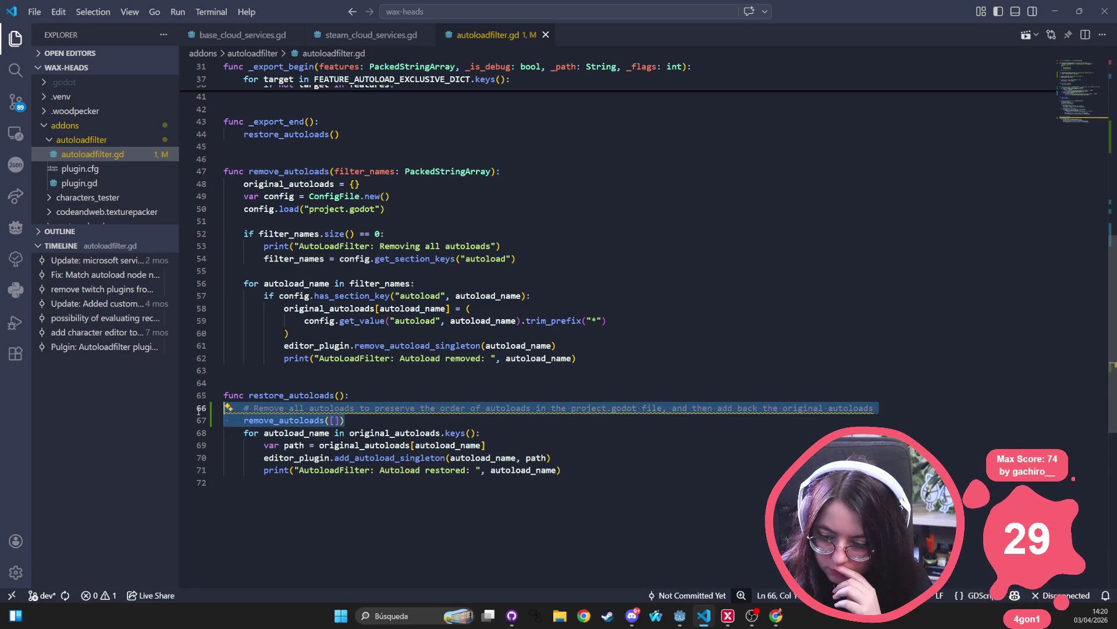
click(450, 408)
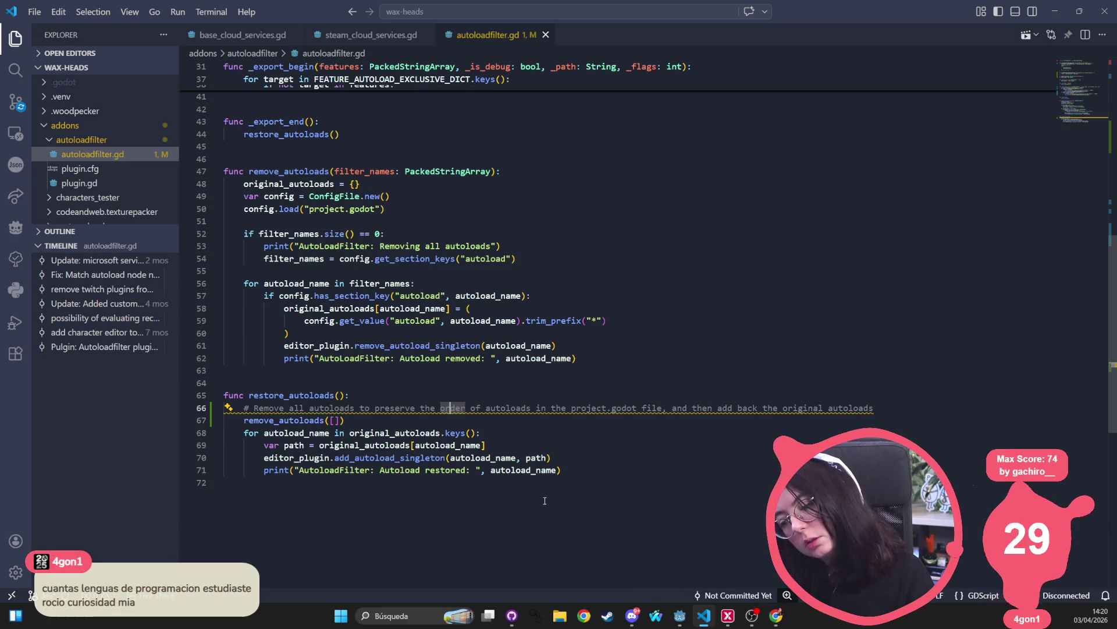
click(446, 470)
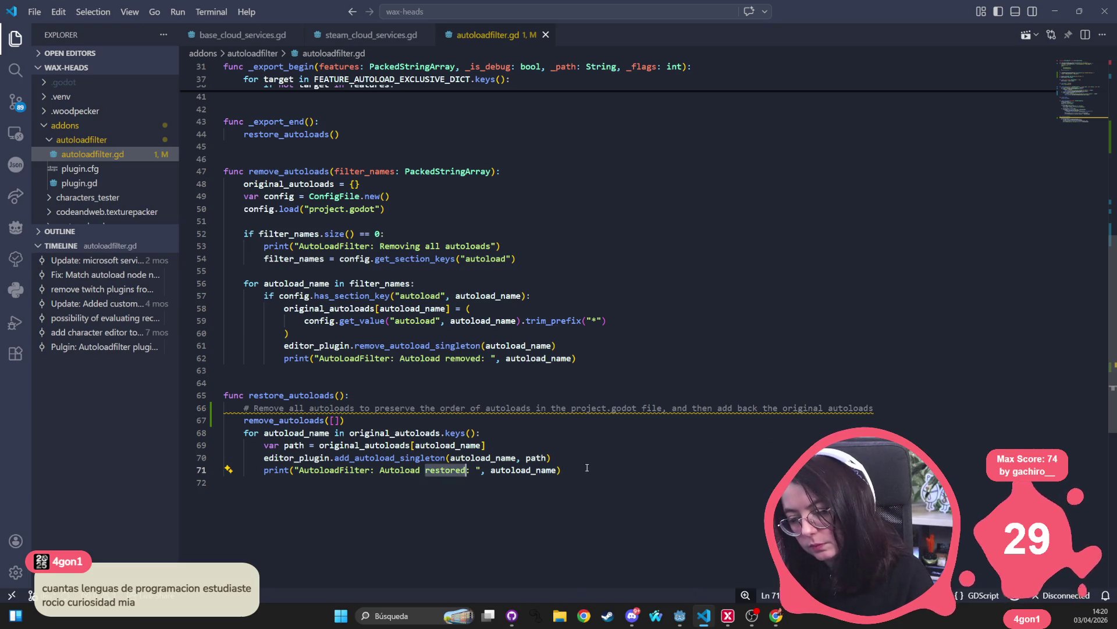
key(End)
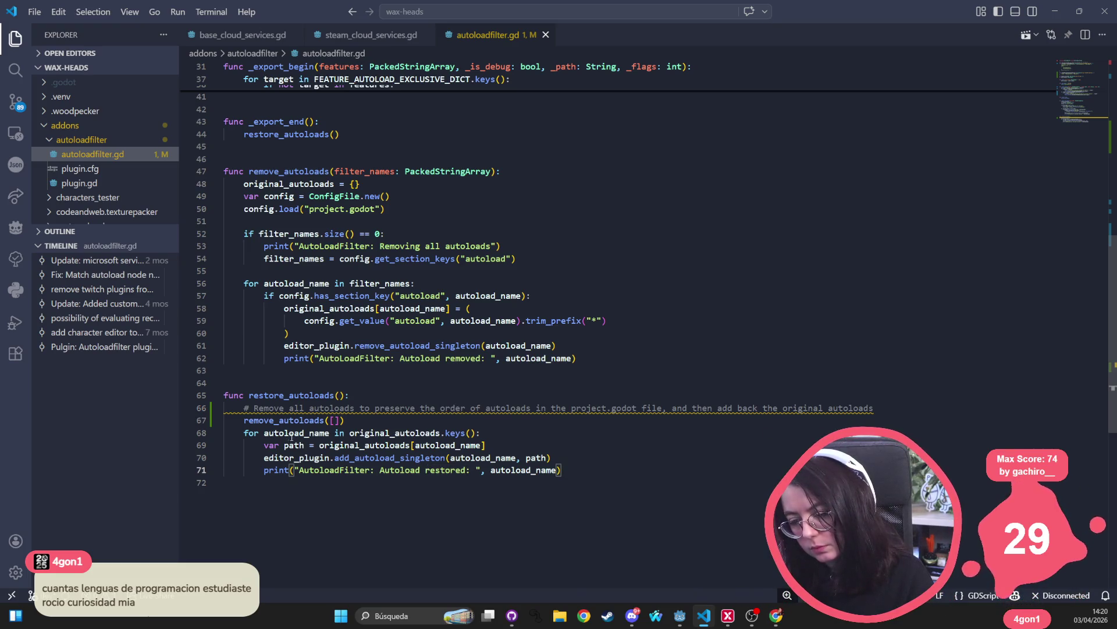
click(340, 296)
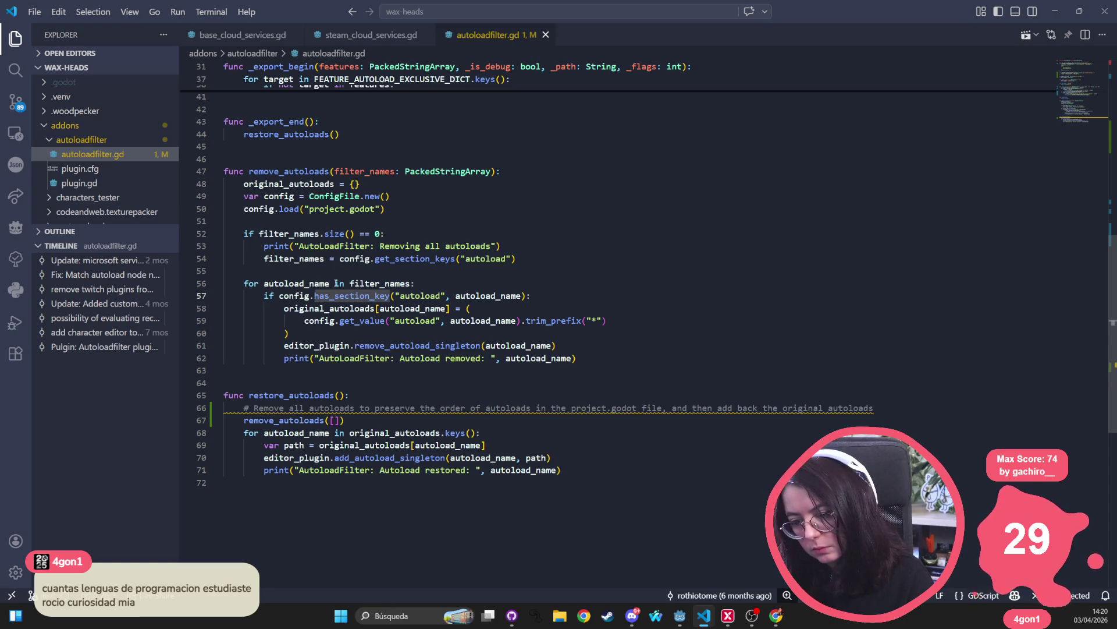
scroll(455, 167, up, 3)
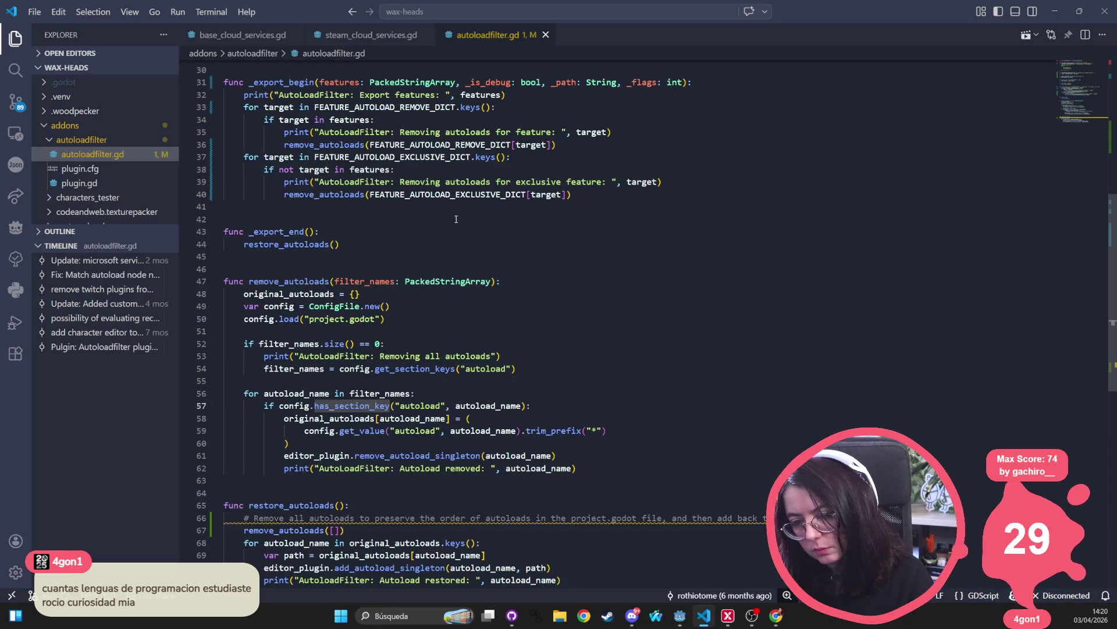
scroll(457, 219, down, 3)
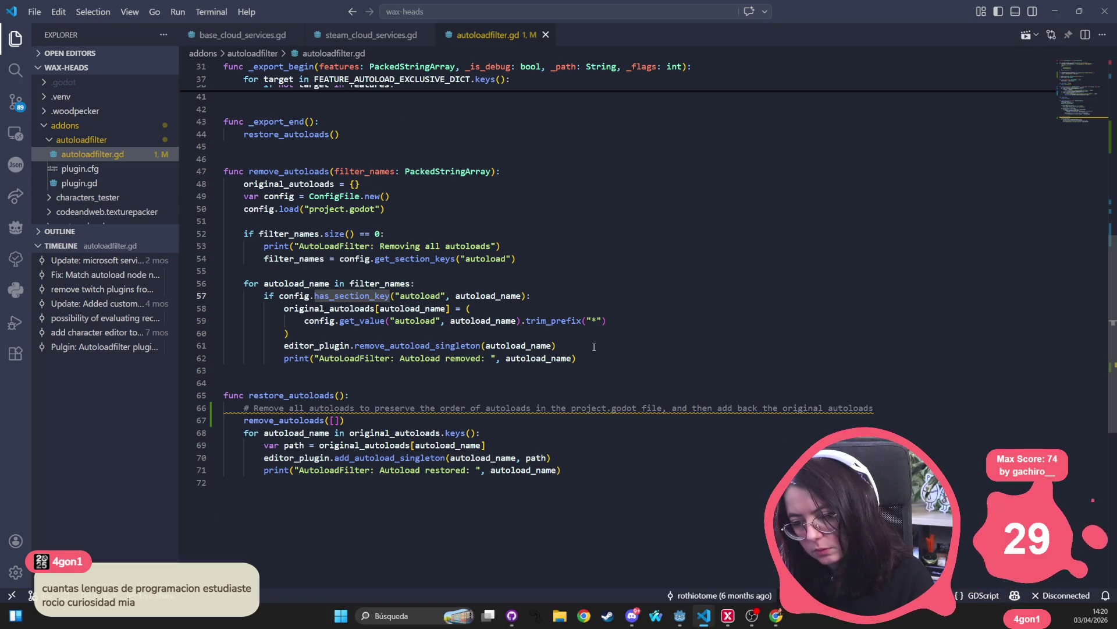
drag(577, 358, 192, 171)
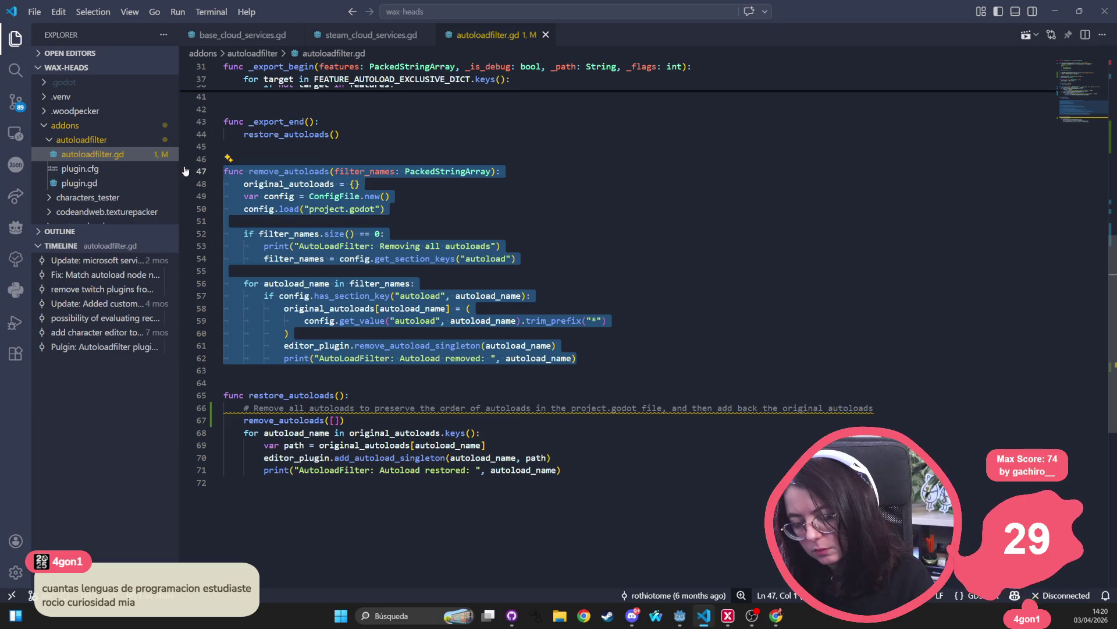
click(634, 289)
click(492, 246)
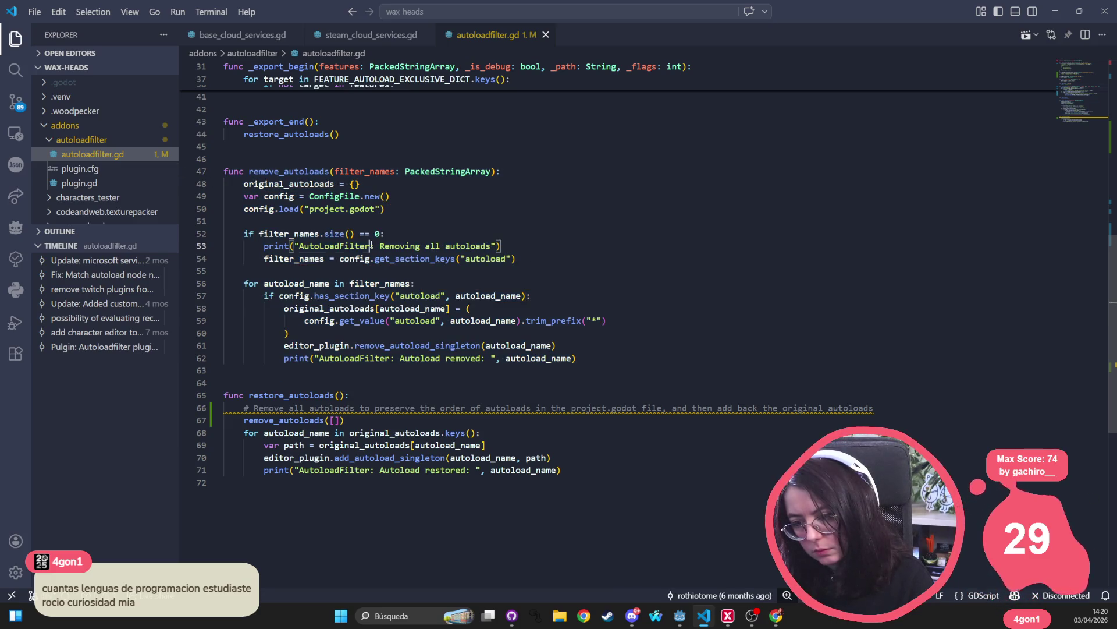
click(291, 420)
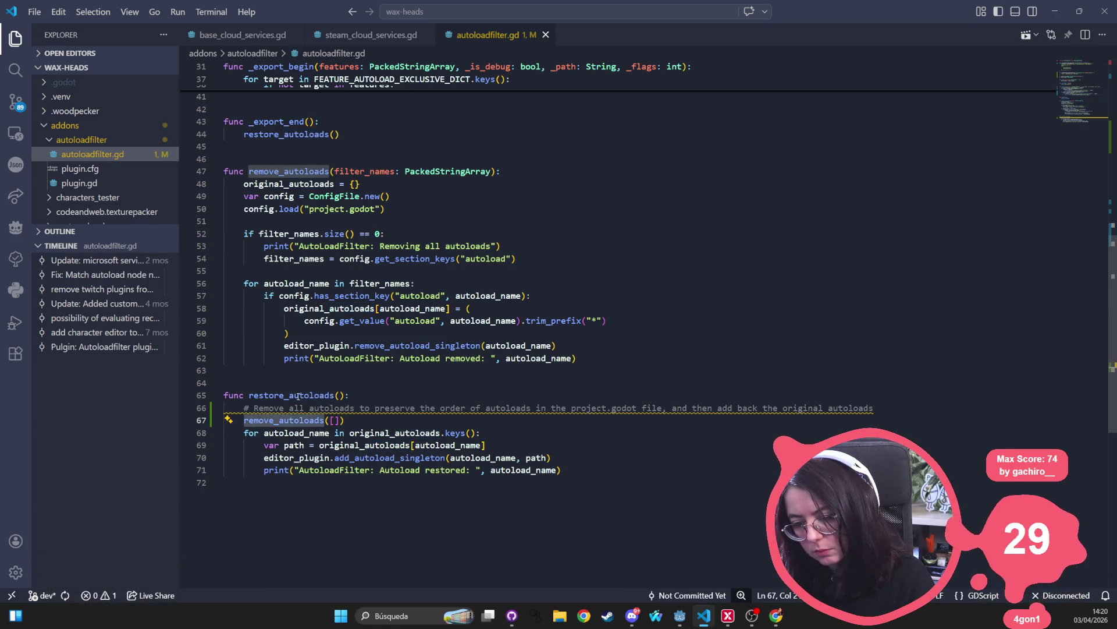
click(330, 445)
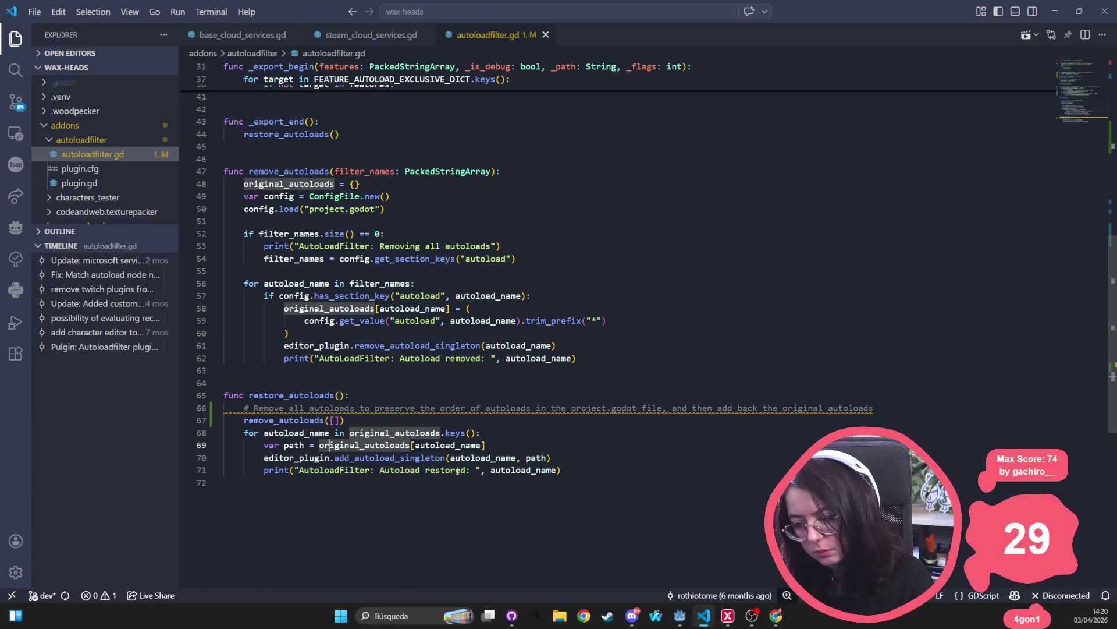
click(428, 470)
click(381, 471)
drag(382, 469, 467, 470)
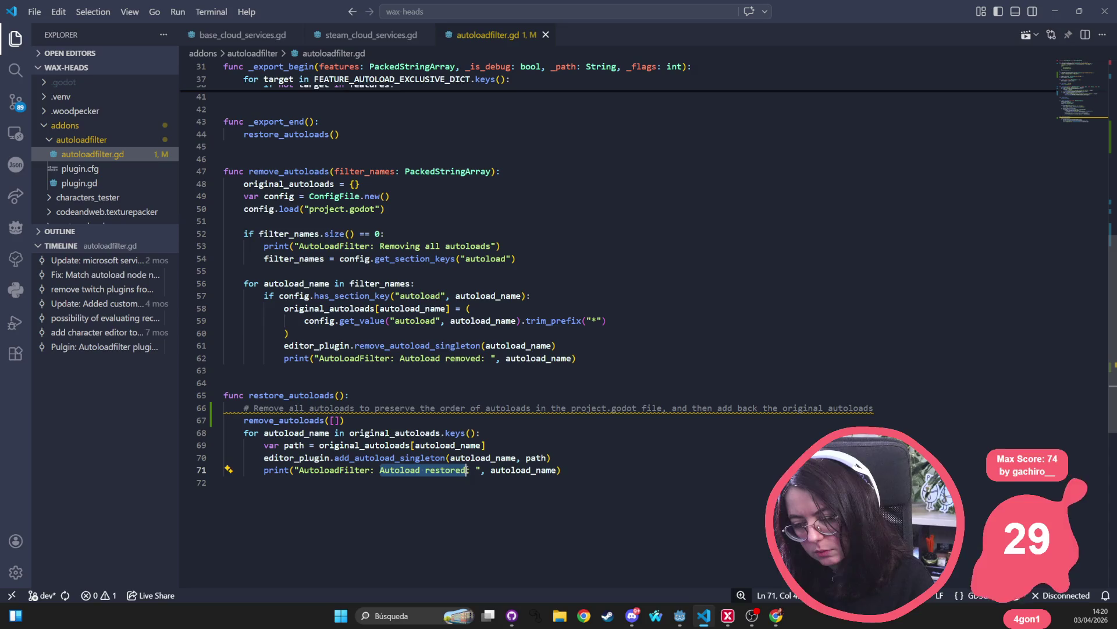
- Add print("AutoLoadFilter: All autoloads restored") after the restore loop via Copilot and save
text(Restoring all)
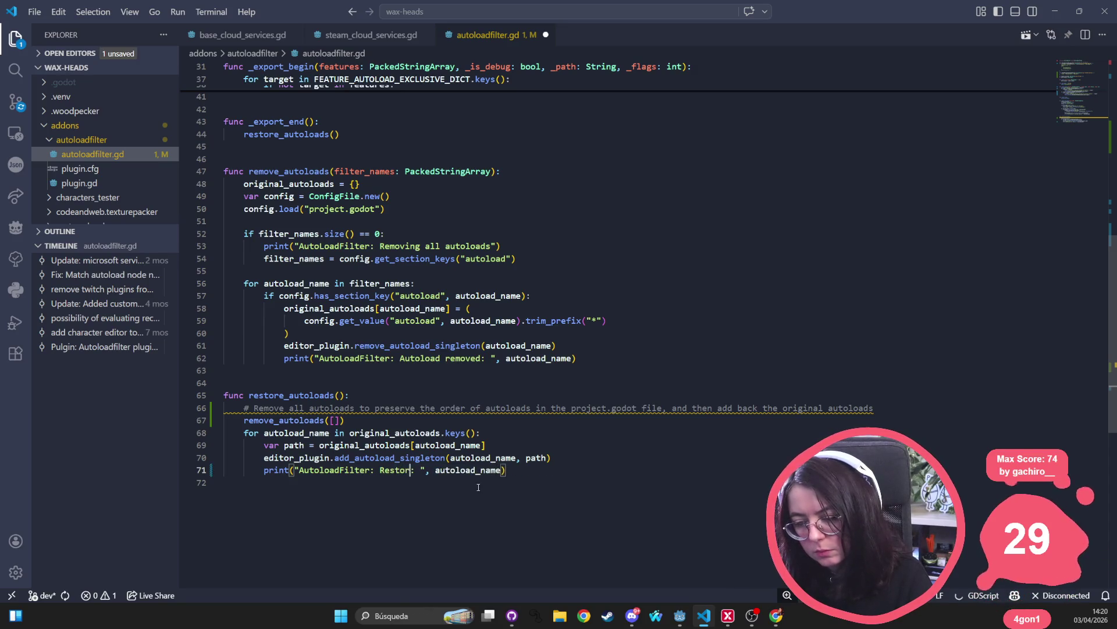
key(ctrl+z)
key(ctrl+z)
key(ctrl+z)
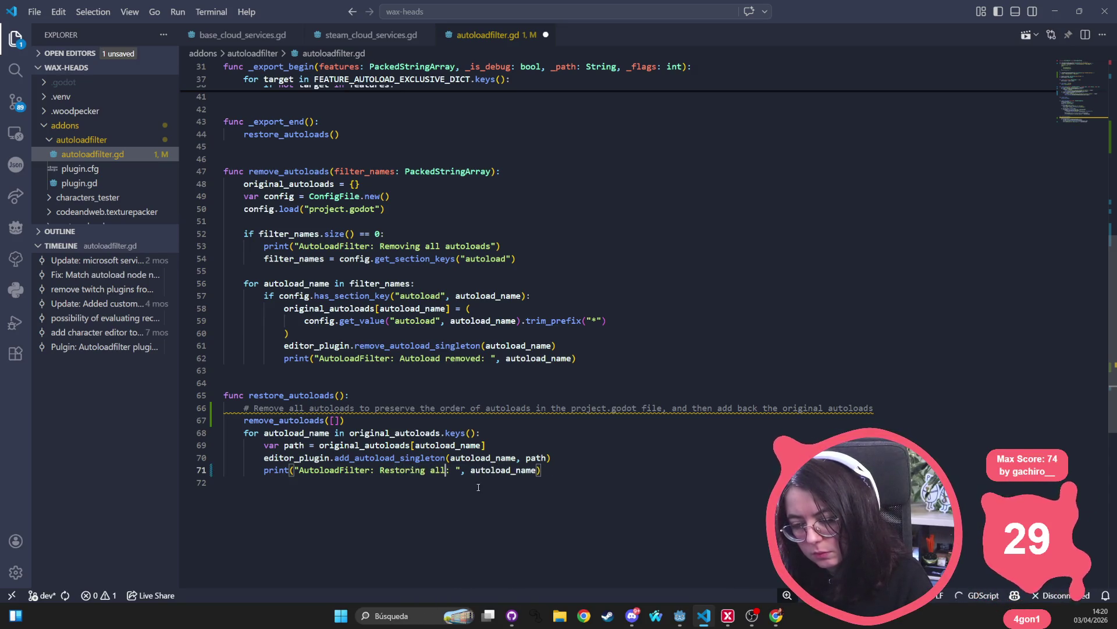
click(380, 486)
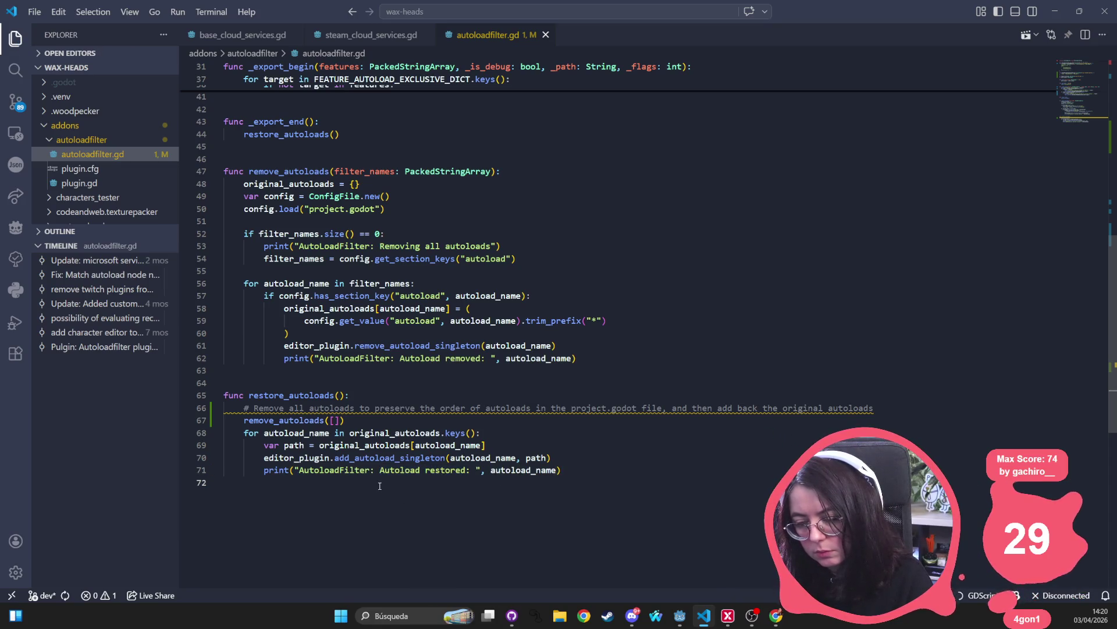
key(Tab)
text(print(")
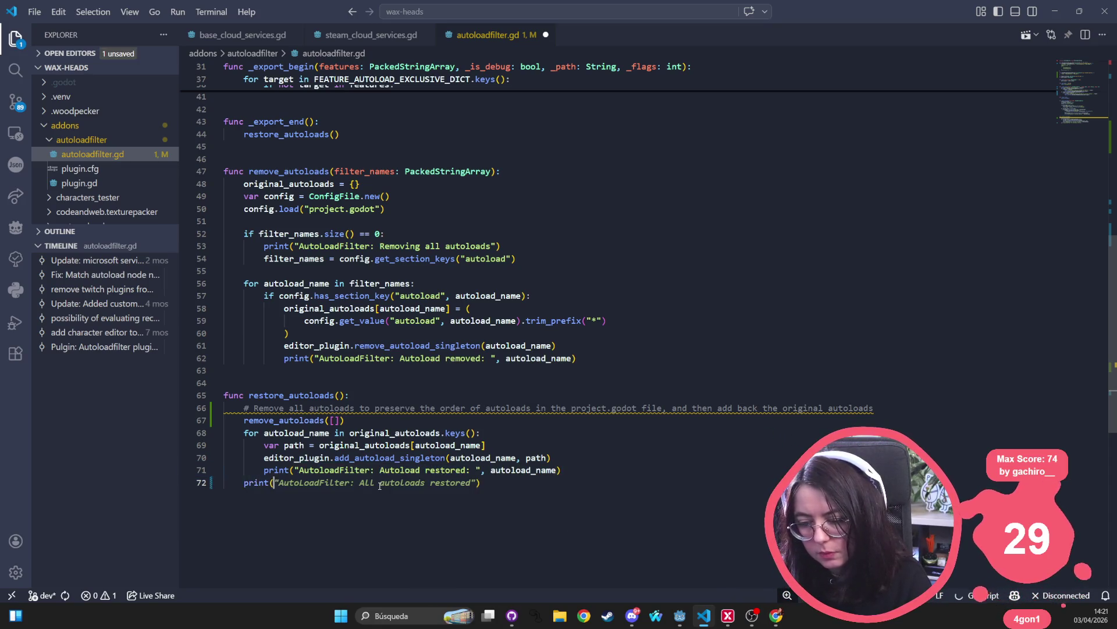
key(Tab)
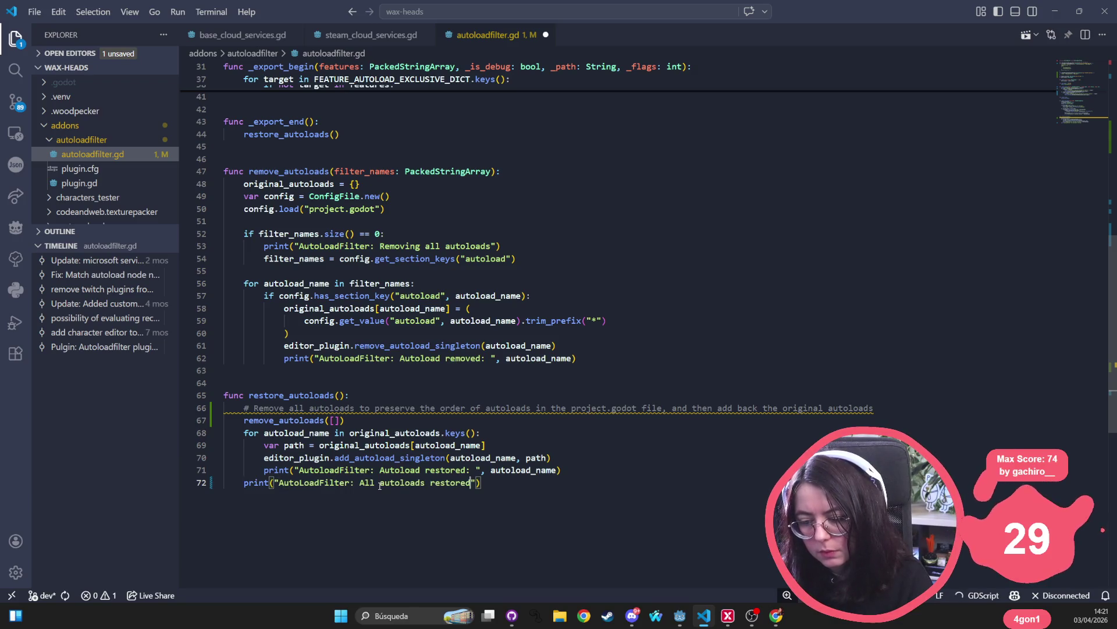
click(765, 283)
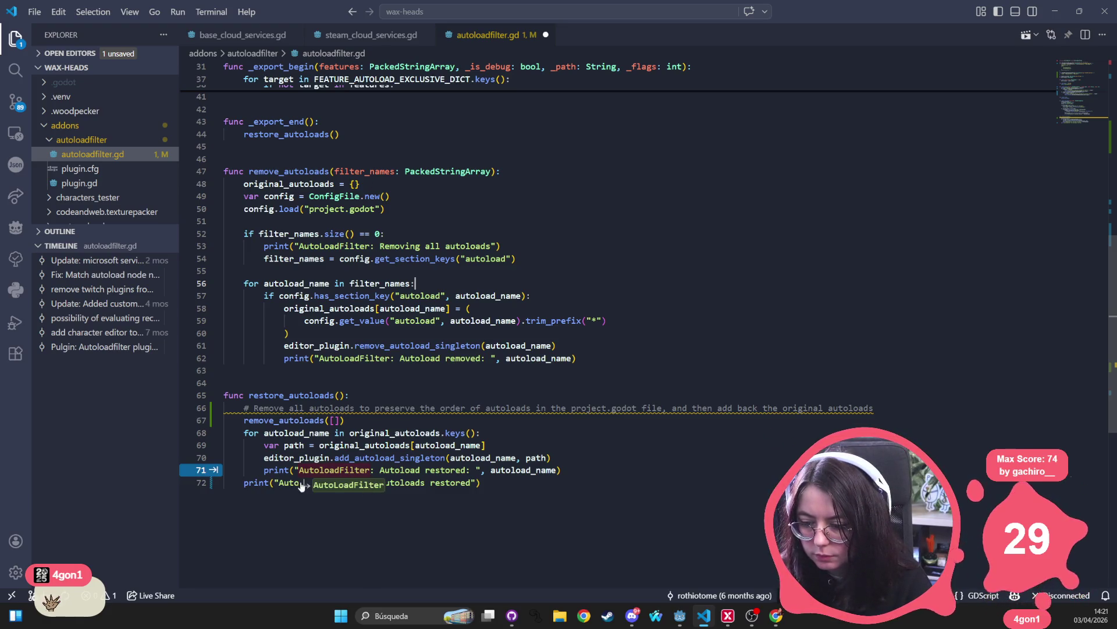
key(Tab)
click(415, 373)
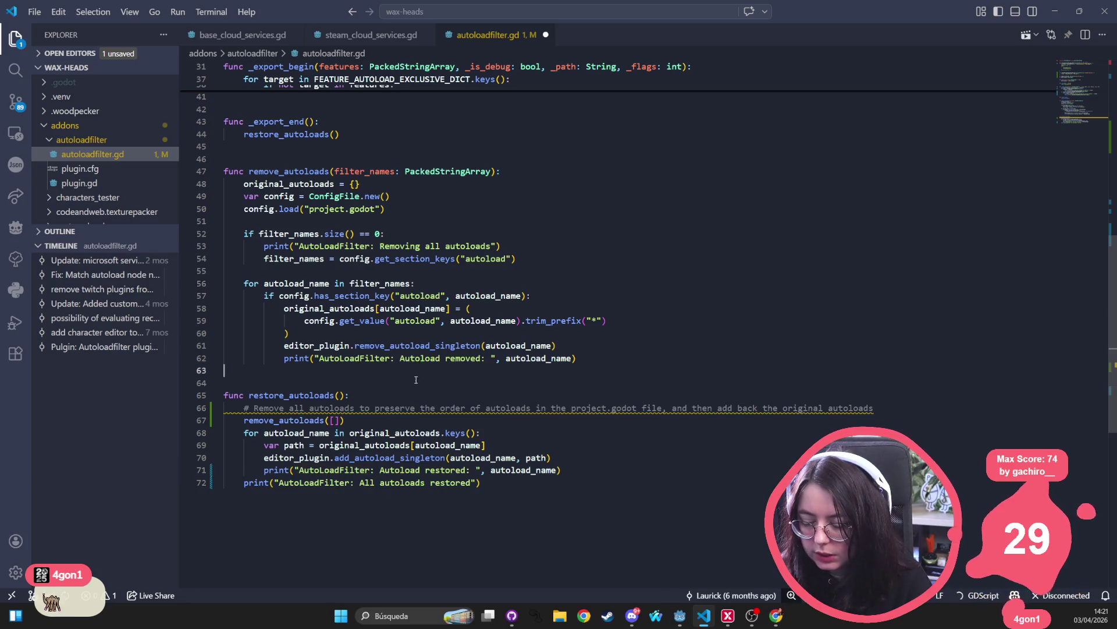
key(ctrl+s)
- Review the removal messages in _export_begin, then switch back to the Godot editor
scroll(383, 386, up, 5)
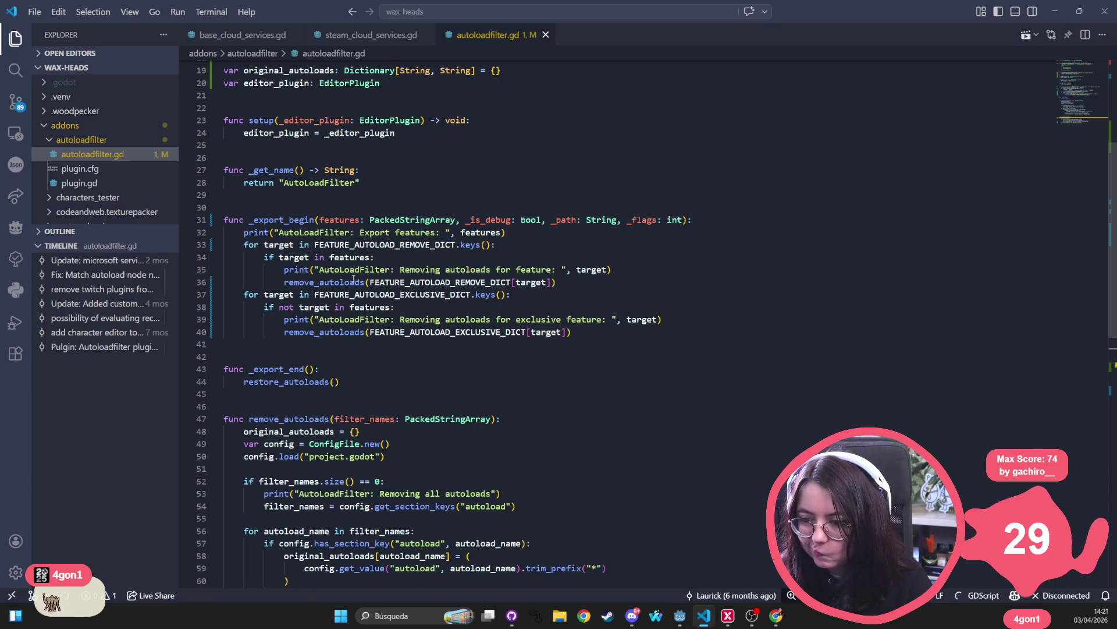
click(441, 272)
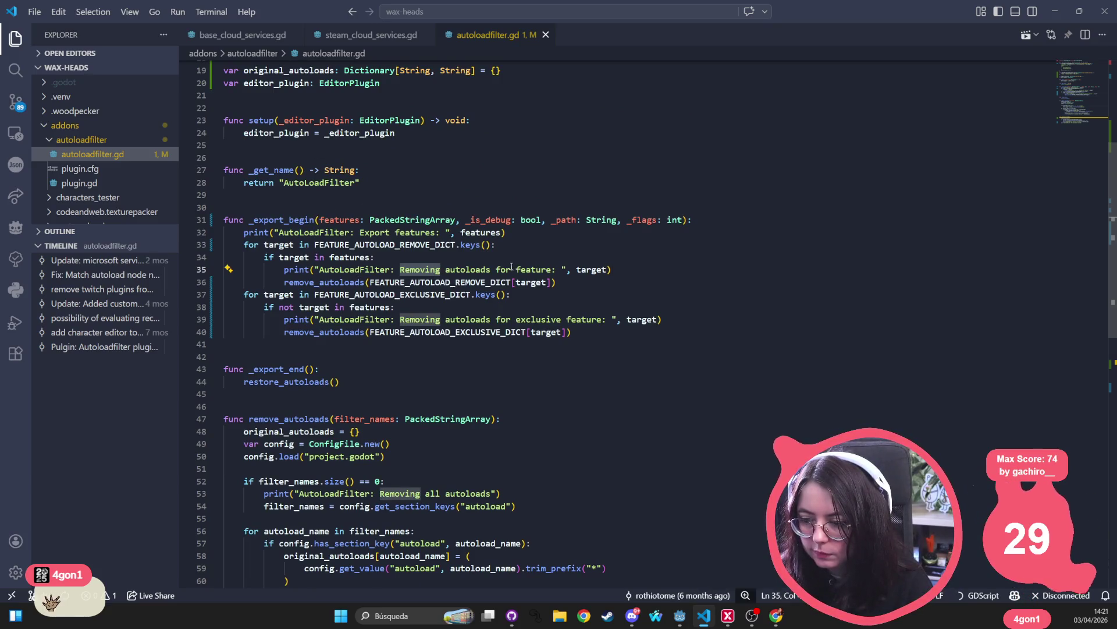
click(596, 318)
key(Down)
key(Down)
key(Down)
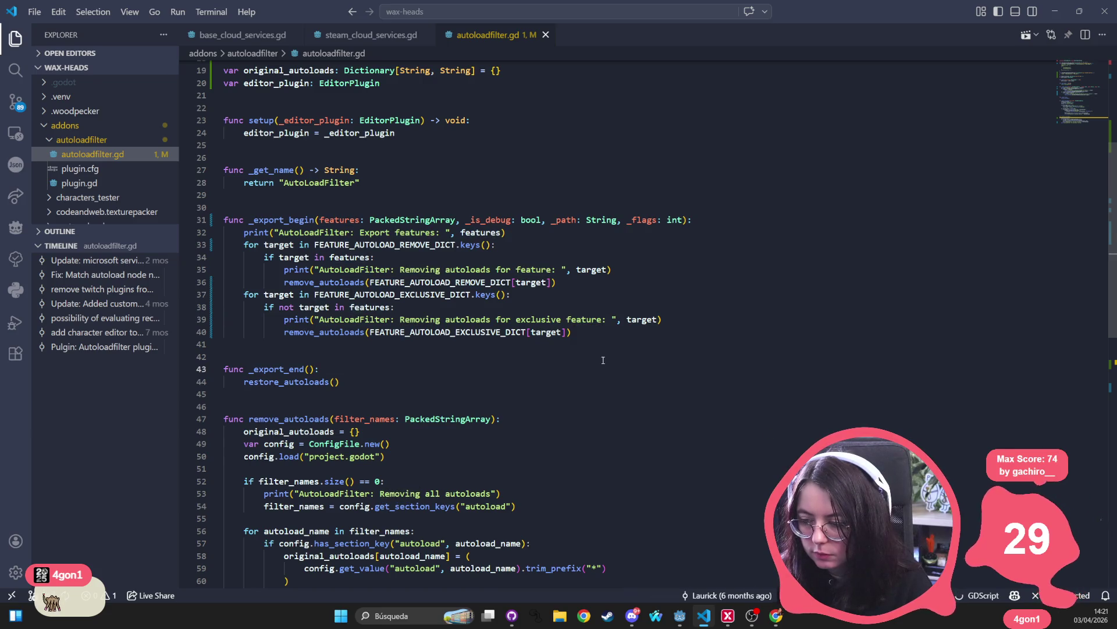
click(1056, 19)
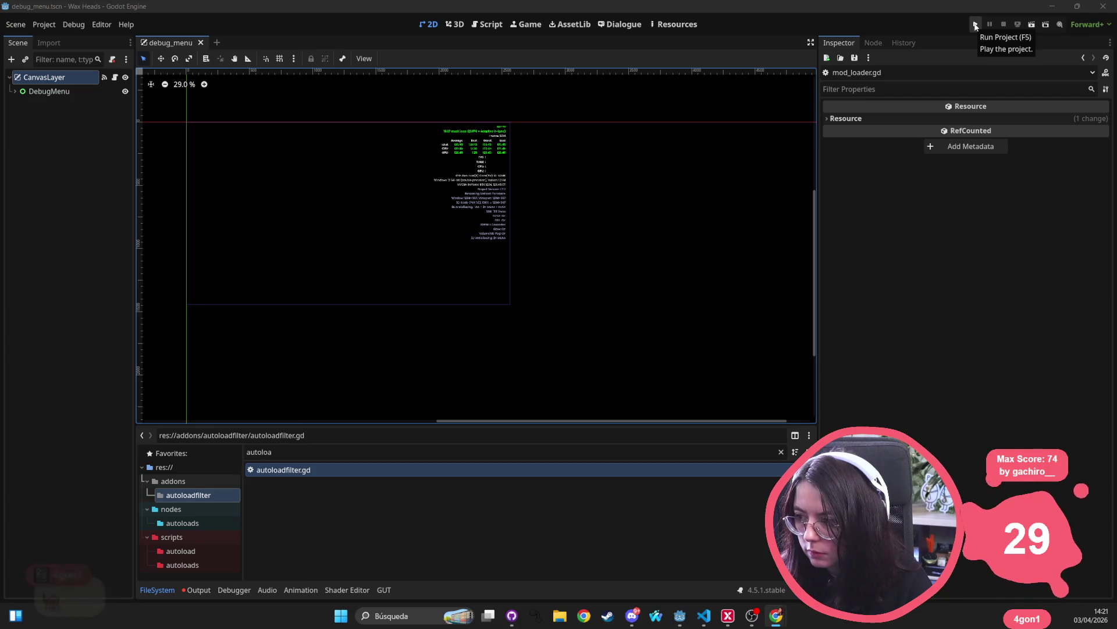
- Run the Wax Heads project with Godot's Run Project (F5) button
click(976, 26)
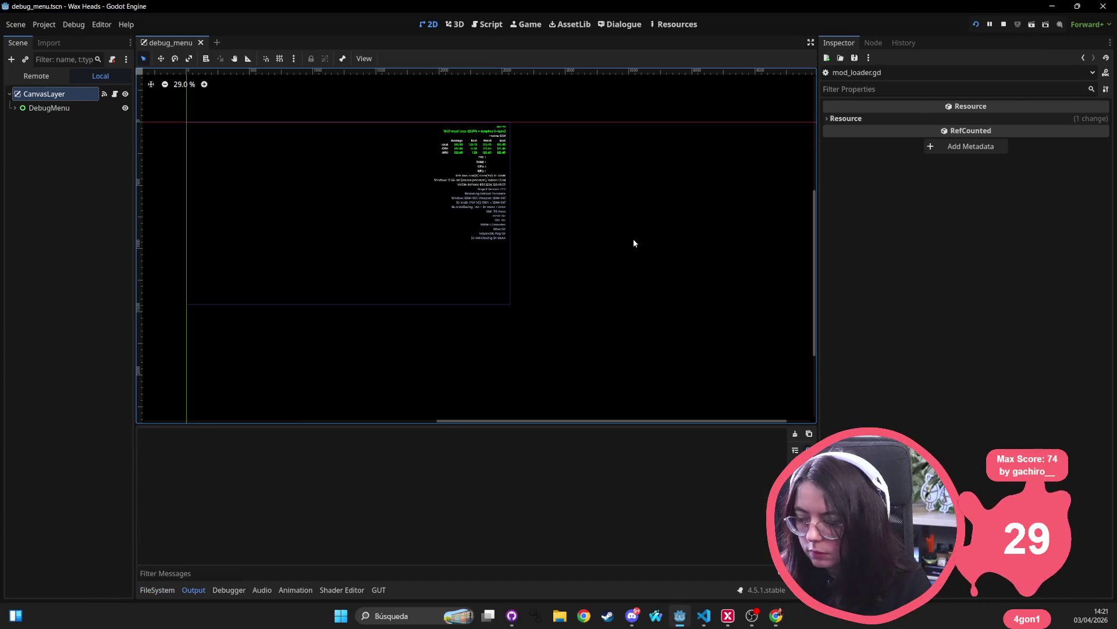
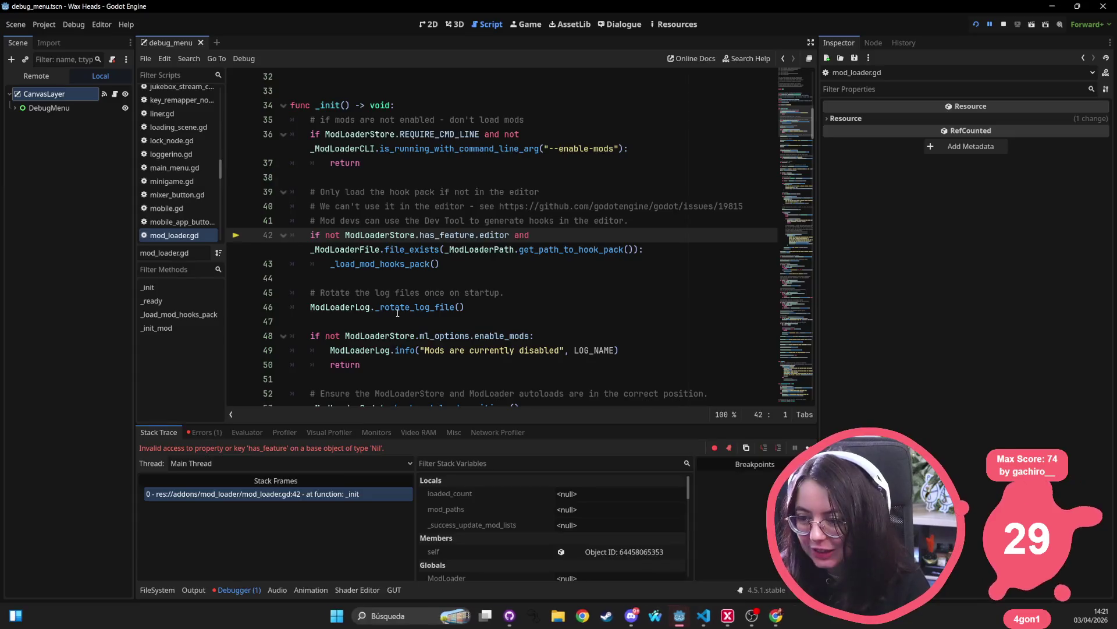
- Inspect the has_feature('editor') check and _ModLoaderFile log call on lines 42–46
triple_click(398, 312)
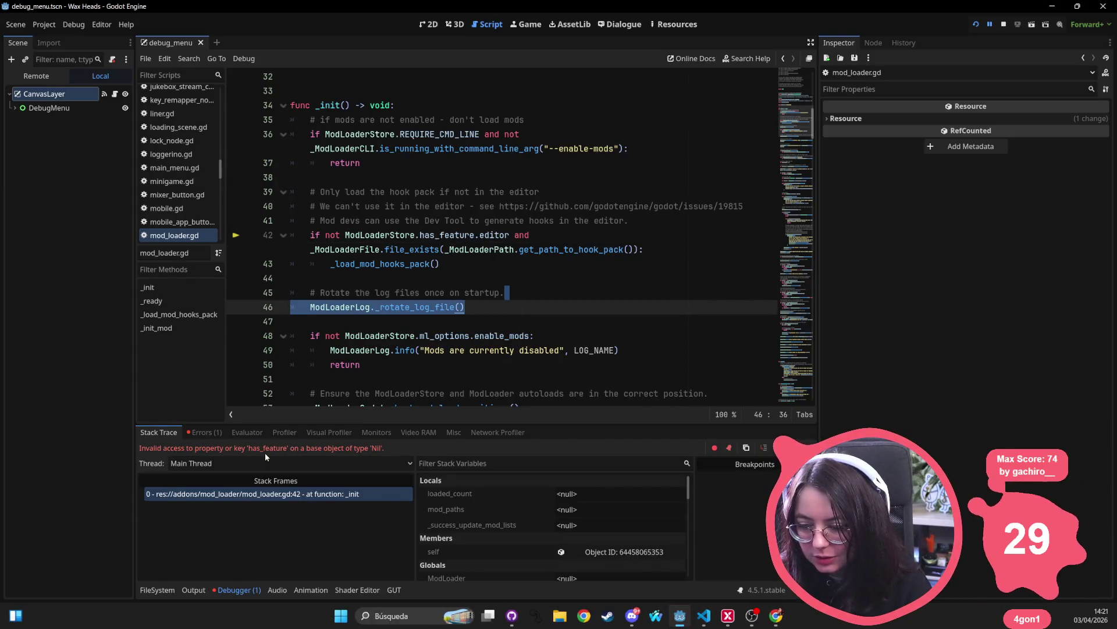
click(403, 234)
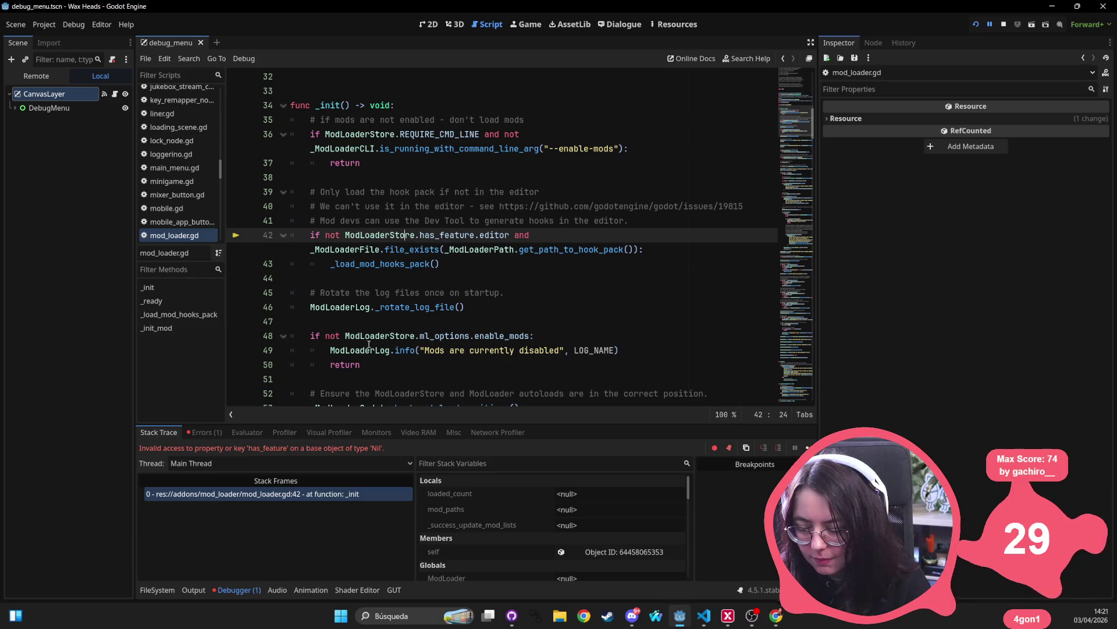
scroll(369, 338, down, 5)
scroll(370, 337, down, 15)
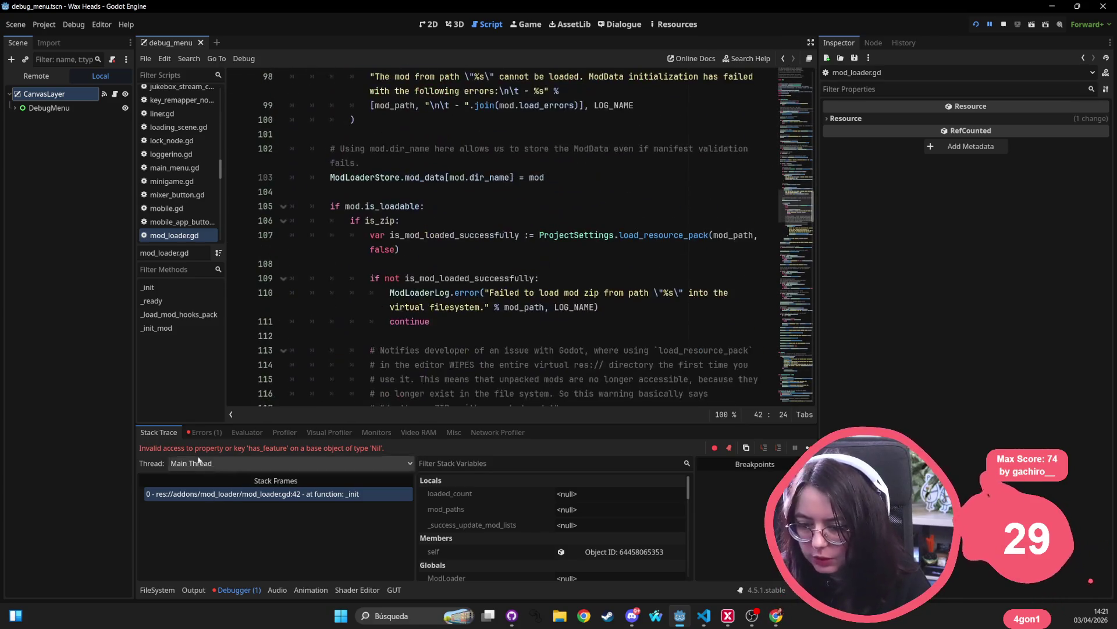
click(230, 494)
click(373, 249)
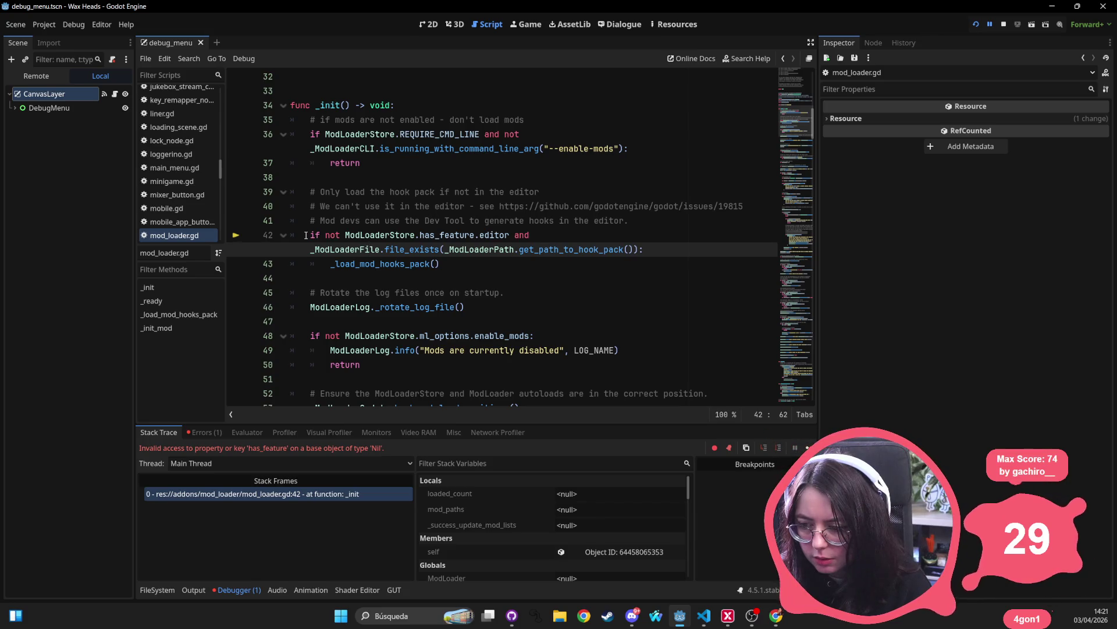
drag(305, 235, 270, 234)
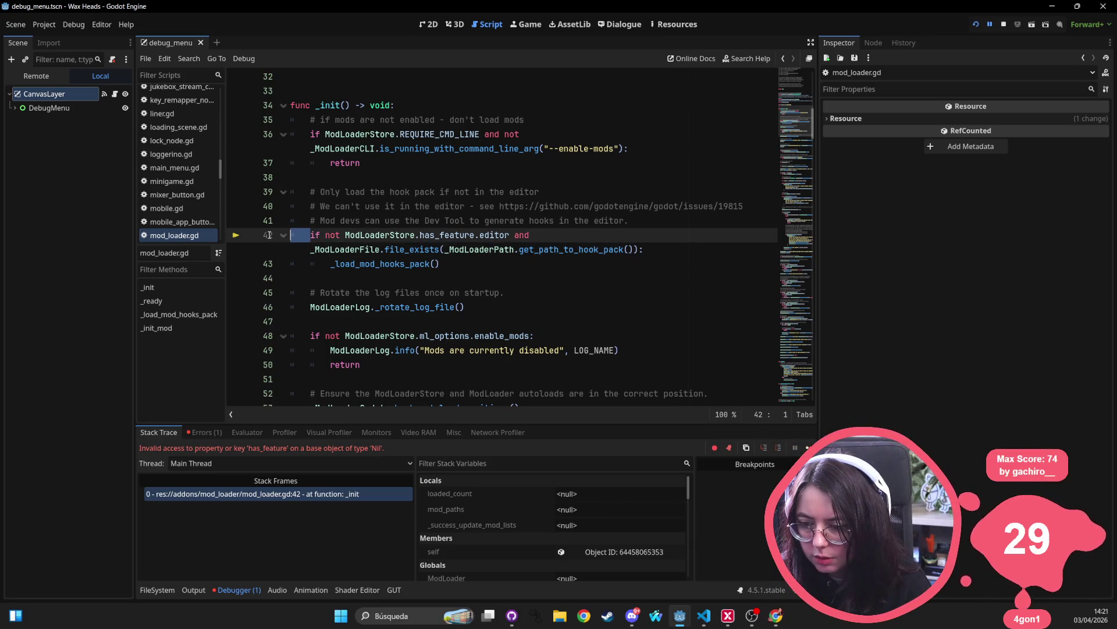
double_click(445, 237)
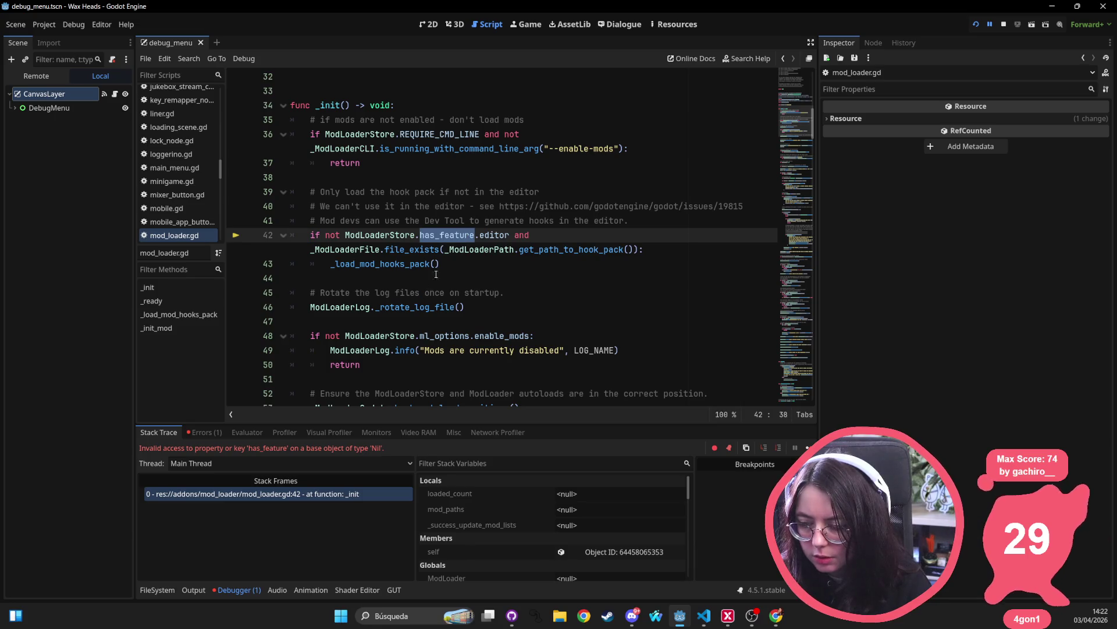
double_click(490, 233)
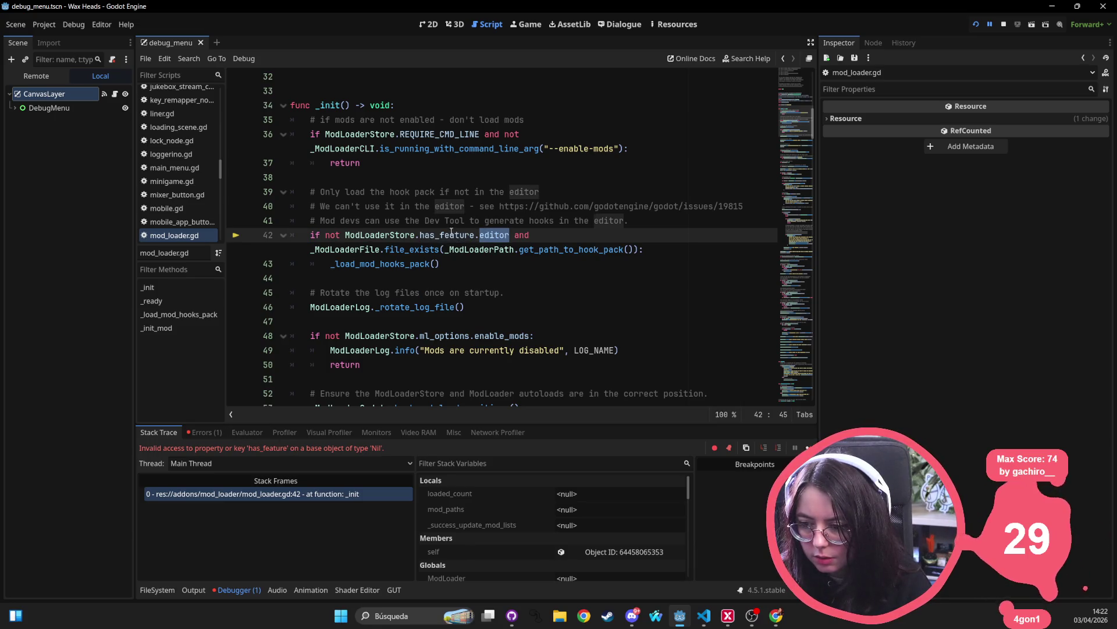
click(466, 306)
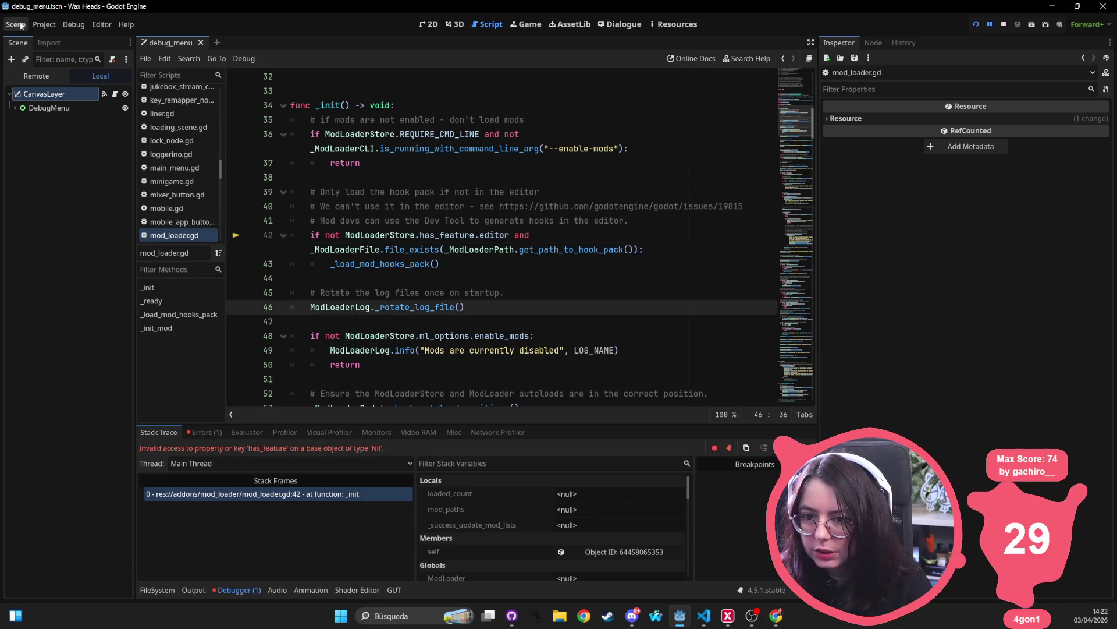
- Check in Project Settings that ModLoader and ModLoaderStore head the Autoload list
click(47, 26)
click(58, 38)
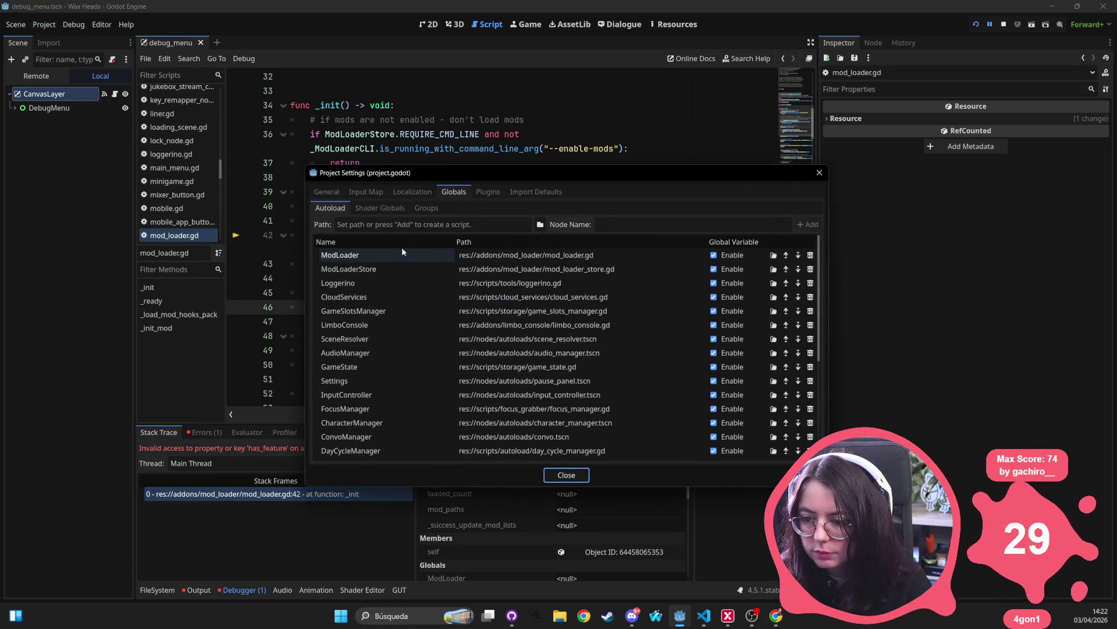
scroll(401, 384, down, 3)
scroll(400, 383, up, 3)
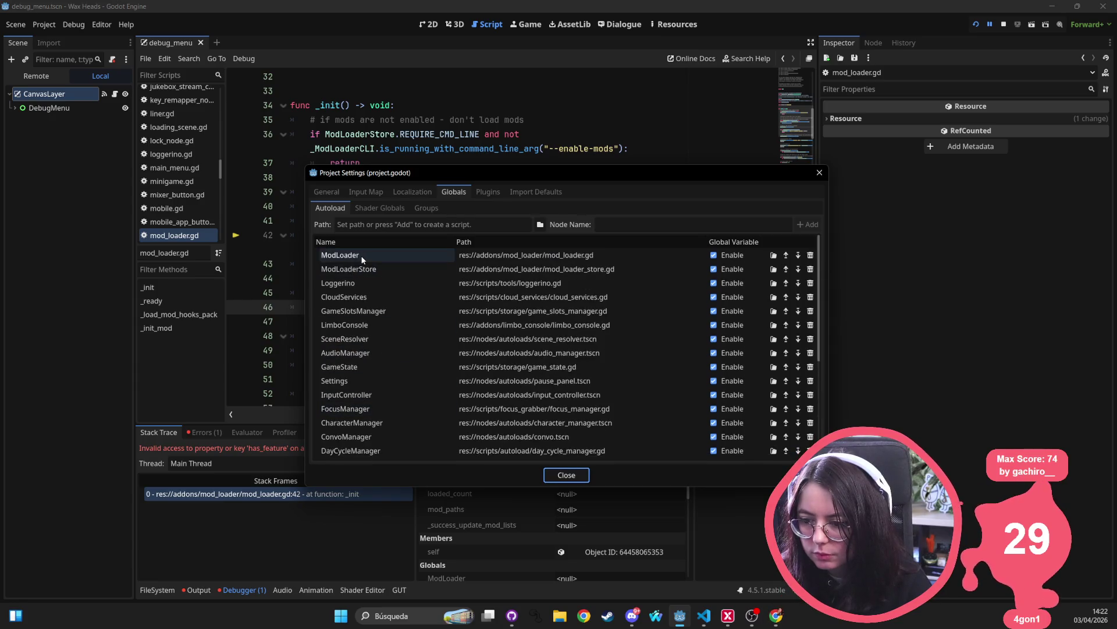
mouse_move(435, 173)
mouse_down()
mouse_move(395, 436)
mouse_move(316, 156)
mouse_up()
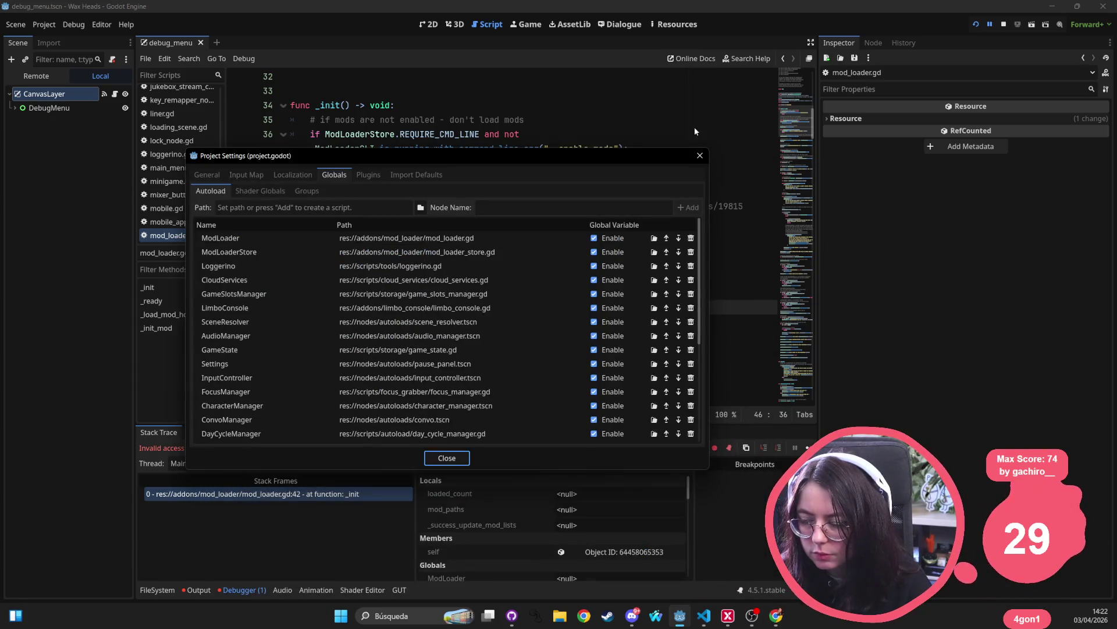
click(700, 155)
- Stop the debug session and filter the FileSystem dock to show autoloadfilter.gd
click(1004, 24)
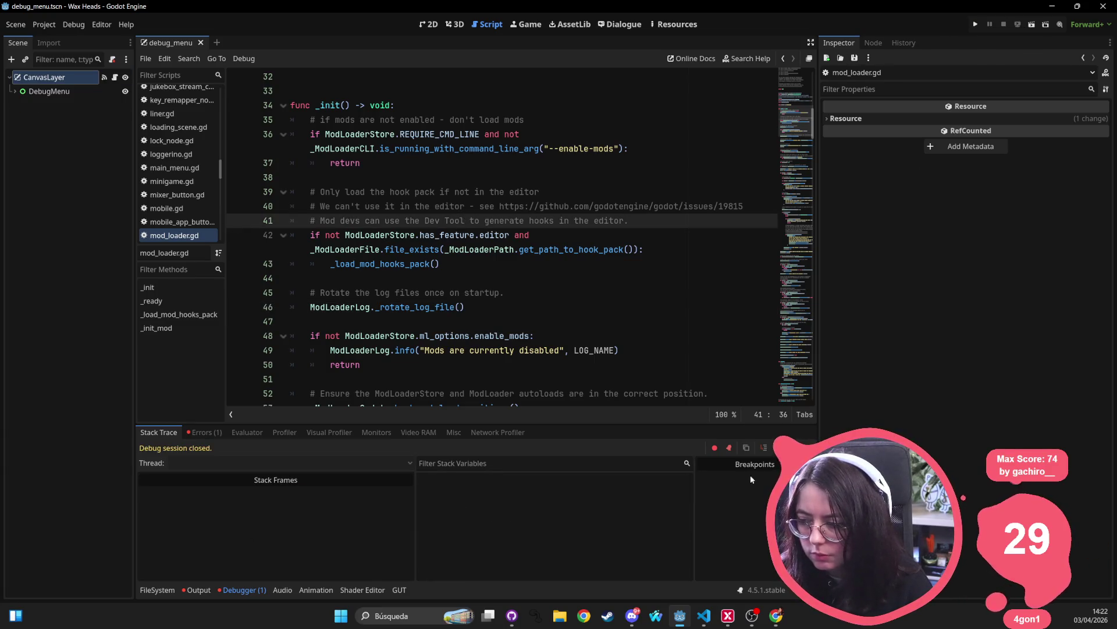
click(157, 590)
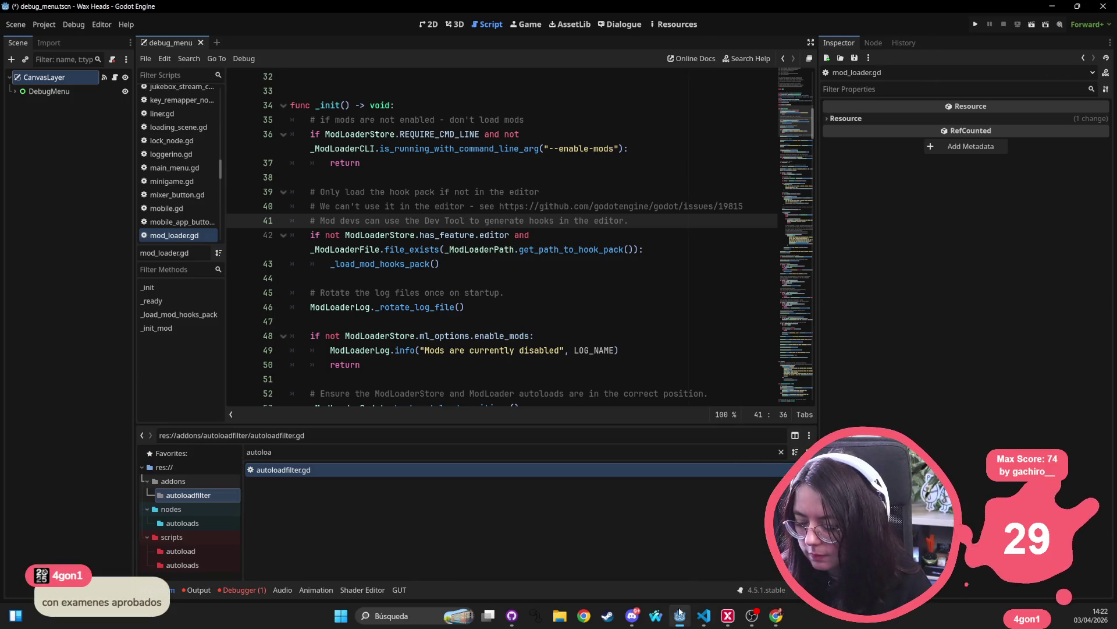
mouse_move(682, 608)
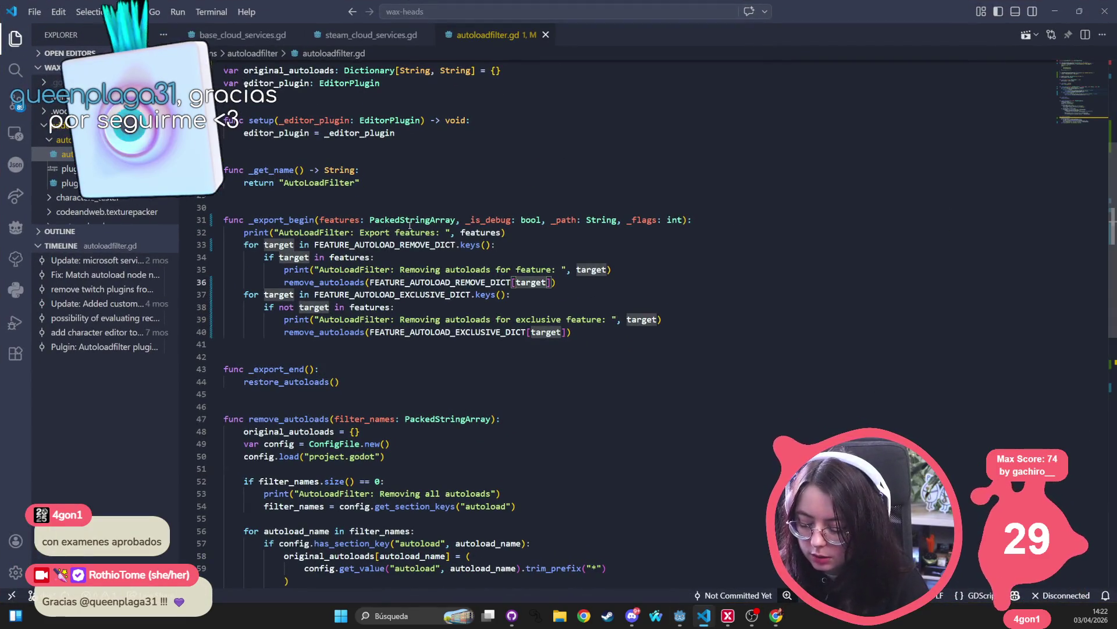
- Open export_presets.cfg in VS Code via a quick search for 'export', then return to Godot
key(ctrl+p)
key(Escape)
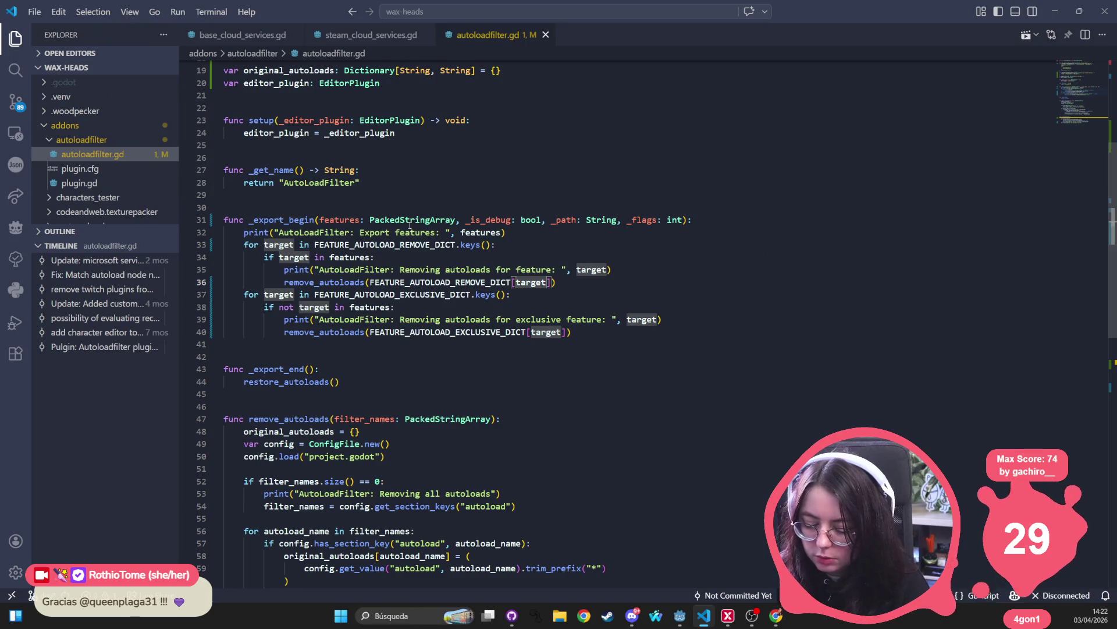
key(ctrl+p)
text(export)
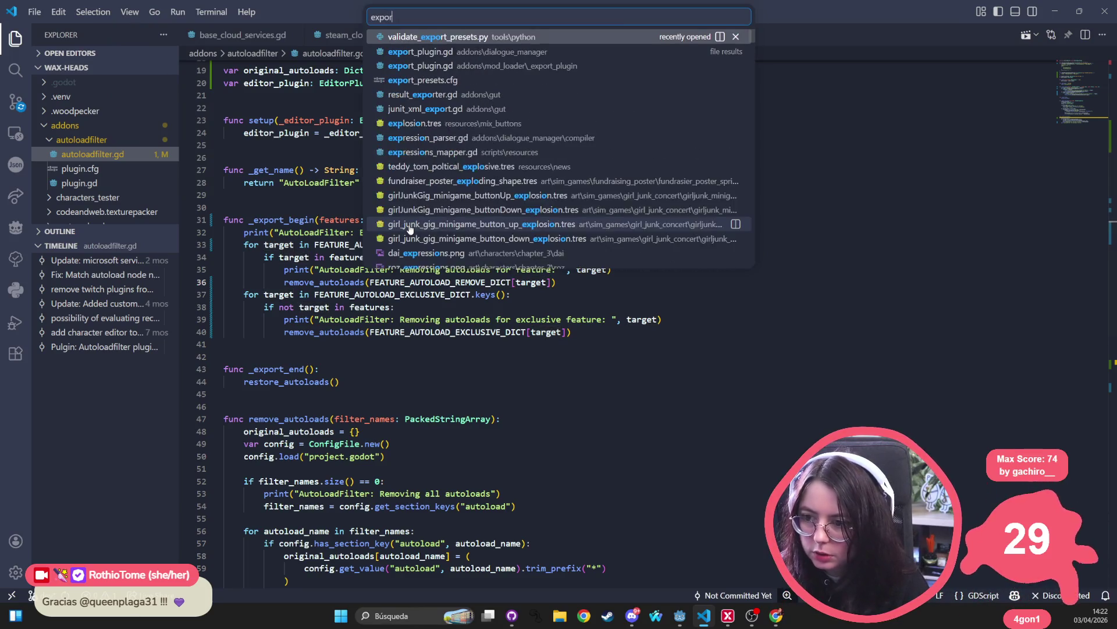
key(Down)
key(Down)
key(Down)
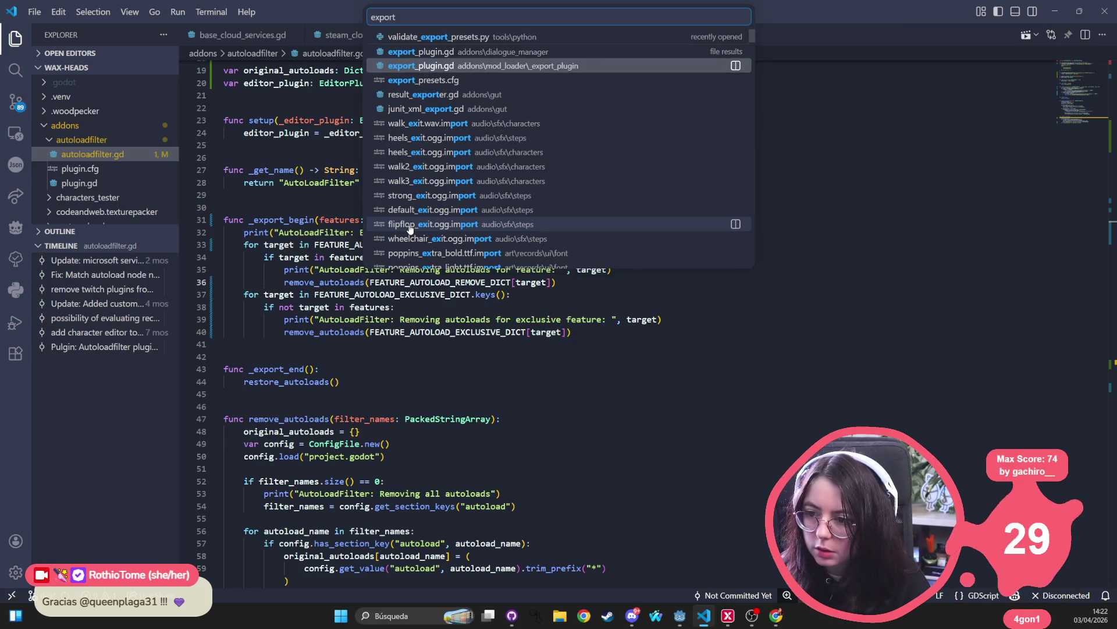
key(Return)
click(398, 299)
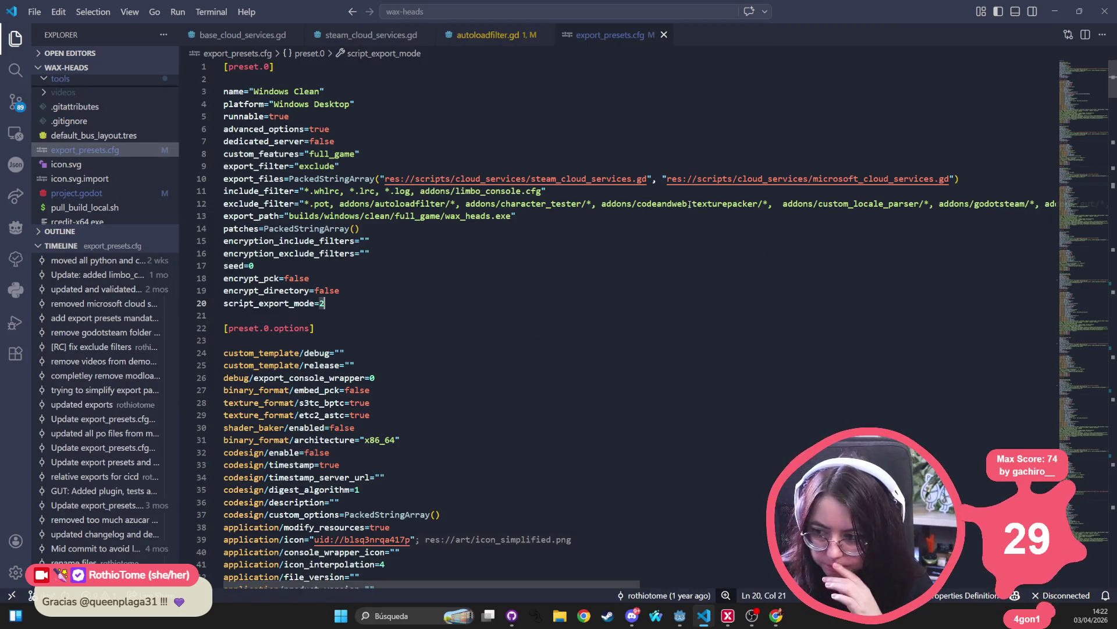
key(alt+Tab)
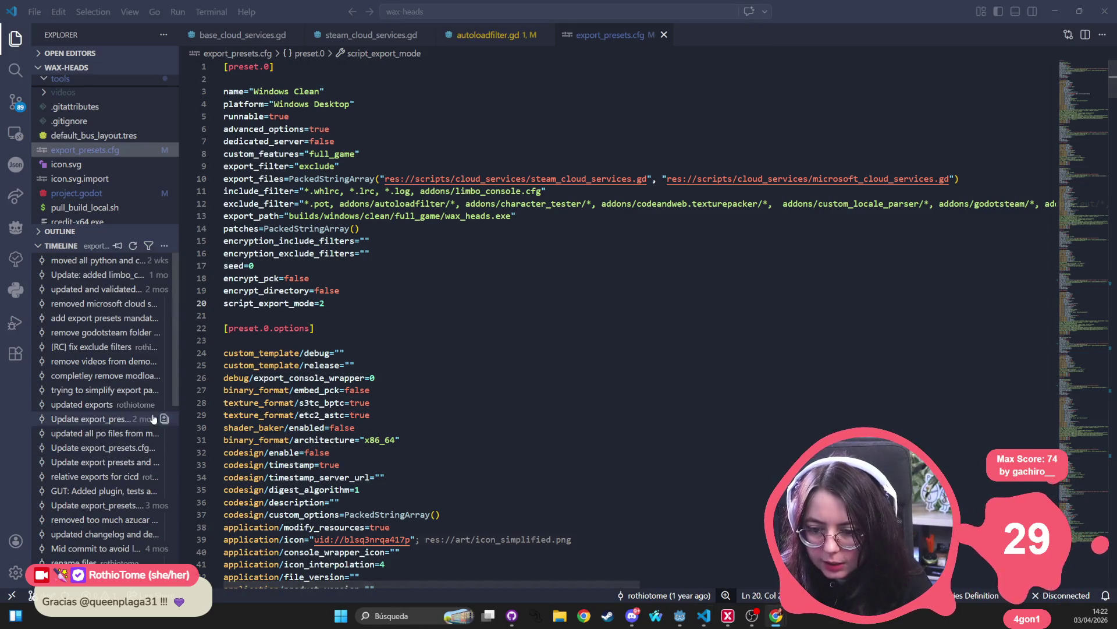
click(527, 622)
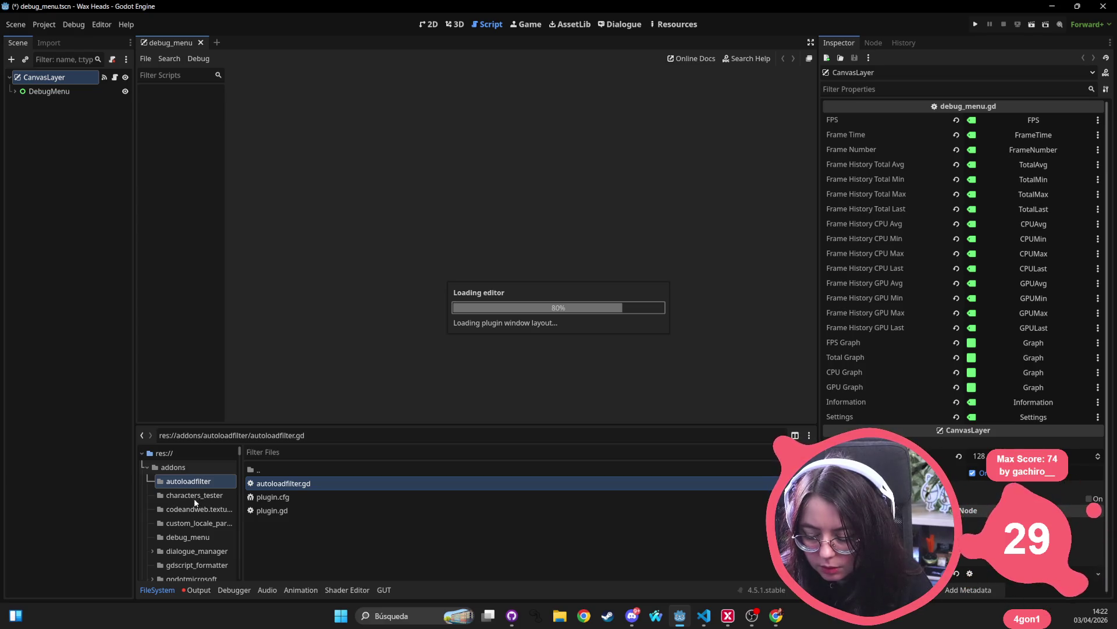
- Copy the addons/mod_loader folder path from the FileSystem dock and switch back to VS Code
click(197, 552)
scroll(193, 562, down, 2)
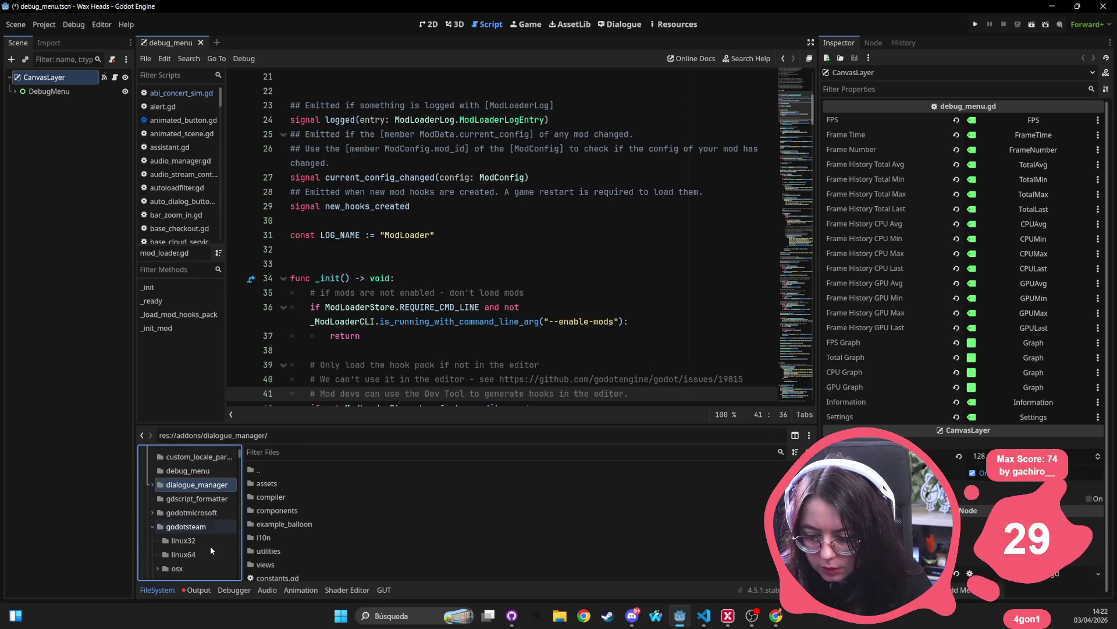
scroll(169, 526, down, 5)
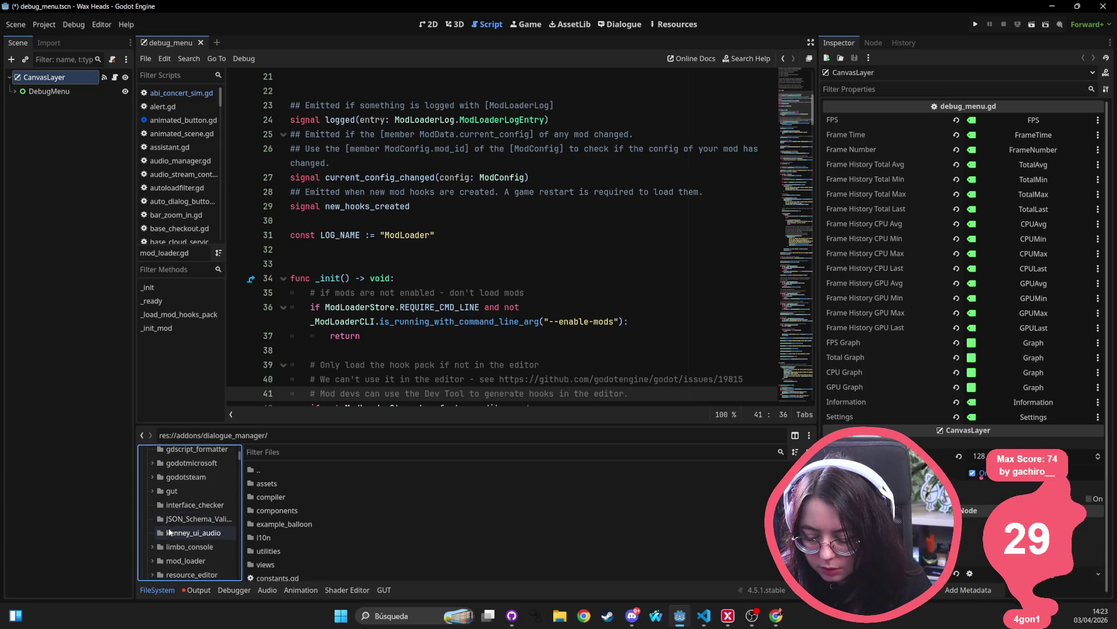
click(195, 511)
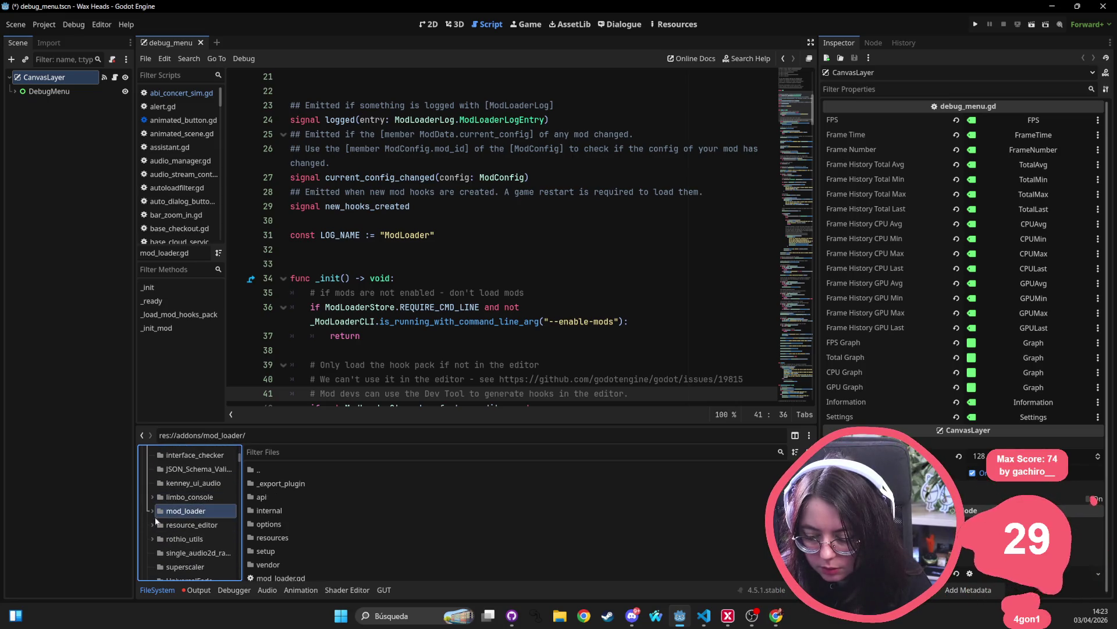
right_click(186, 515)
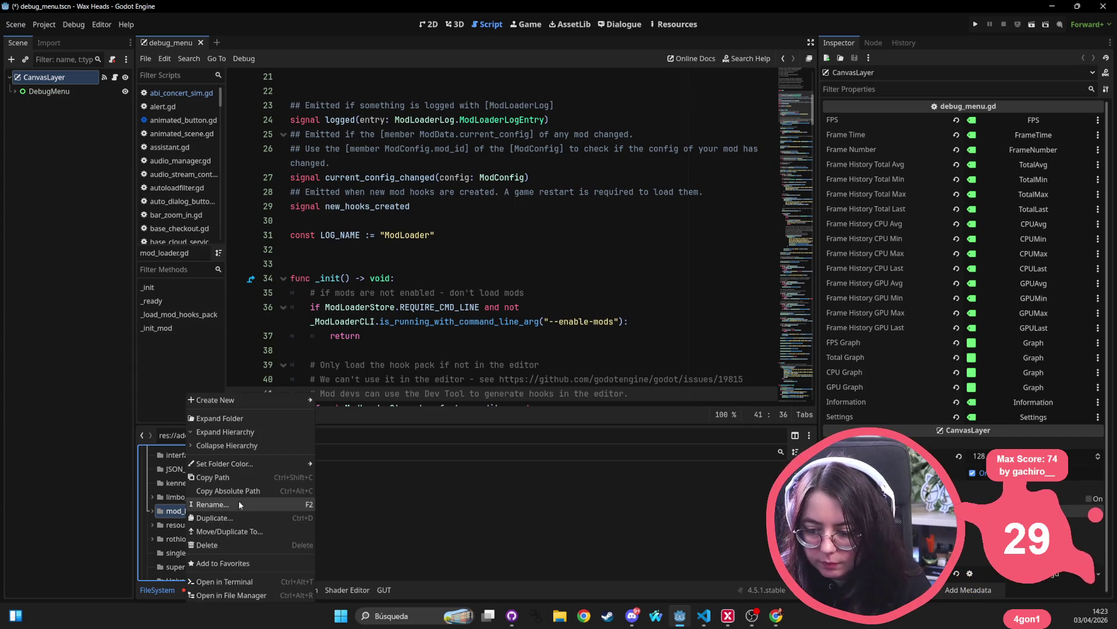
click(247, 476)
key(alt+Tab)
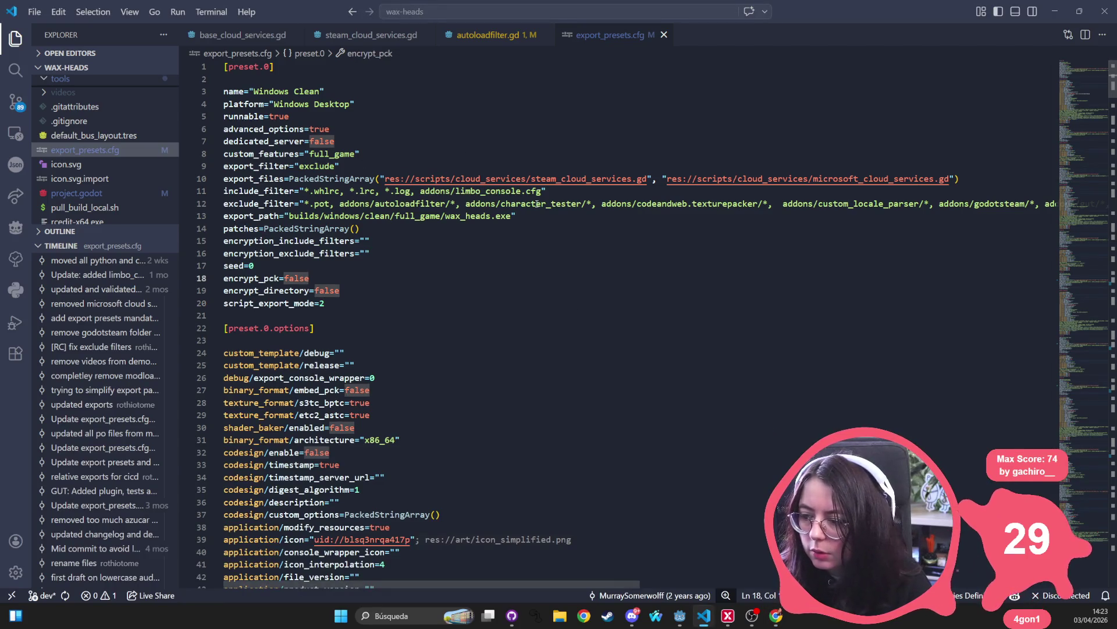
- Turn on word wrap so the long exclude_filter lines wrap
click(303, 203)
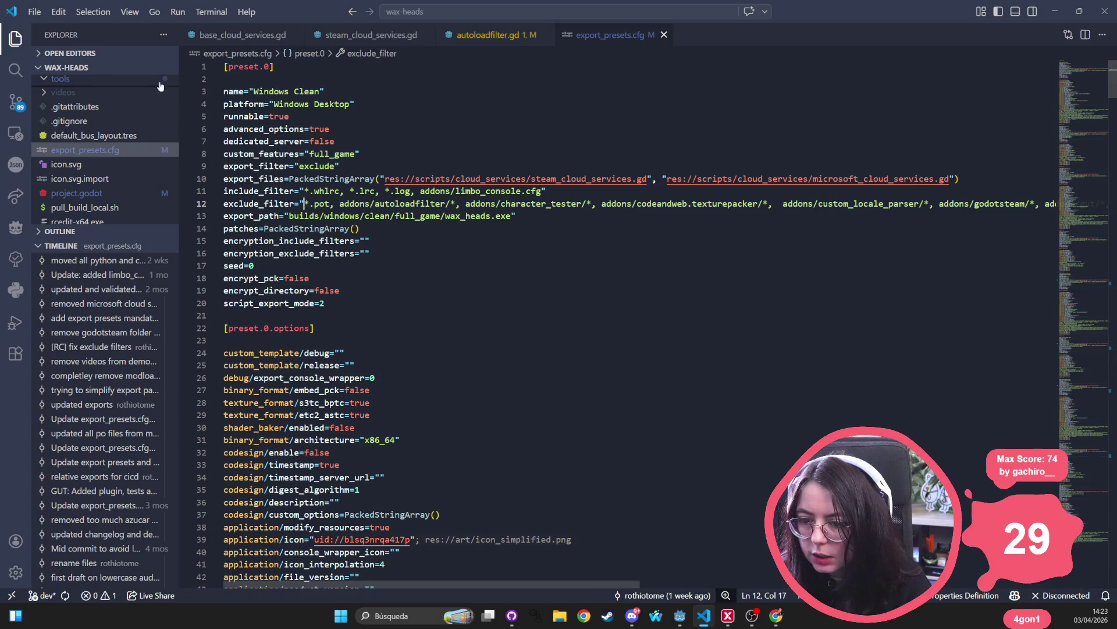
click(129, 12)
mouse_move(129, 11)
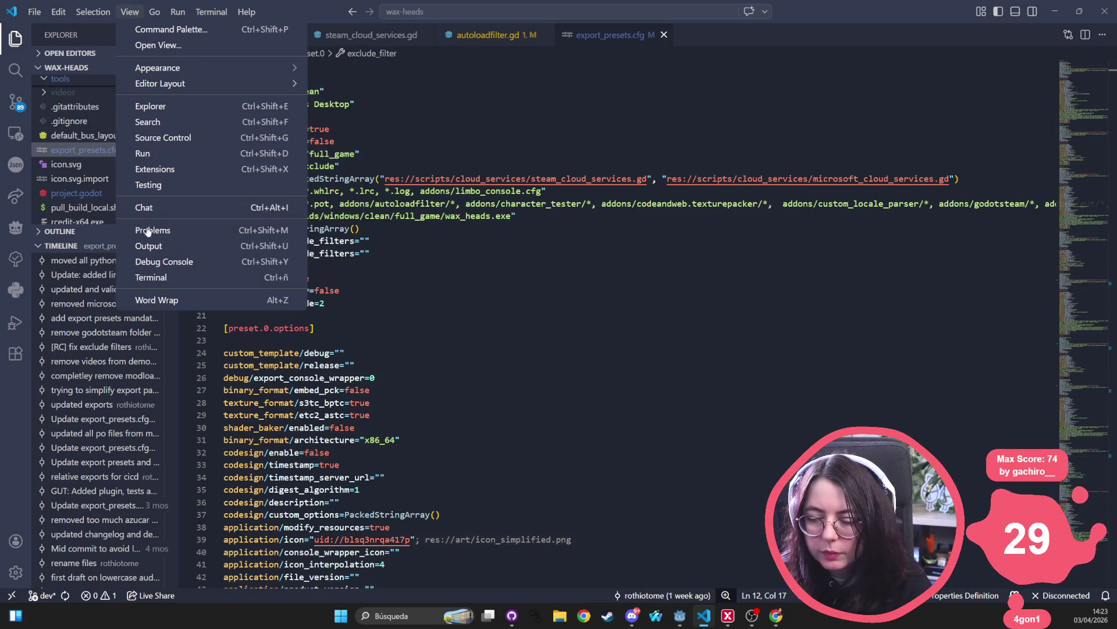
click(147, 300)
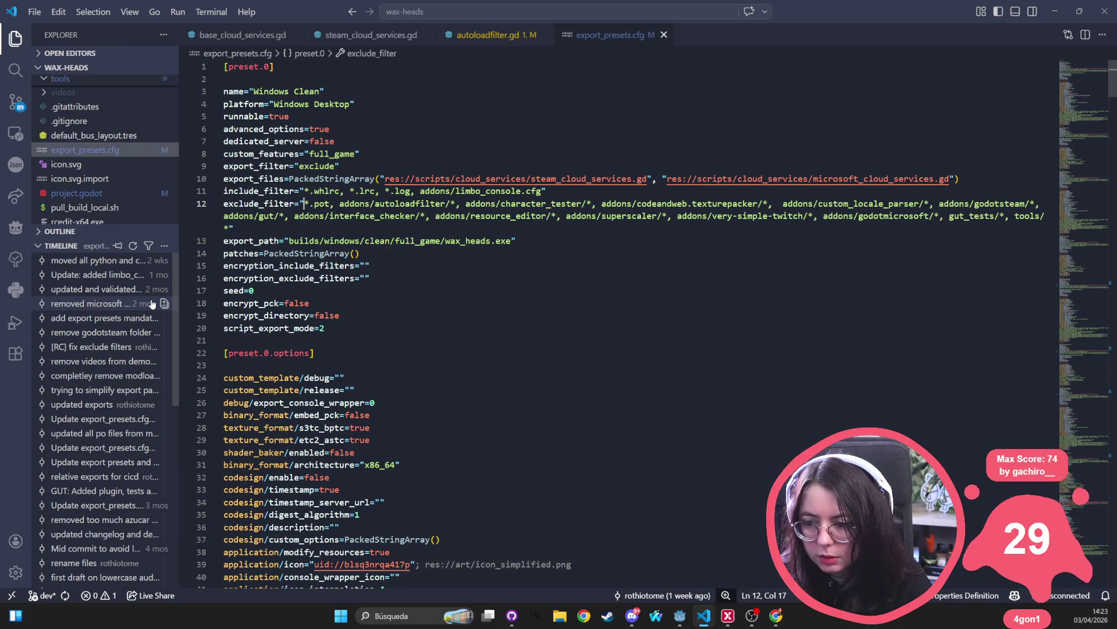
- Start a new addons entry in the Windows Clean exclude_filter on line 12, typed as modloader
click(568, 227)
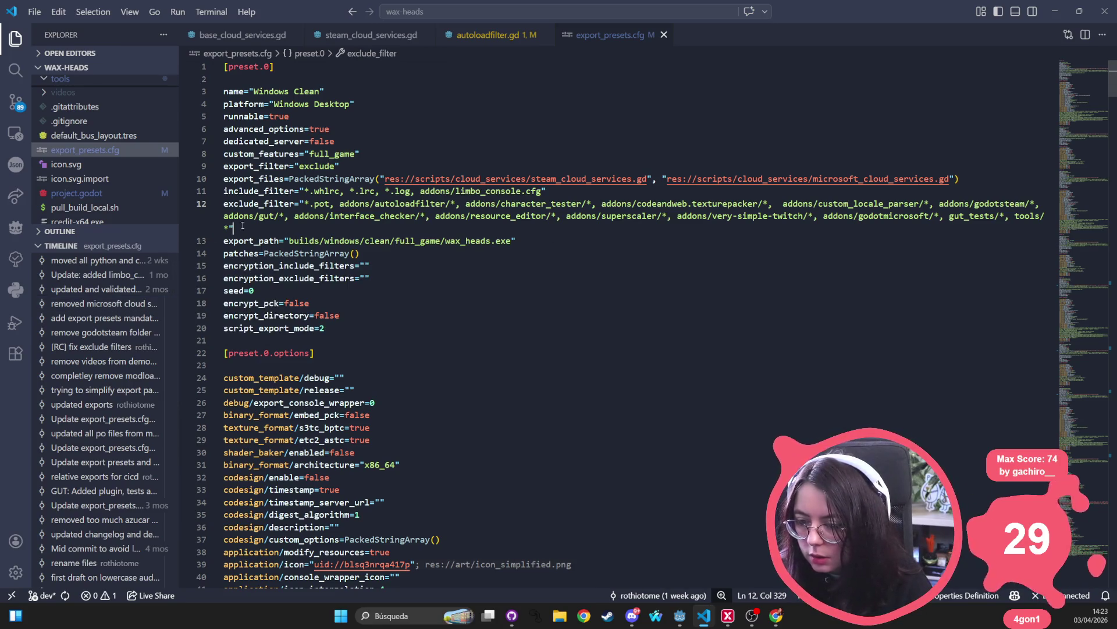
key(Left)
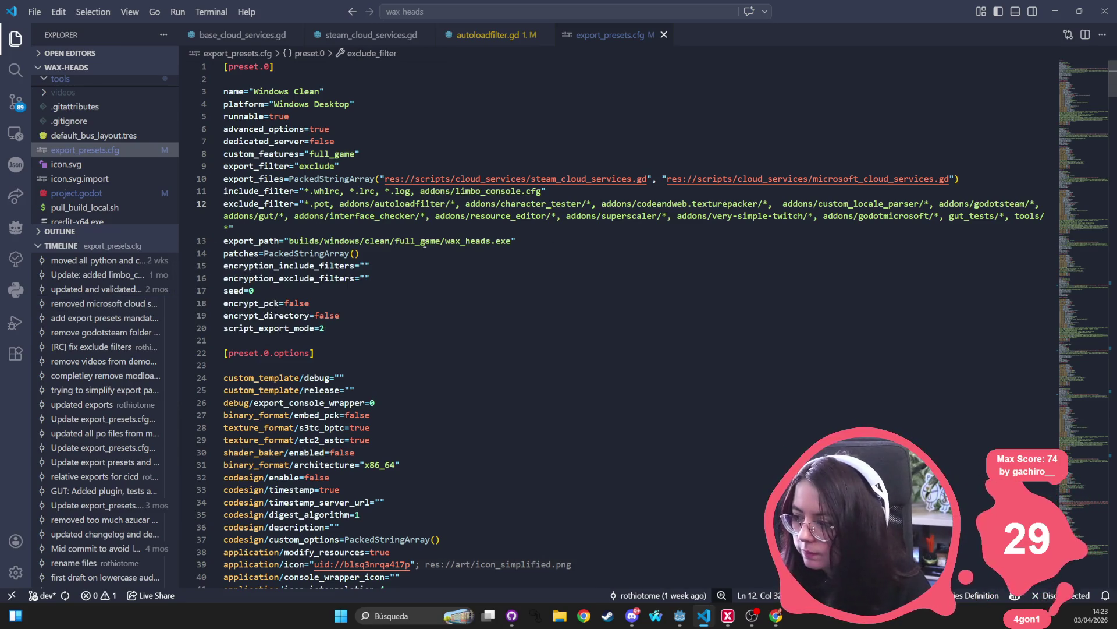
text("*.pot, addons/a)
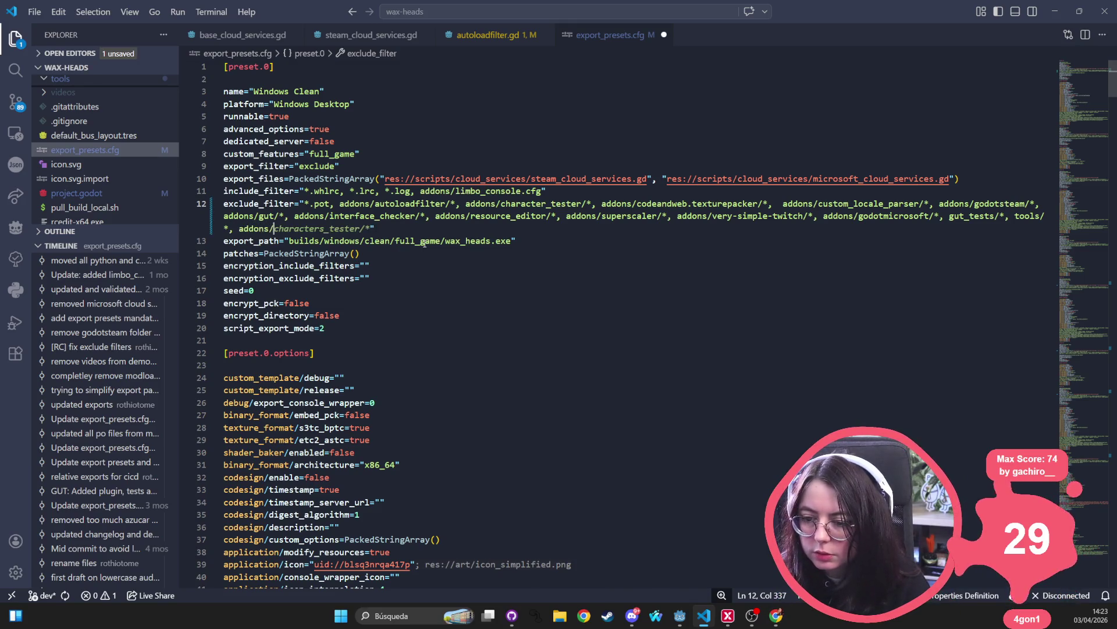
text(uto)
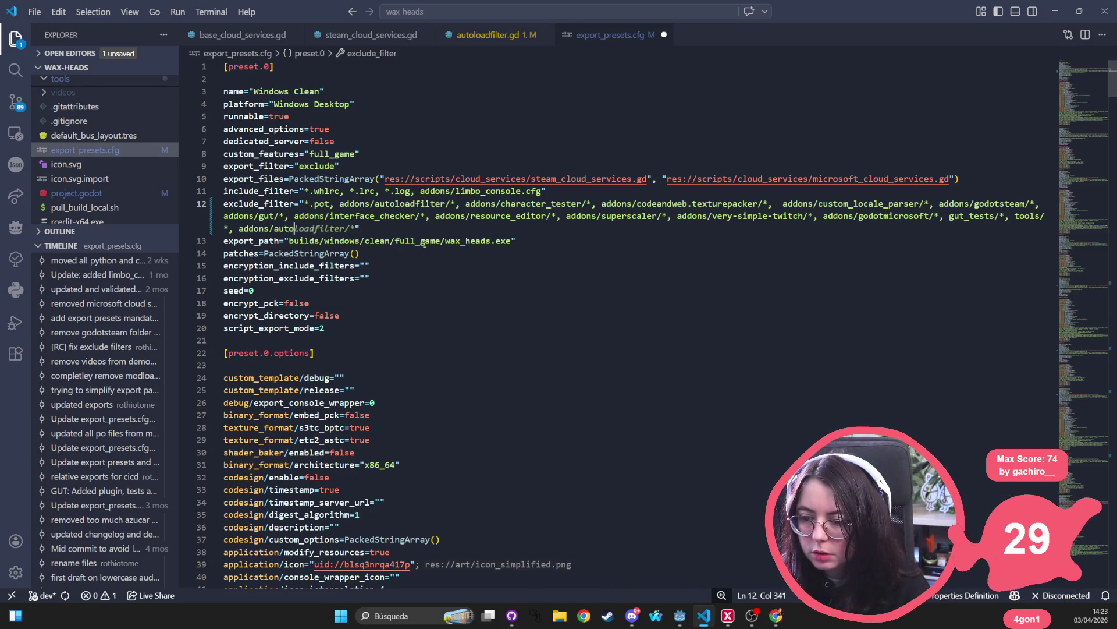
key(BackSpace)
key(BackSpace)
key(BackSpace)
text(god)
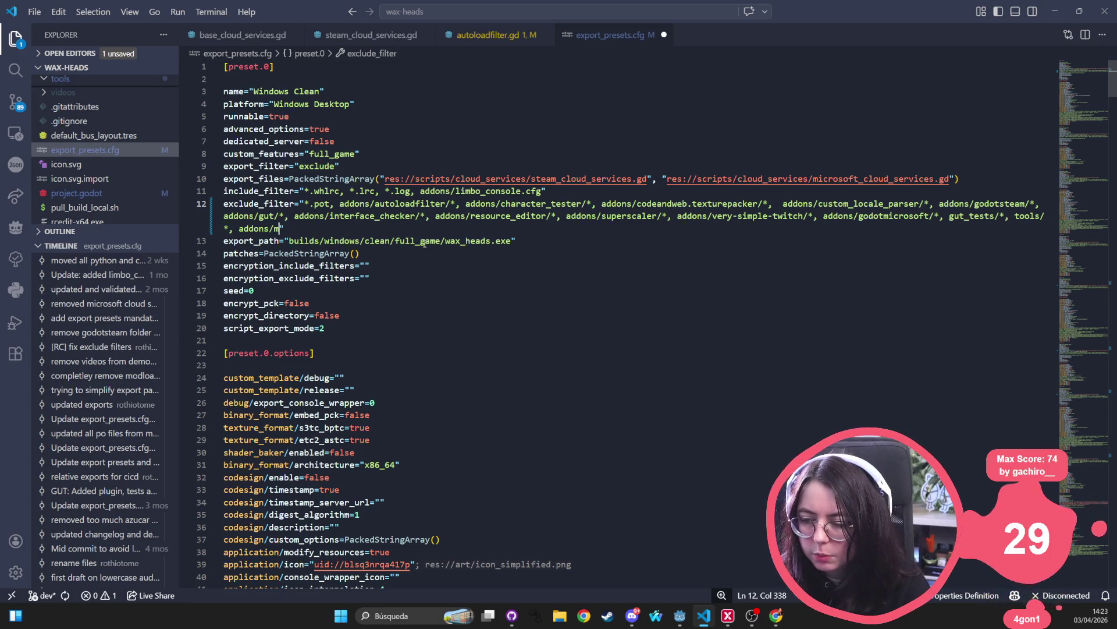
key(BackSpace)
key(BackSpace)
key(BackSpace)
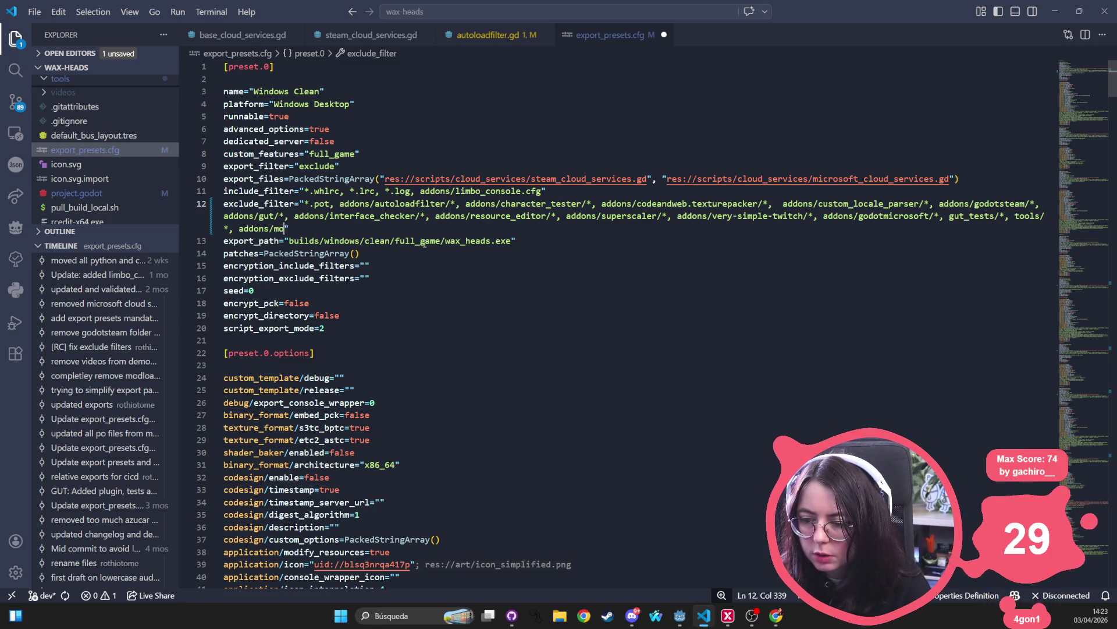
text(modloader)
click(520, 312)
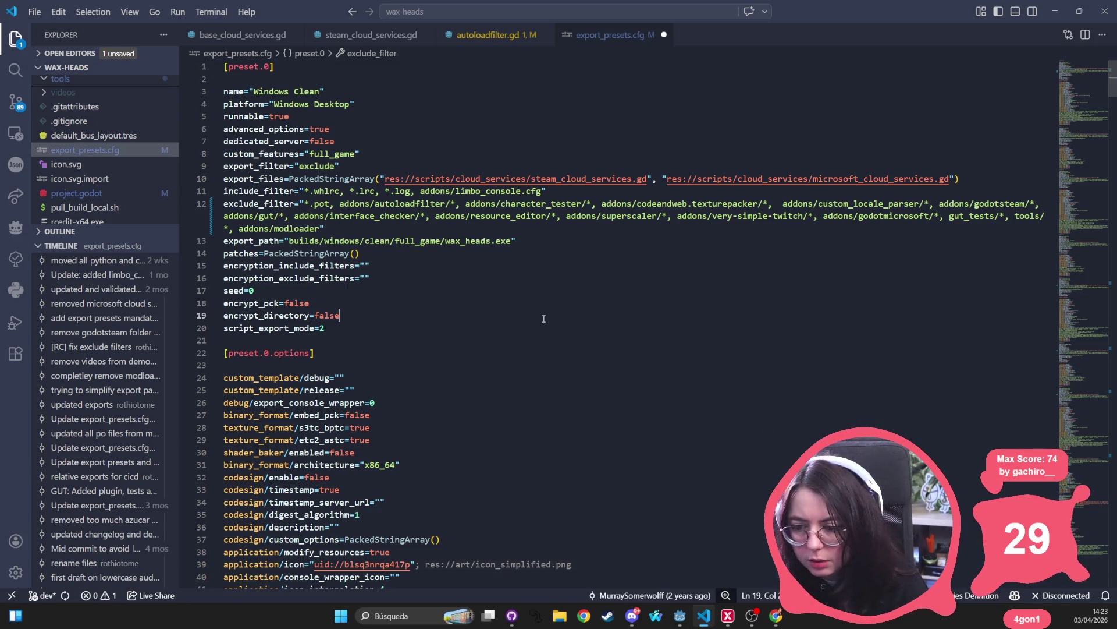
- Correct the new entry to addons/mod_loader/* after checking the folder name in Godot
key(alt+Tab)
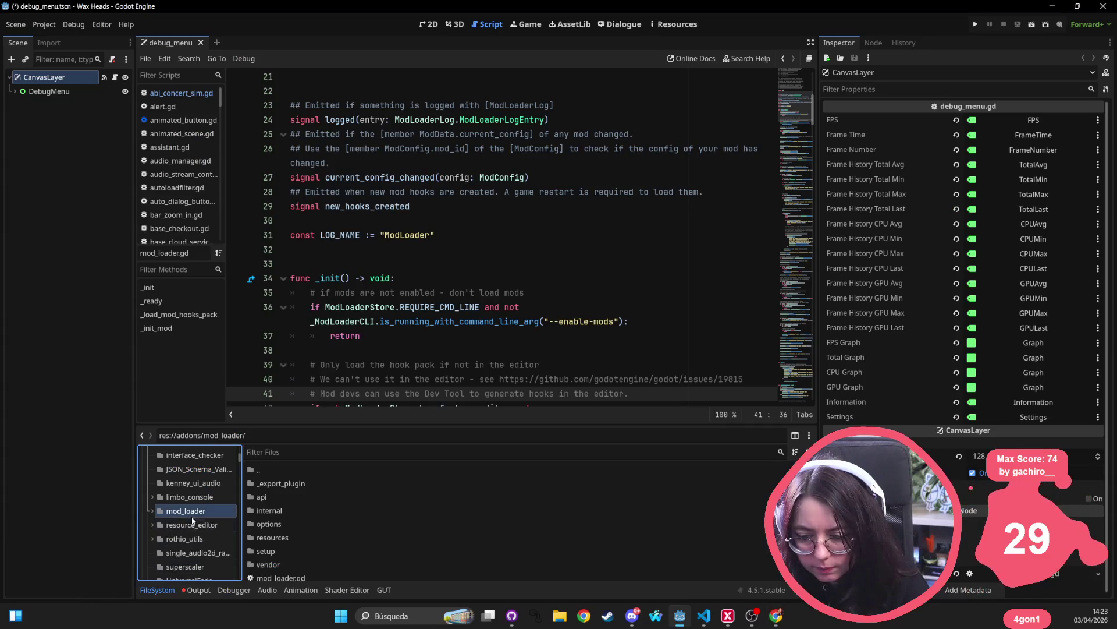
key(alt+Tab)
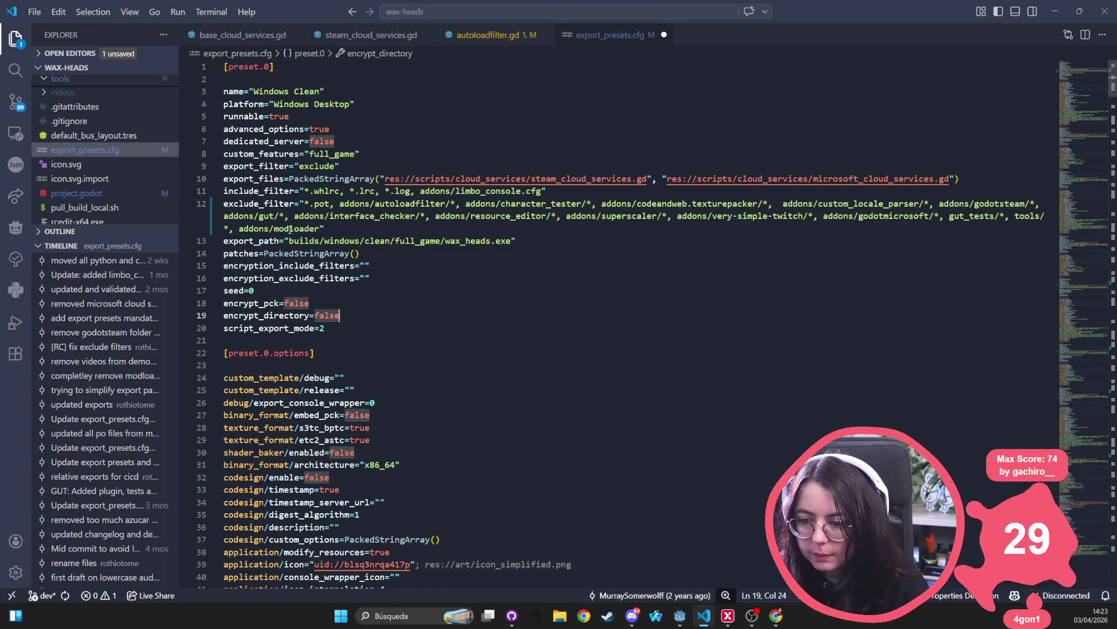
click(289, 229)
text(_)
key(ctrl+Right)
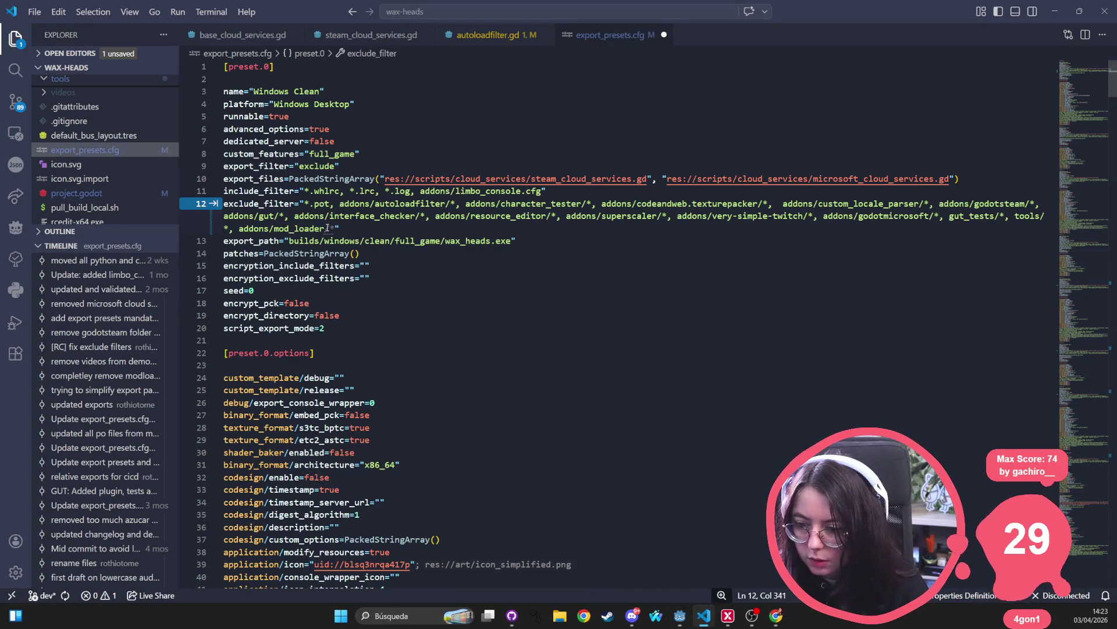
text(/)
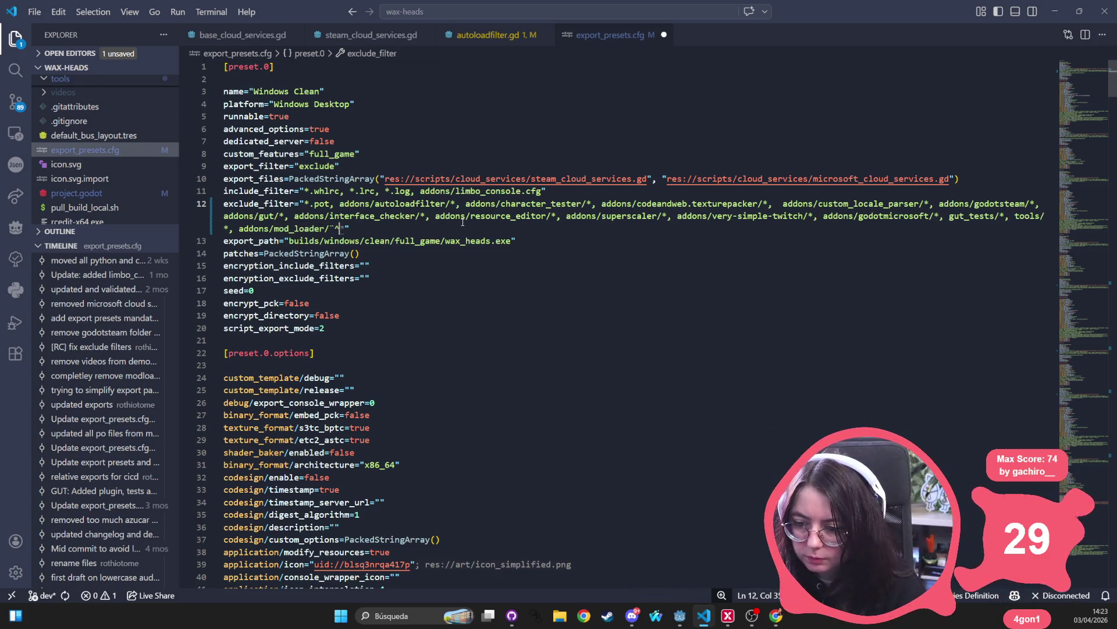
text(*)
click(465, 218)
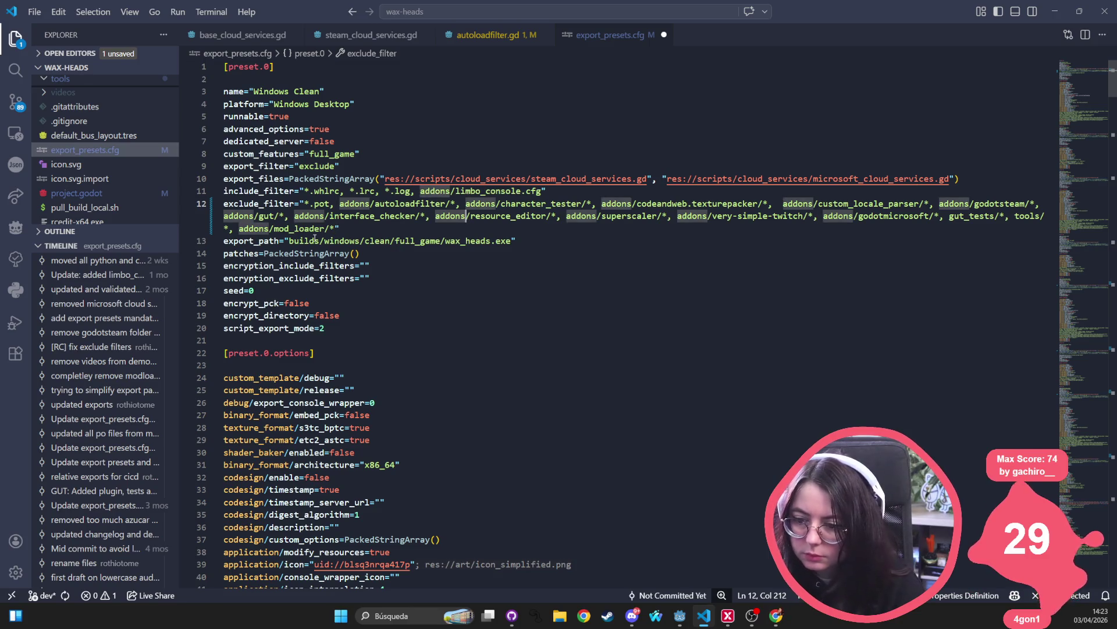
drag(344, 226, 238, 228)
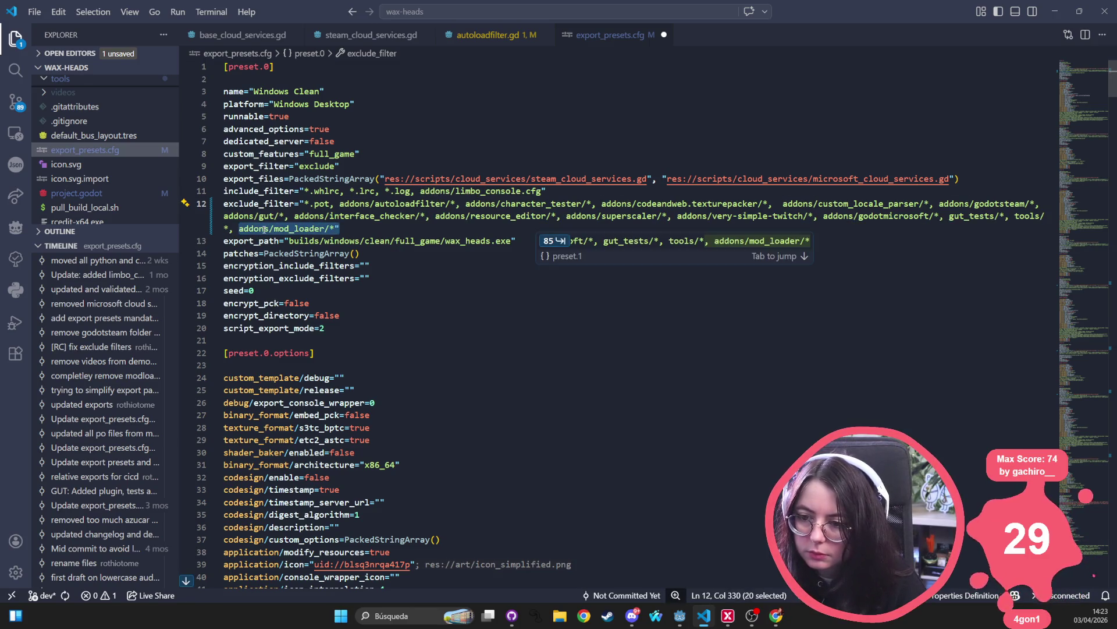
click(411, 354)
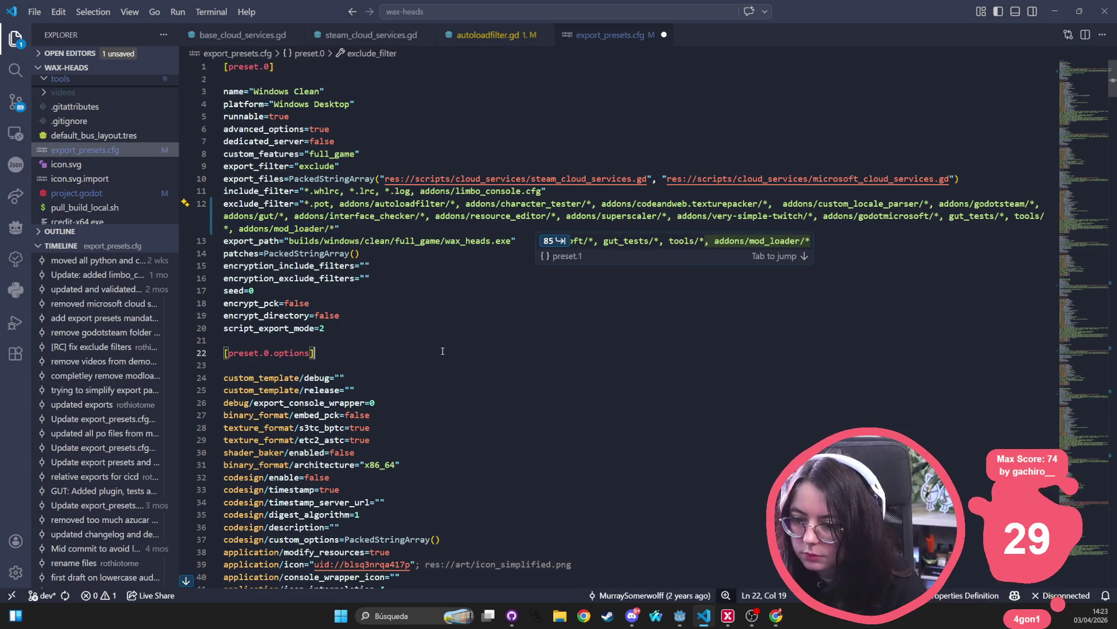
- Review the Linux Clean and Windows Steam filters, rejecting the mod_loader suggestion for Steam
scroll(411, 355, down, 5)
scroll(411, 356, down, 15)
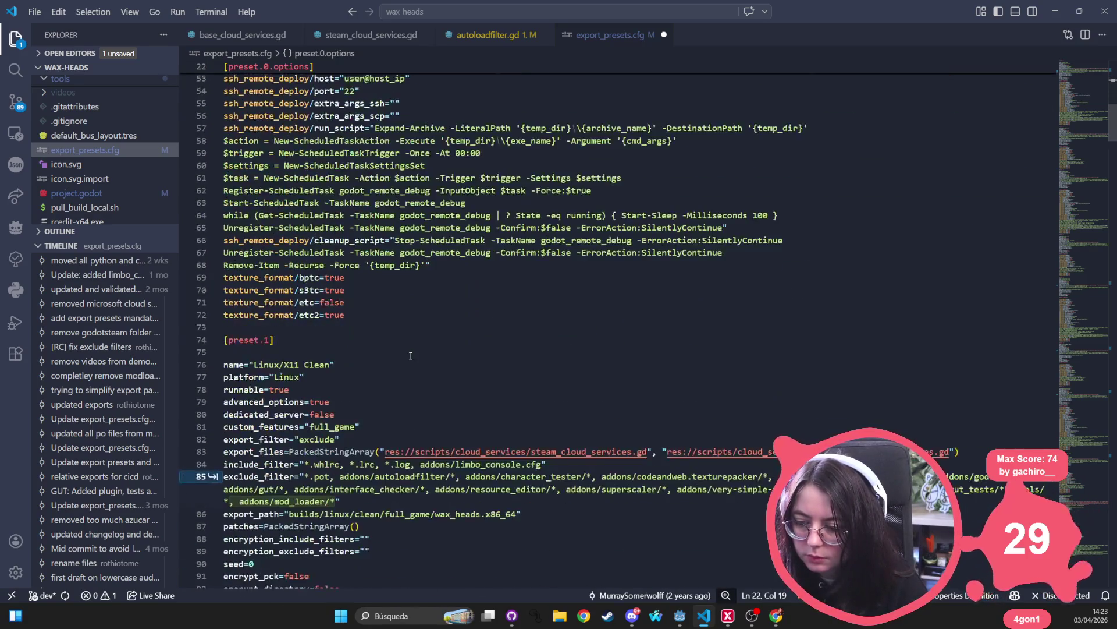
click(405, 432)
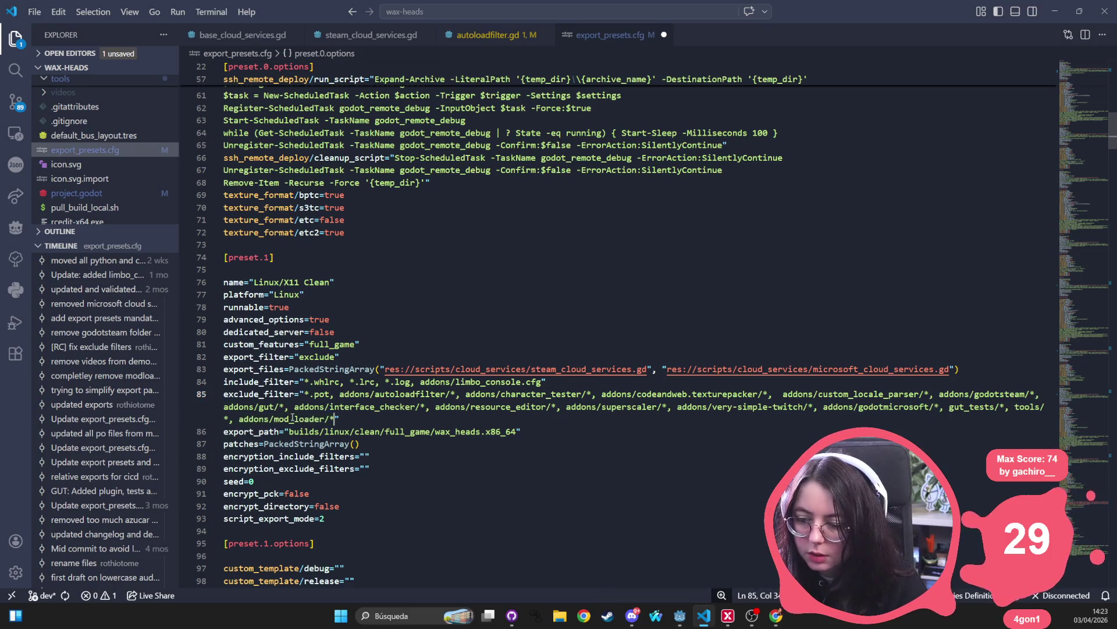
scroll(403, 431, down, 15)
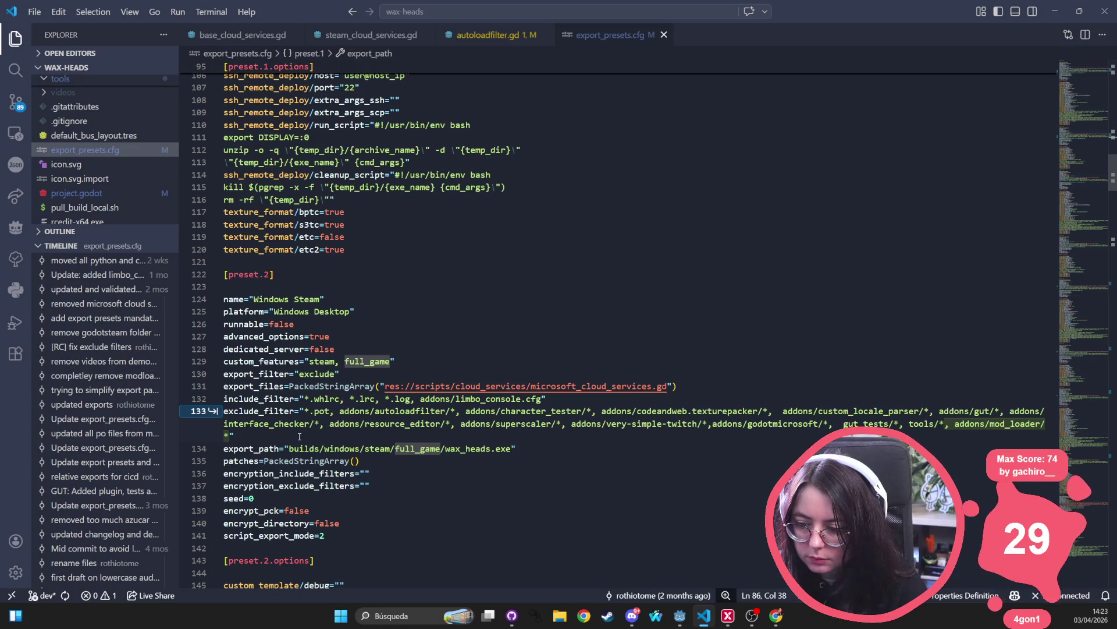
click(270, 448)
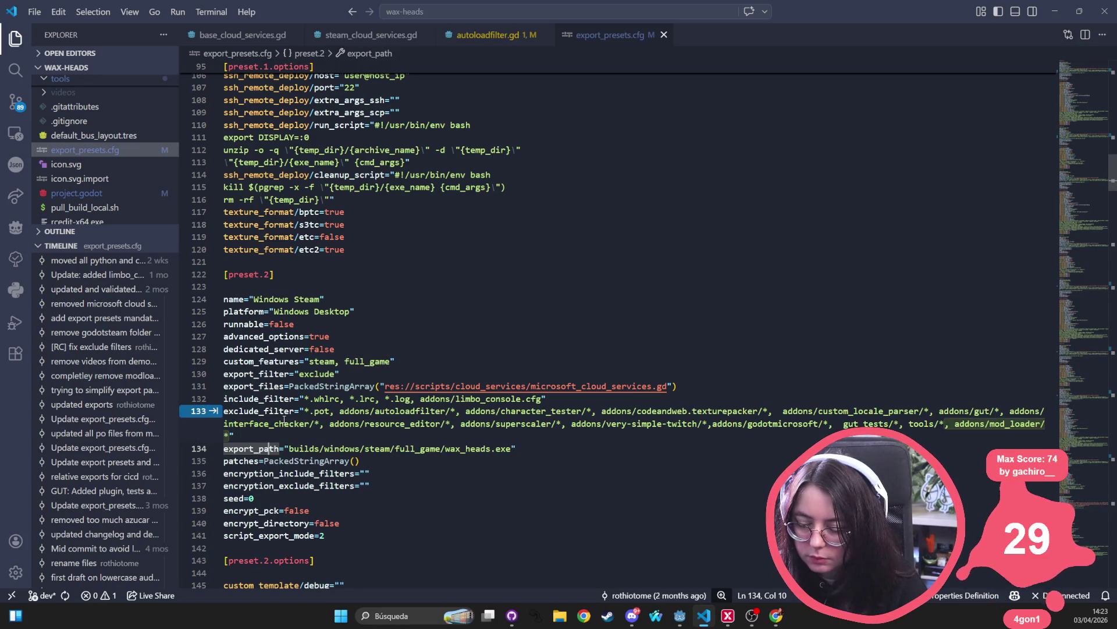
click(265, 457)
key(Tab)
scroll(403, 451, down, 17)
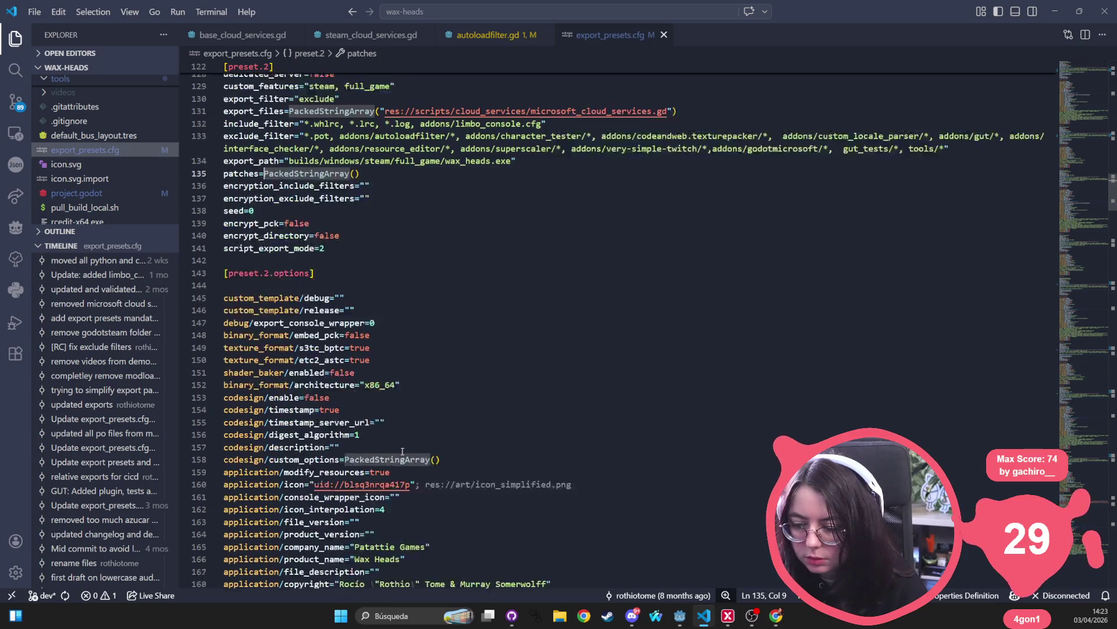
scroll(397, 442, down, 5)
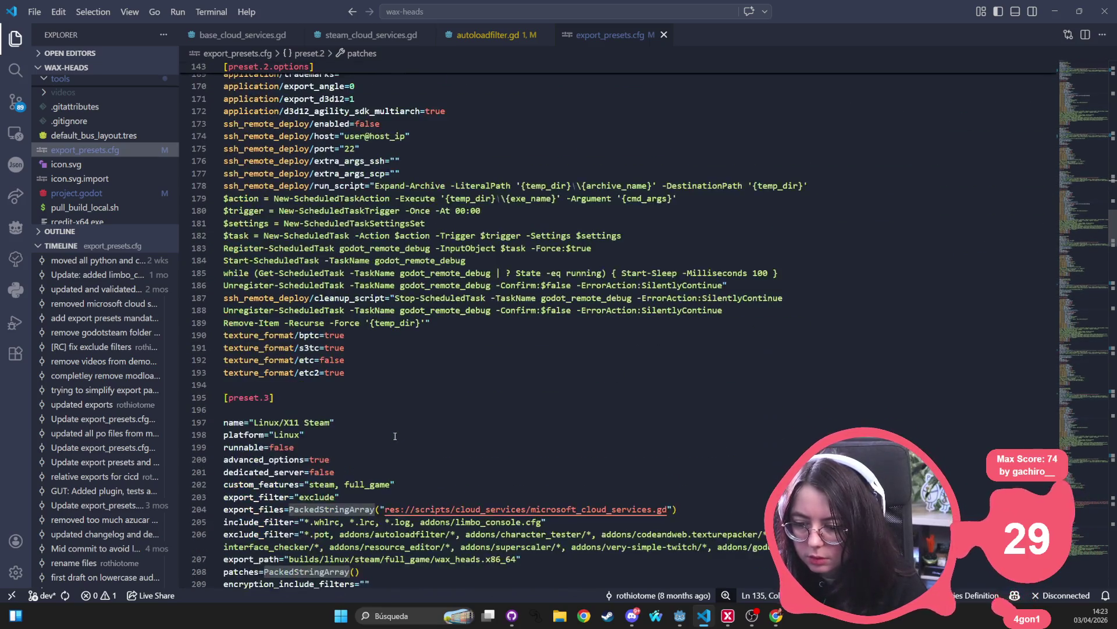
click(324, 449)
scroll(326, 419, down, 9)
scroll(327, 419, down, 20)
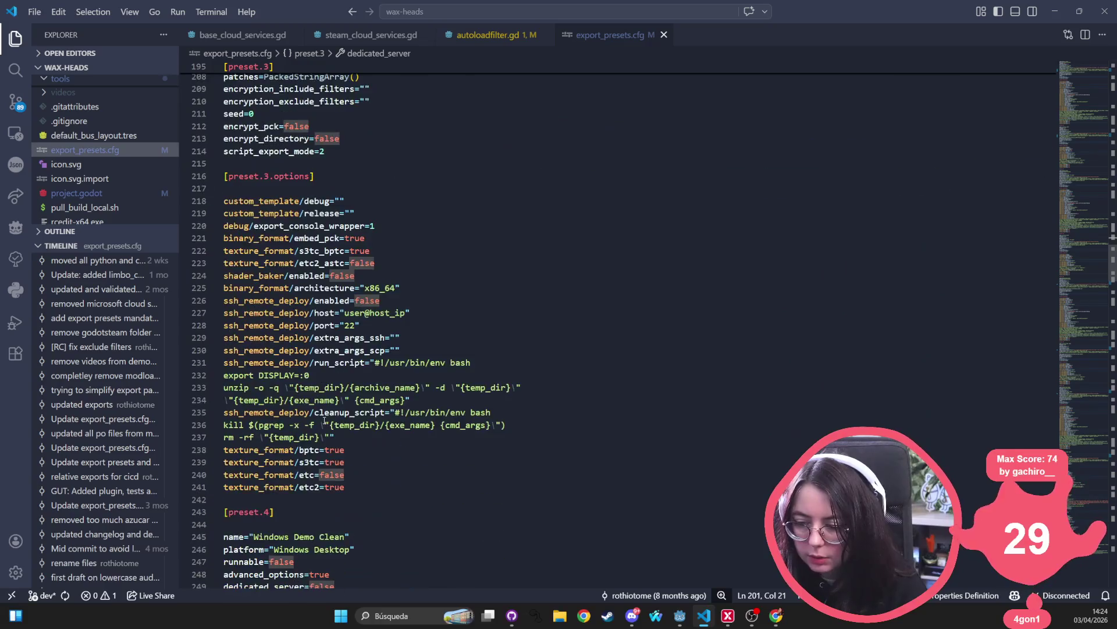
scroll(324, 424, down, 15)
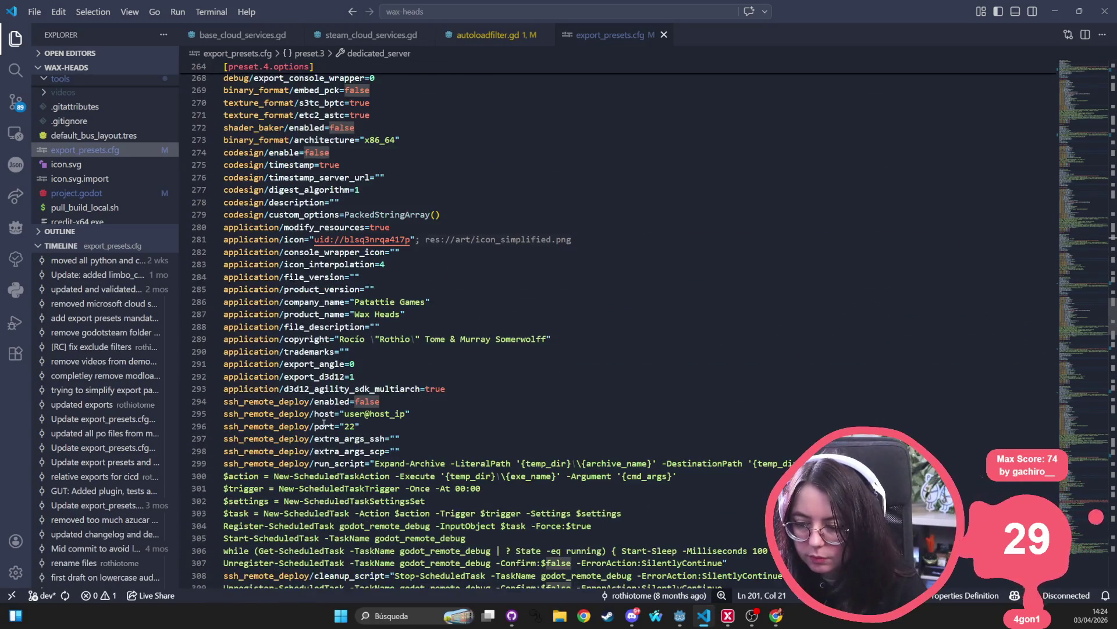
- Append ', addons/mod_loader/*' to the Linux Demo Clean preset's exclude_filter
click(346, 412)
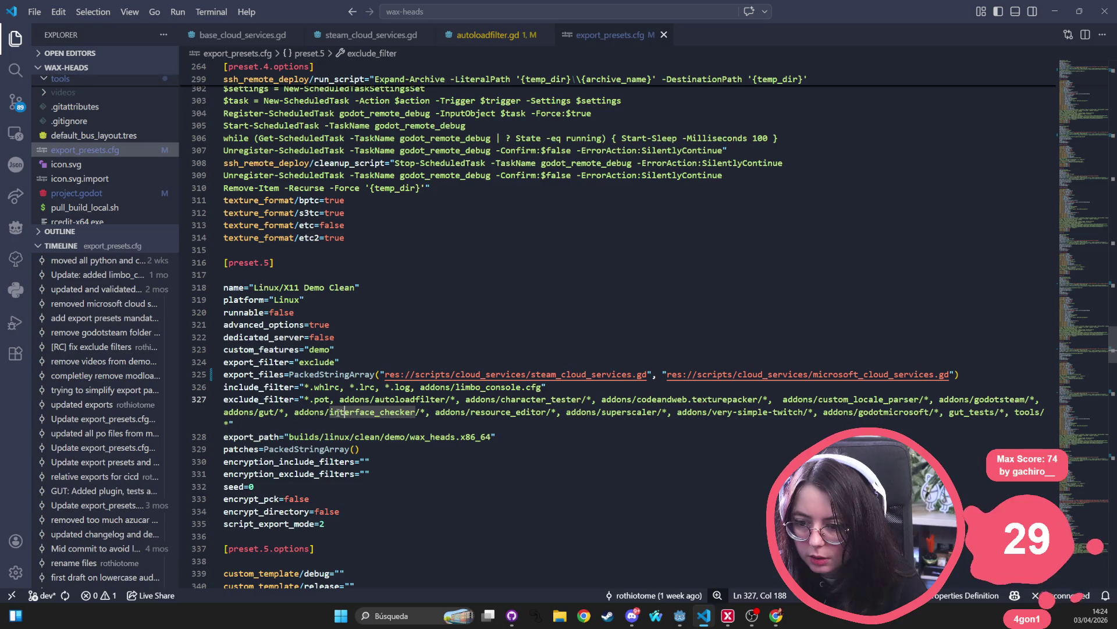
scroll(273, 415, down, 1)
click(261, 396)
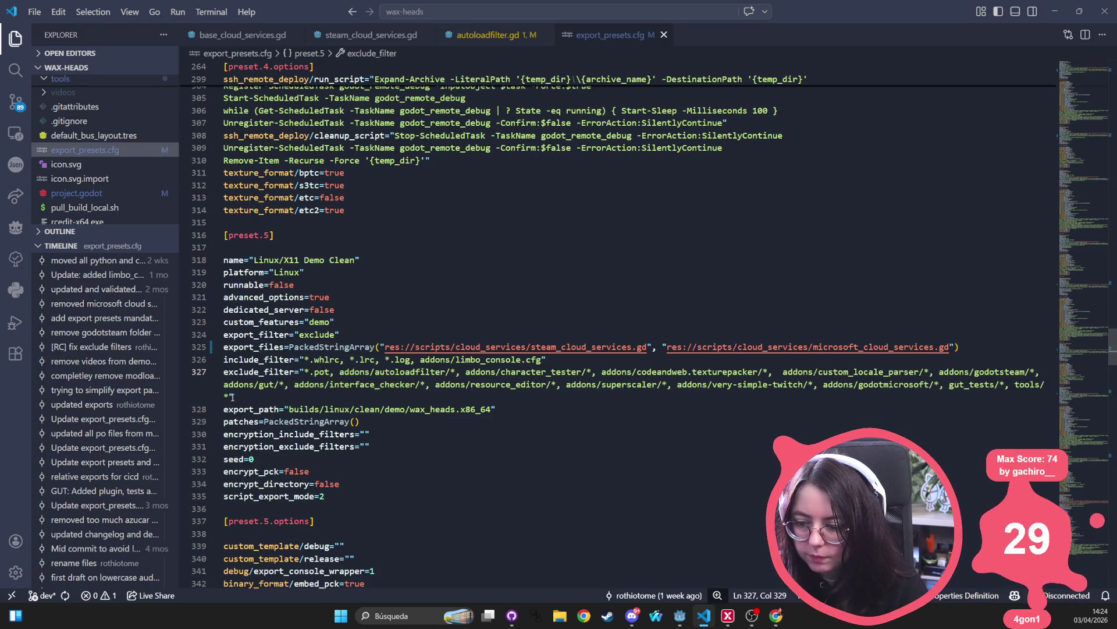
text(, addons/mod_loader/*)
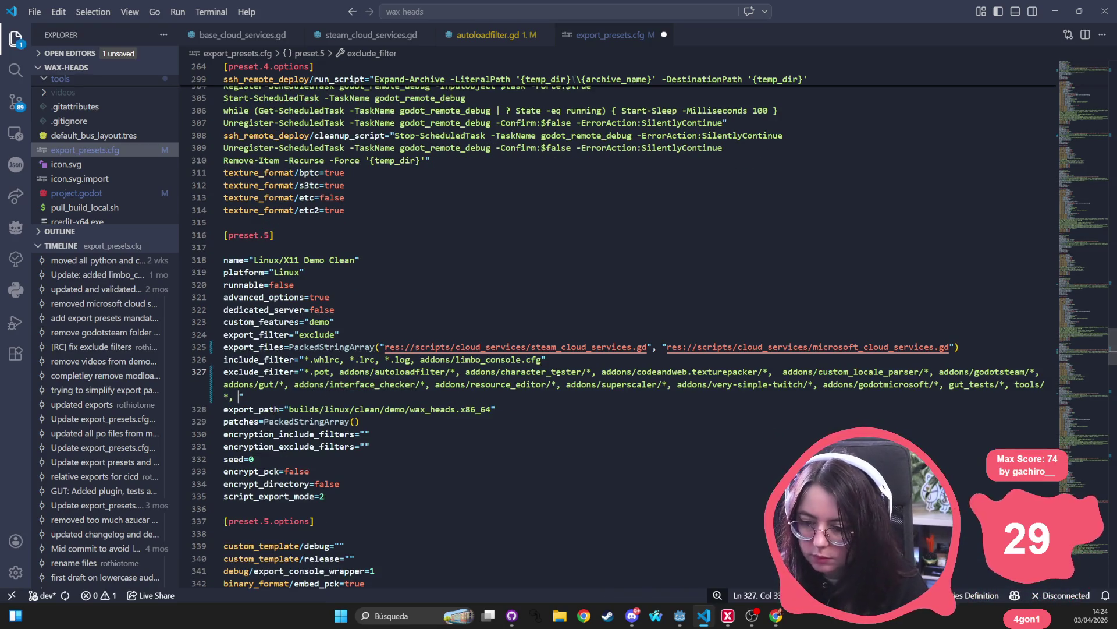
click(459, 297)
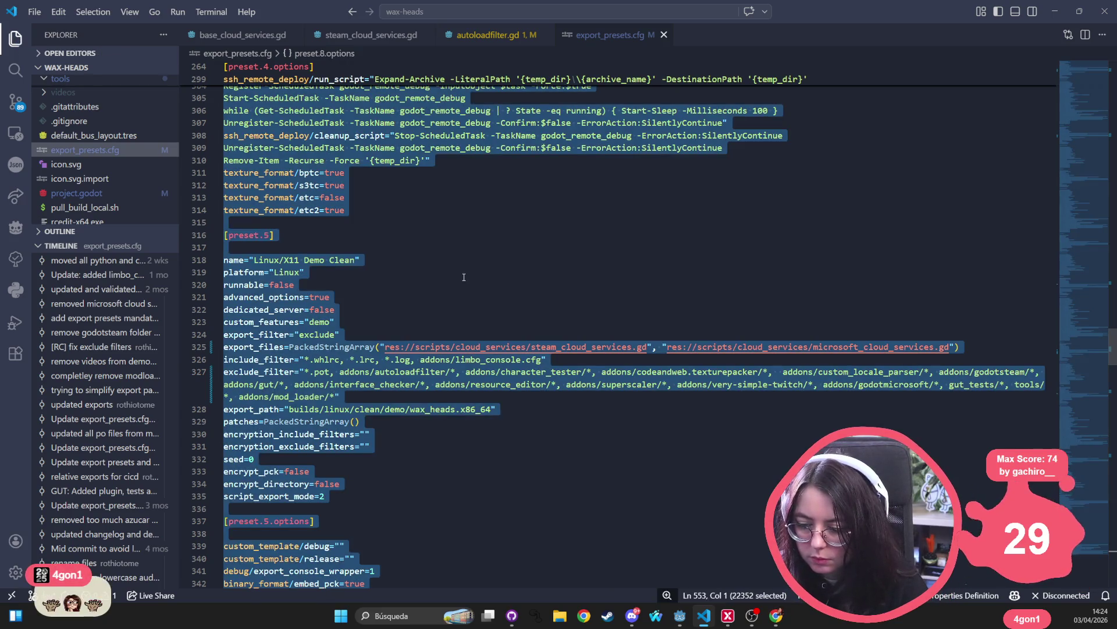
key(ctrl+s)
scroll(391, 313, down, 10)
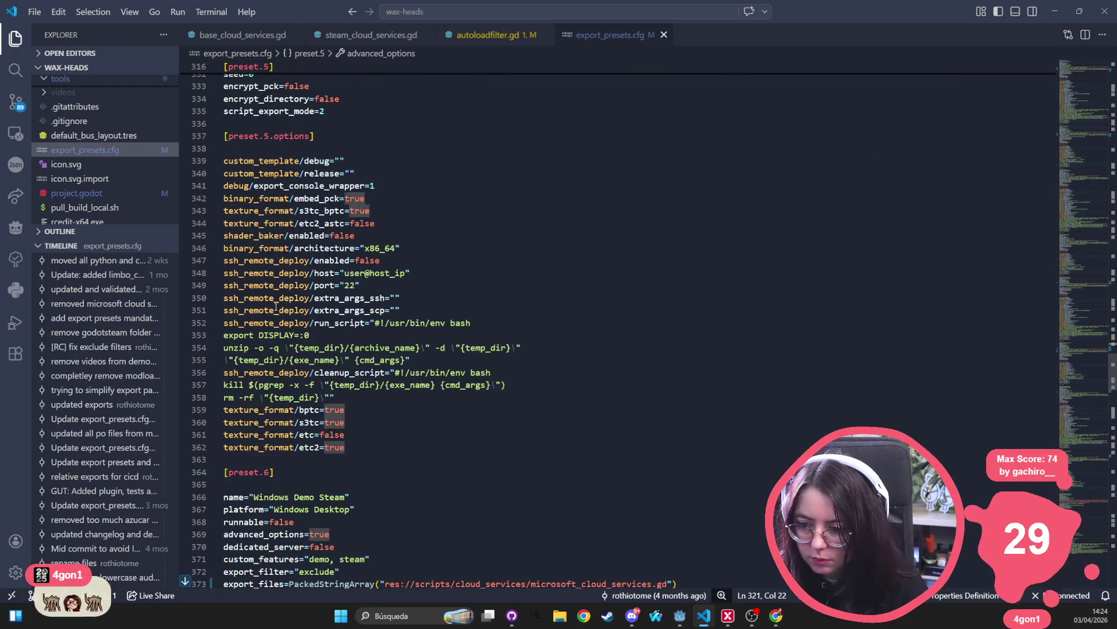
scroll(331, 298, down, 7)
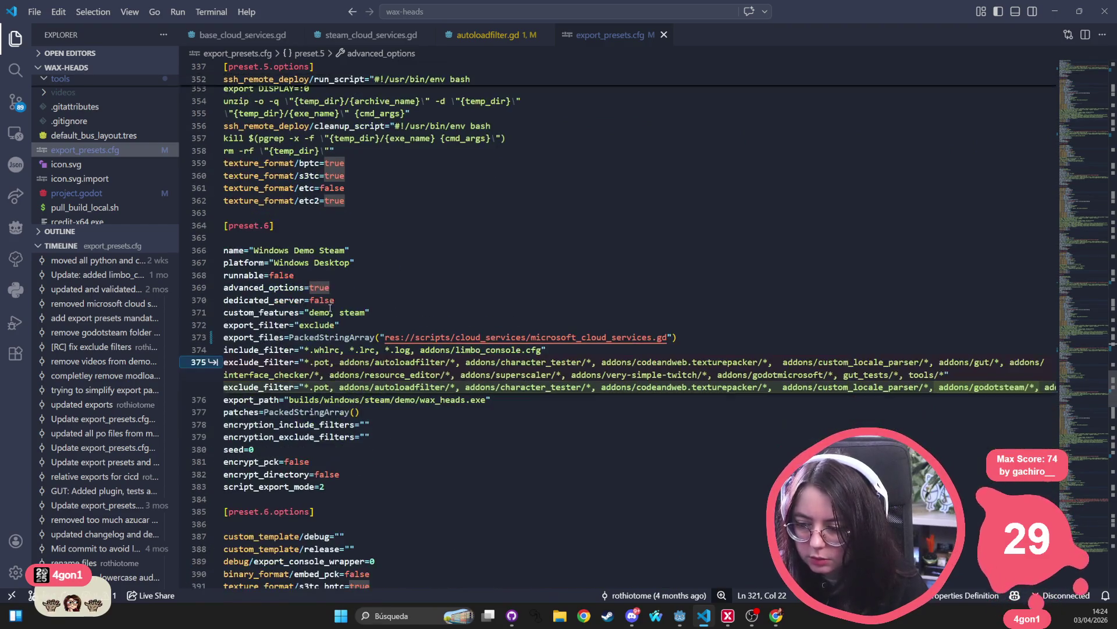
scroll(293, 264, down, 13)
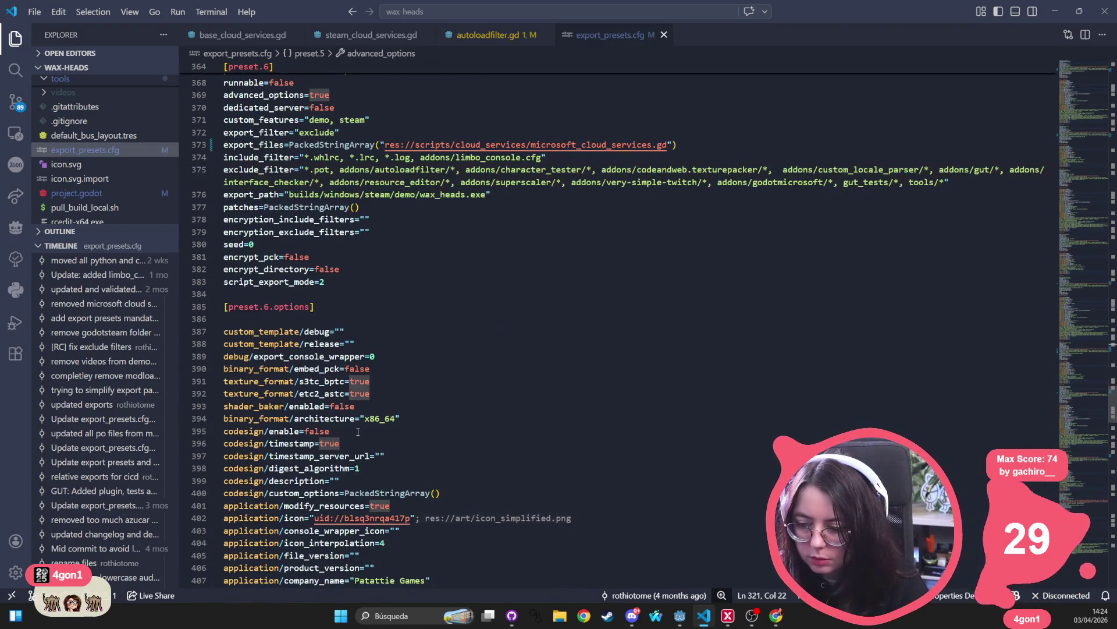
scroll(356, 424, down, 8)
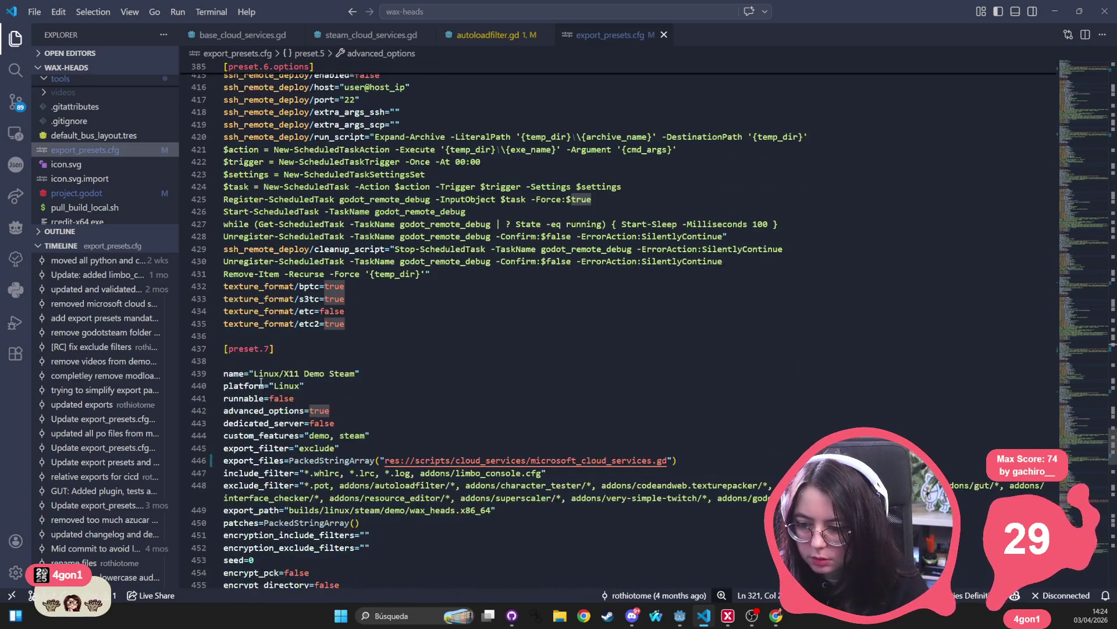
scroll(341, 378, down, 17)
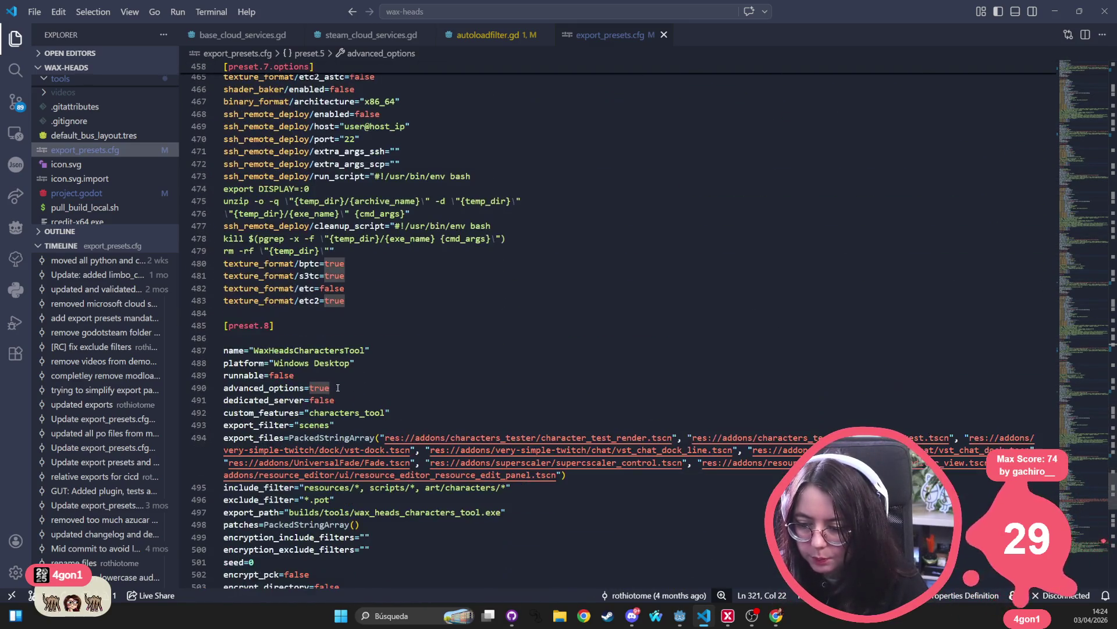
scroll(401, 395, down, 3)
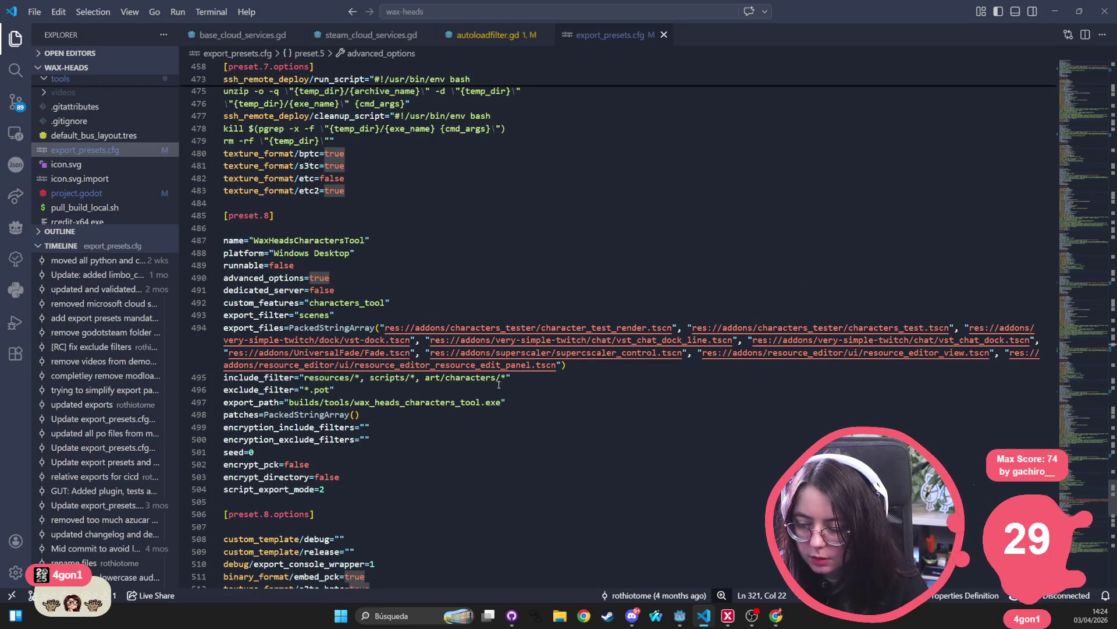
scroll(345, 417, down, 15)
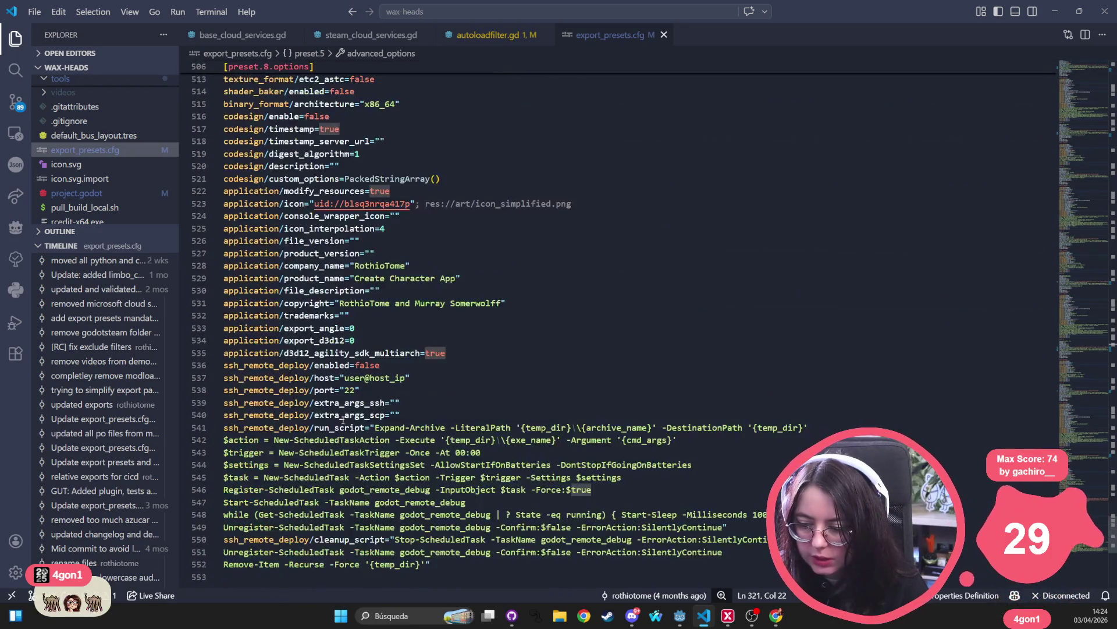
scroll(340, 411, up, 20)
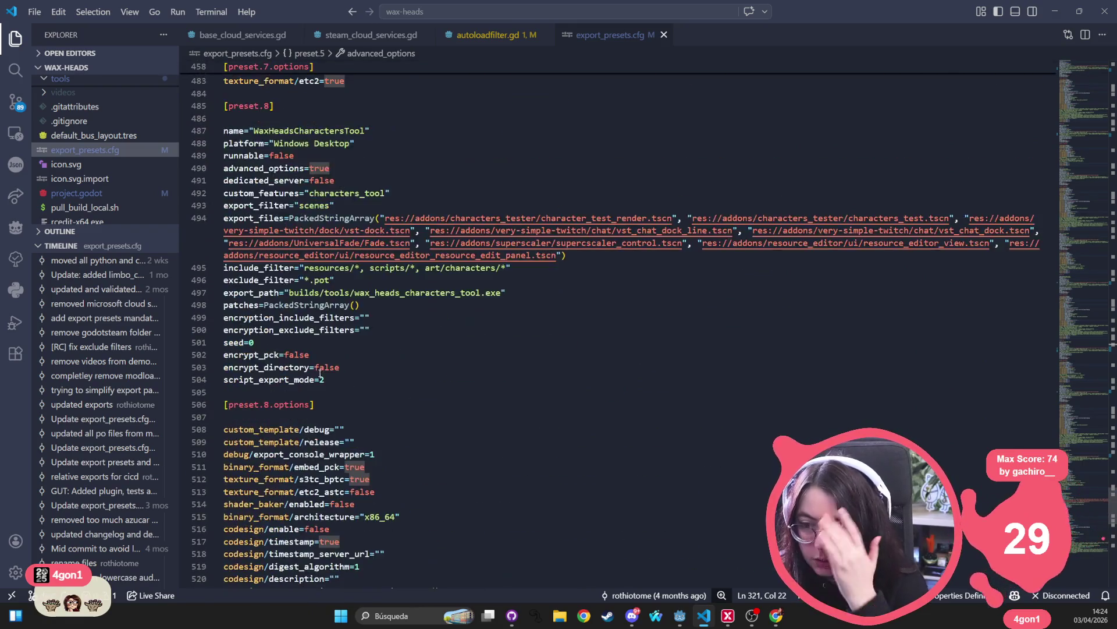
scroll(320, 373, down, 1)
scroll(303, 349, up, 10)
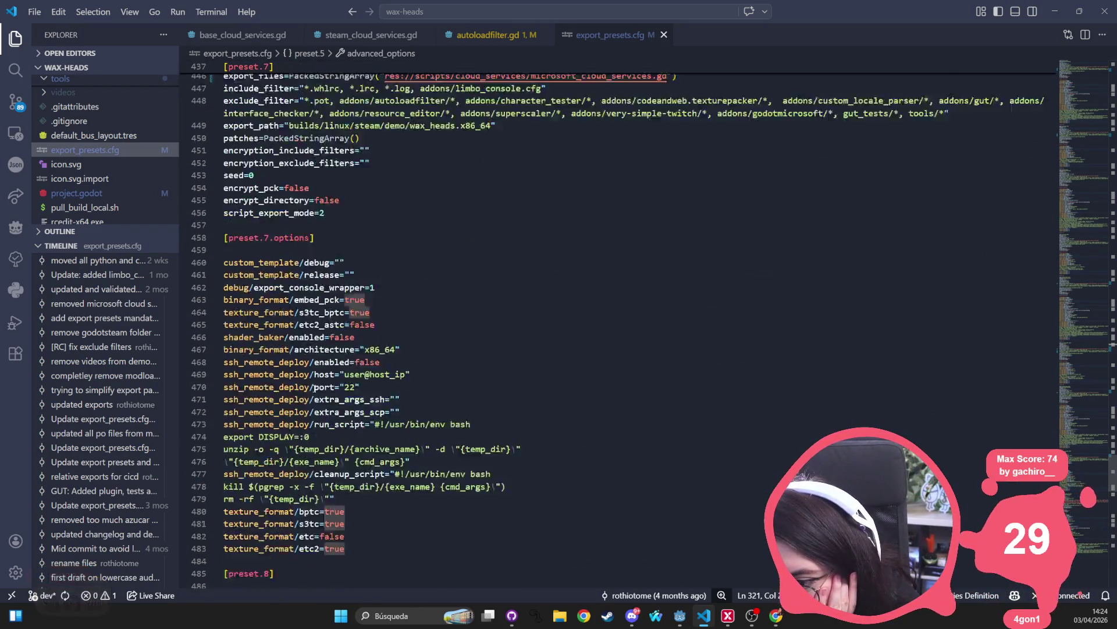
scroll(289, 319, up, 9)
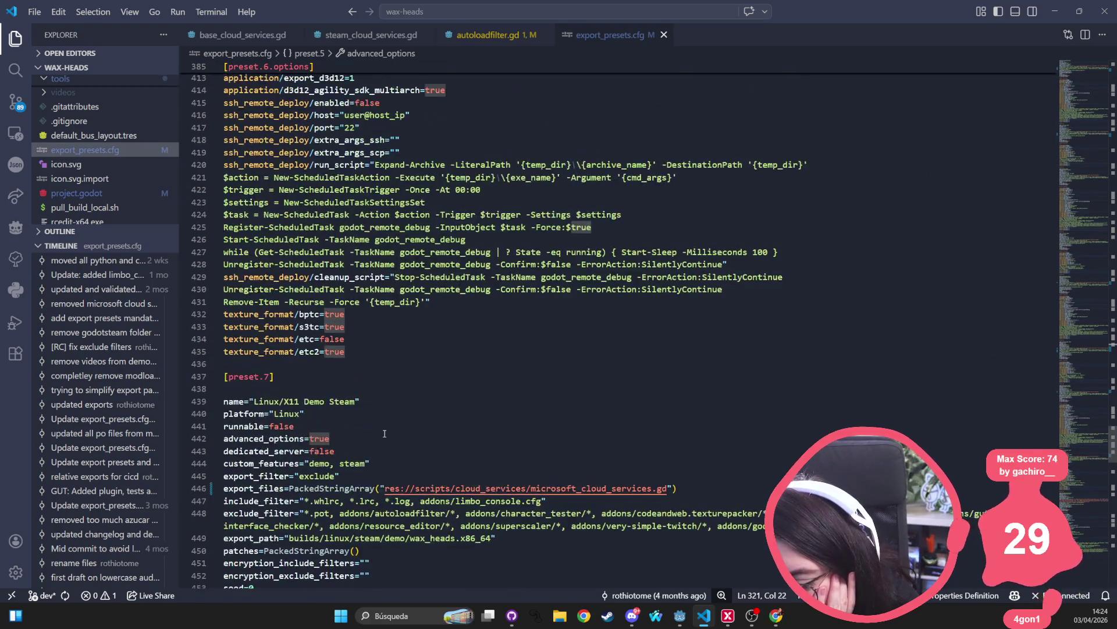
scroll(324, 411, up, 16)
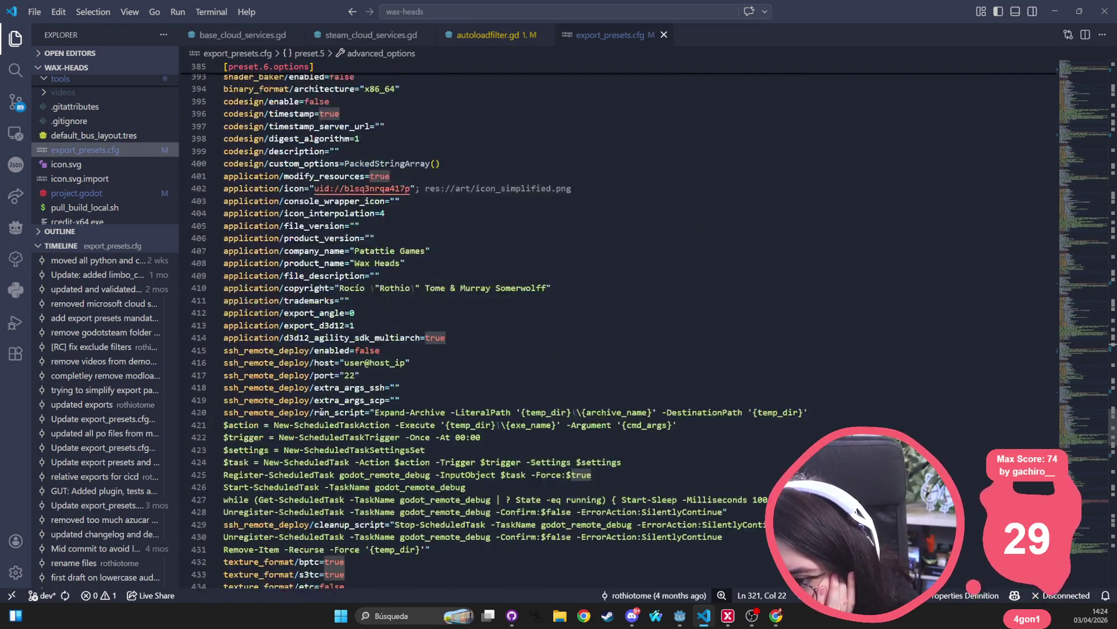
scroll(319, 412, up, 3)
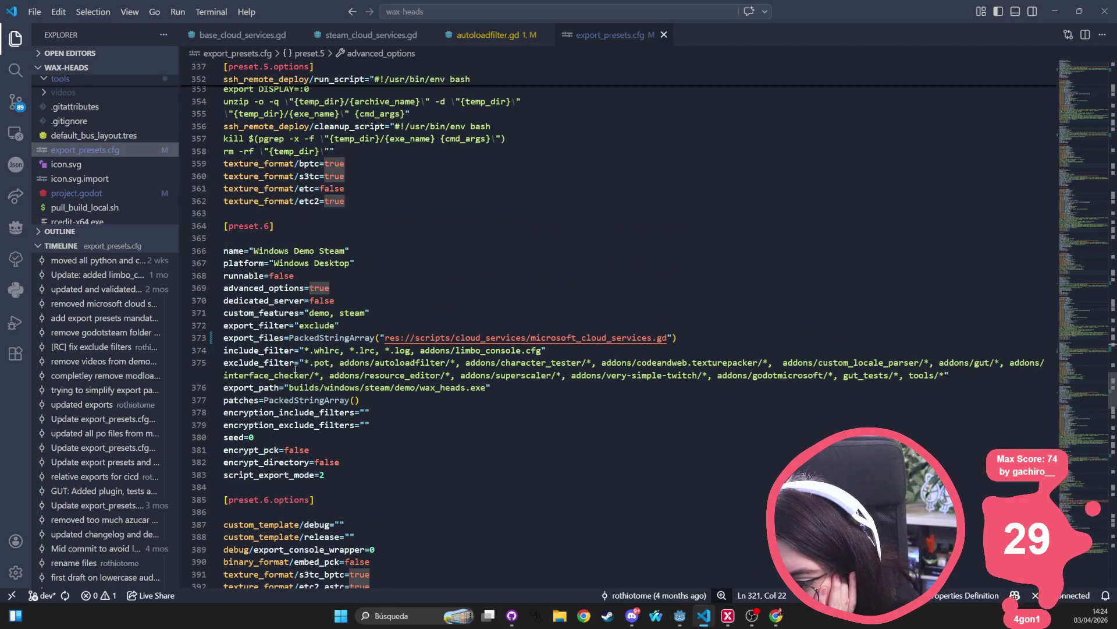
double_click(336, 251)
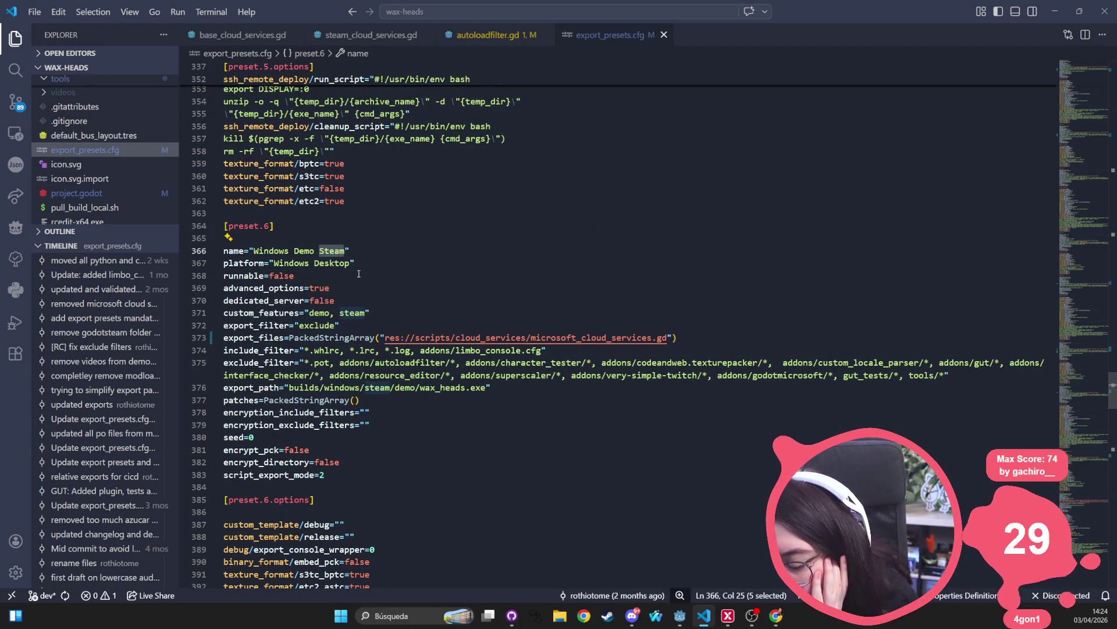
scroll(357, 369, up, 7)
click(367, 315)
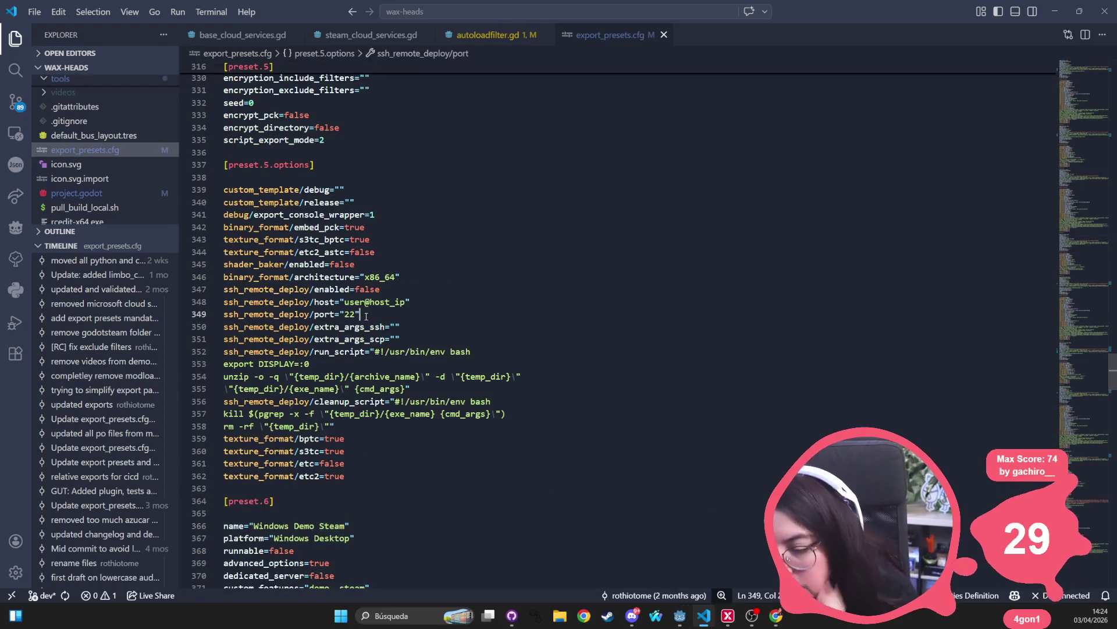
- Find preset.4 (Windows Demo Clean), append ', addons/mod_loader/*' to its exclude_filter, and save
key(ctrl+f)
text(Clean)
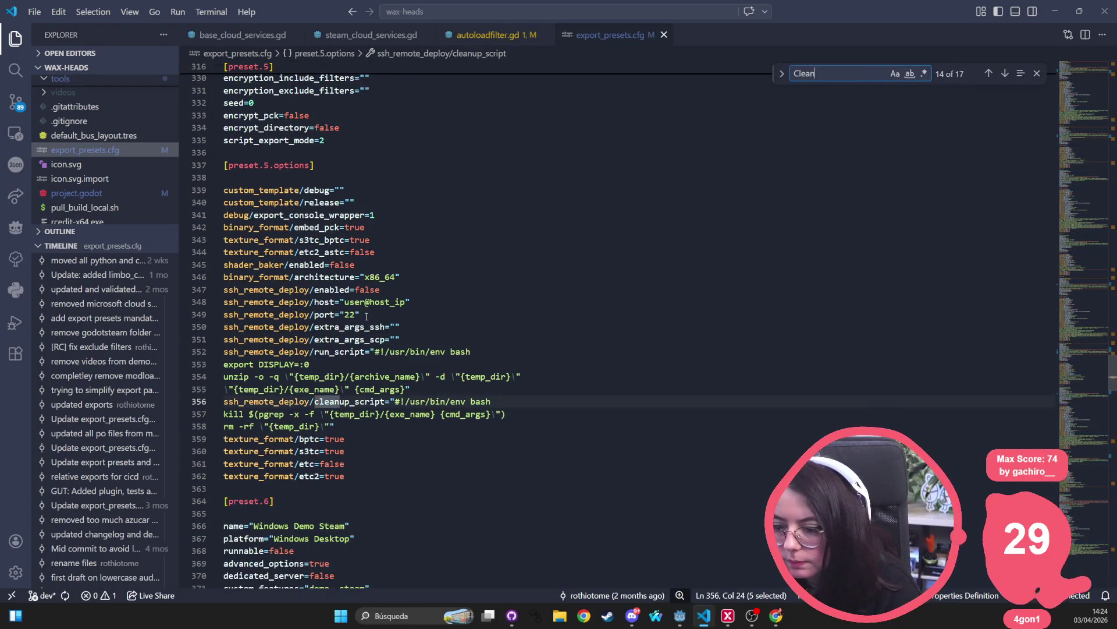
key(Return)
key(Return)
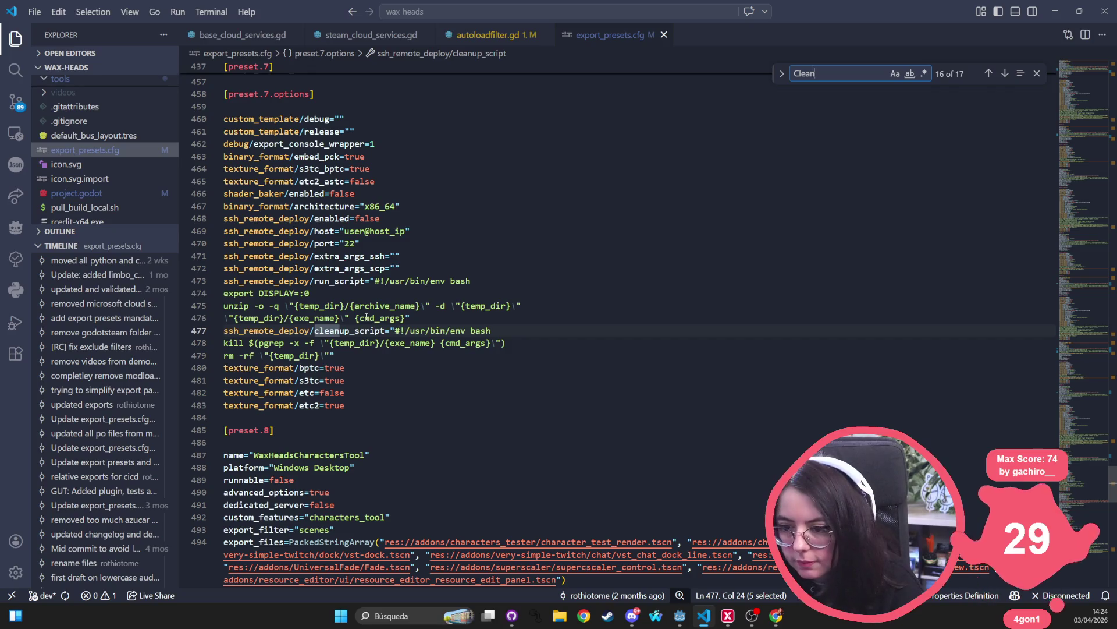
key(BackSpace)
key(BackSpace)
key(BackSpace)
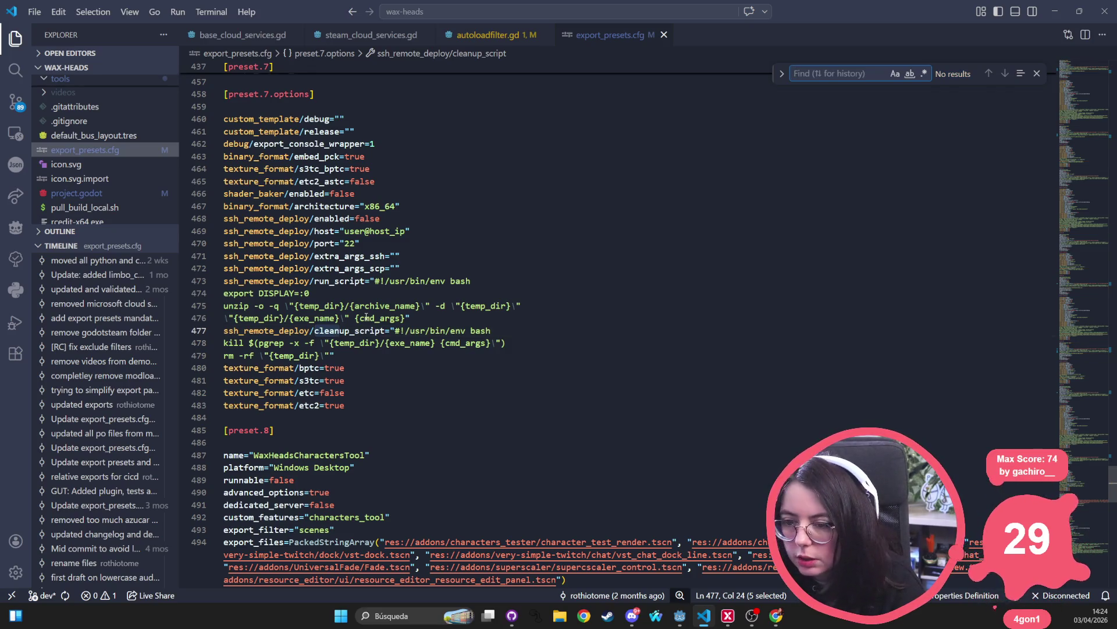
scroll(366, 318, up, 20)
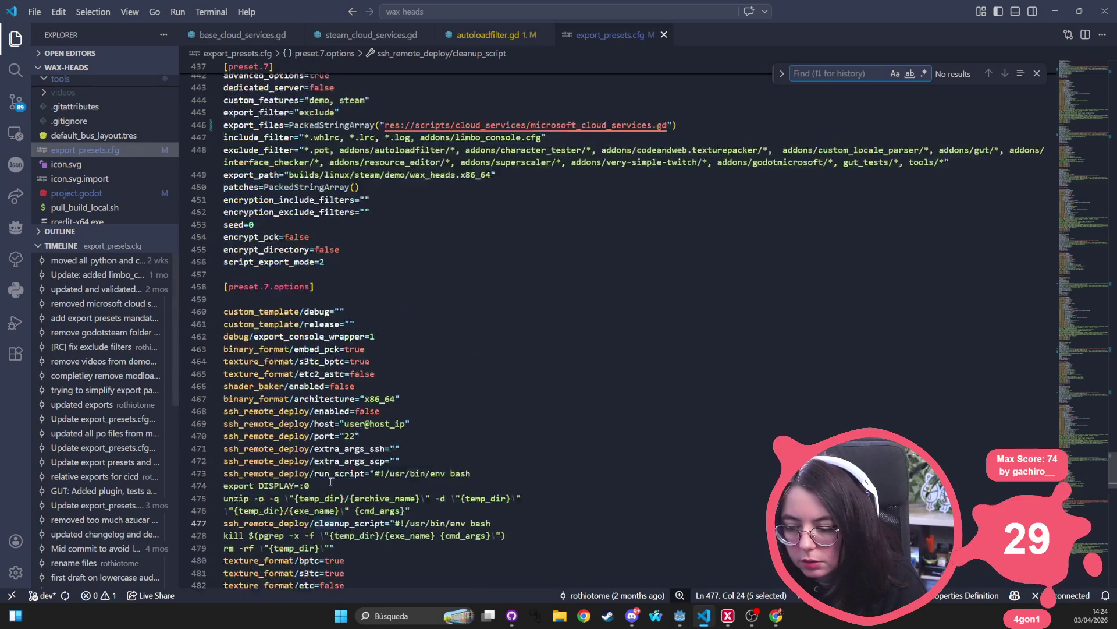
scroll(325, 480, up, 3)
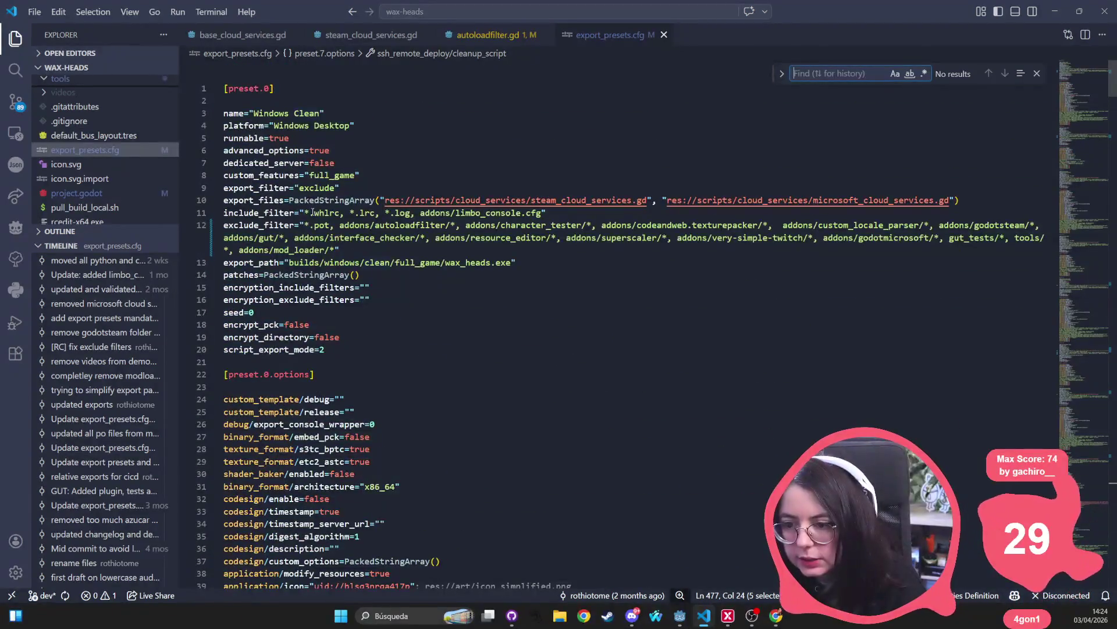
text(Cle)
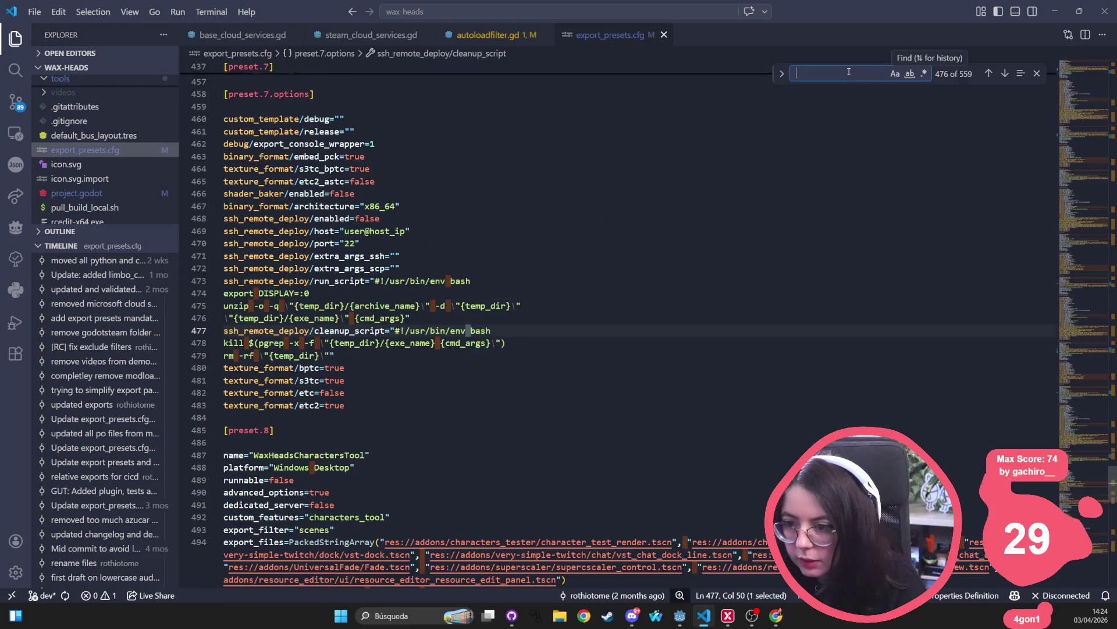
text(an)
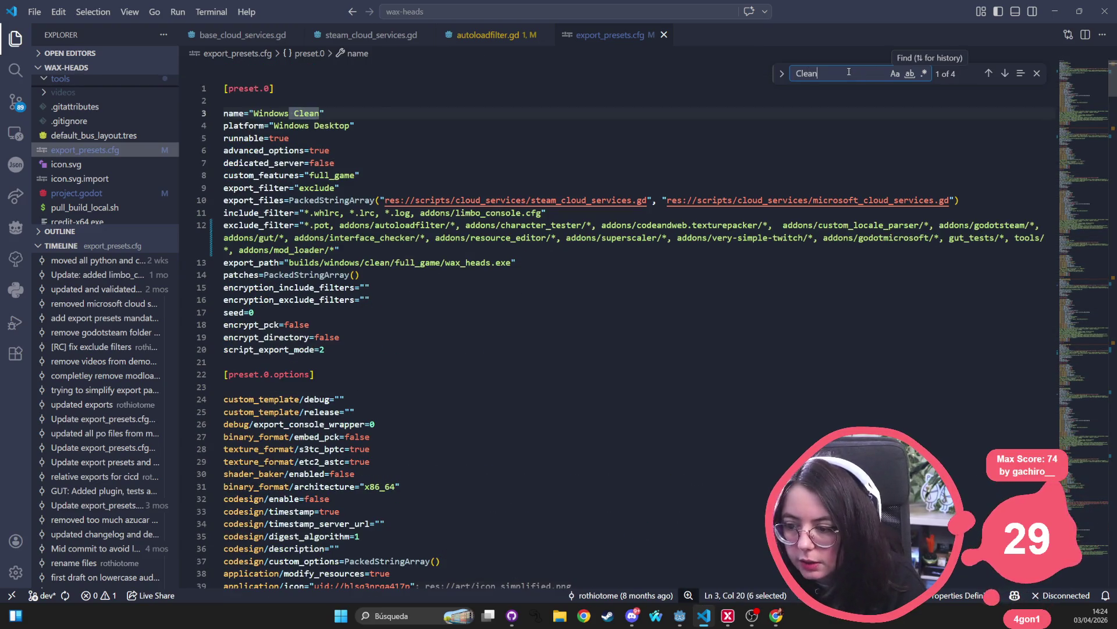
key(Return)
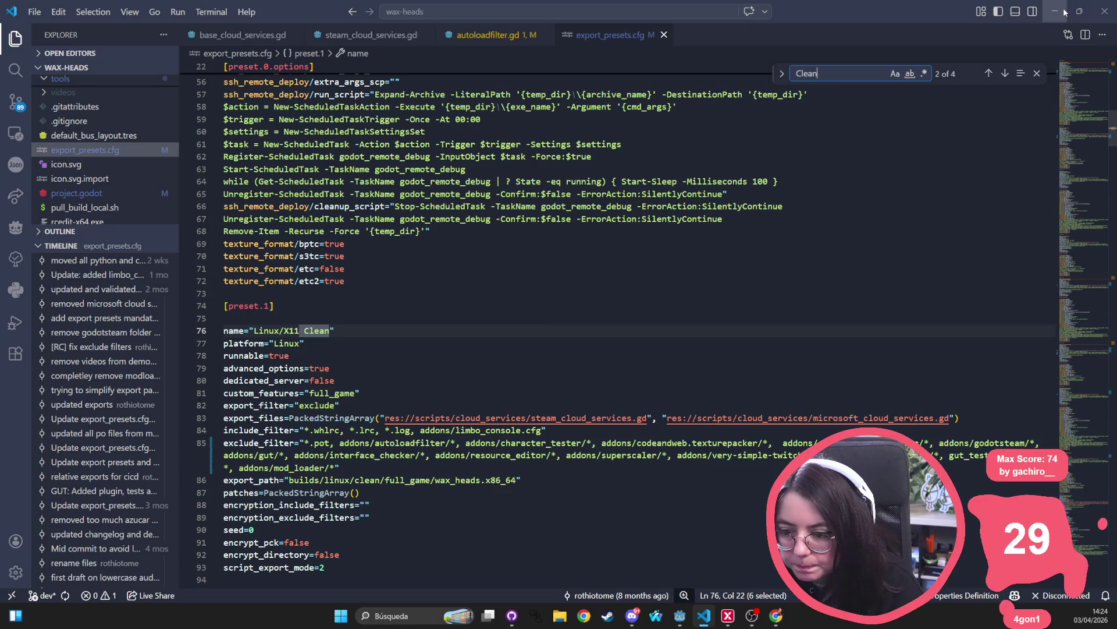
key(Return)
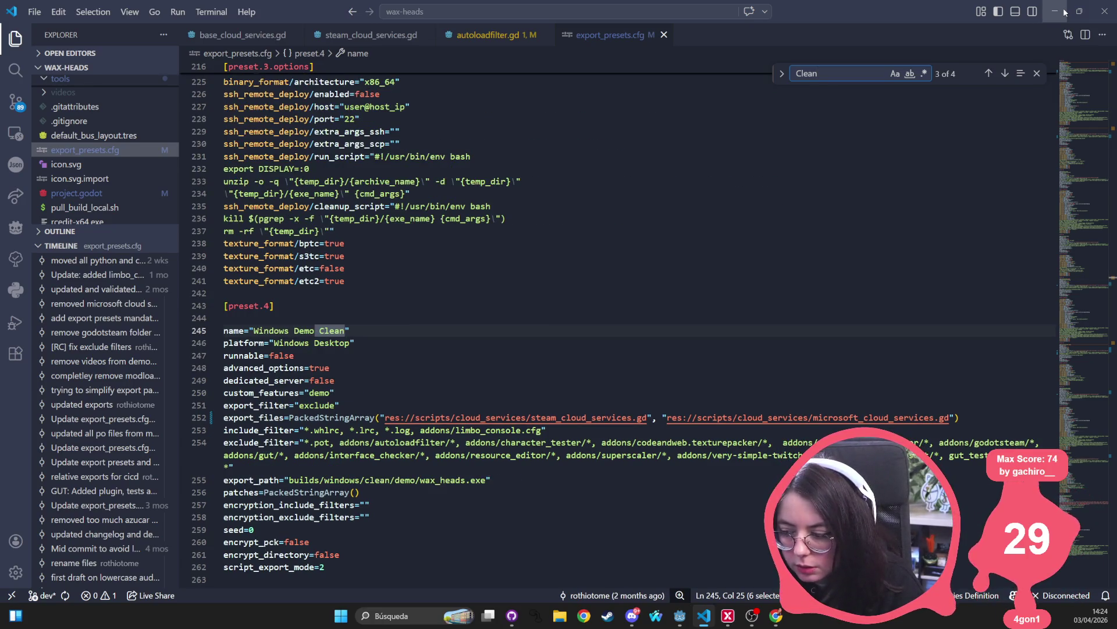
click(229, 465)
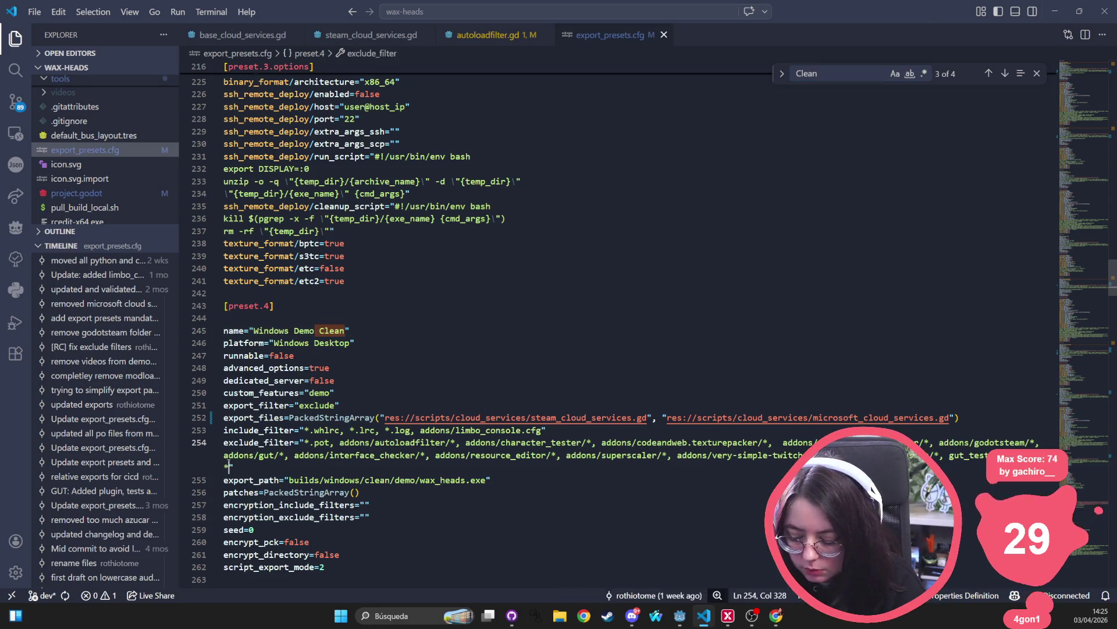
text(, addons/mod_loader/*)
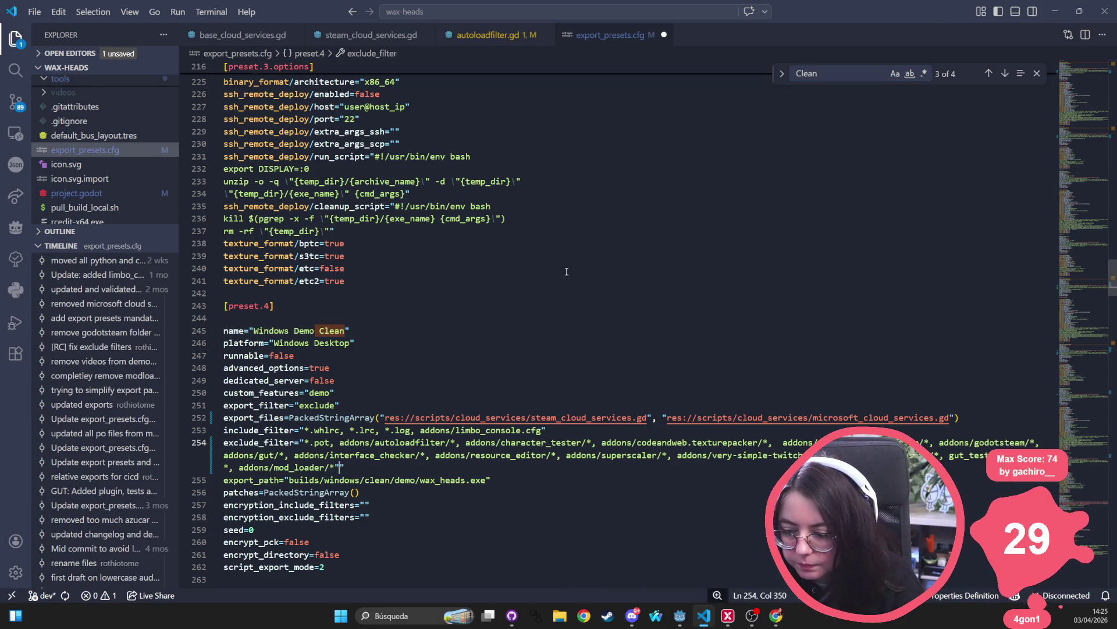
key(BackSpace)
key(ctrl+s)
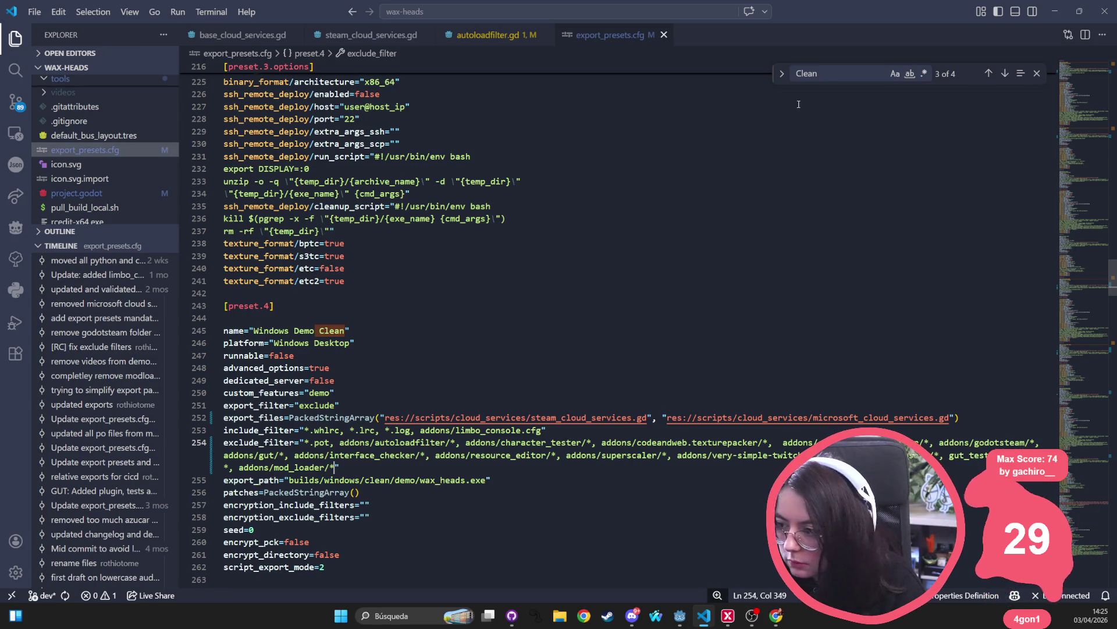
- Step through the Linux Demo Clean and Windows Clean presets to verify their exclude filters
click(842, 74)
key(Return)
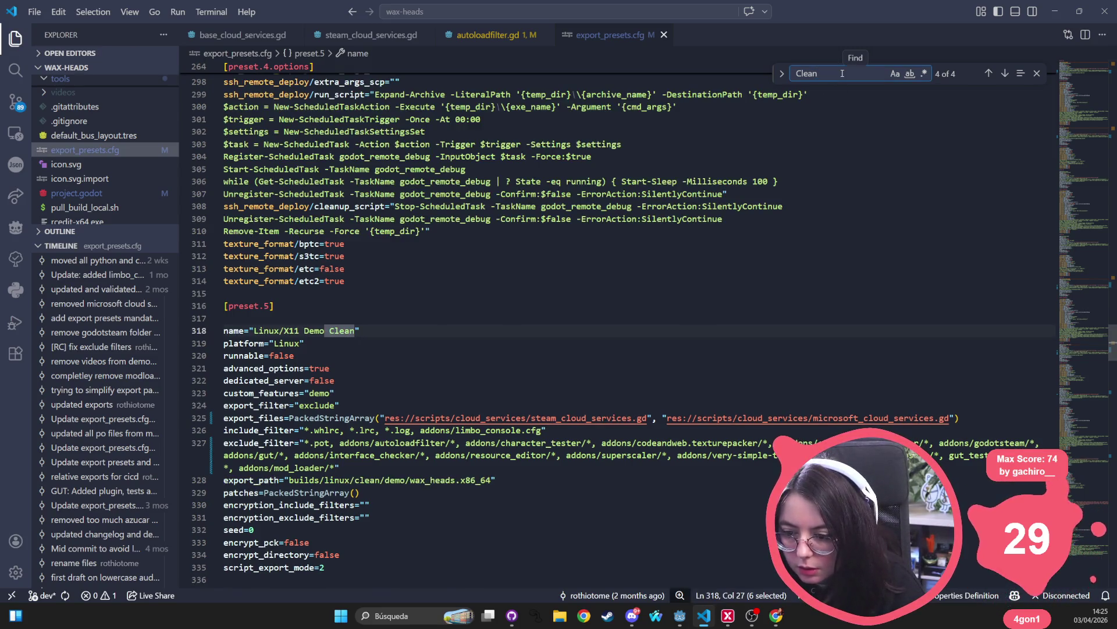
key(Return)
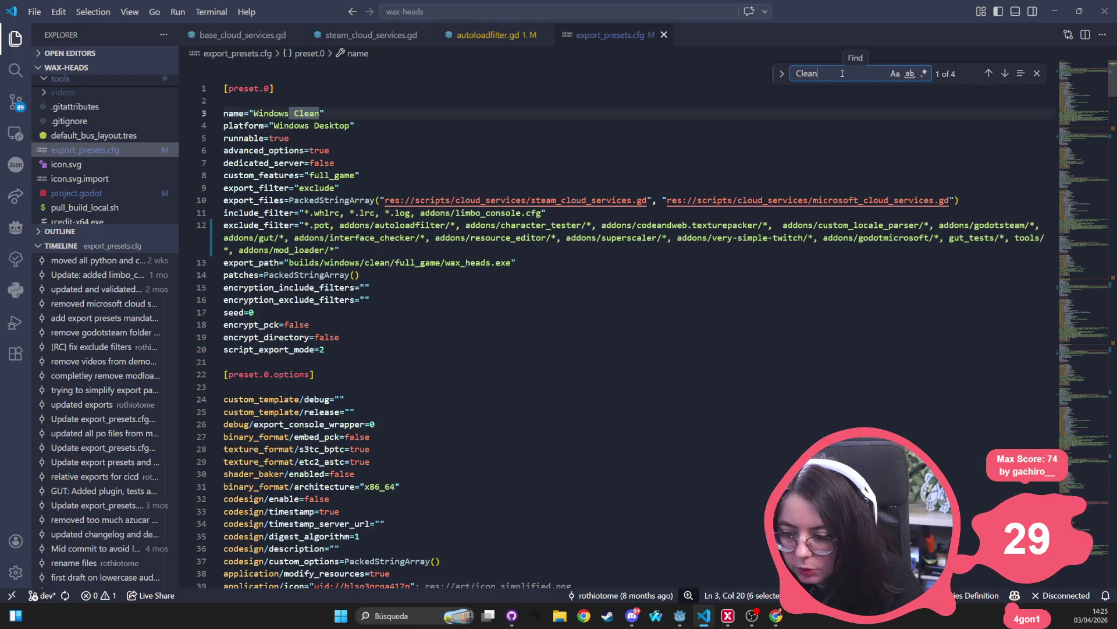
click(574, 213)
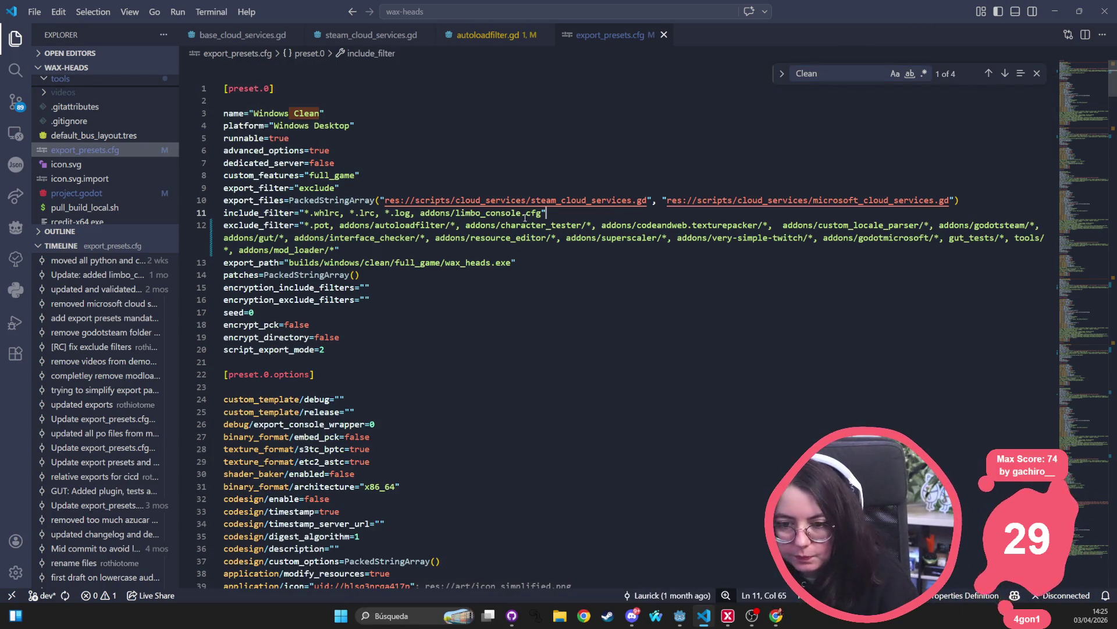
- Open validate_export_presets.py through a quick search for 'preset'
key(ctrl+p)
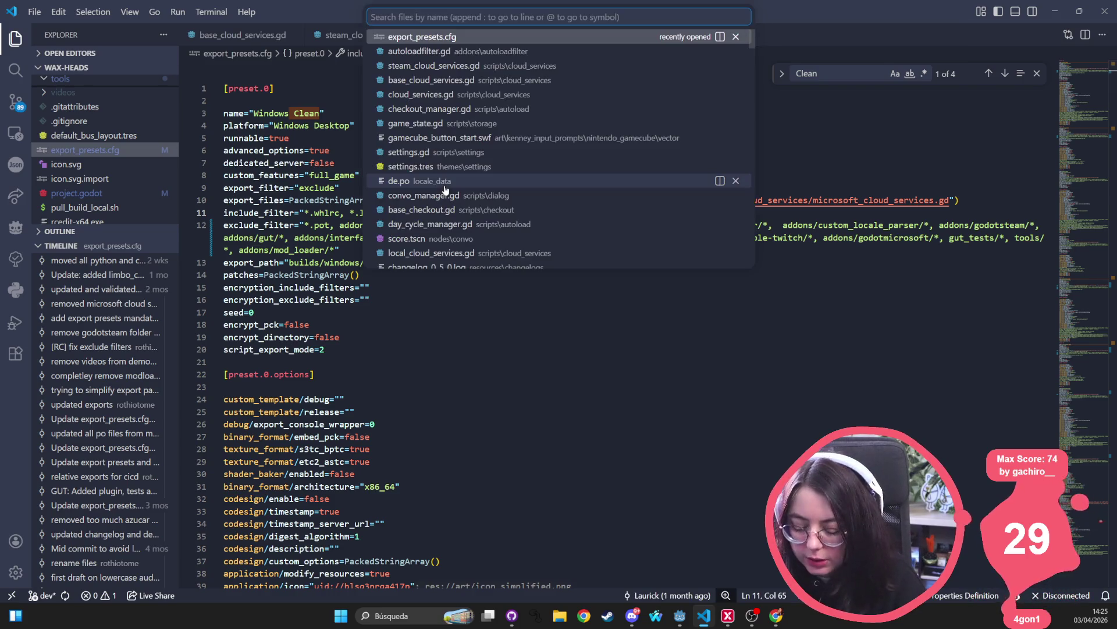
text(preset)
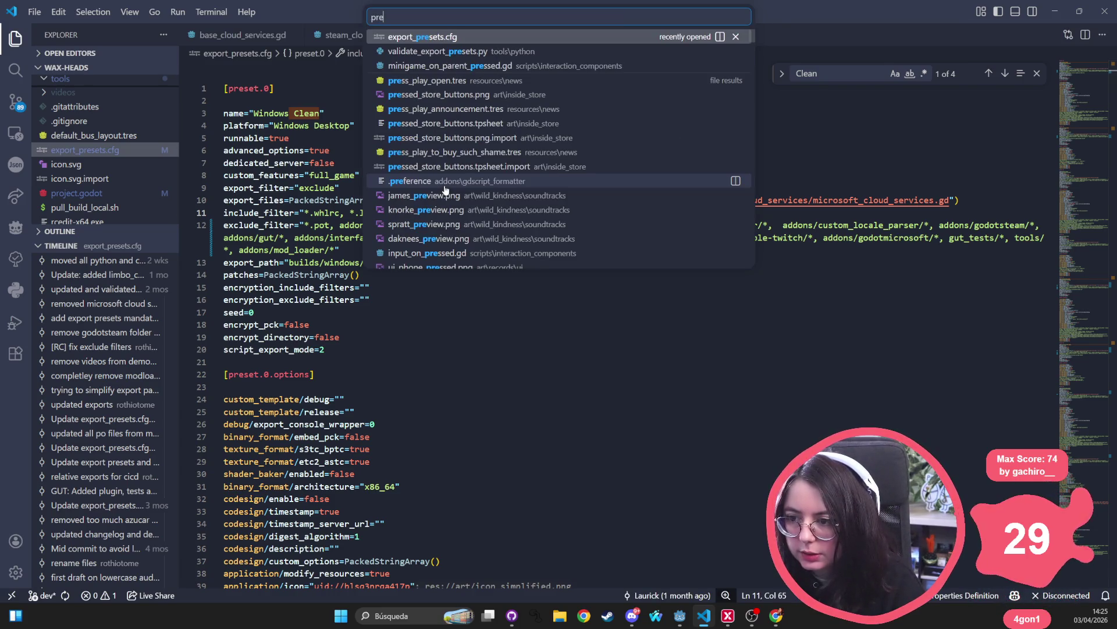
key(Down)
key(Return)
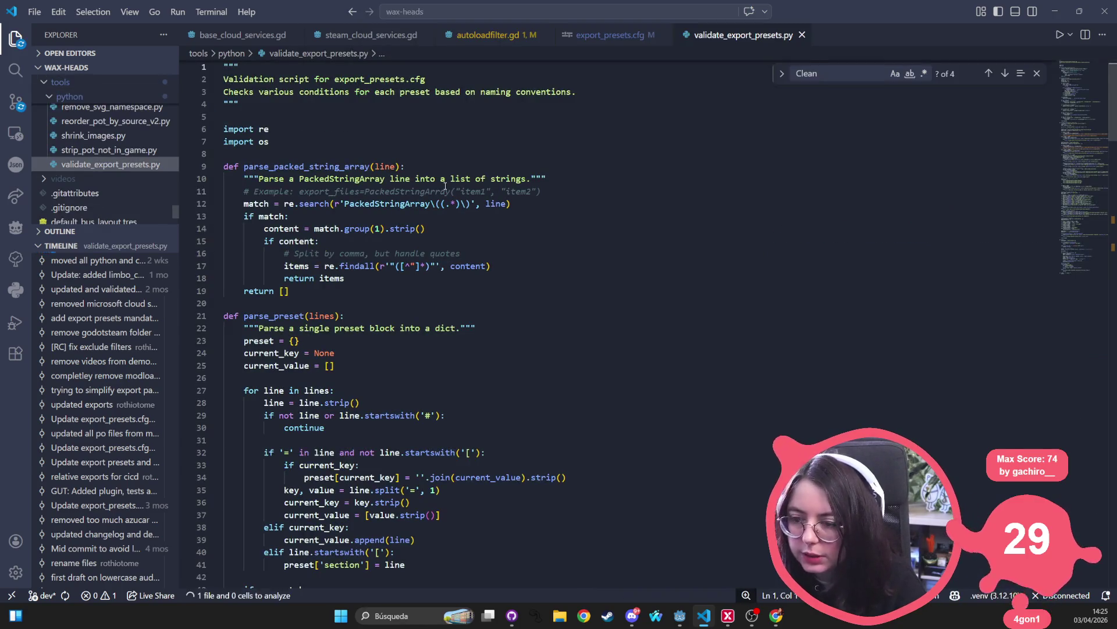
- Search validate_export_presets.py for 'parent', which finds no matches
double_click(328, 192)
key(ctrl+f)
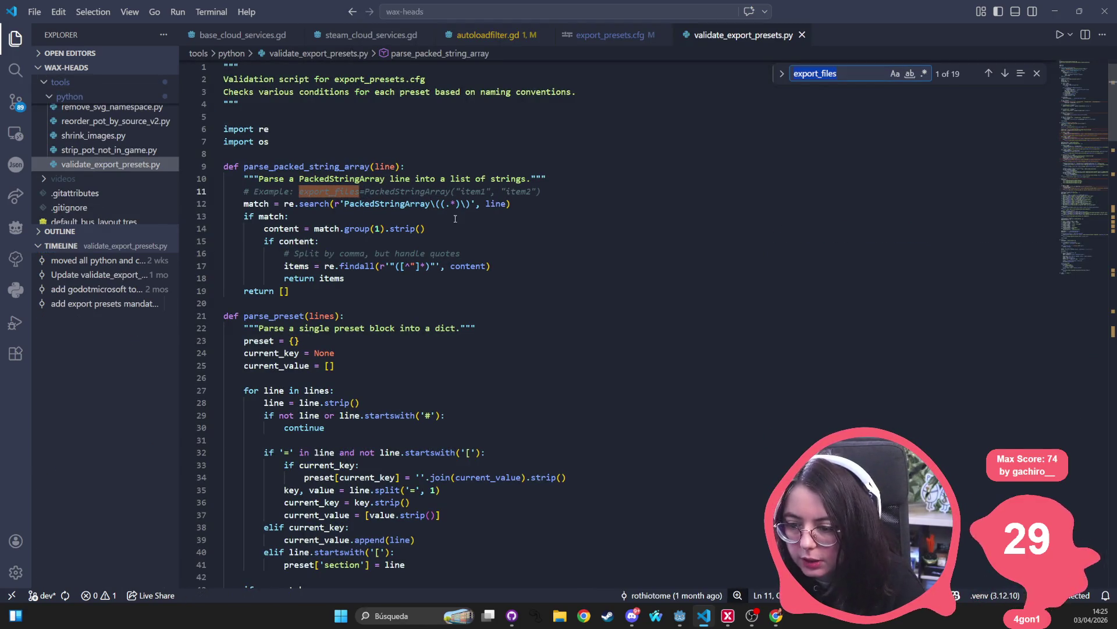
text(parent)
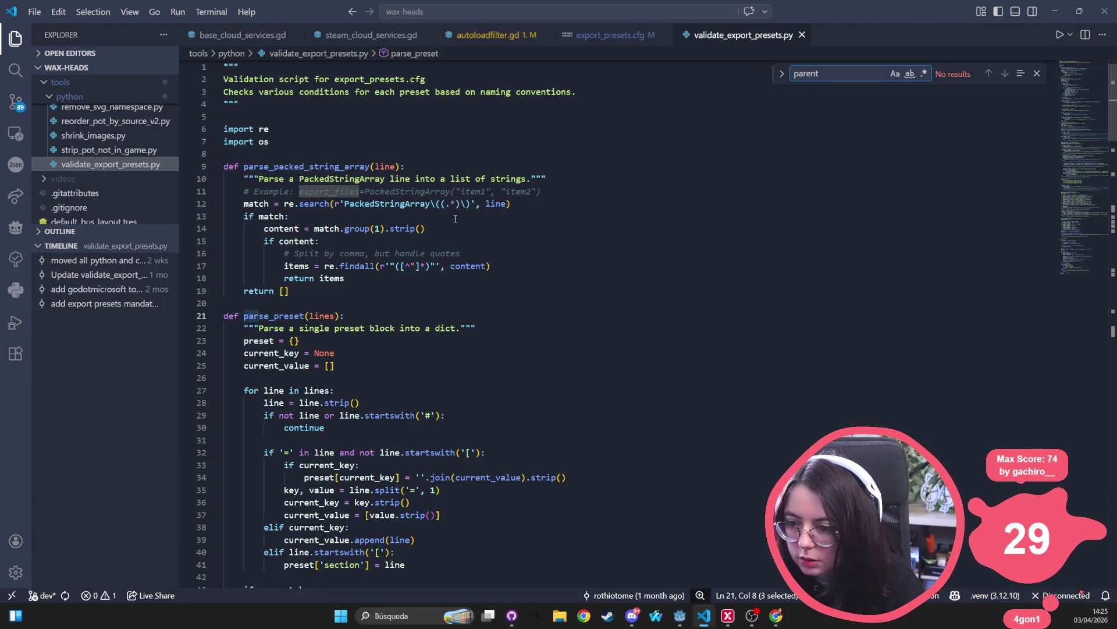
- Scroll to Check 2 and select the godotsteam exclude_filter check, lines 94–107
scroll(455, 219, down, 5)
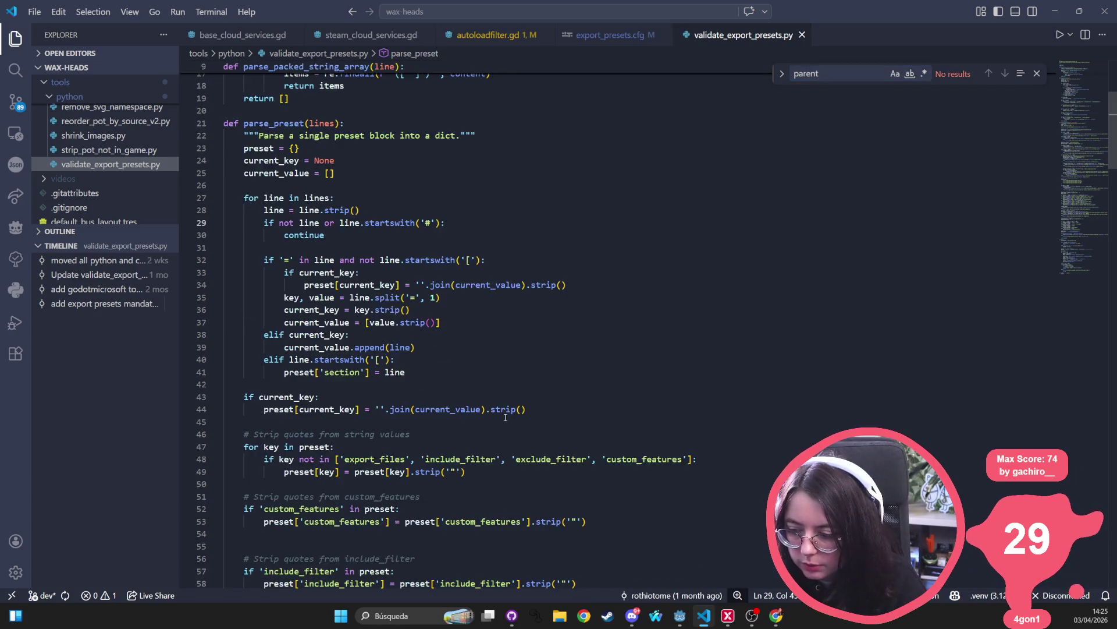
click(454, 220)
scroll(448, 262, down, 5)
scroll(438, 305, down, 10)
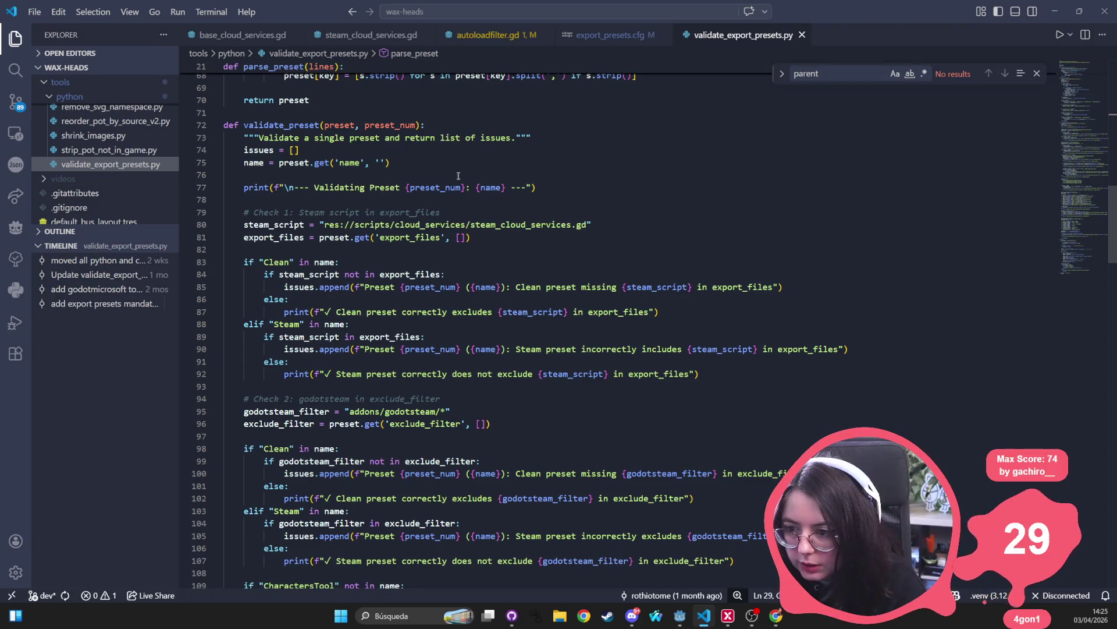
scroll(458, 176, down, 5)
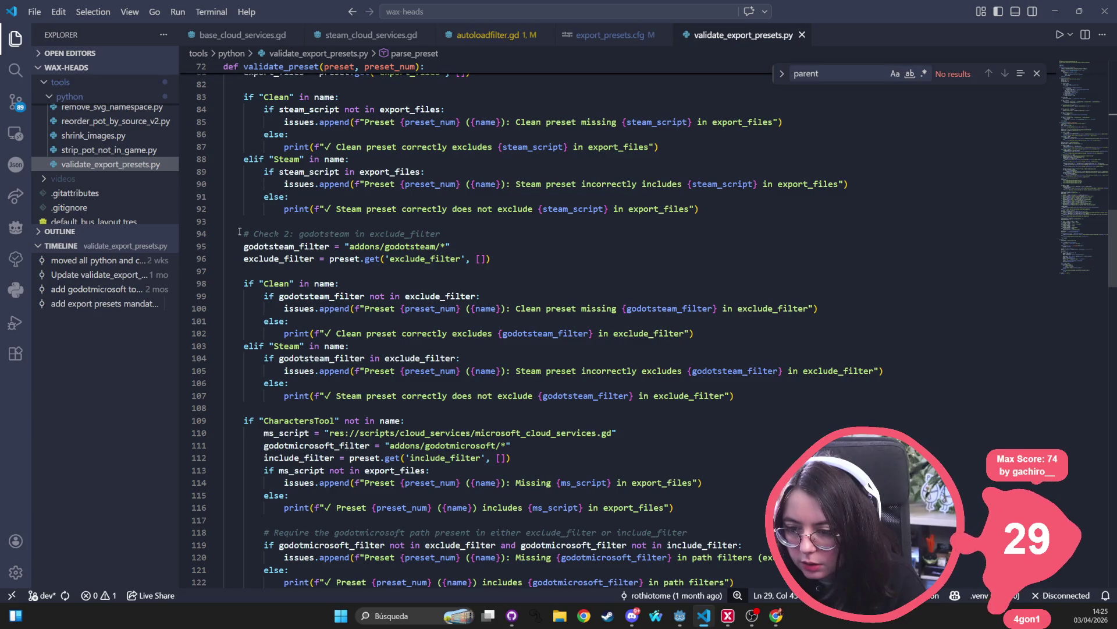
mouse_move(239, 234)
mouse_down()
mouse_move(451, 249)
mouse_move(506, 273)
mouse_up()
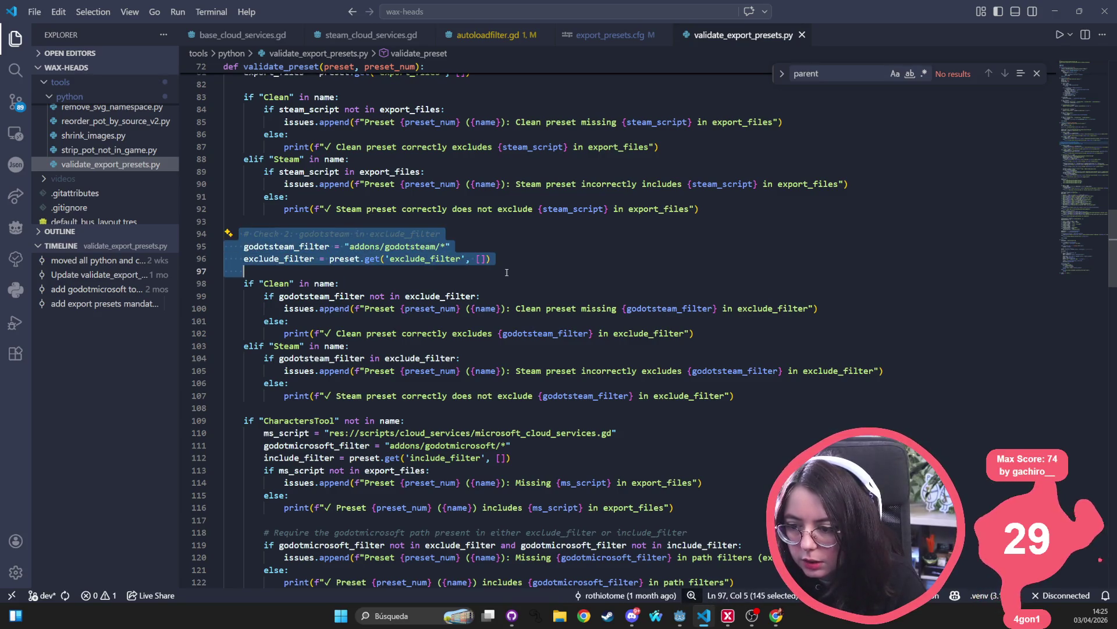
mouse_move(395, 267)
mouse_down()
mouse_move(821, 317)
mouse_move(640, 395)
mouse_move(839, 395)
mouse_up()
key(Down)
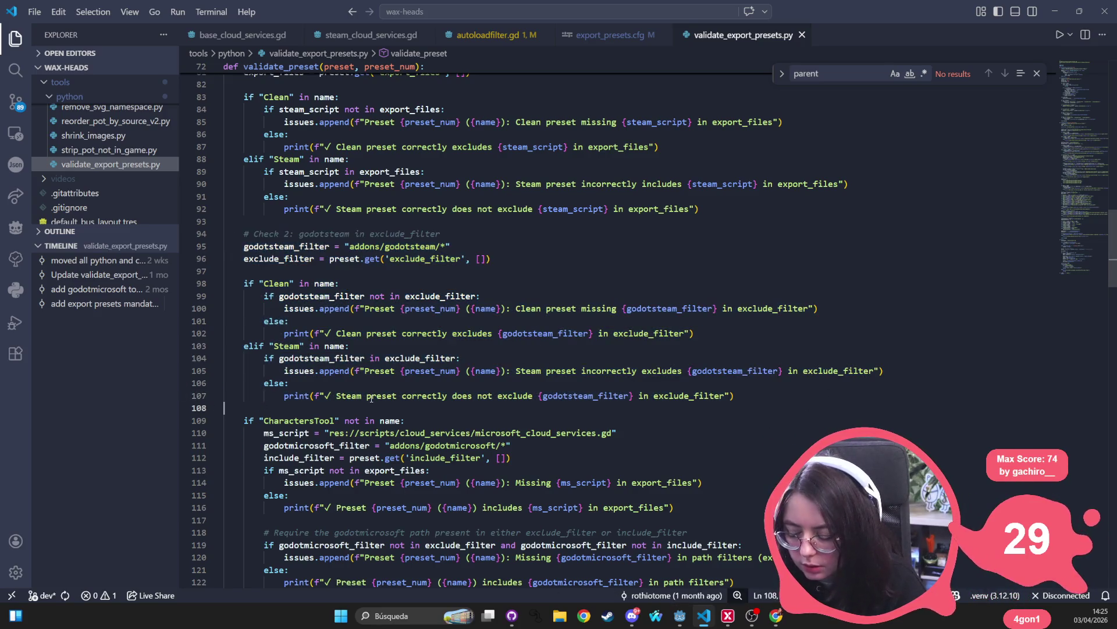
- Paste a copy of the check and change godotsteam to mod_loader in its path and comment
key(Return)
text(# Check 2: godotsteam in exclude_filter     godotsteam_filter = "addons/godotsteam/*"     exclude_filter = preset.get('exclude_filter', [])      if "Clean" in name:         if godotsteam_filter not in exclude_filter:             issues.append(f"Preset {preset_num} ({name}): Clean preset missing {godotsteam_filter} in exclude_filter")         else:             print(f"✓ Clean preset correctly excludes {godotsteam_filter} in exclude_filter")     elif "Steam" in name:         if godotsteam_filter in exclude_filter:             issues.append(f"Preset {preset_num} ({name}): Steam preset incorrectly excludes {godotsteam_filter} in exclude_filter")         else:             print(f"✓ Steam preset correctly does not exclude {godotsteam_filter} in exclude_filter"))
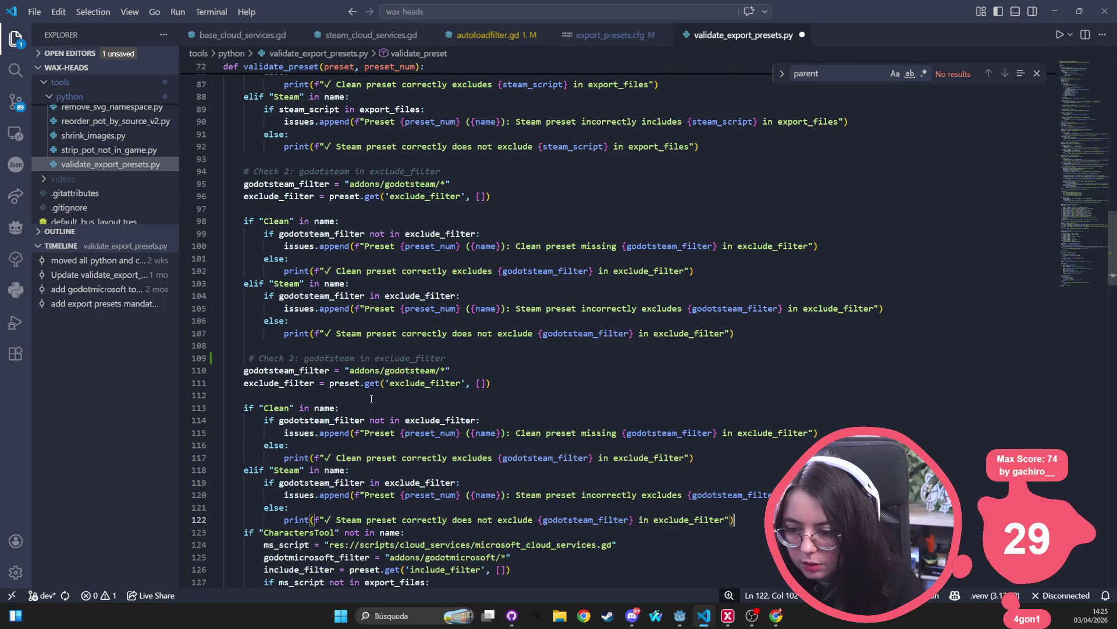
double_click(421, 370)
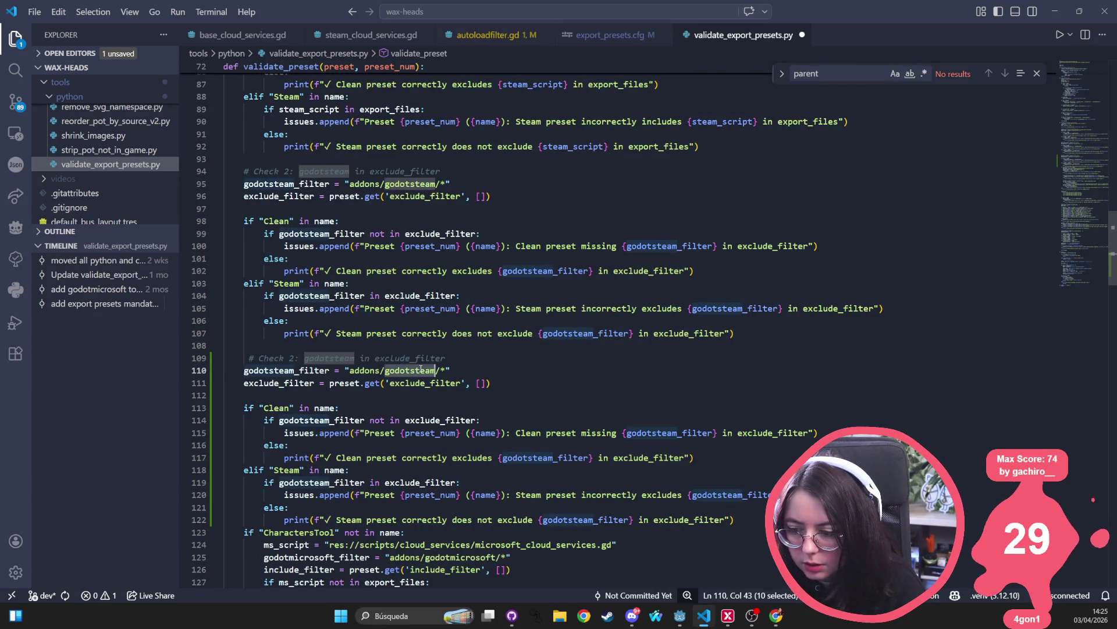
text(mod_loa)
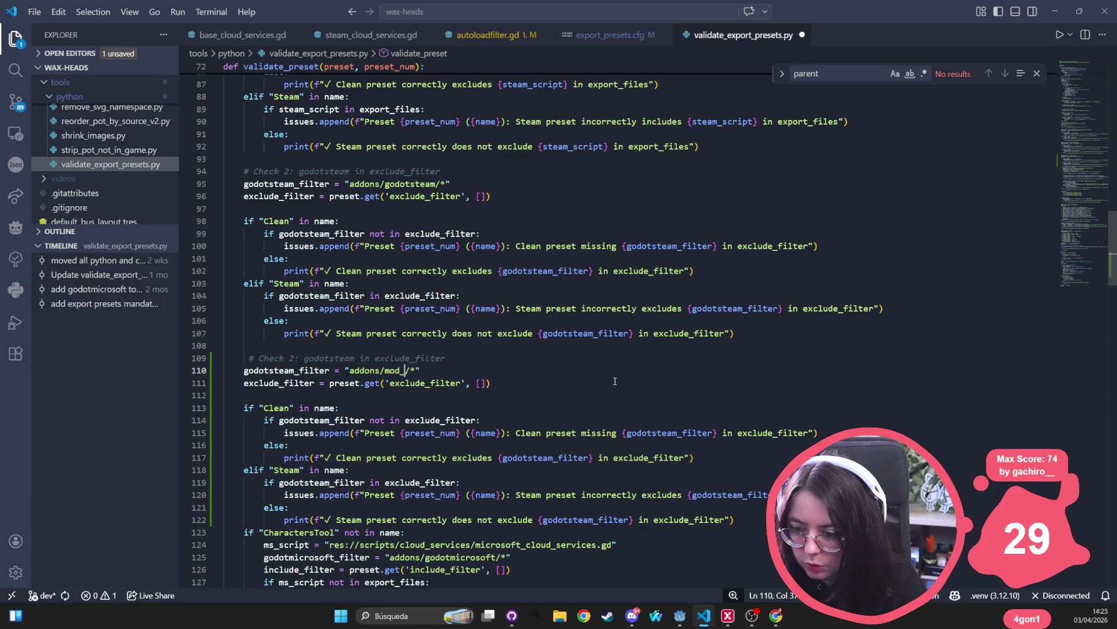
text(der)
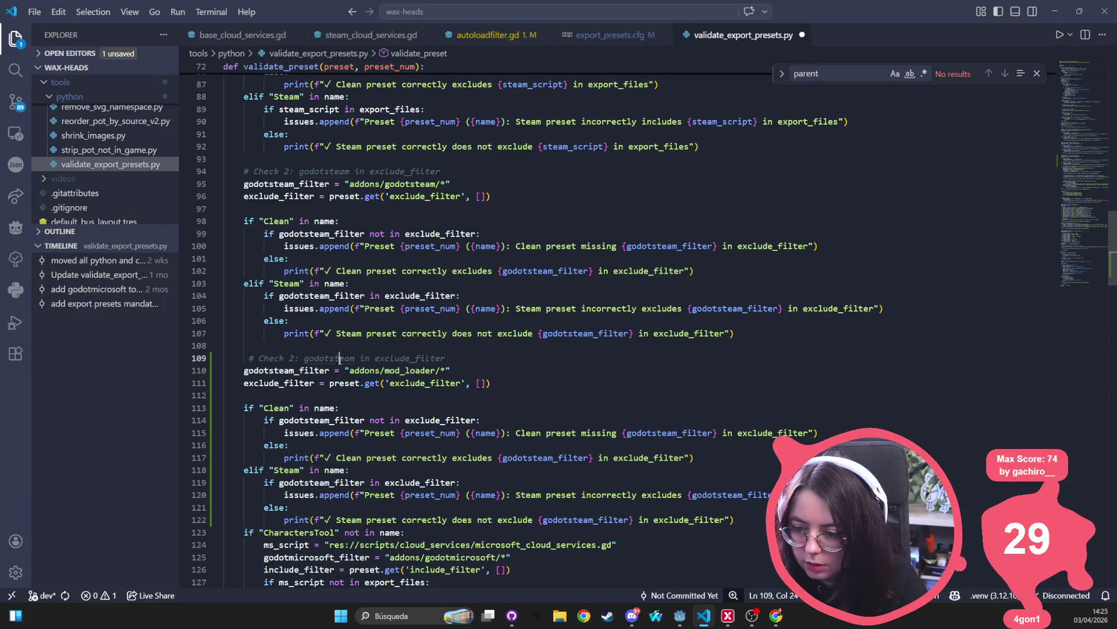
double_click(330, 358)
text(mod_loader)
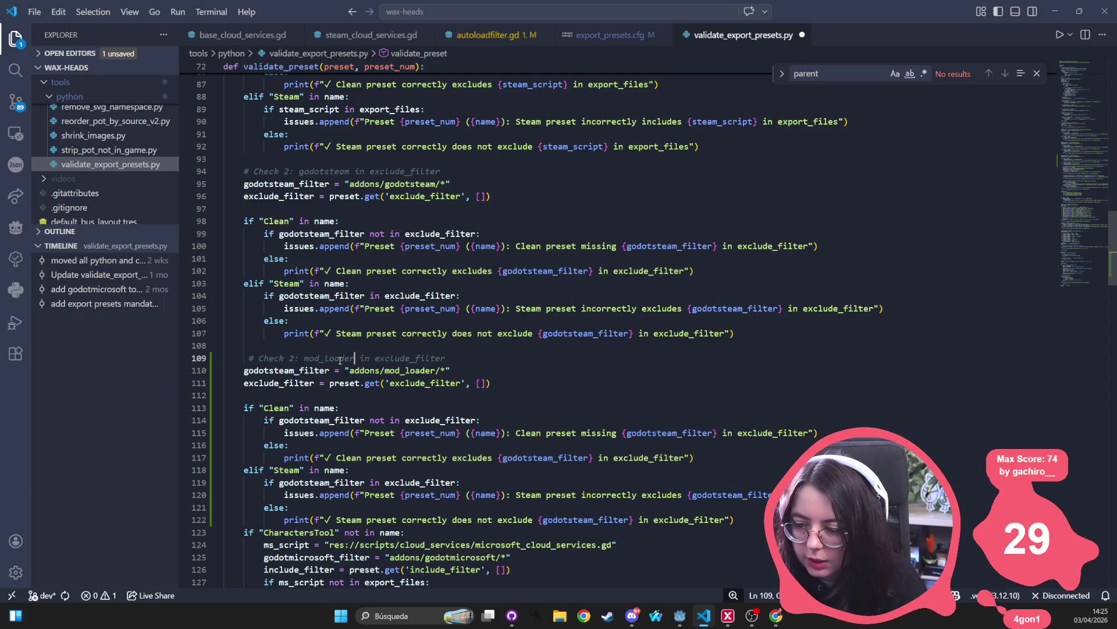
- Rename the copied filter variable to mod_loader_filter throughout and save the script
key(Up)
scroll(281, 361, down, 1)
key(Tab)
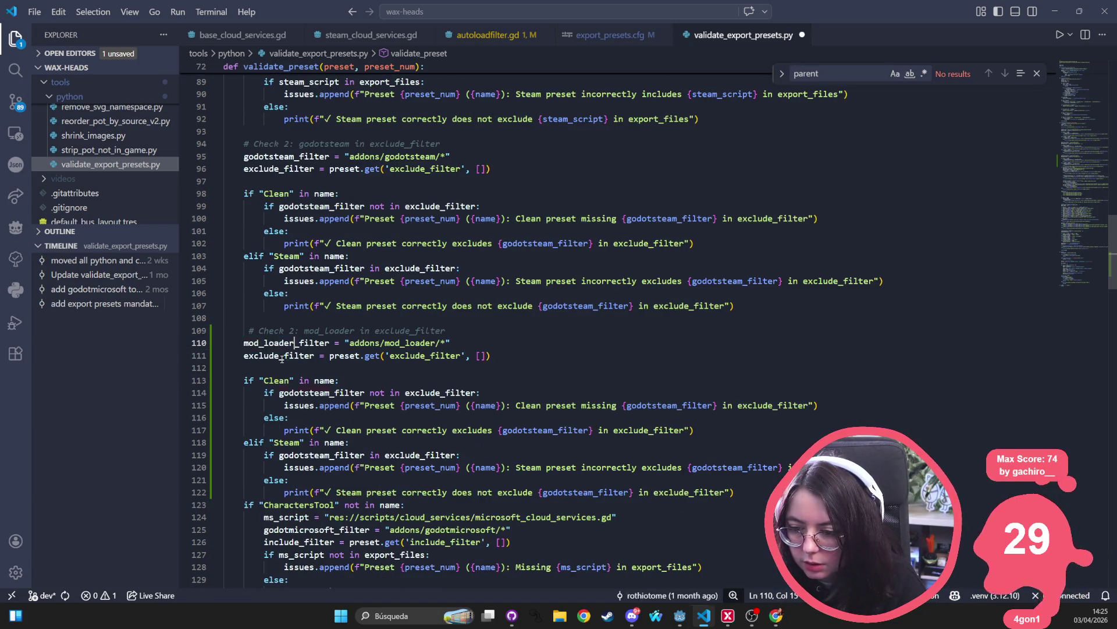
key(Tab)
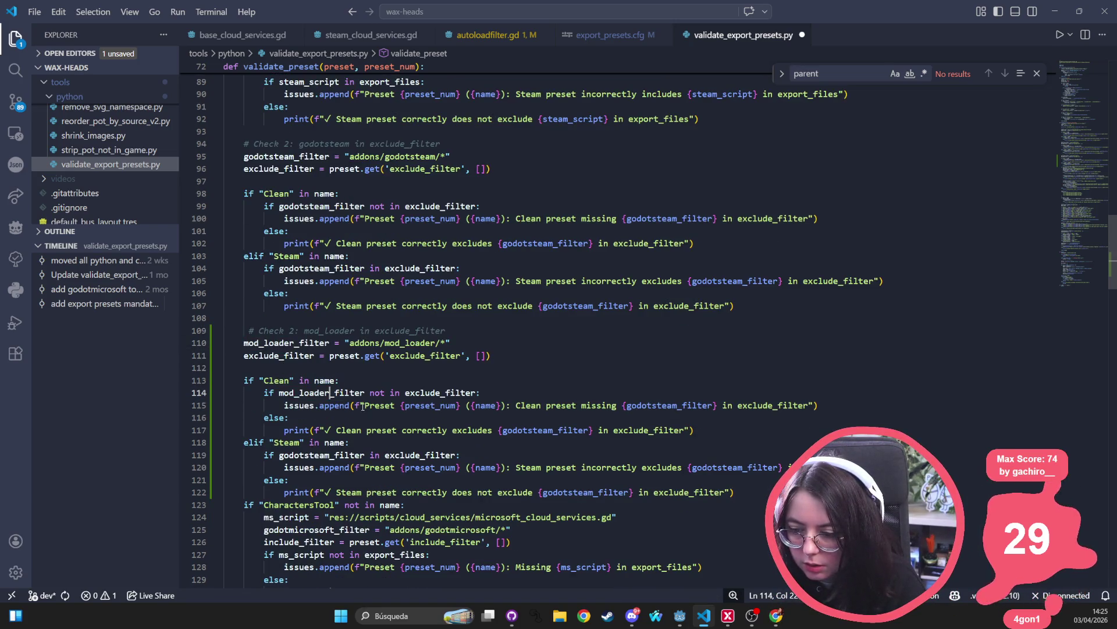
key(Tab)
key(Tab)
key(ctrl+s)
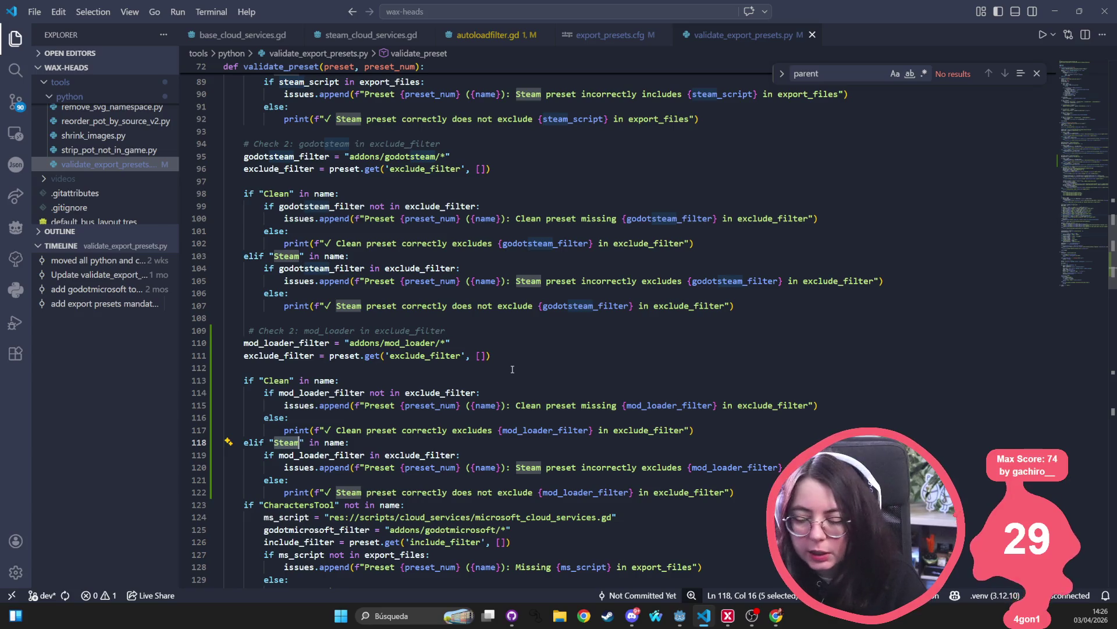
- Add a blank line after the new mod_loader check
key(Up)
key(Up)
key(Up)
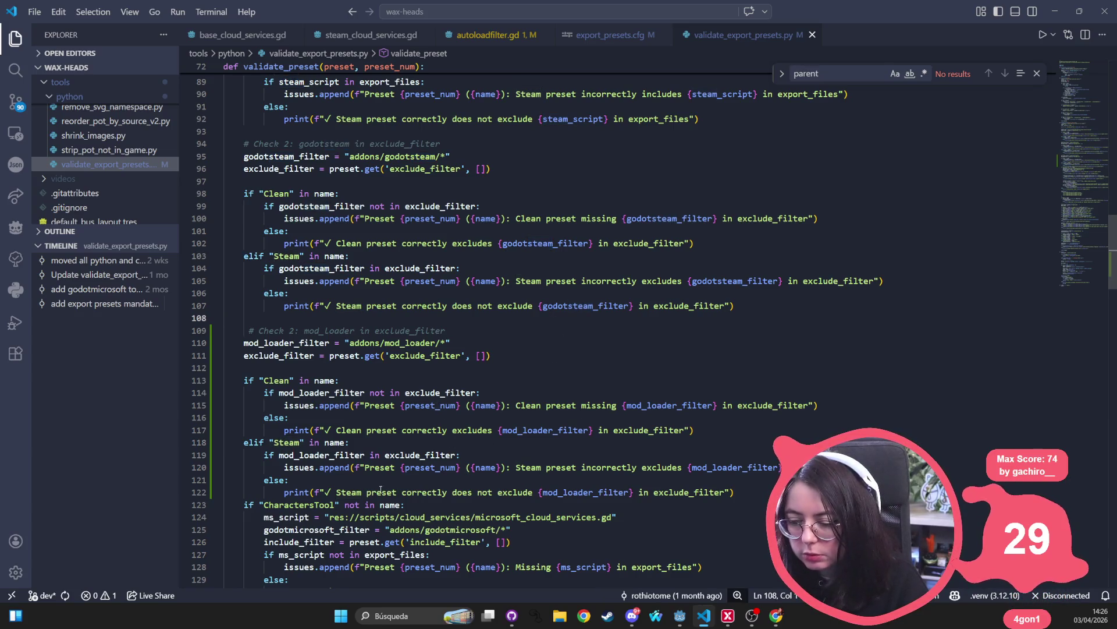
click(769, 491)
key(Return)
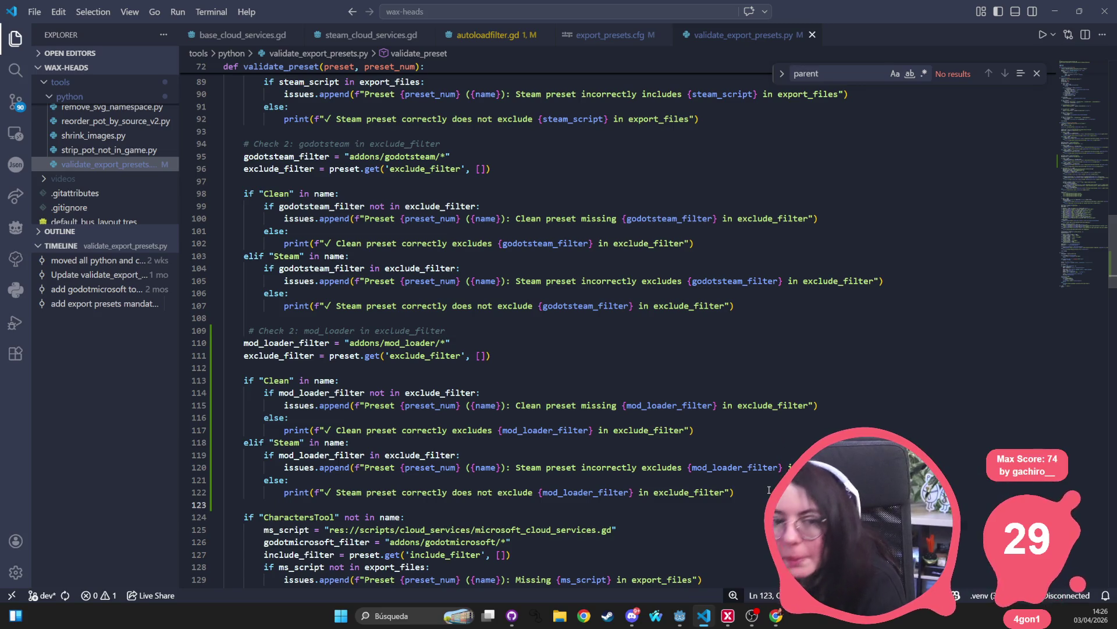
click(549, 396)
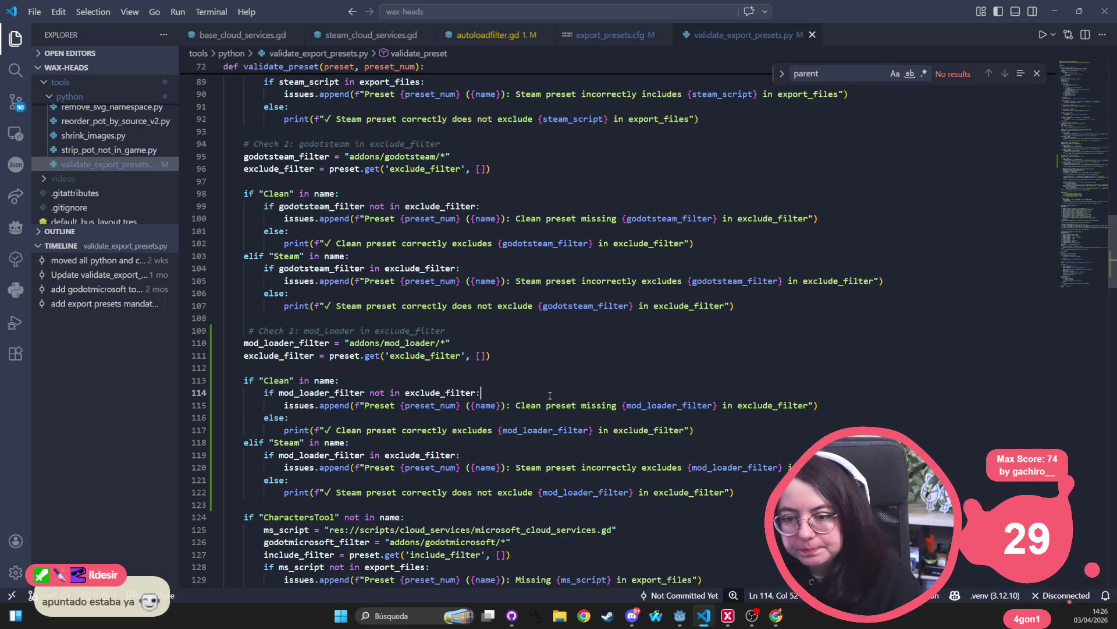
- Bring Godot forward on mod_loader.gd, open Project Settings and close them again
key(alt+Tab)
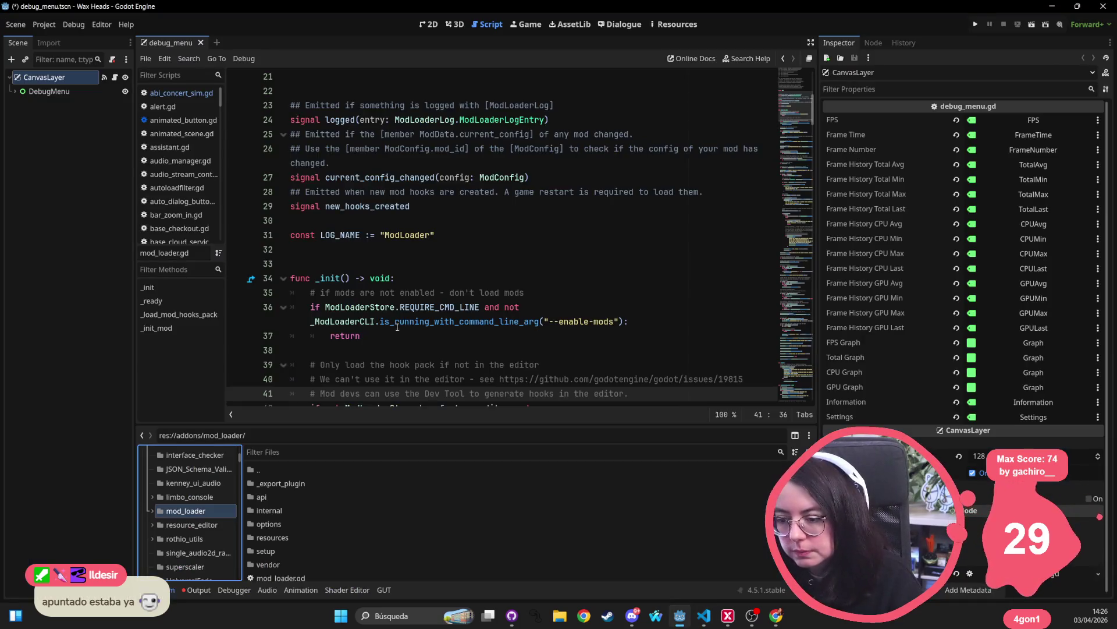
click(354, 224)
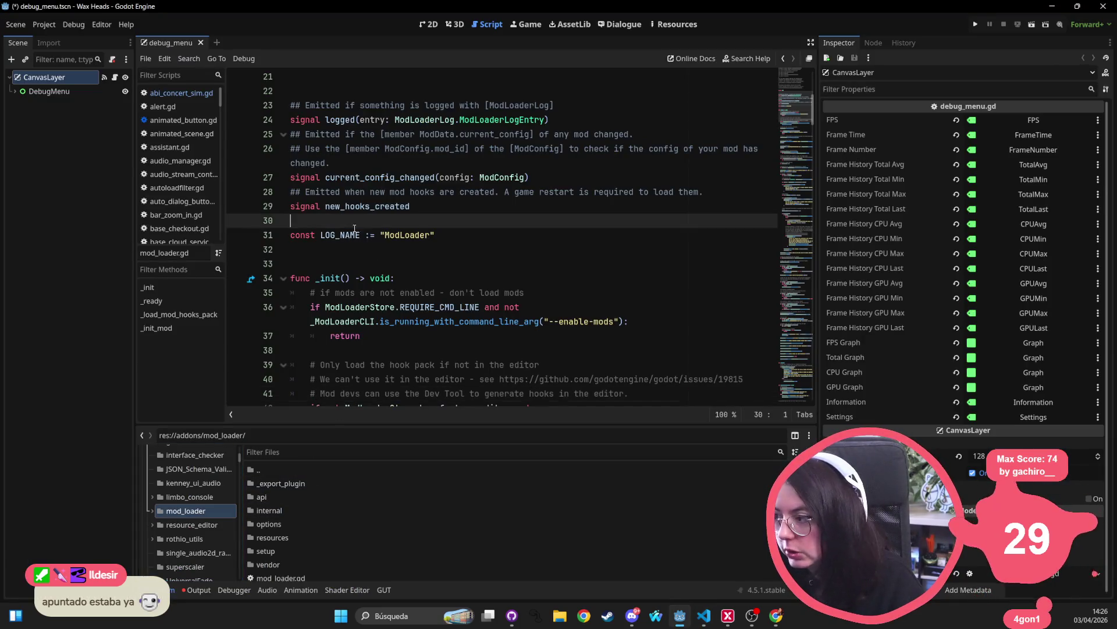
click(44, 24)
click(44, 43)
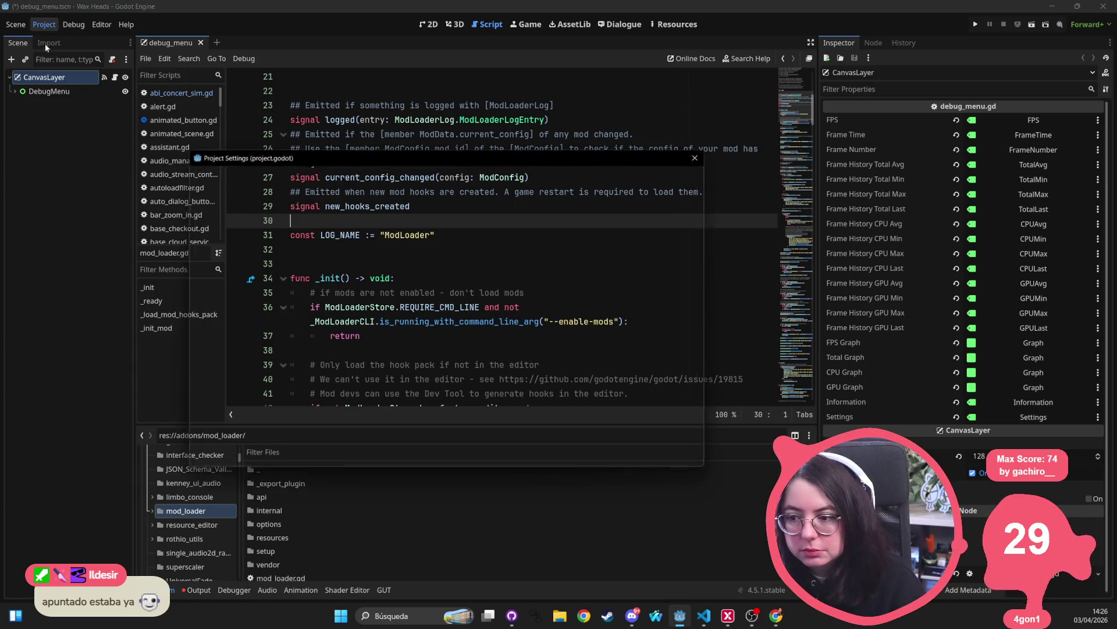
click(700, 155)
click(148, 287)
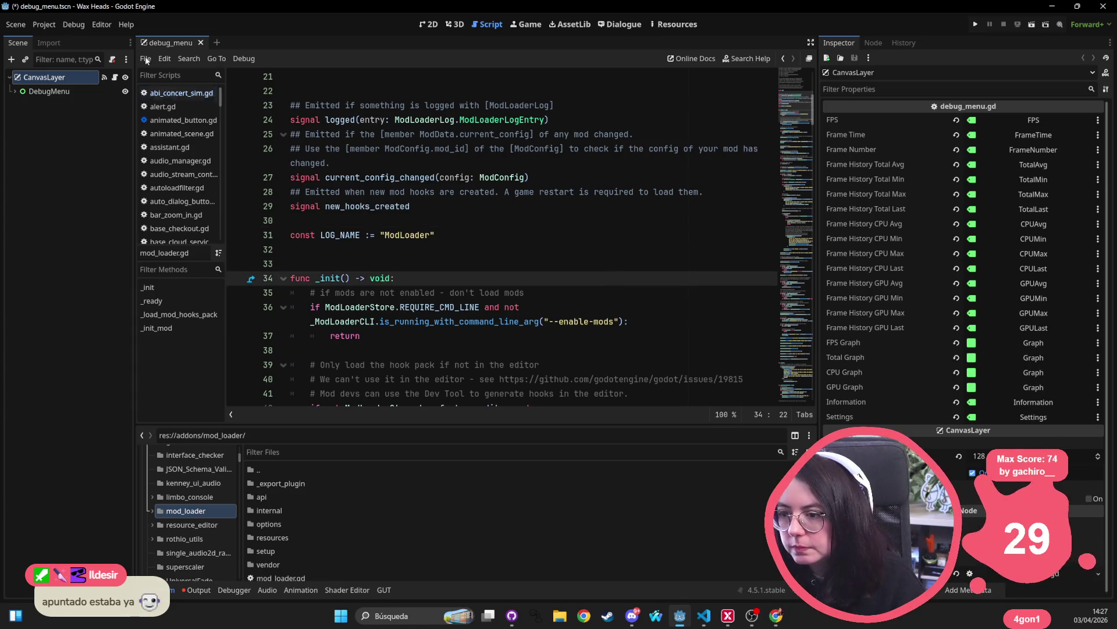
click(44, 25)
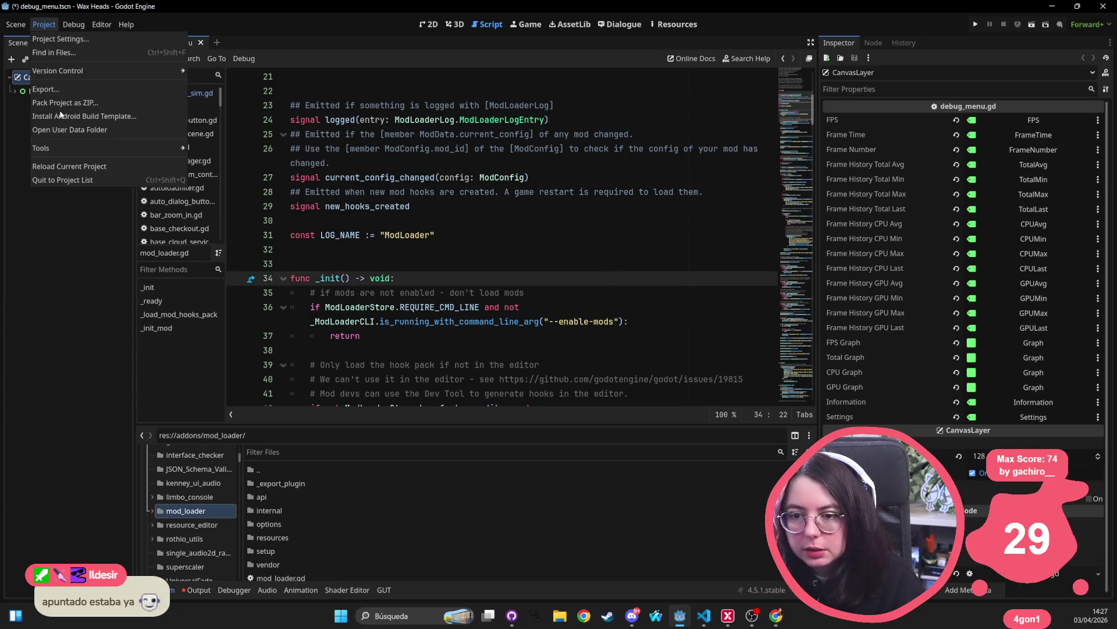
- Export Windows Demo Clean over wax_heads.exe and view the AutoloadFilter removal messages in Output
click(67, 91)
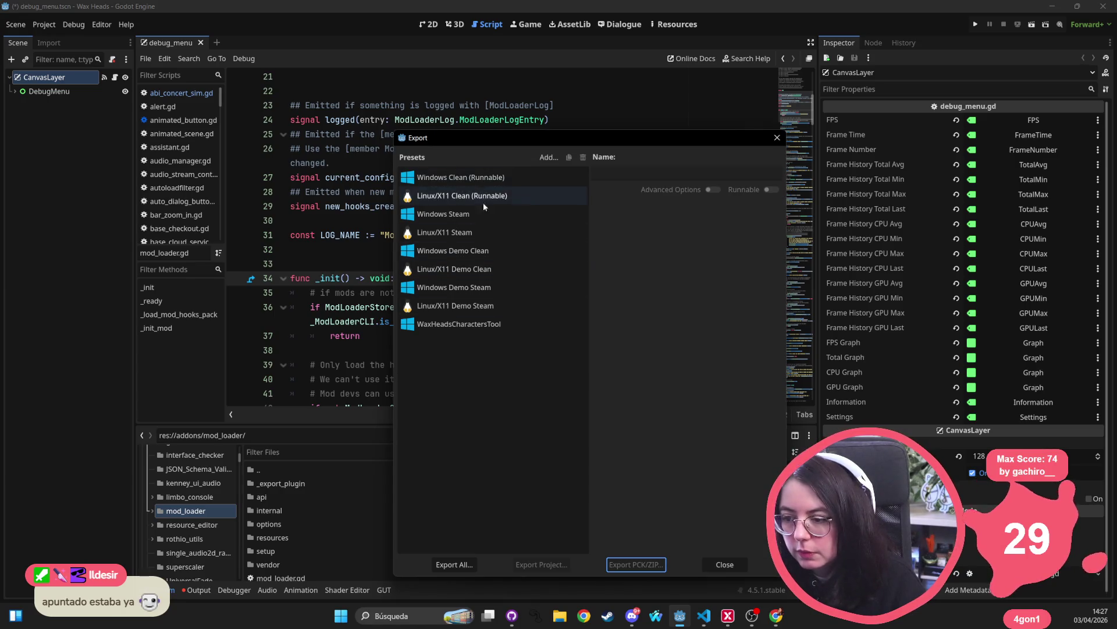
click(485, 253)
click(543, 565)
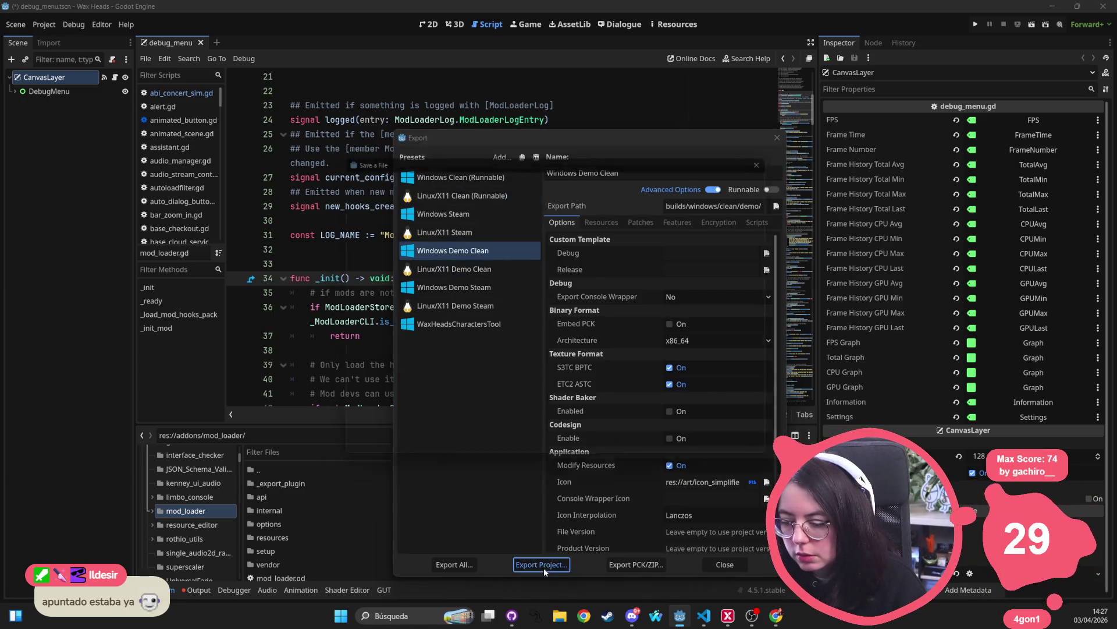
click(476, 456)
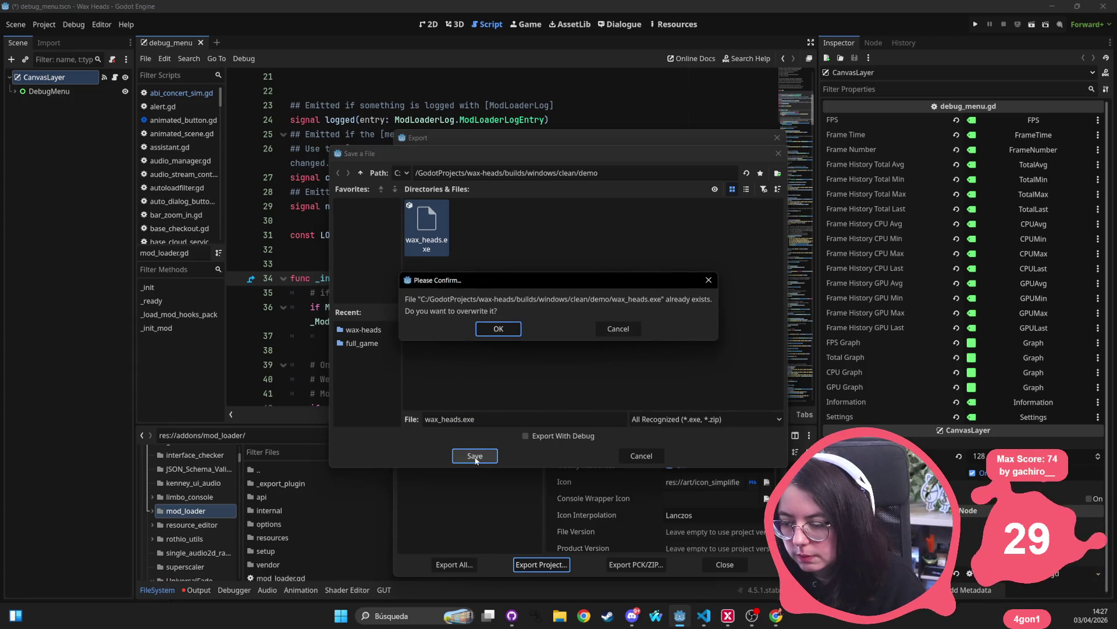
click(487, 330)
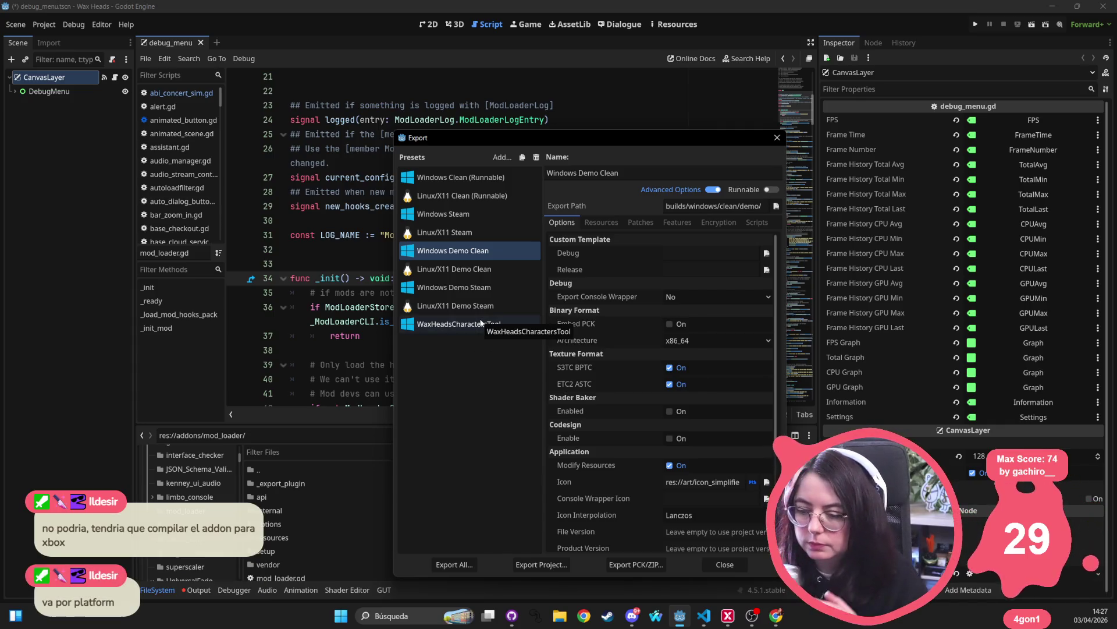
click(777, 137)
click(209, 590)
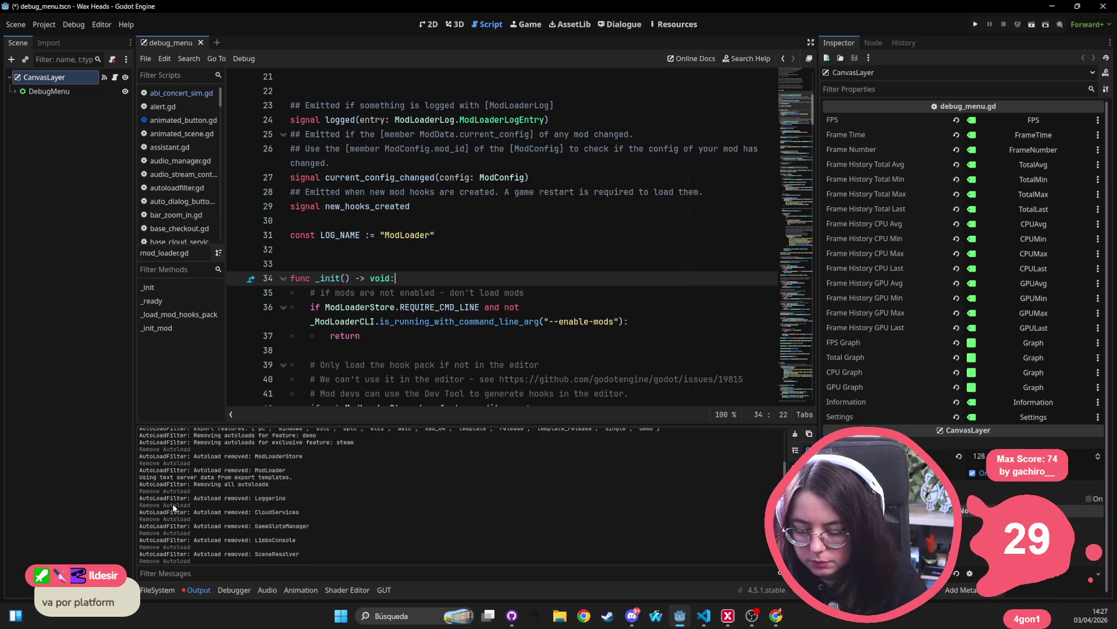
- Review base_cloud_services.gd and steam_cloud_services.gd, ending on autoloadfilter.gd at _export_begin
key(alt+Tab)
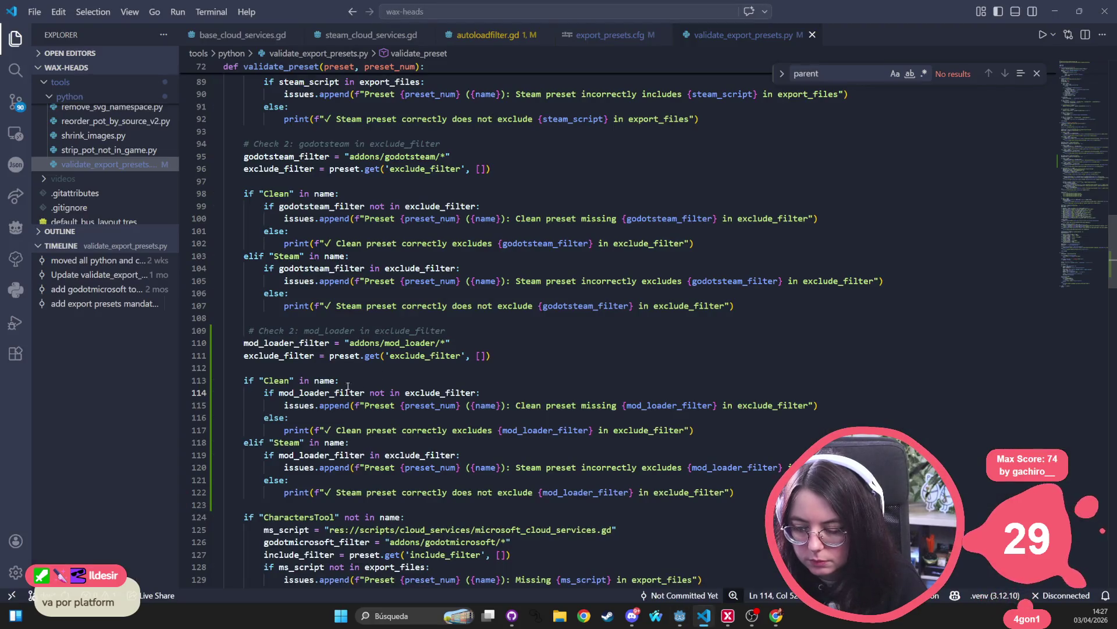
key(ctrl+Tab)
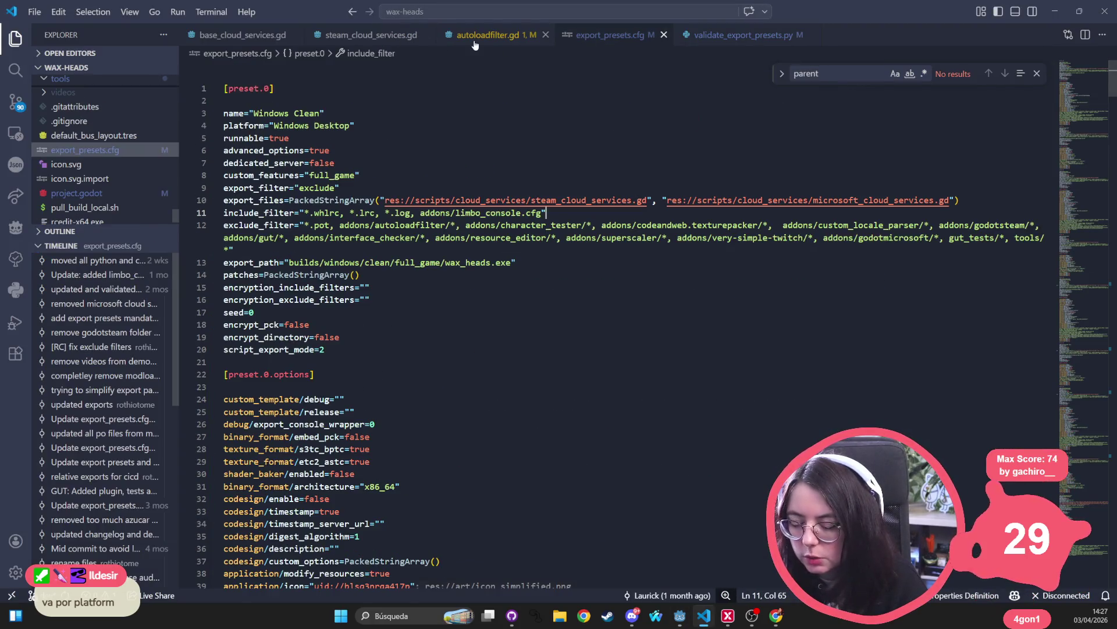
click(243, 35)
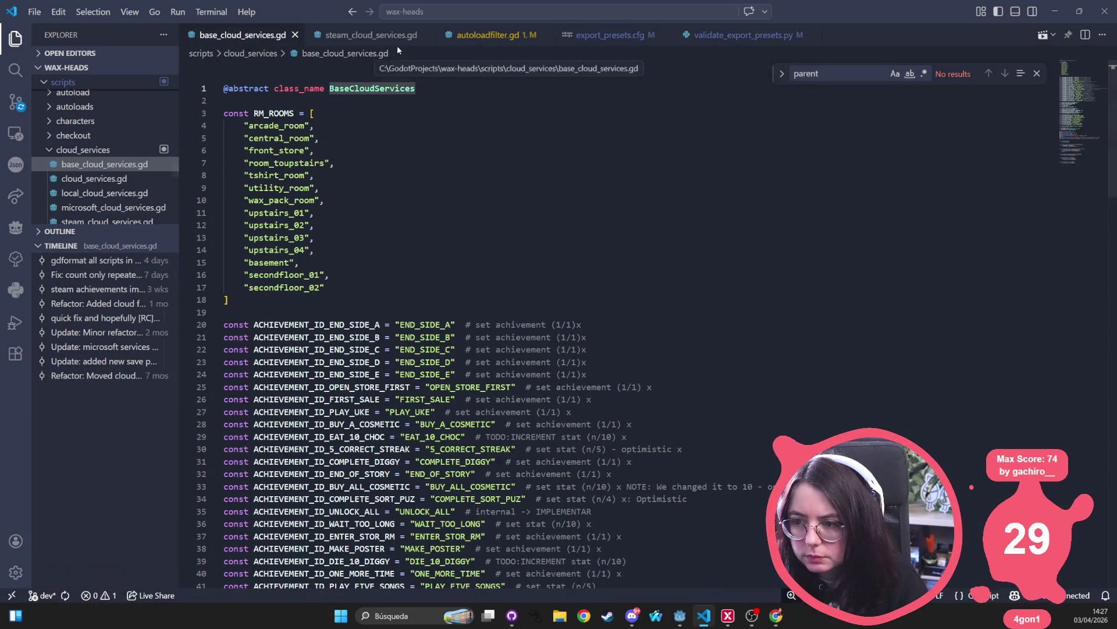
click(383, 36)
key(ctrl+Tab)
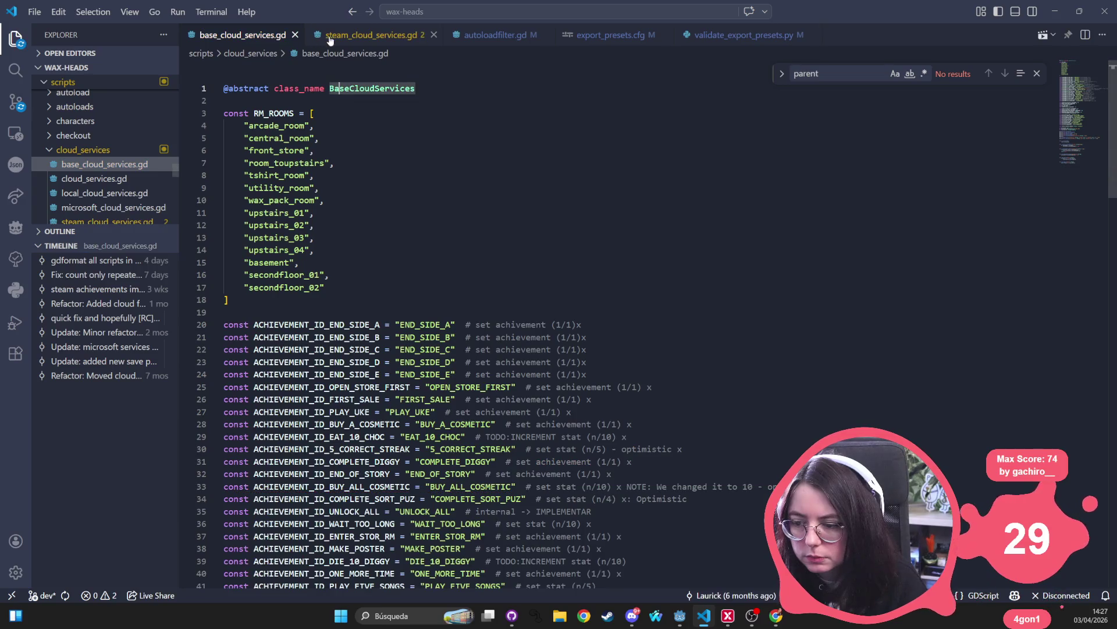
click(365, 36)
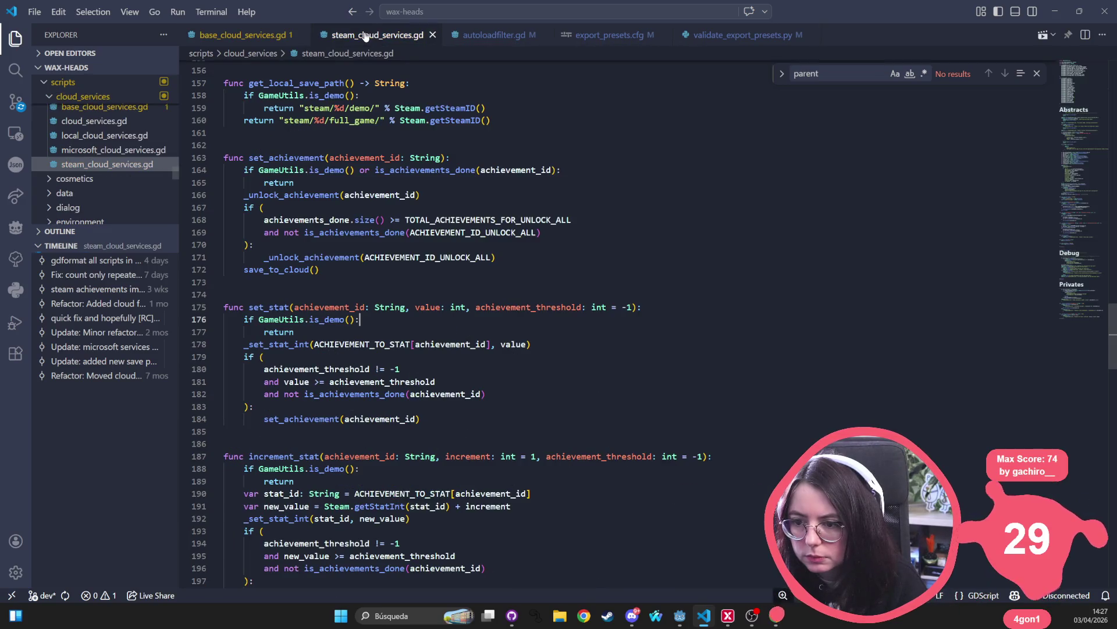
click(516, 36)
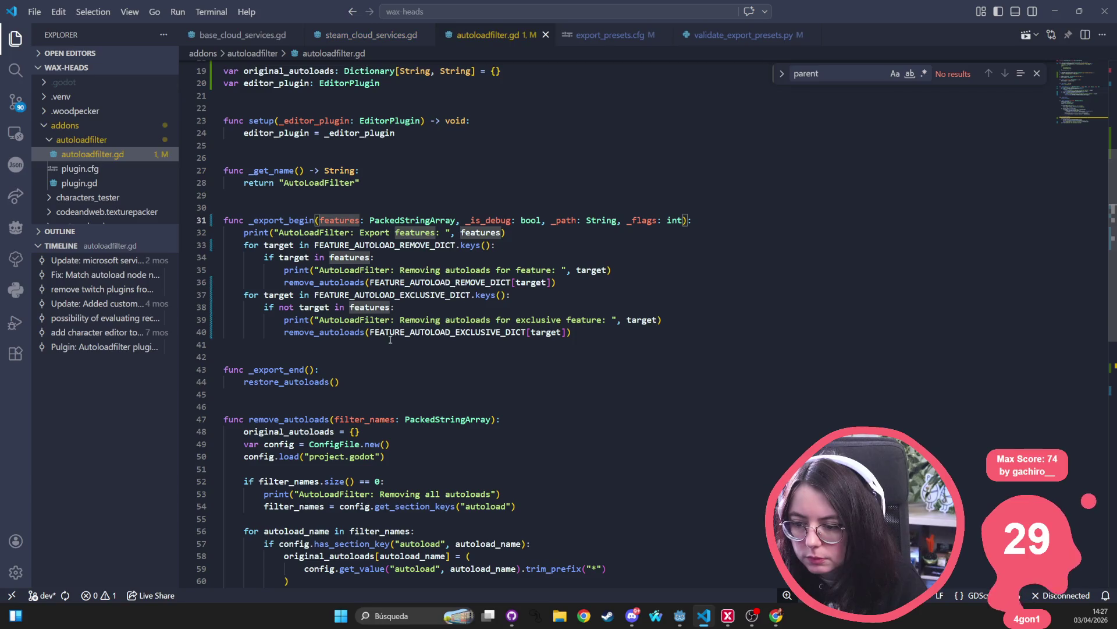
- Comment out the per-autoload 'removed' (line 62) and 'restored' (line 71) prints in autoloadfilter.gd and save
scroll(442, 308, down, 2)
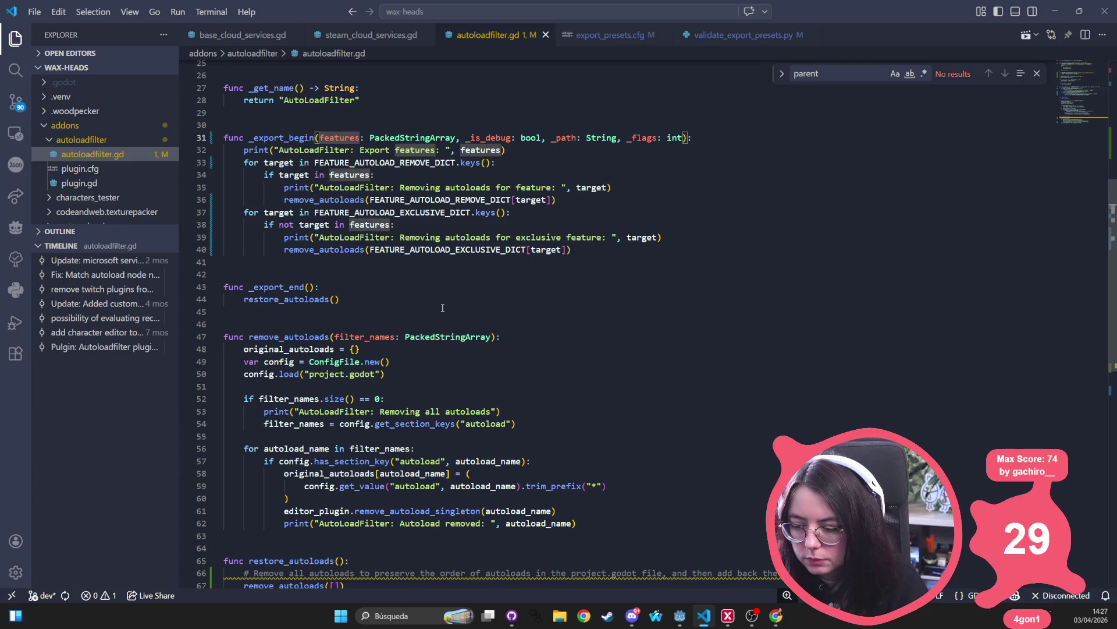
scroll(420, 347, down, 2)
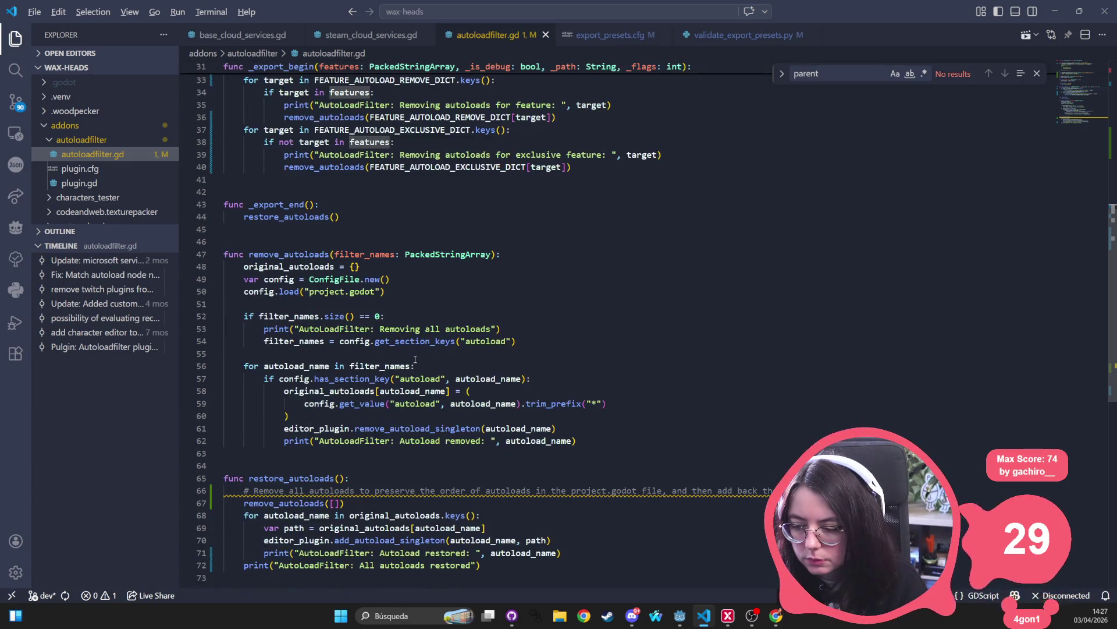
key(alt+Tab)
key(alt+Tab)
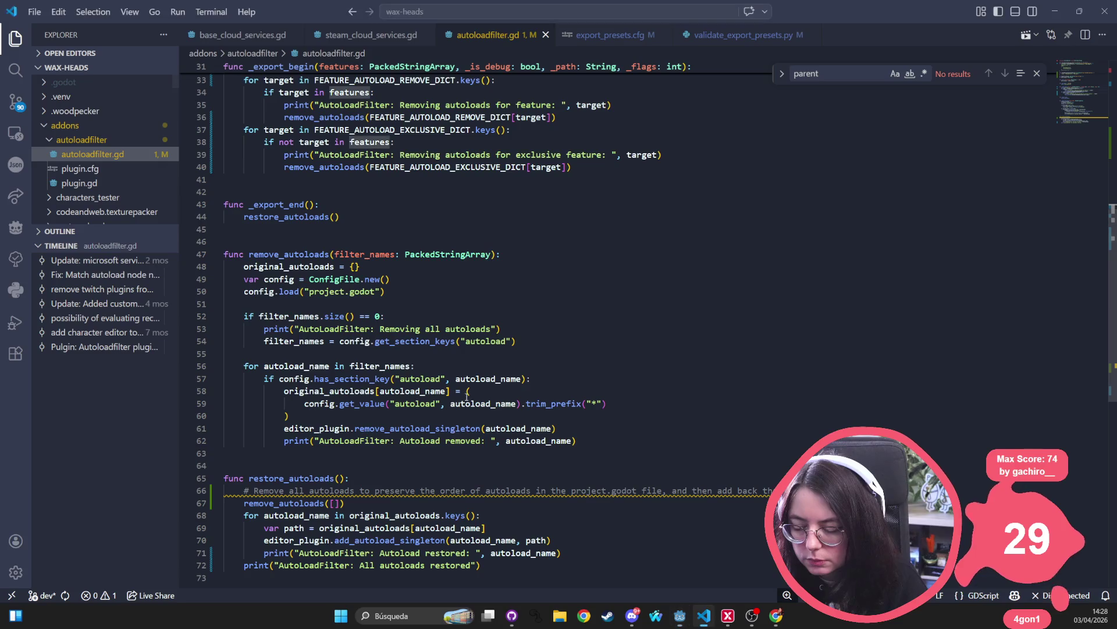
triple_click(365, 446)
mouse_move(284, 441)
mouse_down()
mouse_move(393, 441)
mouse_move(309, 441)
mouse_up()
scroll(581, 408, down, 3)
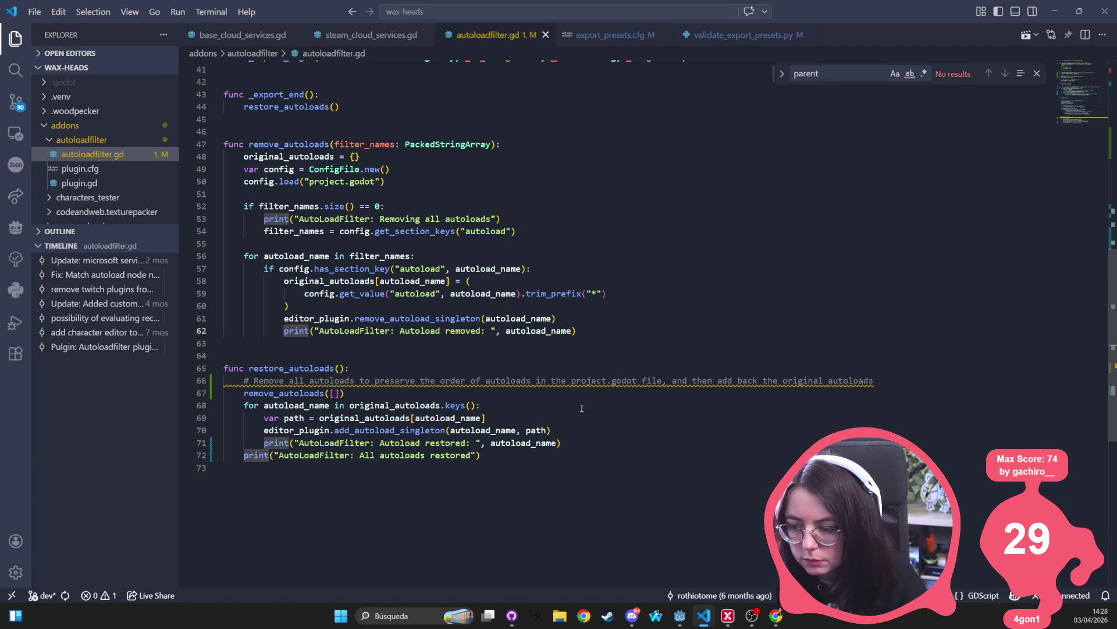
text(#)
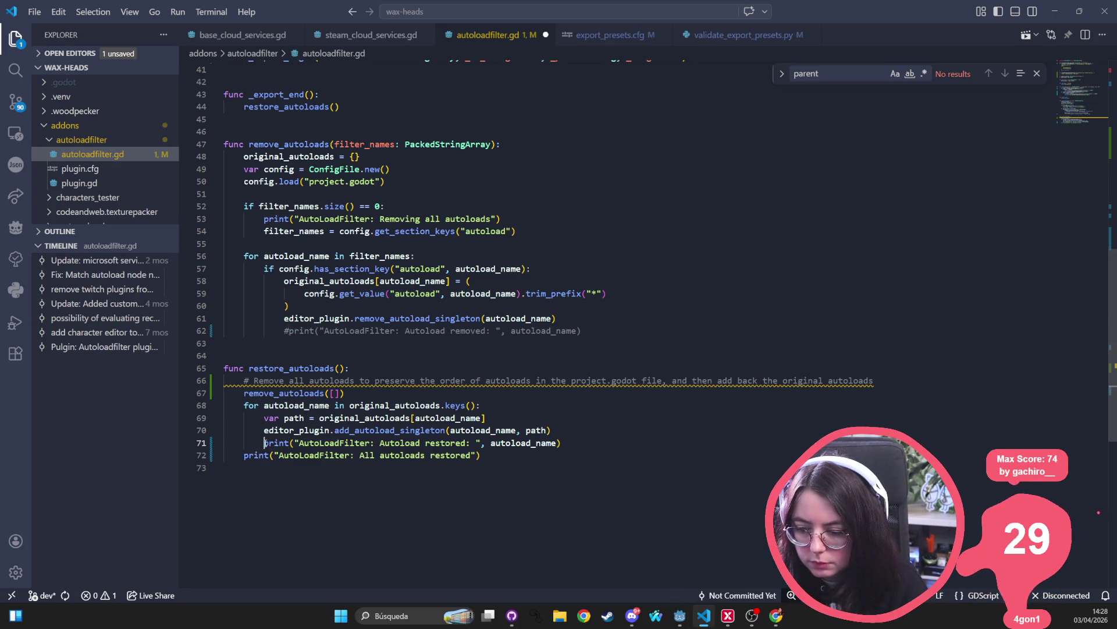
click(264, 443)
text(#)
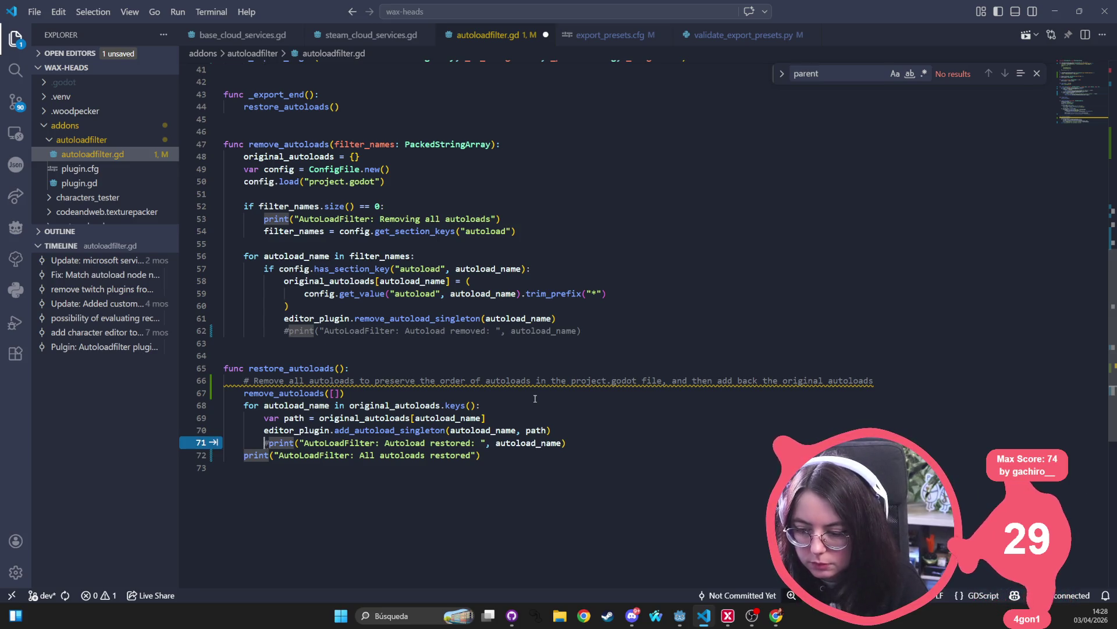
click(364, 431)
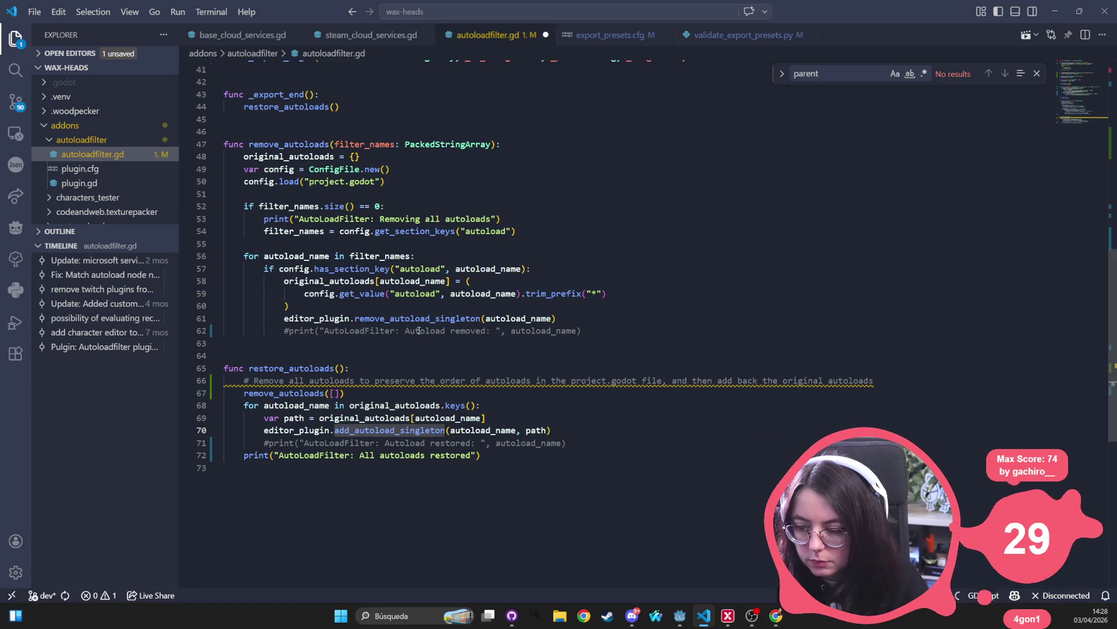
key(ctrl+s)
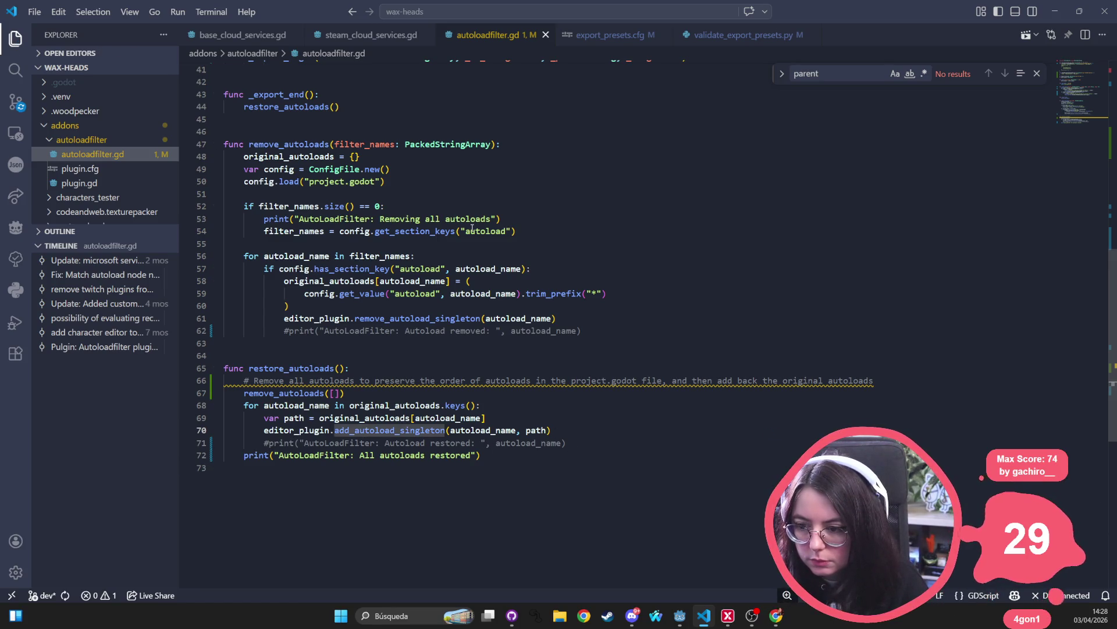
click(466, 371)
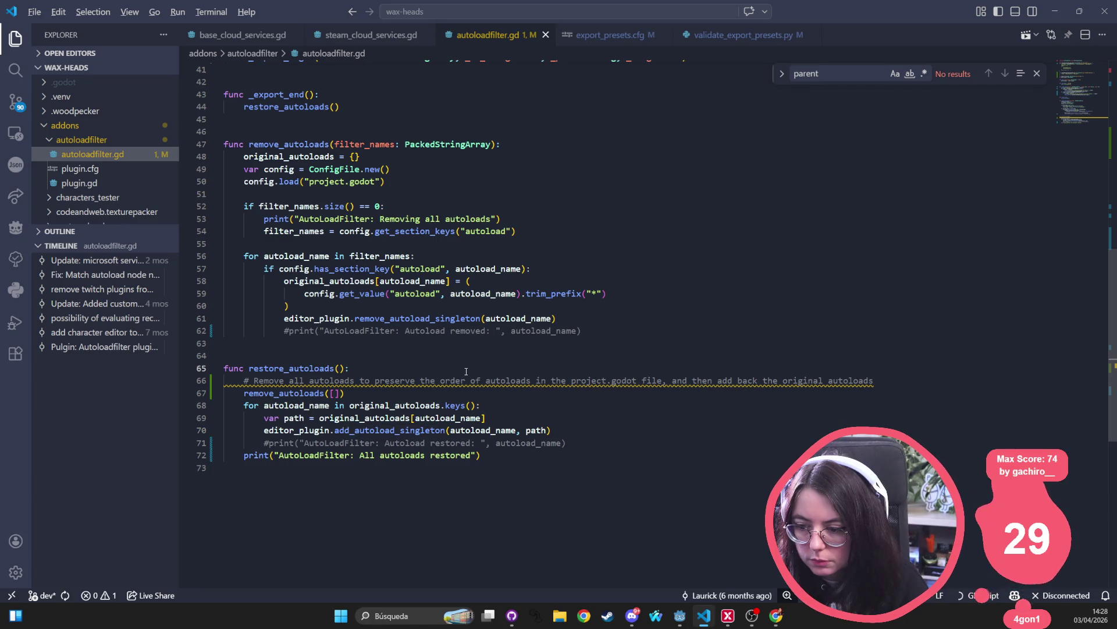
- Add an 'Autoloads removed' summary print after line 62 in remove_autoloads and save
key(Up)
key(Up)
key(Up)
key(End)
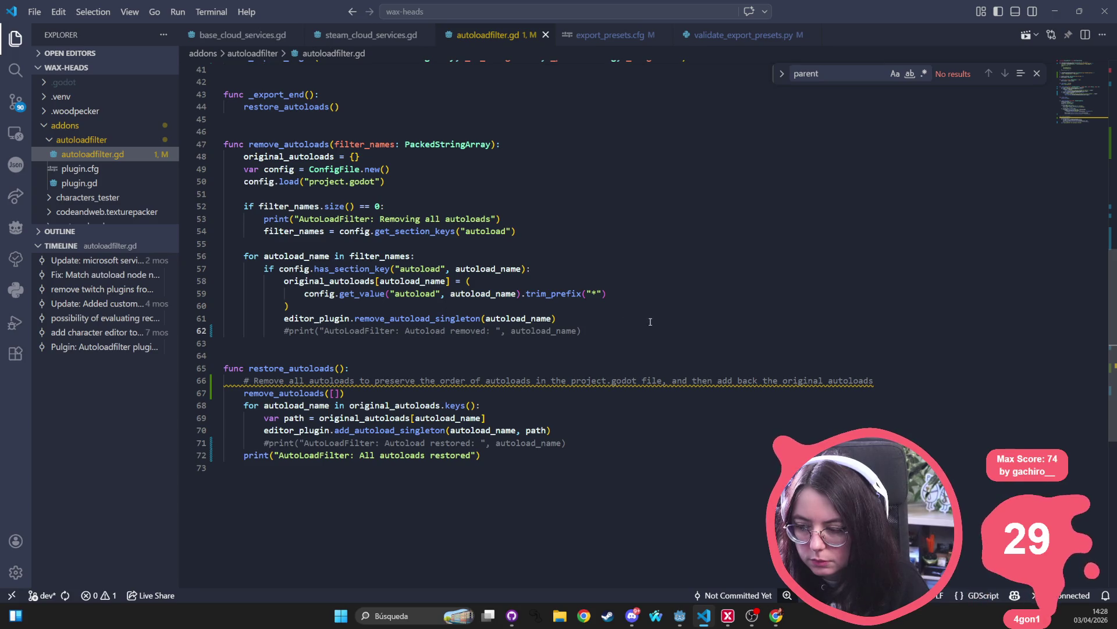
key(Return)
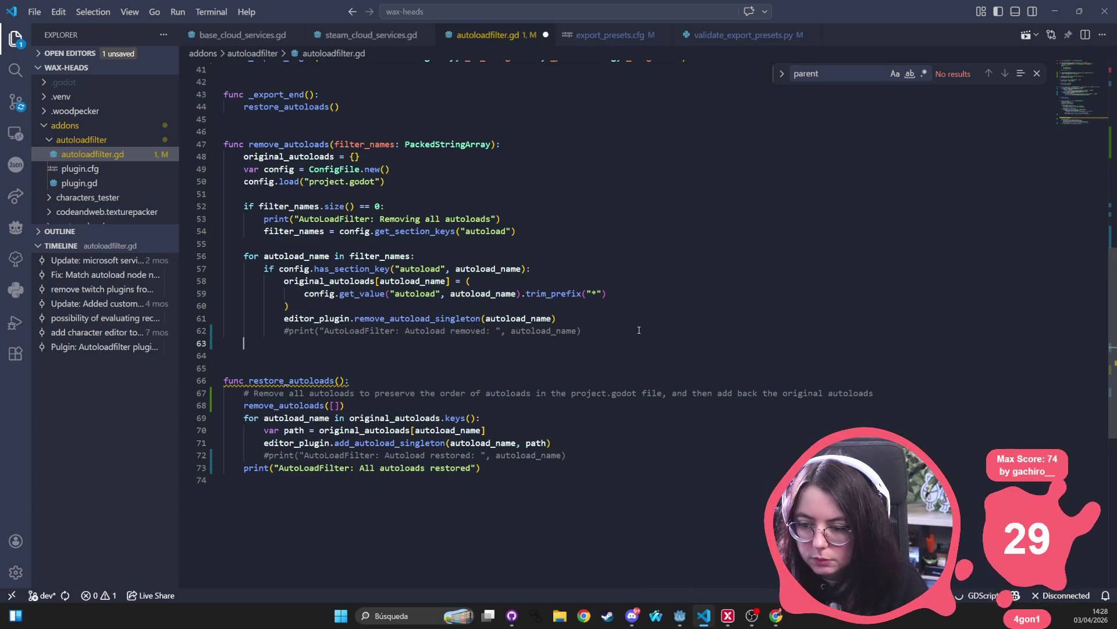
text(print()
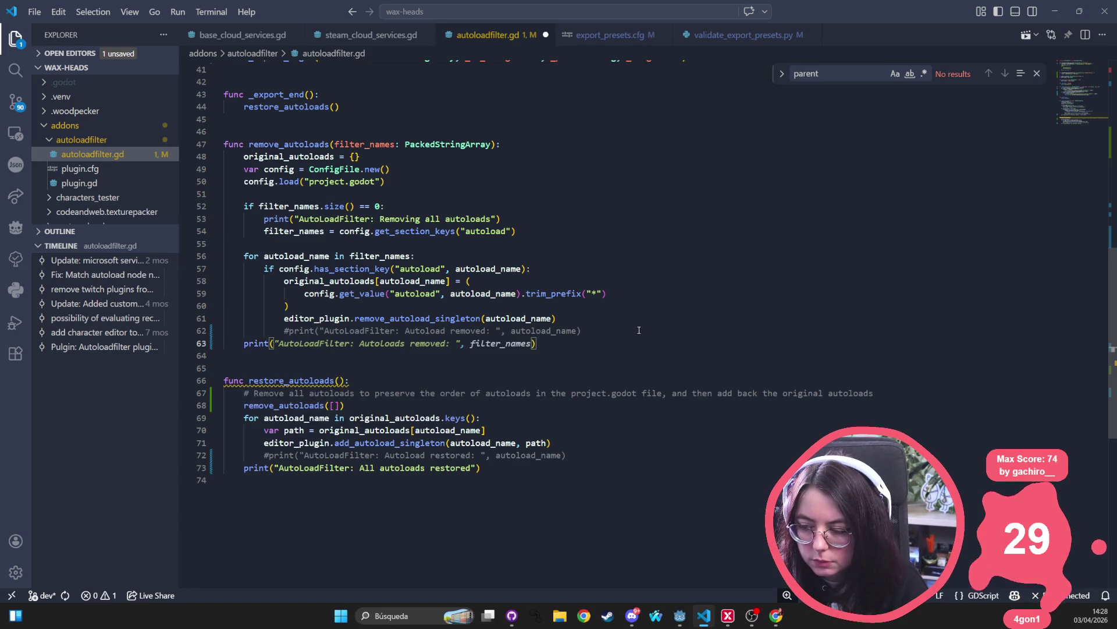
key(Tab)
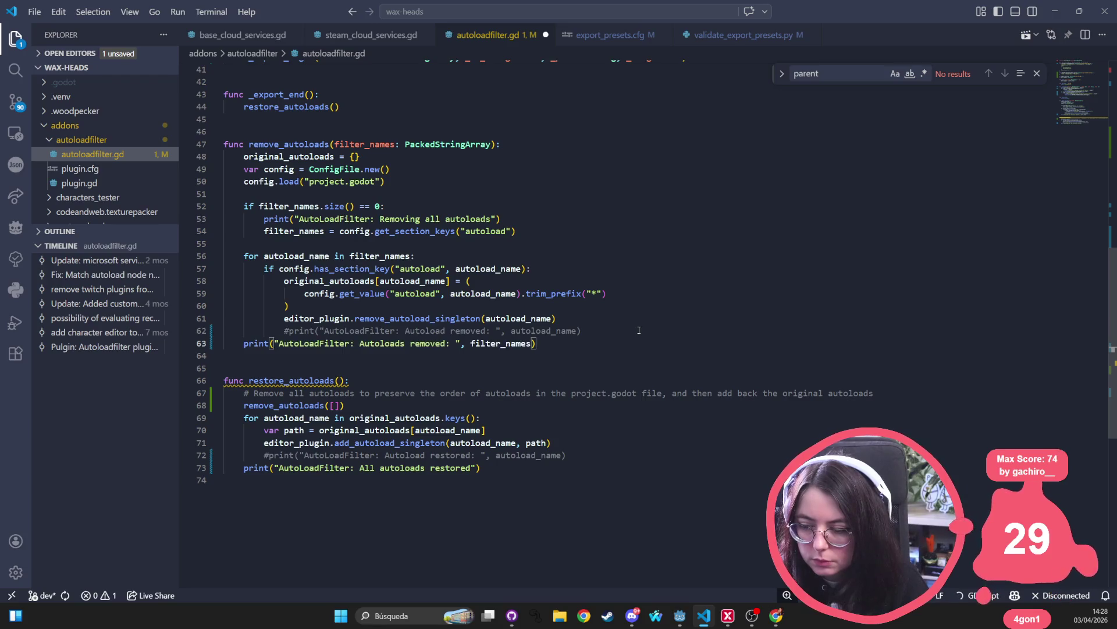
key(ctrl+s)
click(490, 318)
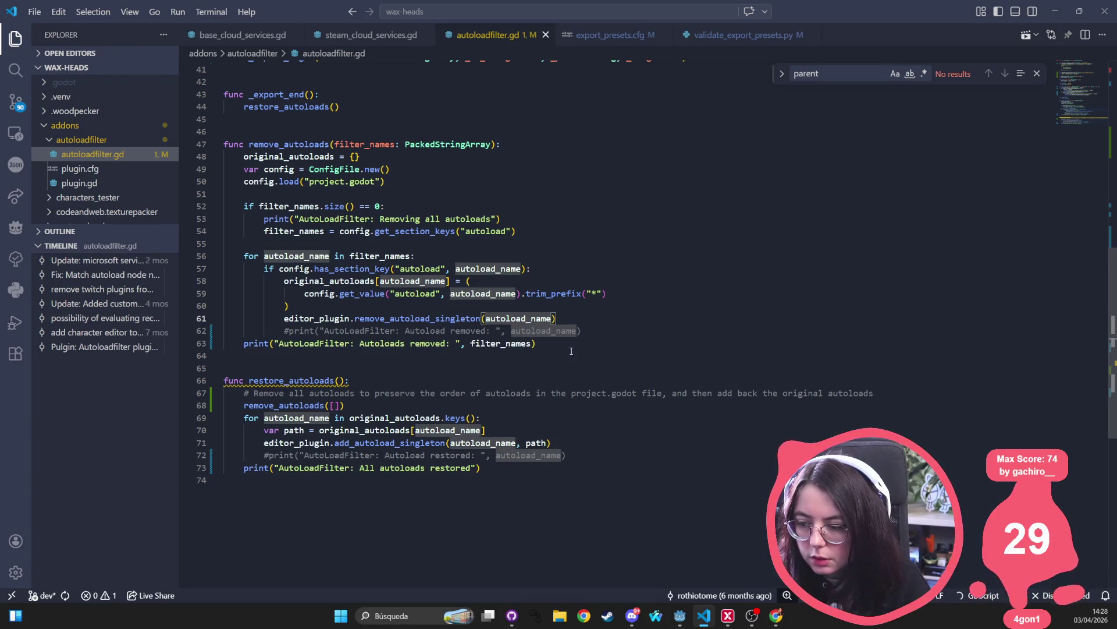
click(504, 343)
key(Down)
key(Down)
key(Down)
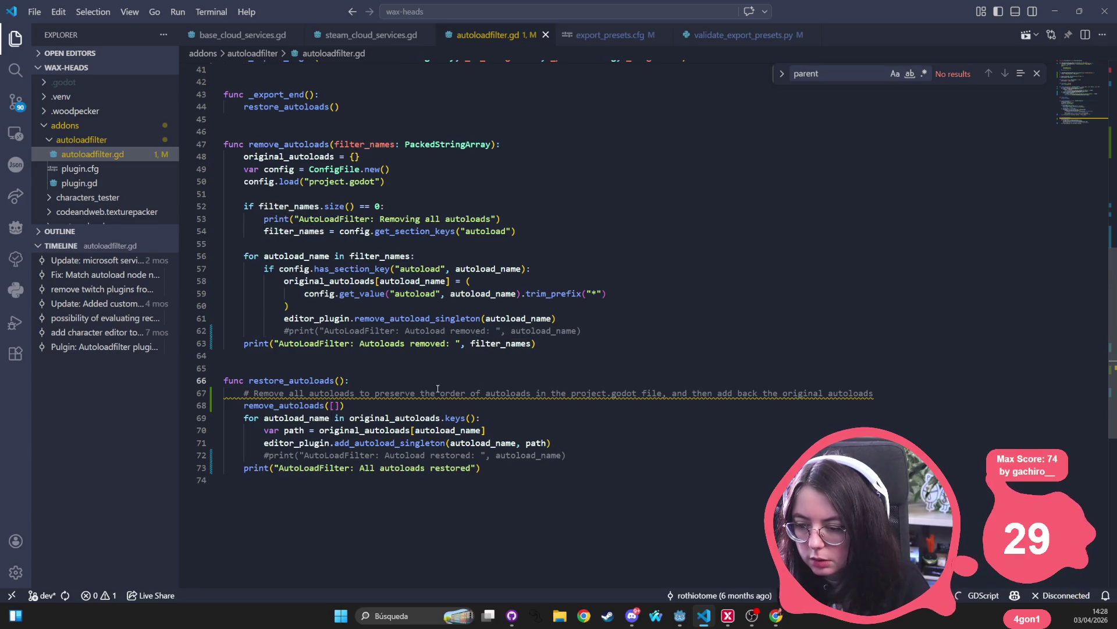
double_click(493, 343)
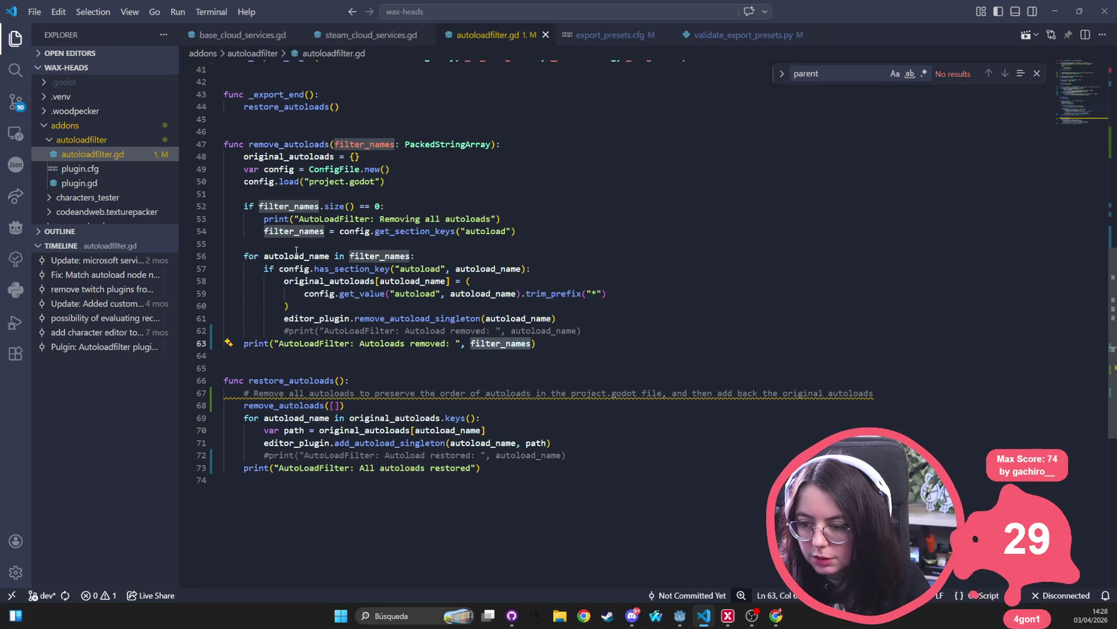
- Declare an empty removed_autoloads PackedStringArray before the loop and append each autoload_name after removal
click(296, 251)
click(377, 238)
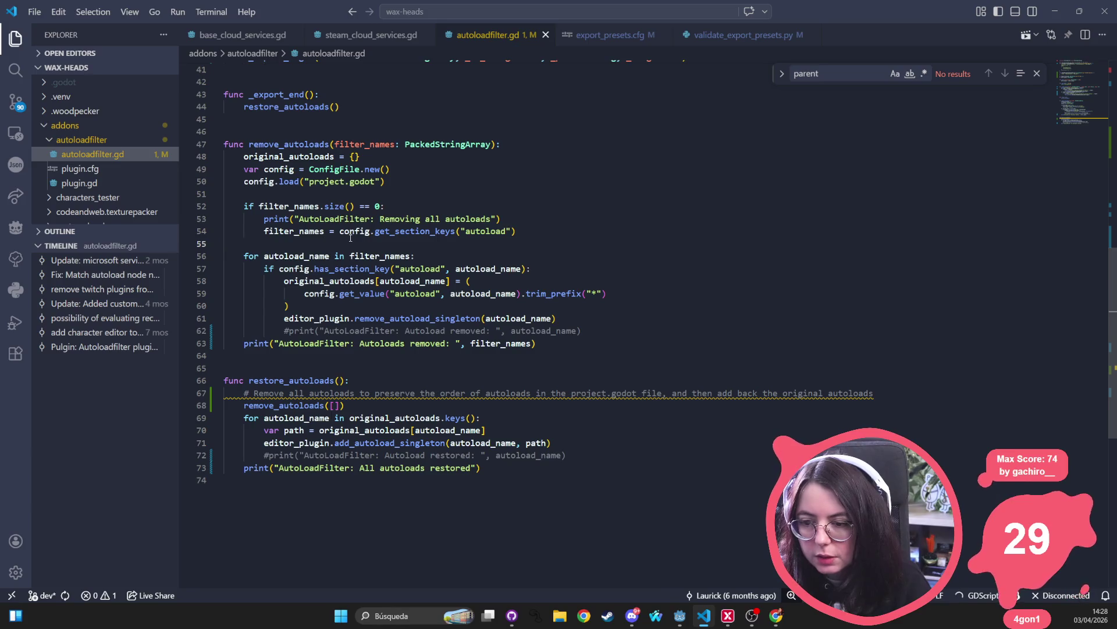
text(var remove)
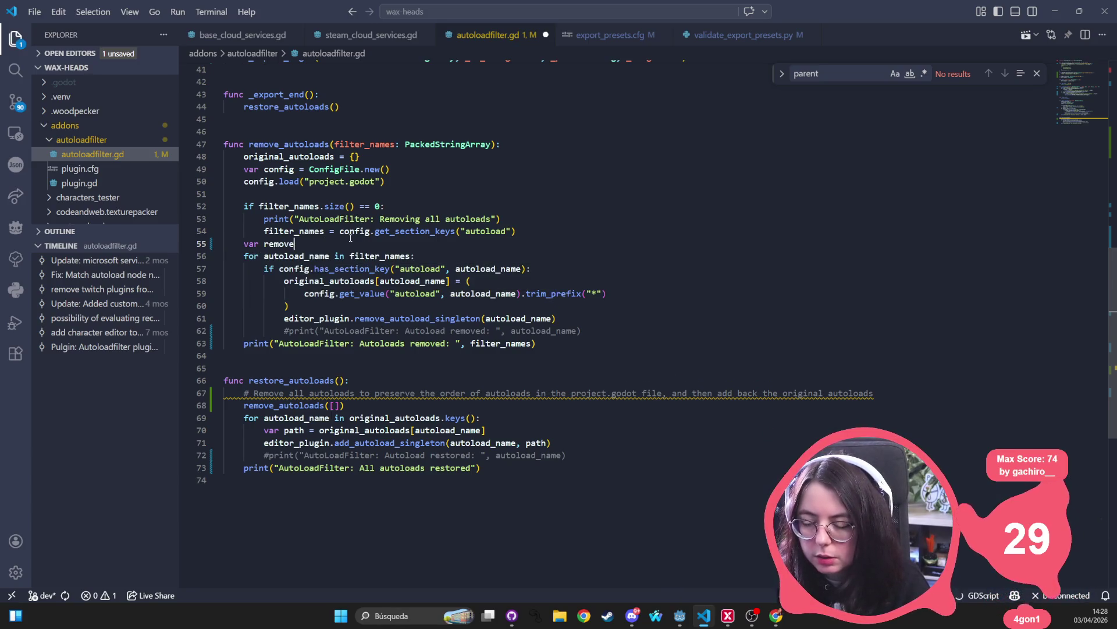
text(d_autoloa)
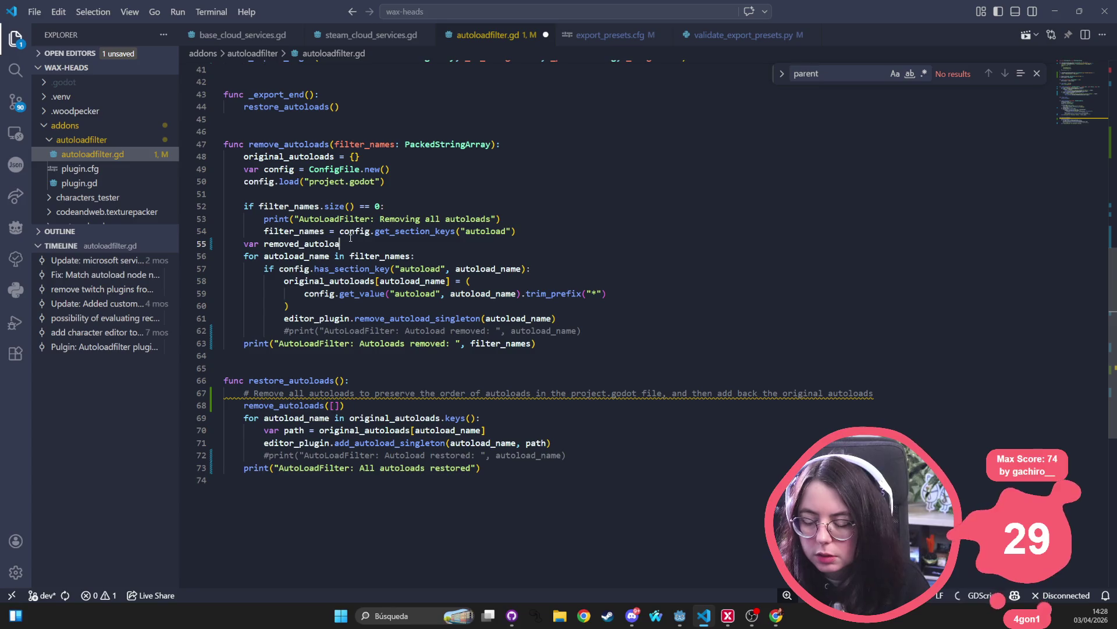
text(ds)
key(Tab)
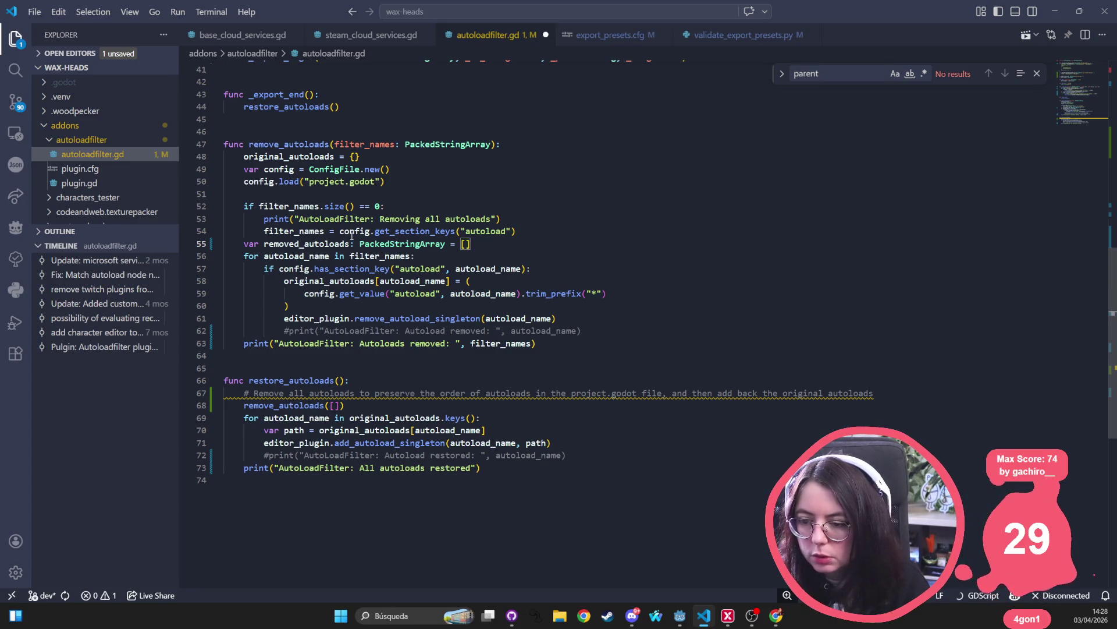
click(309, 256)
click(445, 262)
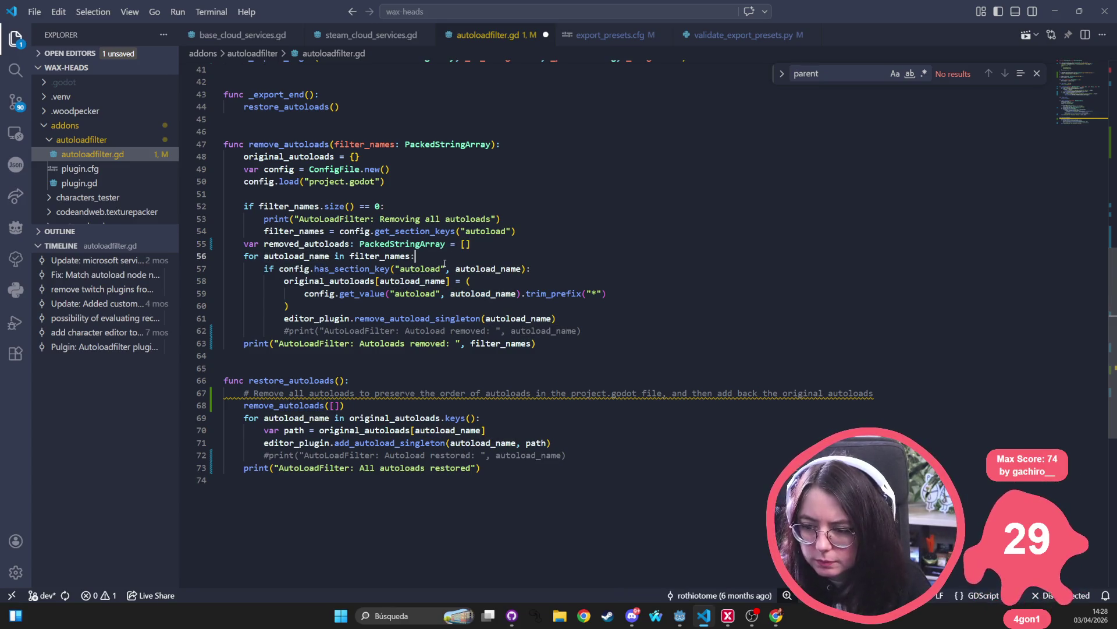
click(409, 303)
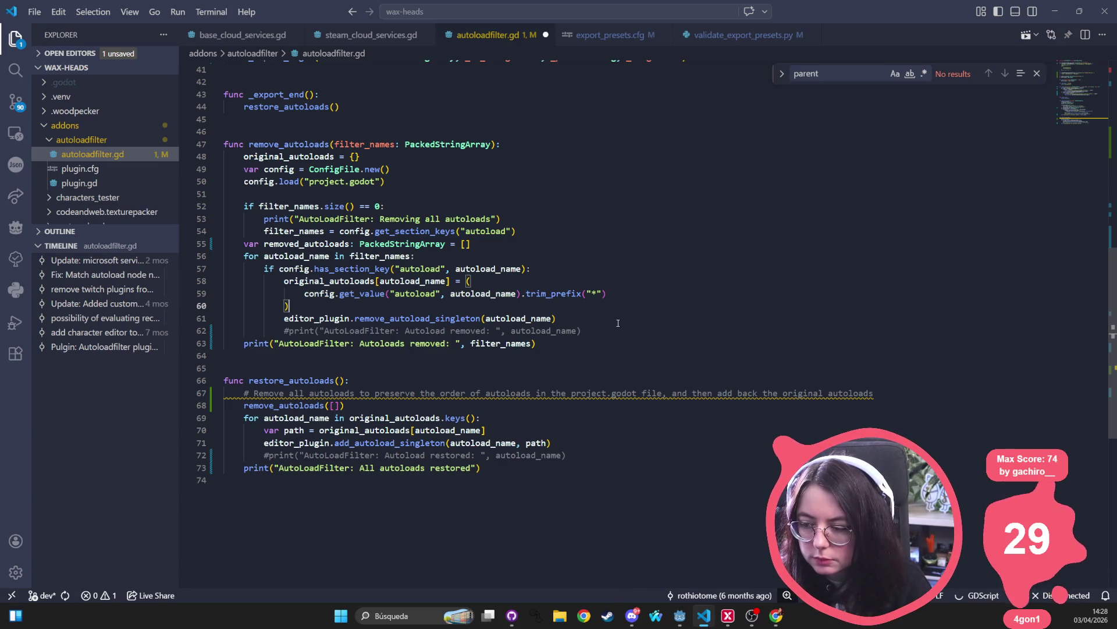
key(Down)
key(End)
key(Return)
text(remove)
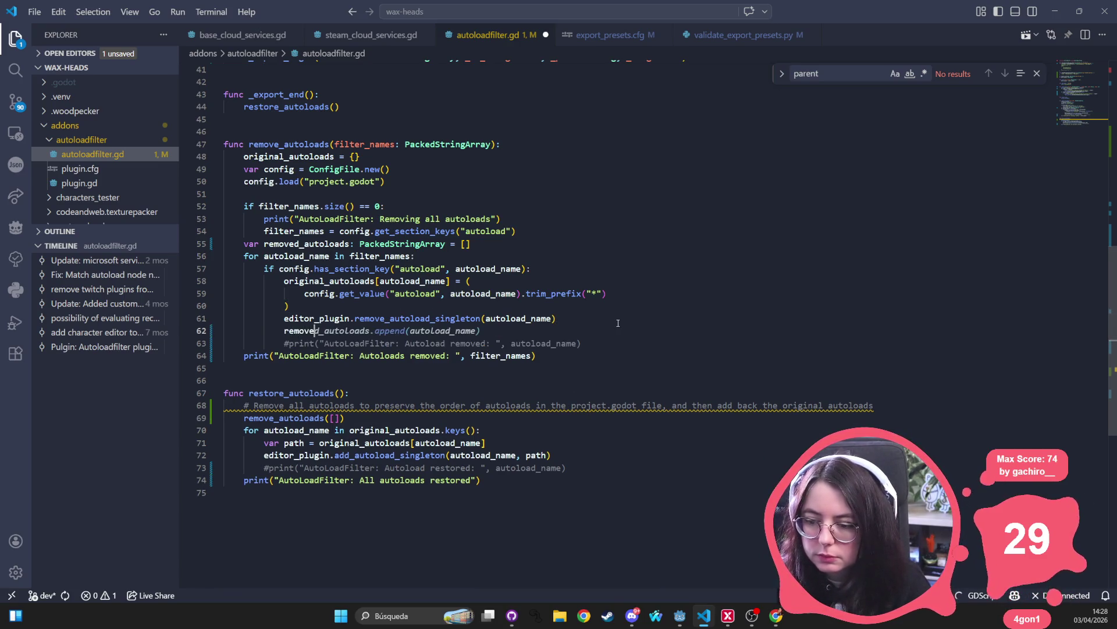
key(Tab)
- Make the summary print use removed_autoloads instead of filter_names, and save
click(534, 355)
key(ctrl+s)
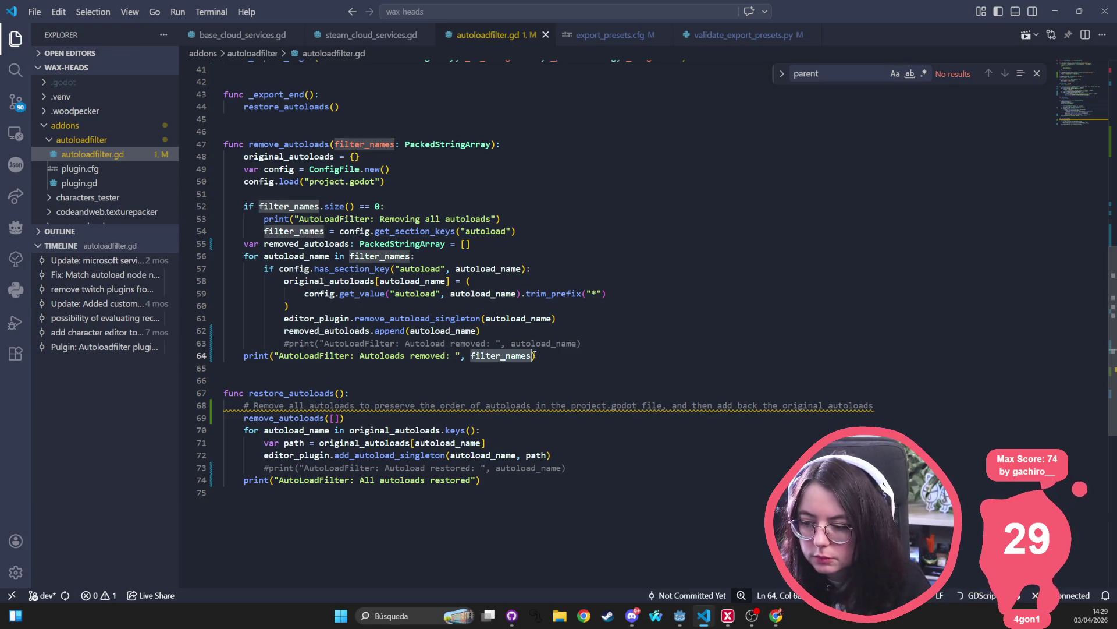
key(ctrl+BackSpace)
text(removed_autoloads)
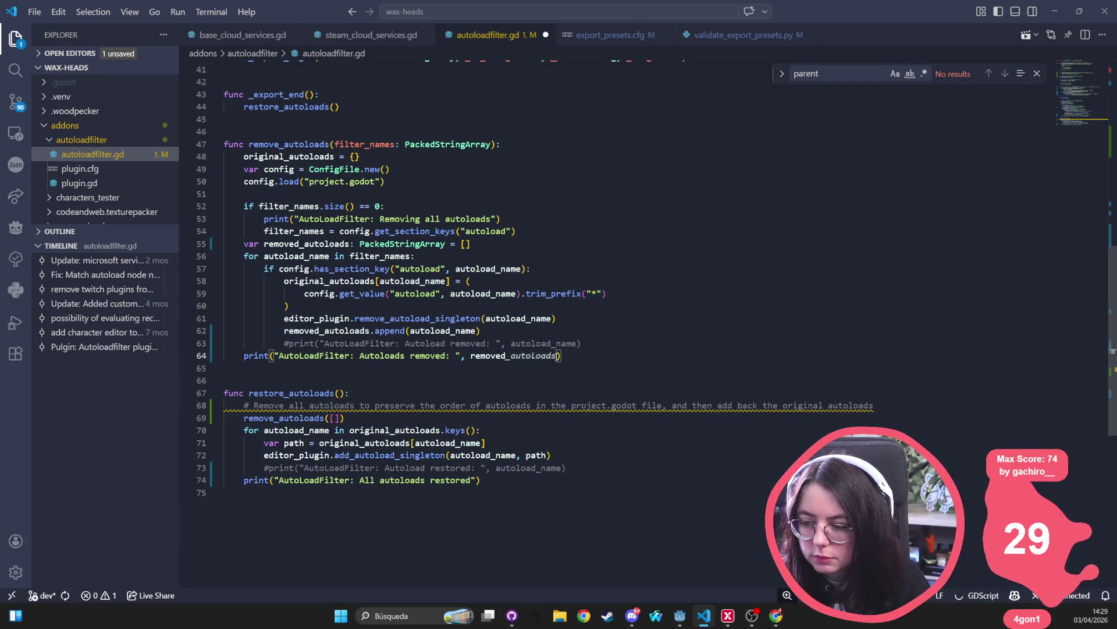
key(ctrl+s)
click(527, 294)
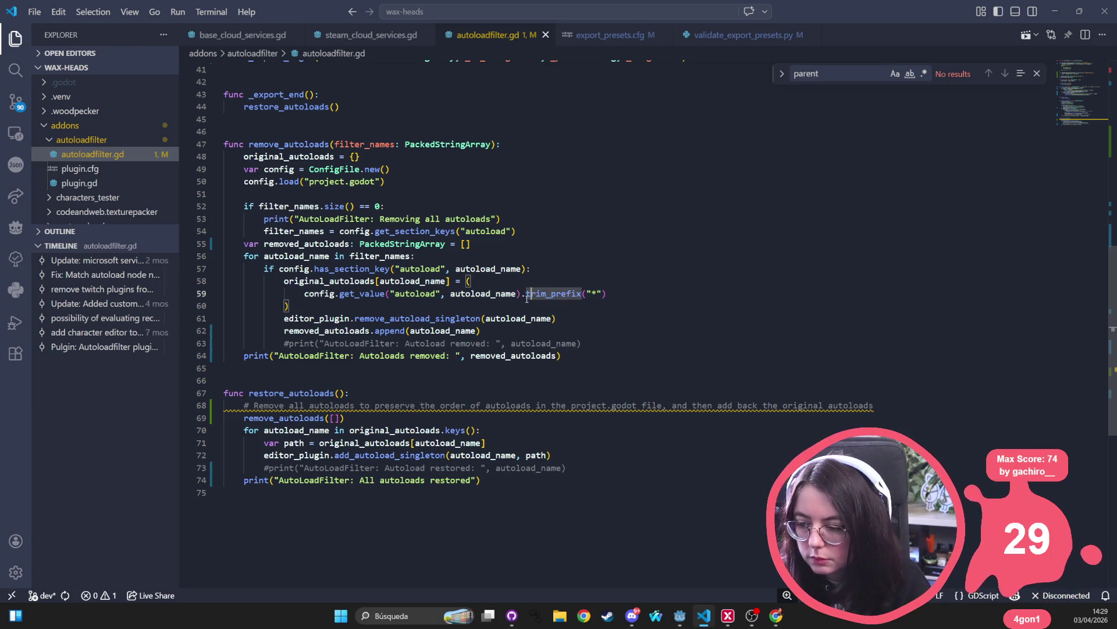
double_click(280, 419)
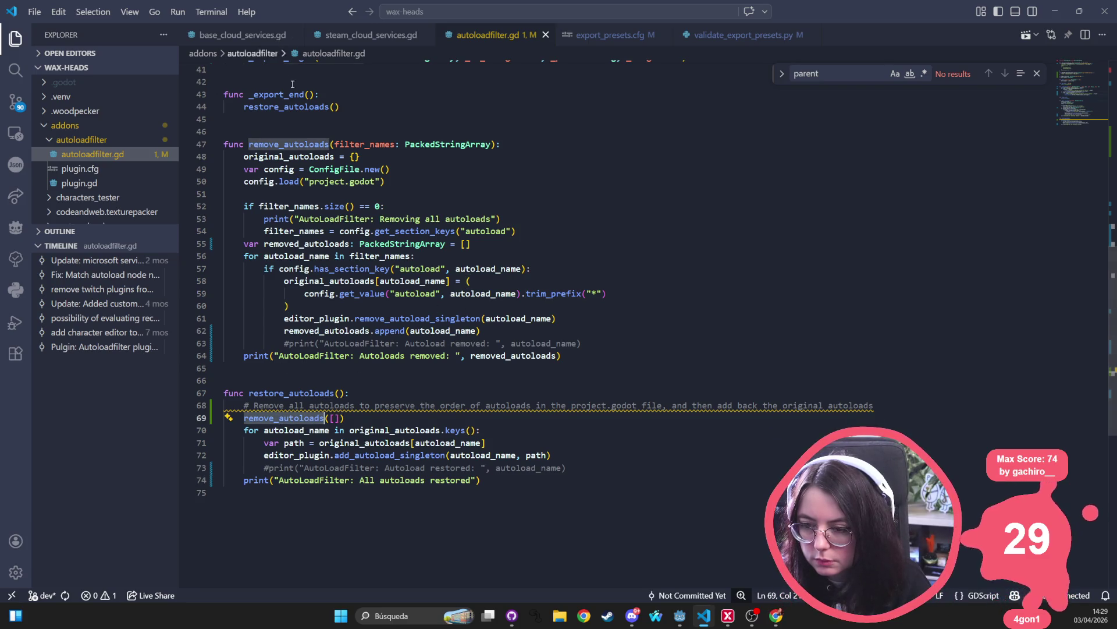
scroll(297, 198, down, 2)
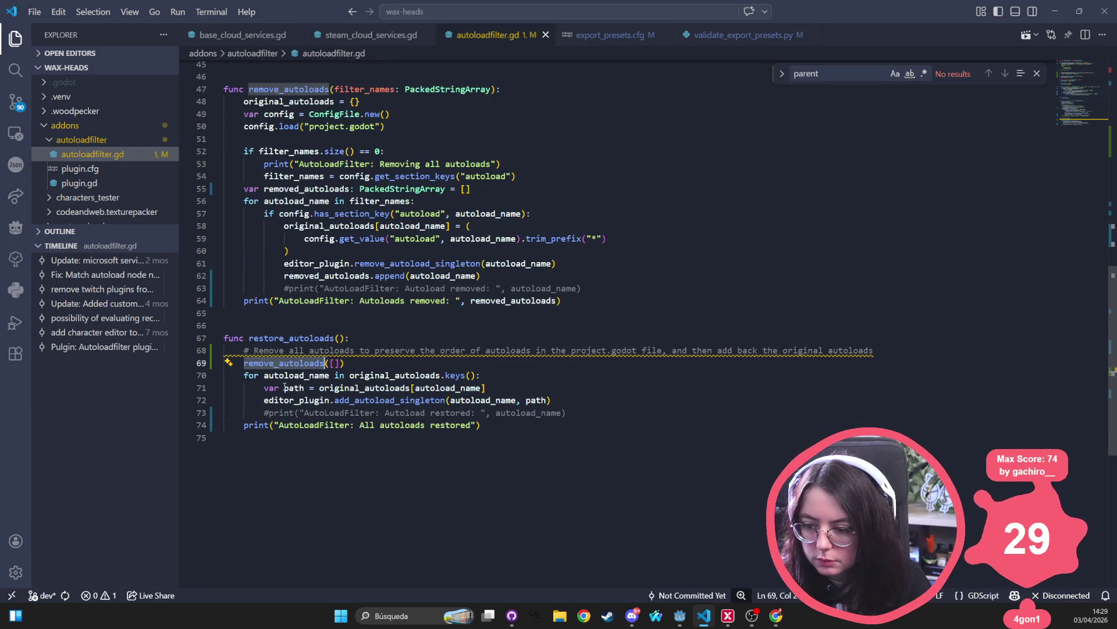
click(638, 403)
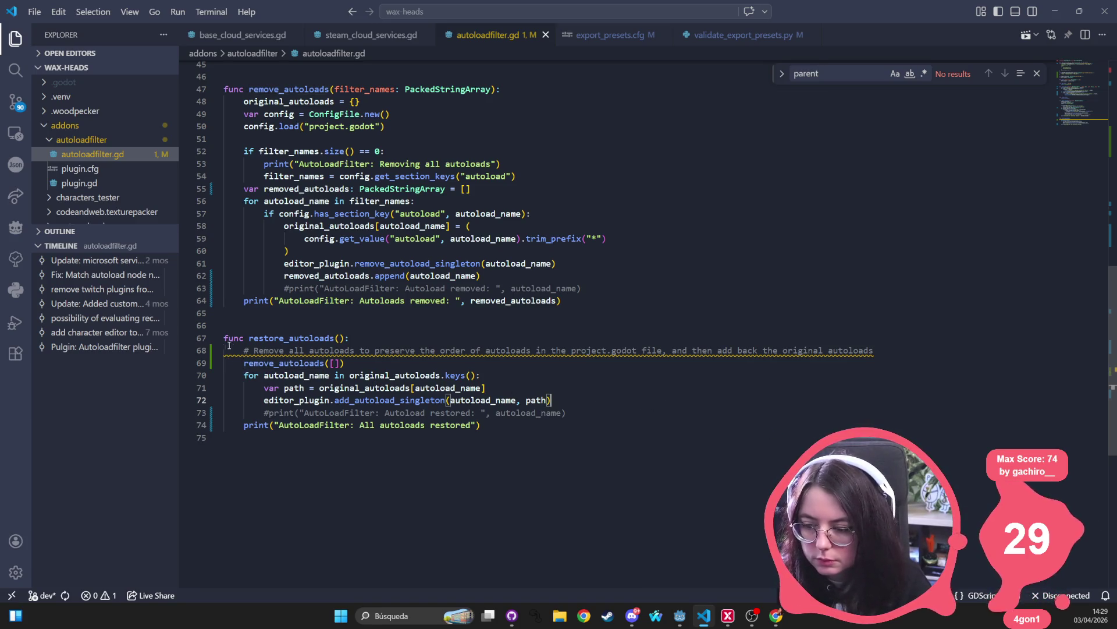
- Declare autoloads_restored in restore_autoloads and append autoload_name after each add_autoload_singleton call
click(351, 363)
key(Return)
text(var)
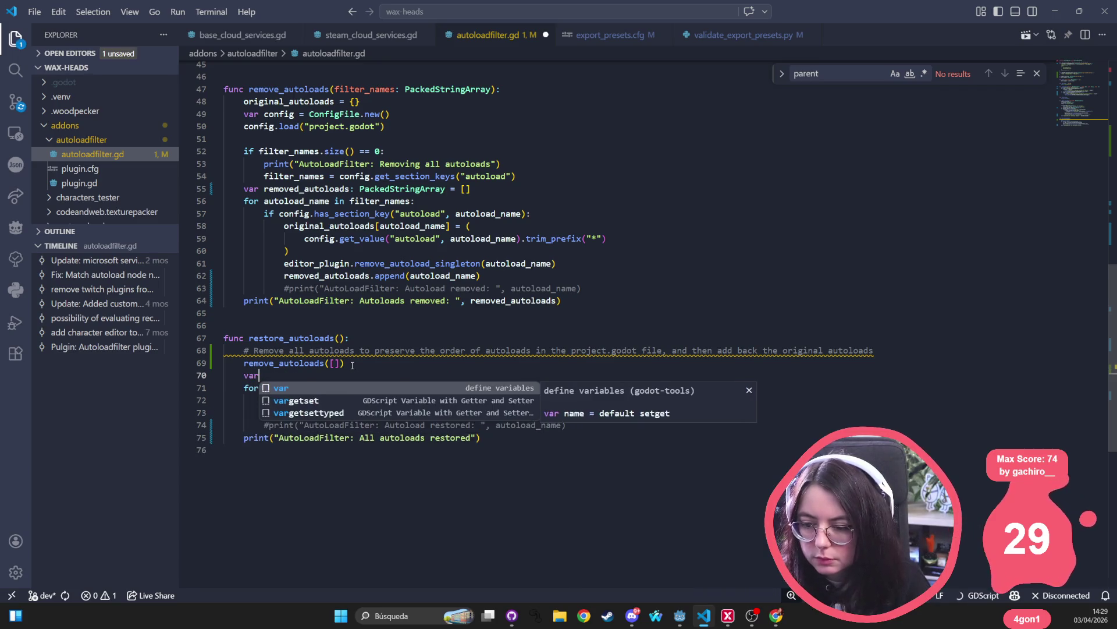
text( aut)
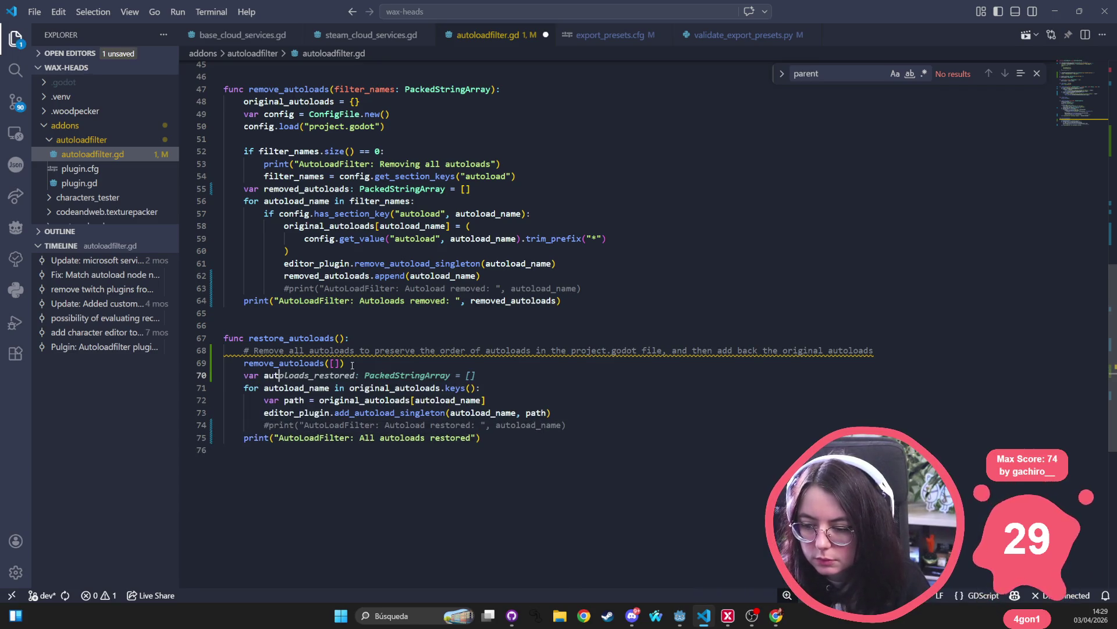
key(Tab)
click(578, 408)
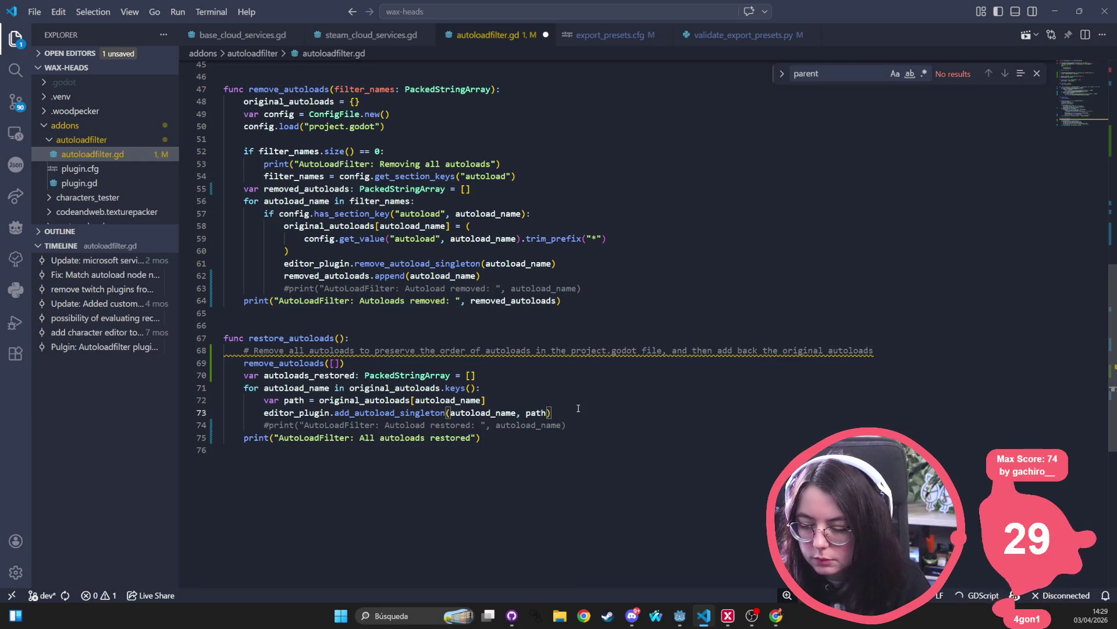
key(Return)
text(autolo)
key(Tab)
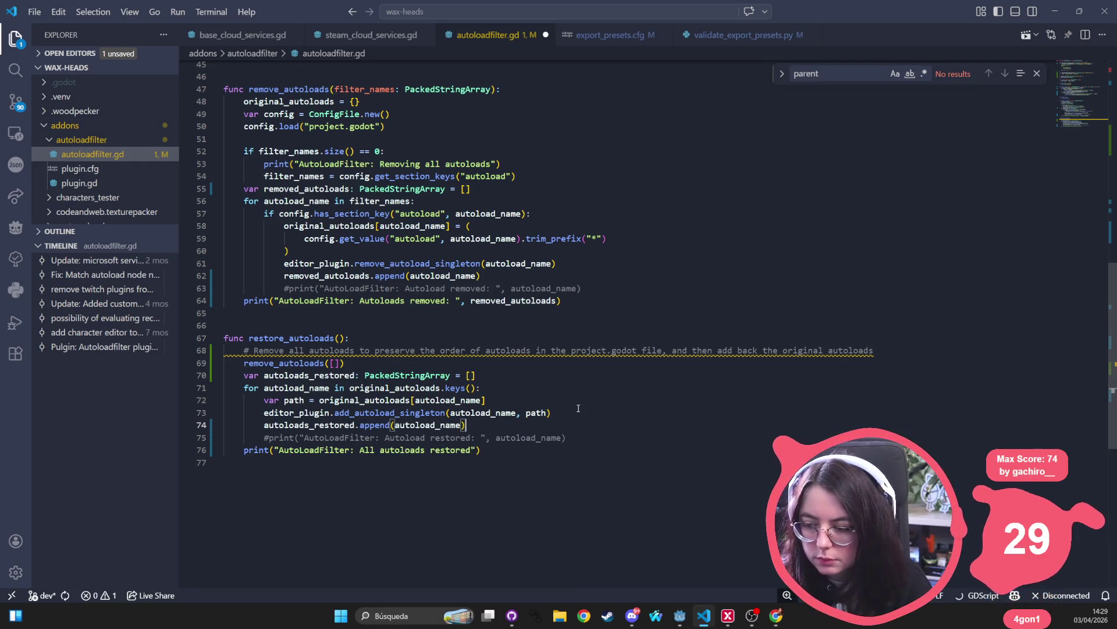
key(ctrl+s)
- Make the final print output 'Autoloads restored' with the autoloads_restored list, save, and return to Godot
click(506, 452)
click(472, 448)
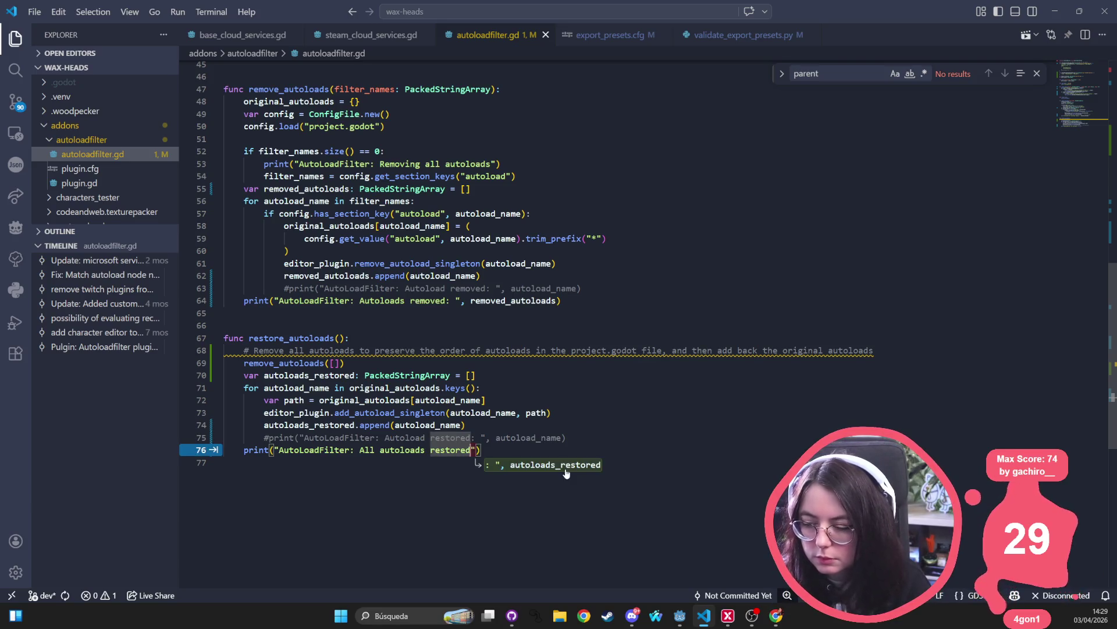
key(Tab)
double_click(367, 450)
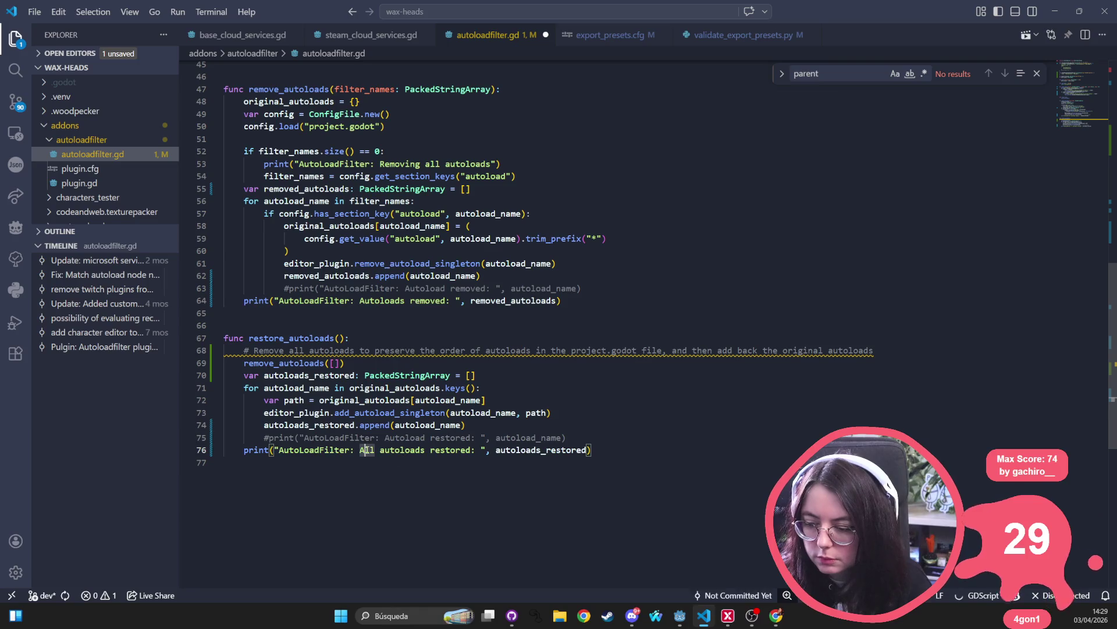
key(BackSpace)
text(A)
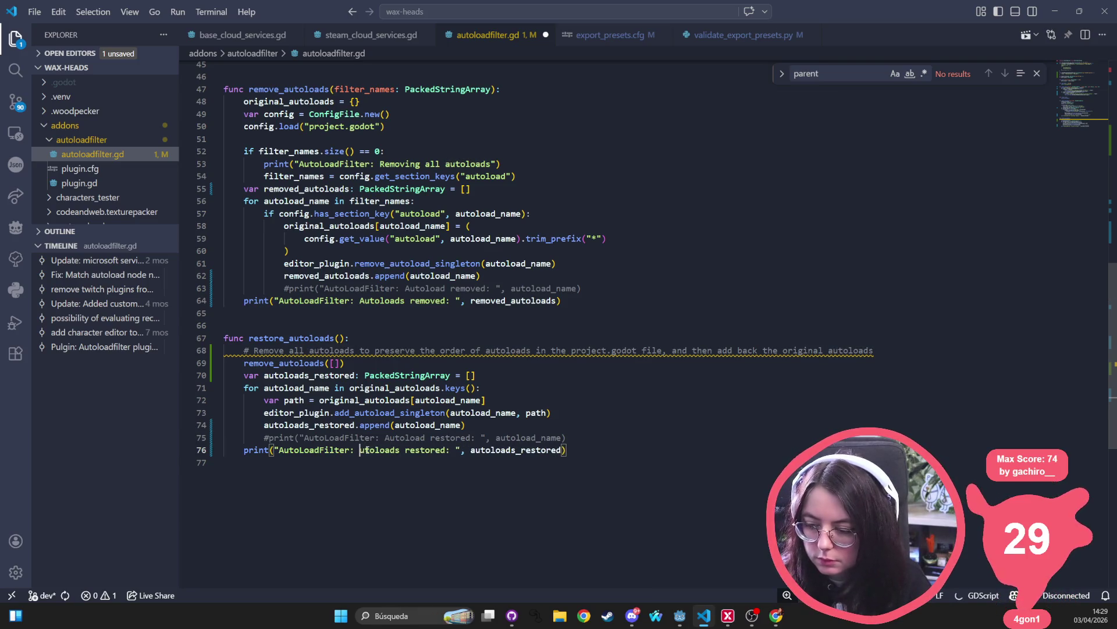
key(Left)
key(BackSpace)
click(541, 350)
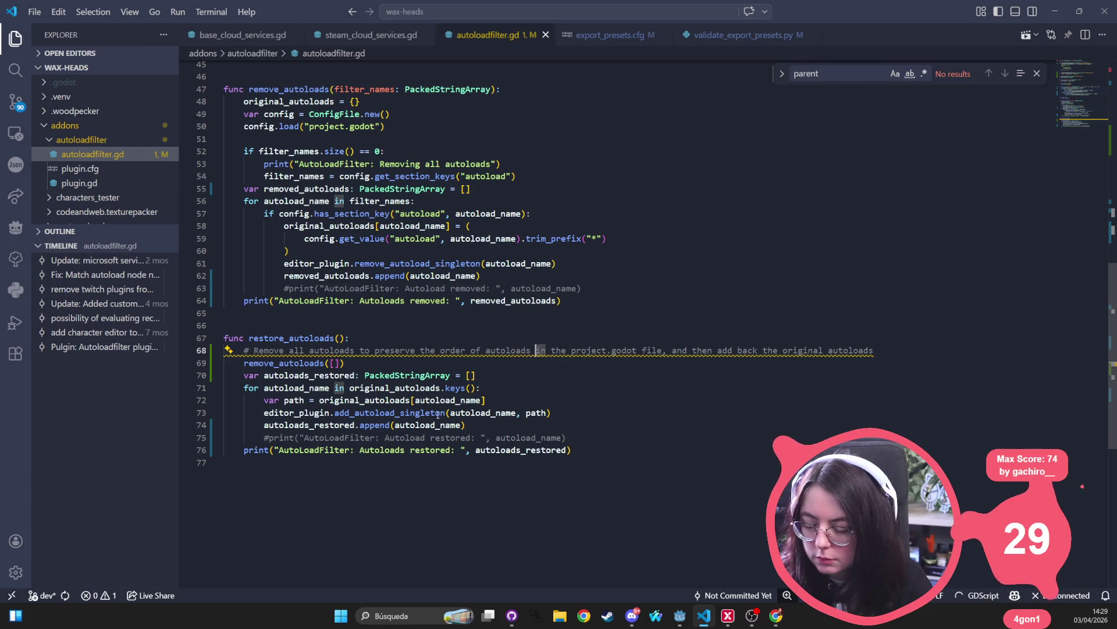
key(ctrl+s)
click(382, 450)
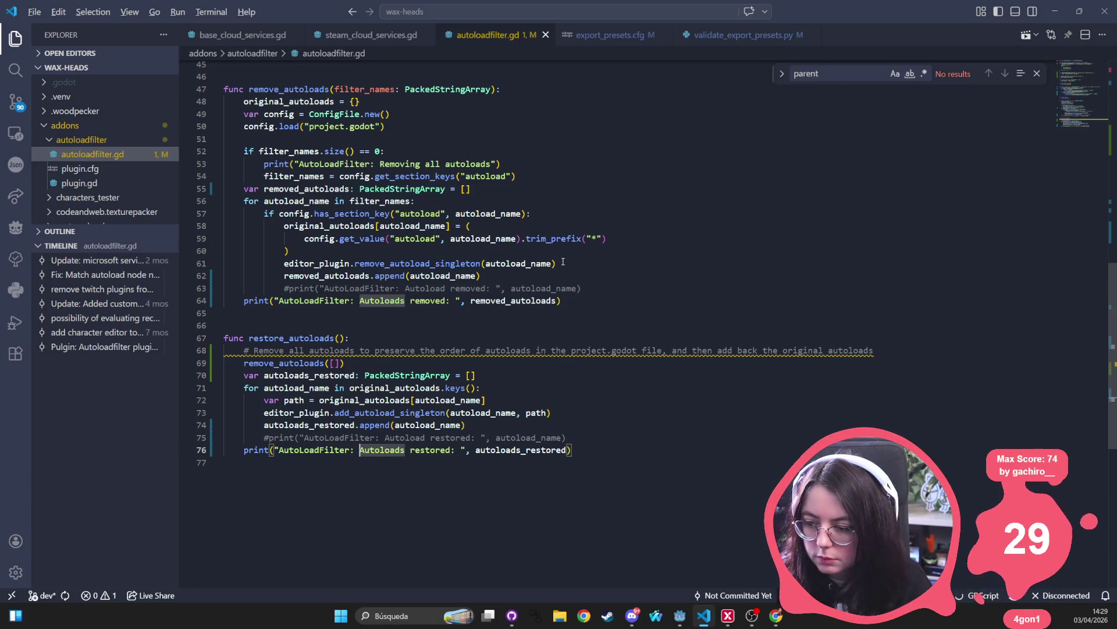
key(alt+Tab)
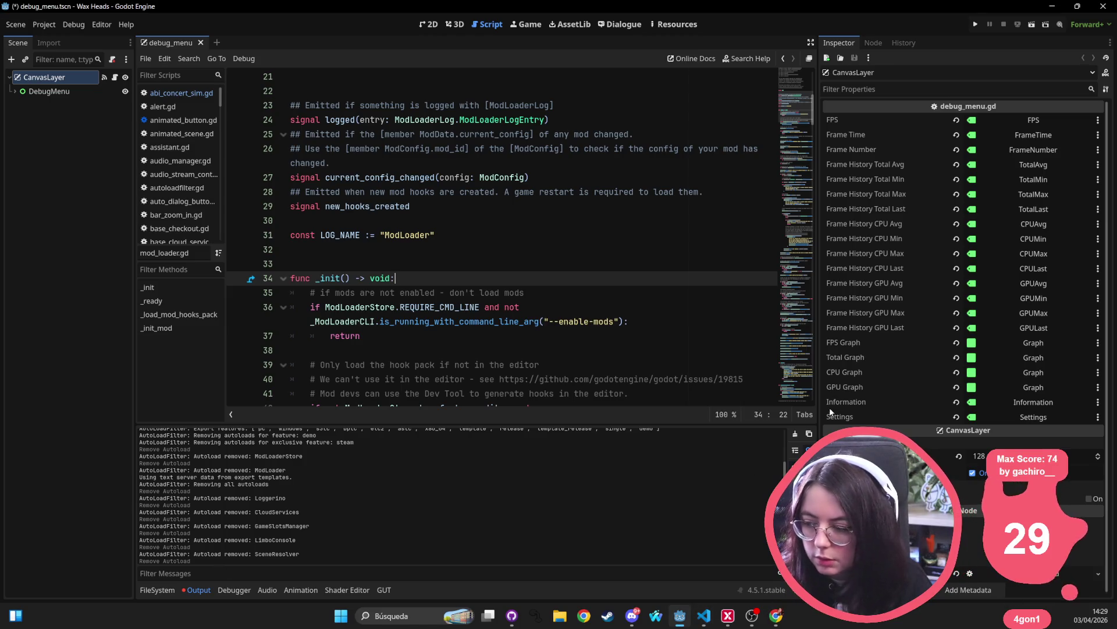
- Export the Windows Demo Clean preset over builds/windows/clean/demo/wax_heads.exe, confirming the overwrite
click(44, 24)
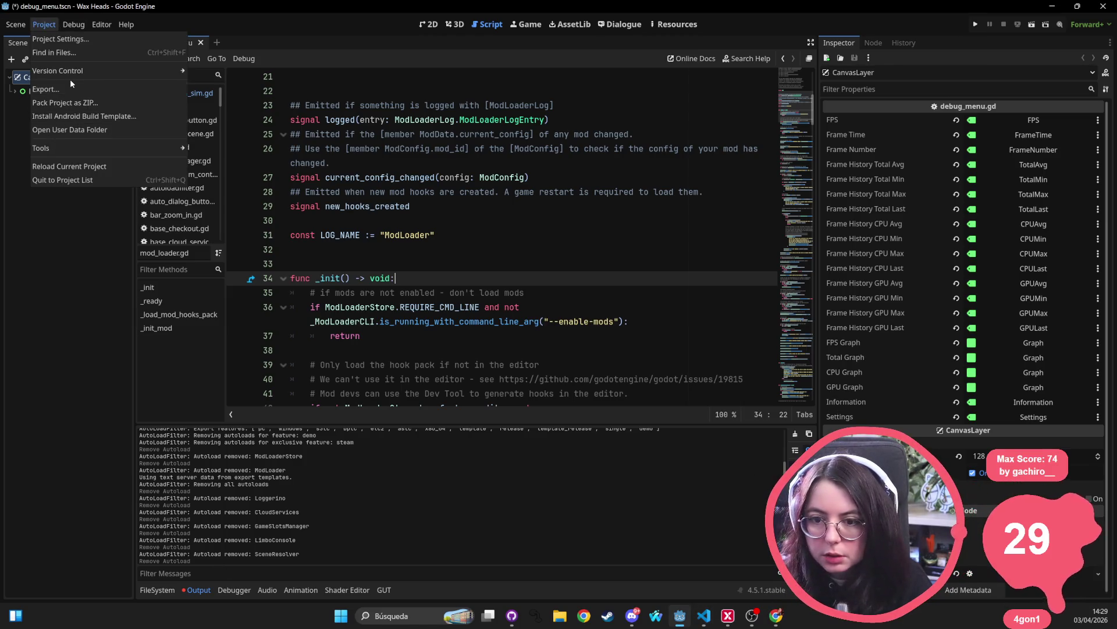
click(47, 89)
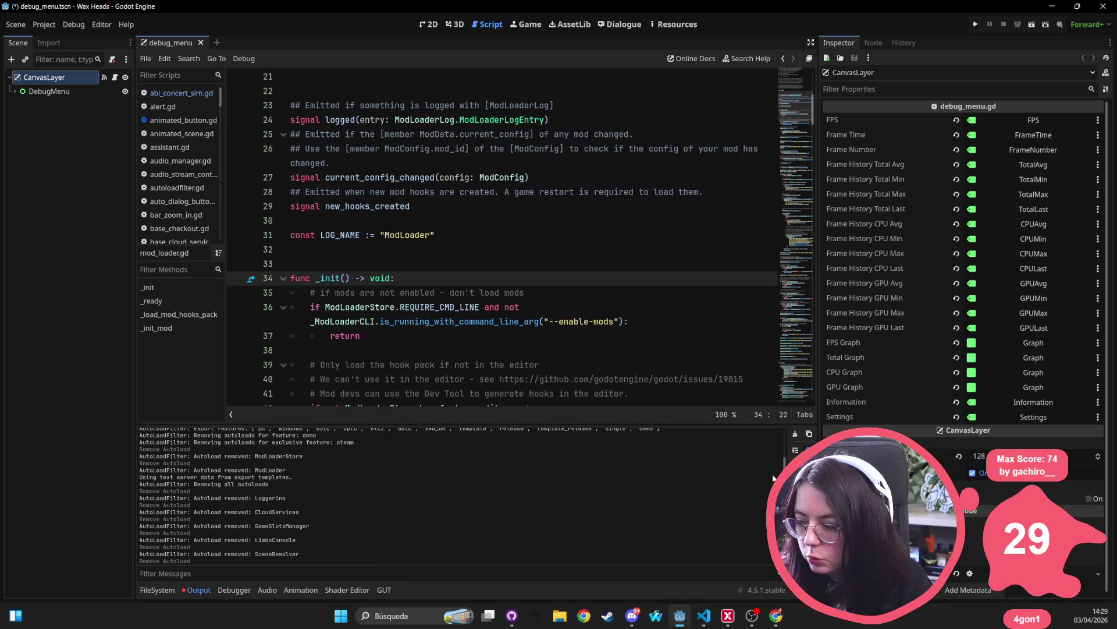
click(45, 24)
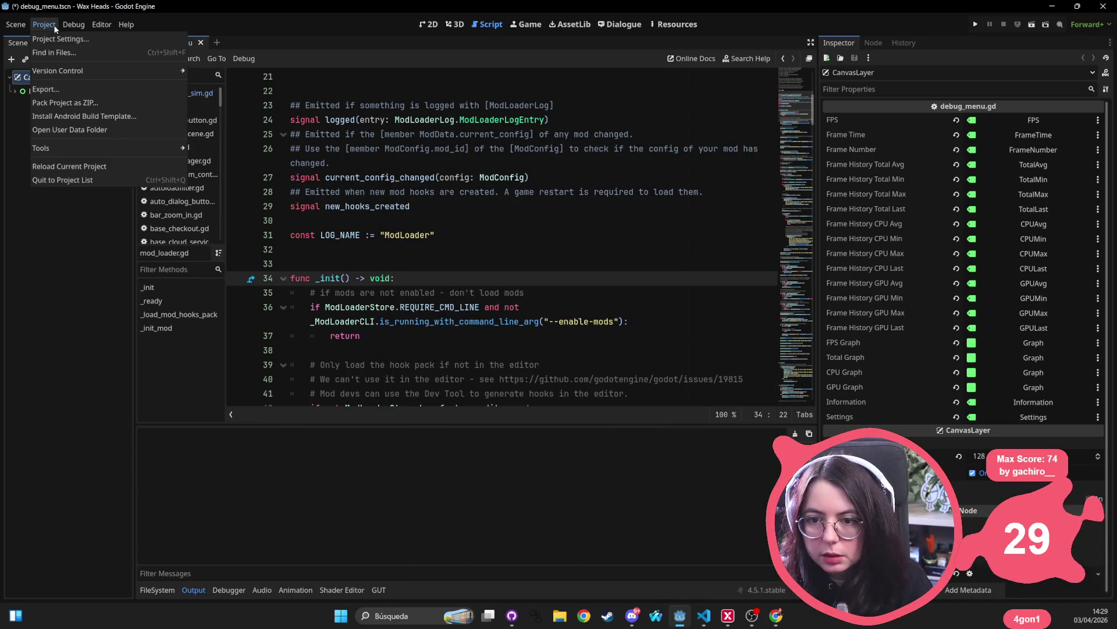
click(58, 83)
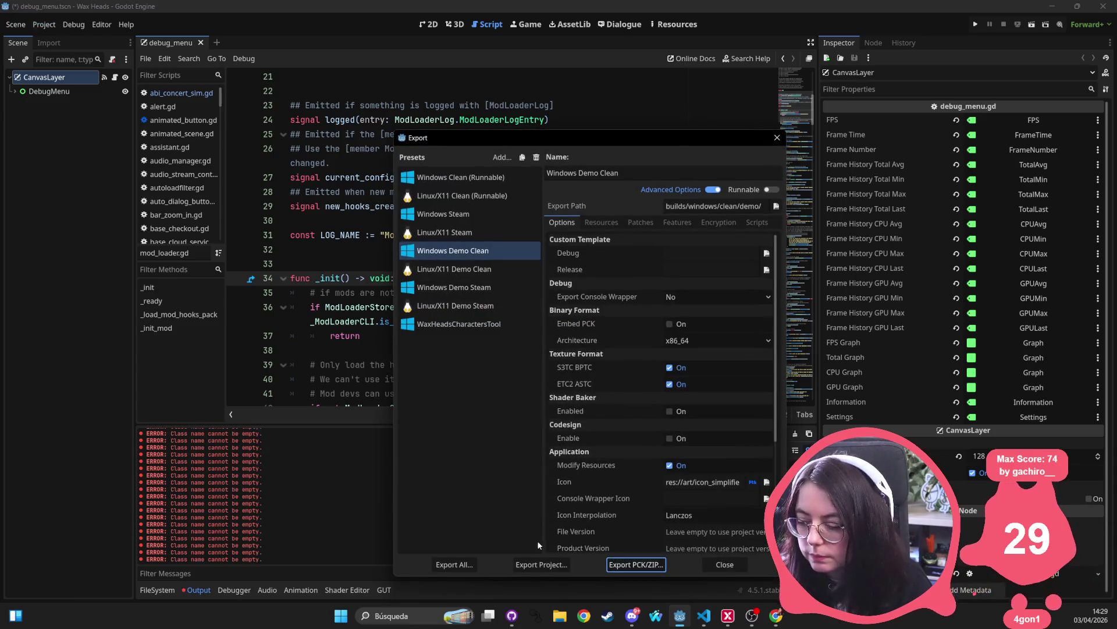
click(550, 564)
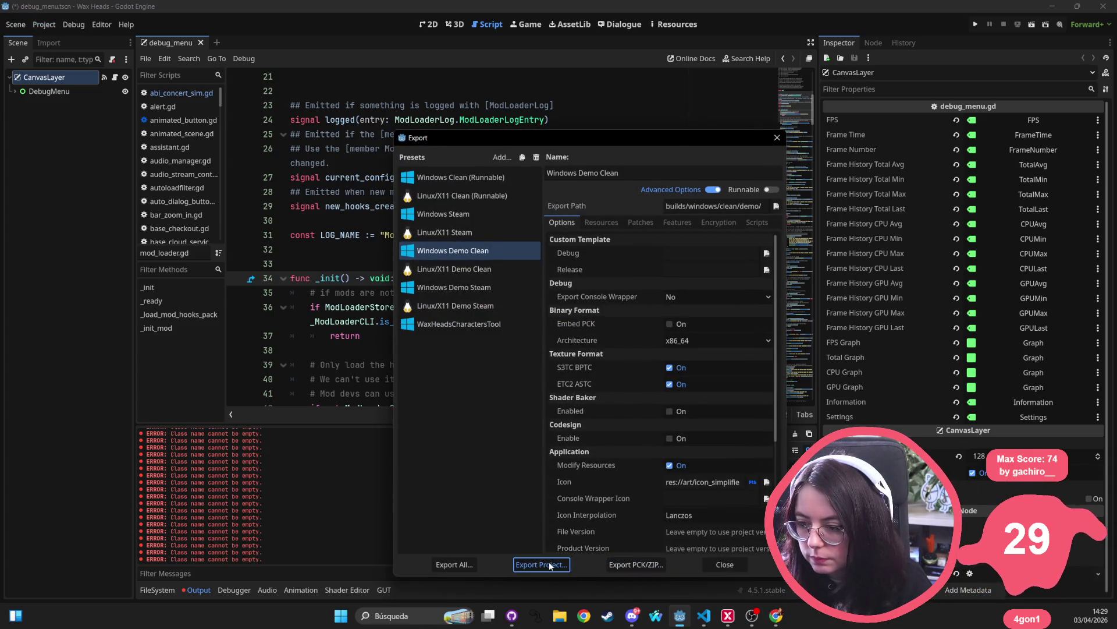
click(476, 457)
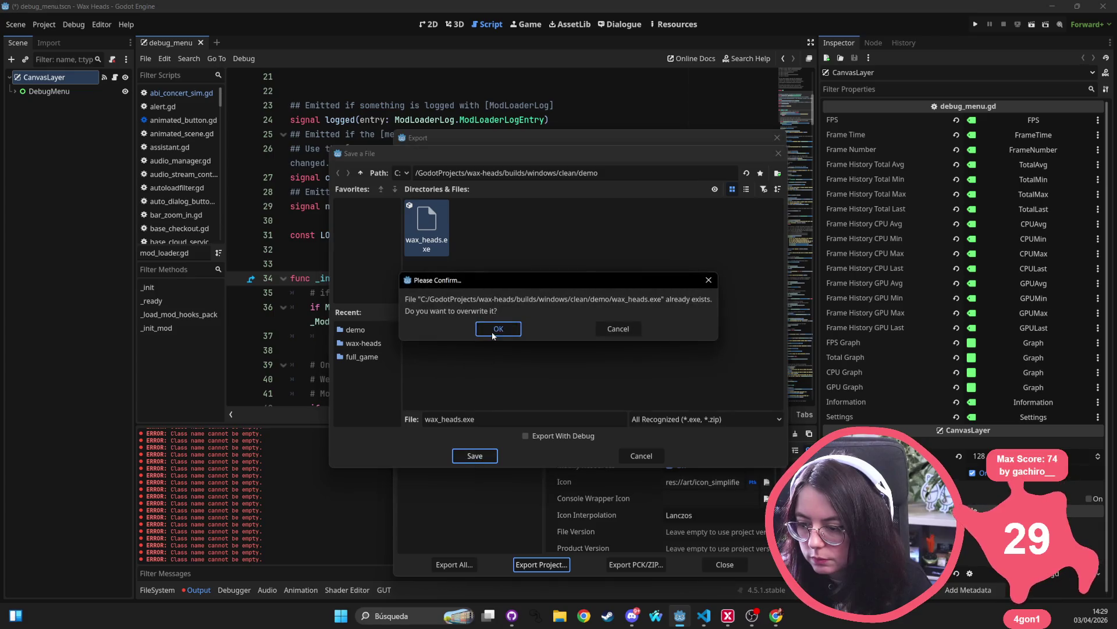
key(Return)
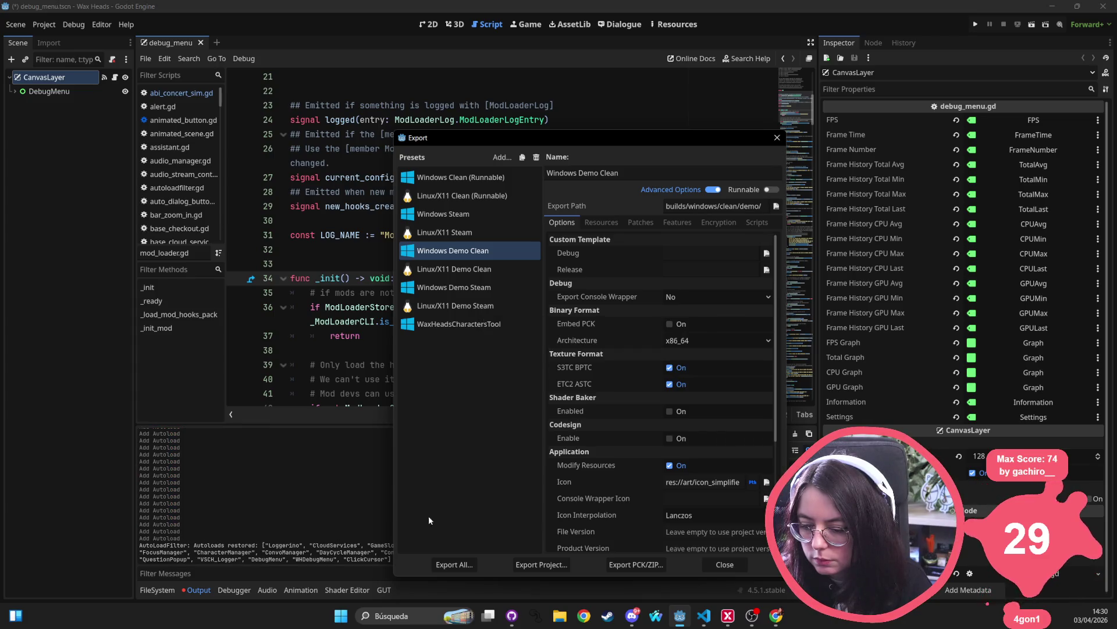
click(777, 137)
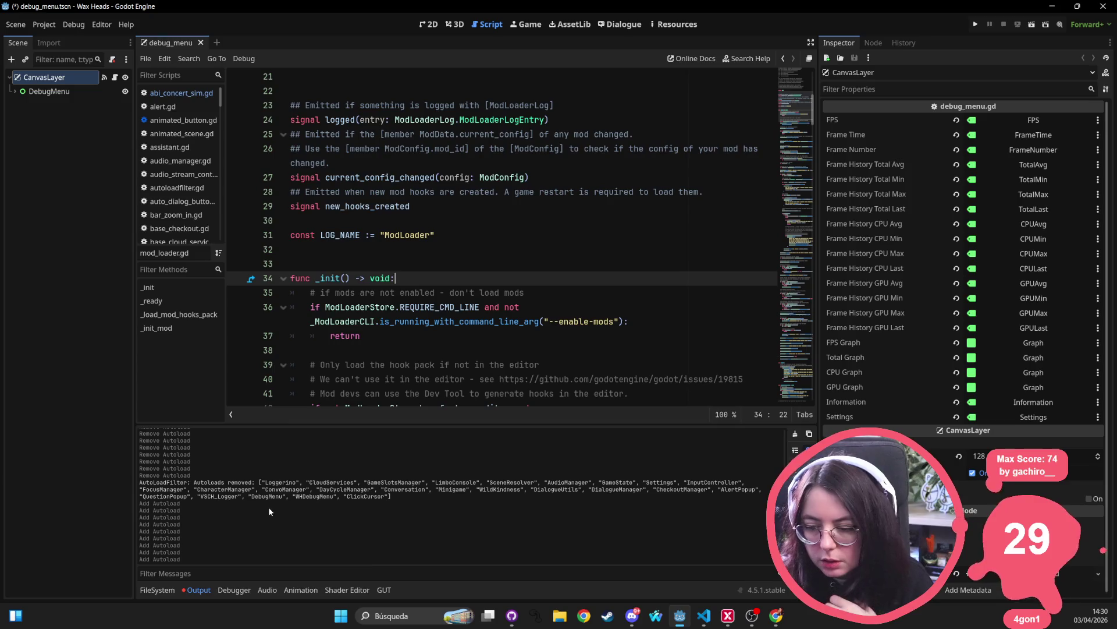
- Read the AutoLoadFilter removal messages in the Output log, then go back to autoloadfilter.gd
scroll(200, 535, up, 3)
scroll(201, 522, up, 2)
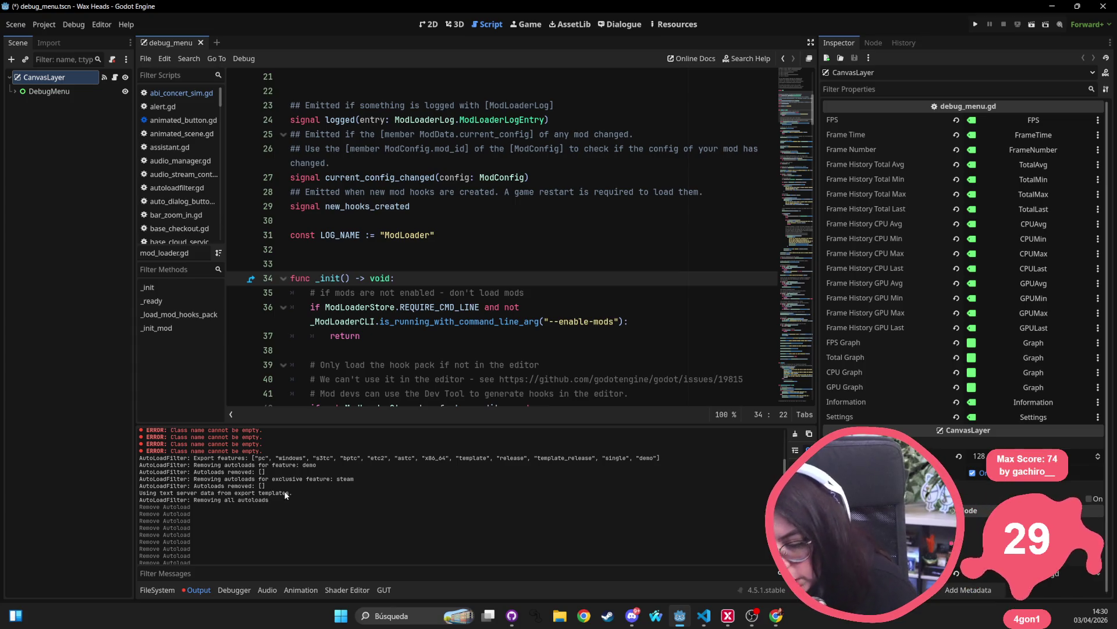
key(alt+Tab)
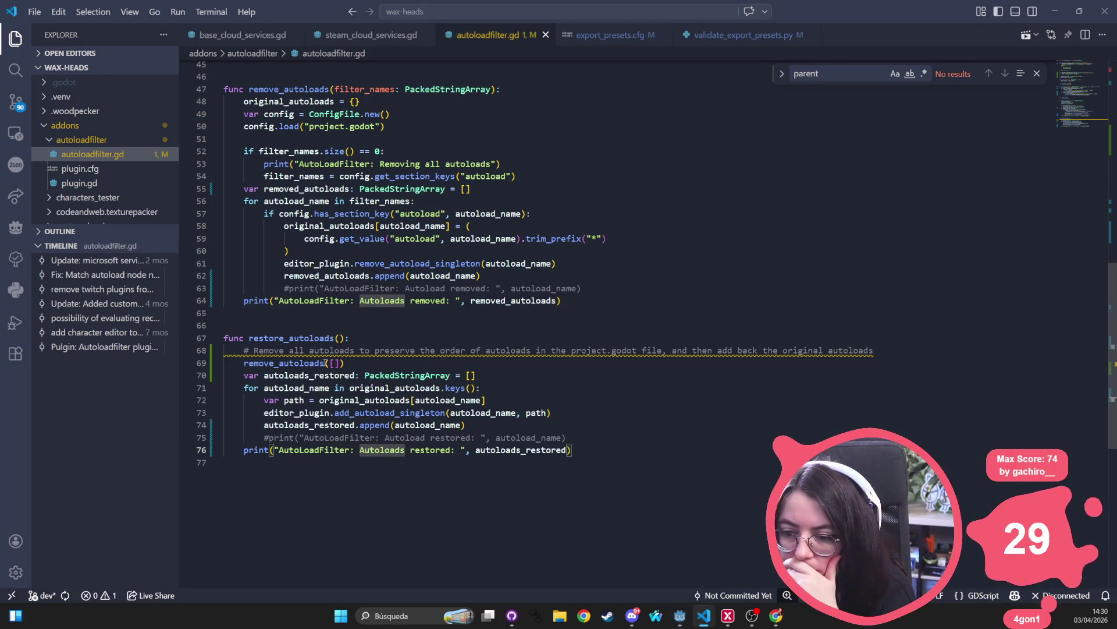
- Check the remove_autoloads definition in autoloadfilter.gd, then return to Godot's Output log
double_click(265, 90)
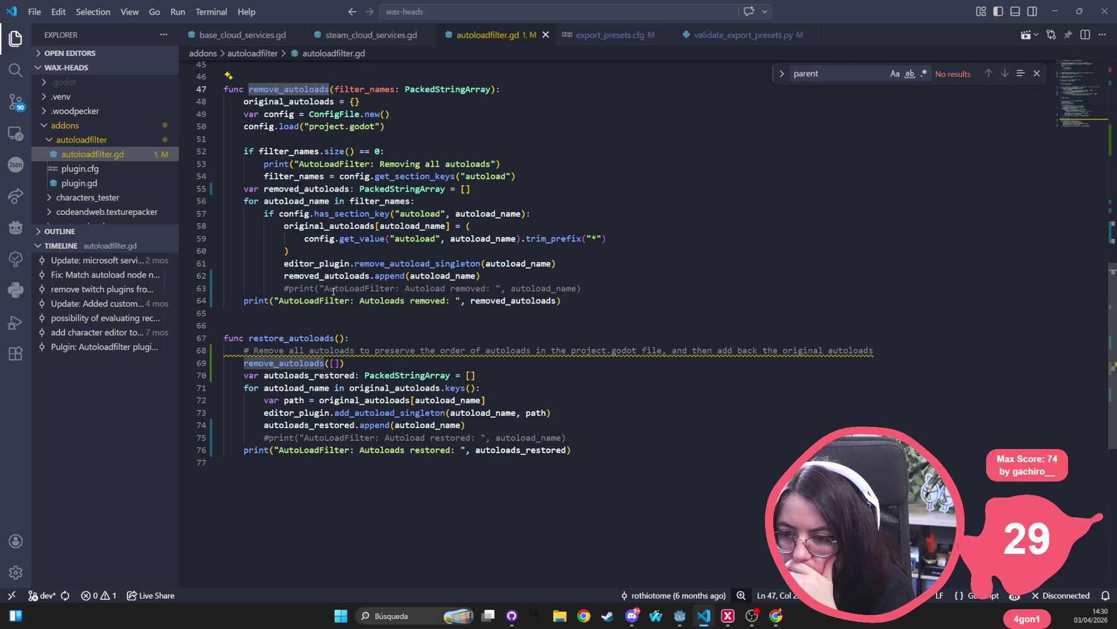
scroll(333, 291, up, 5)
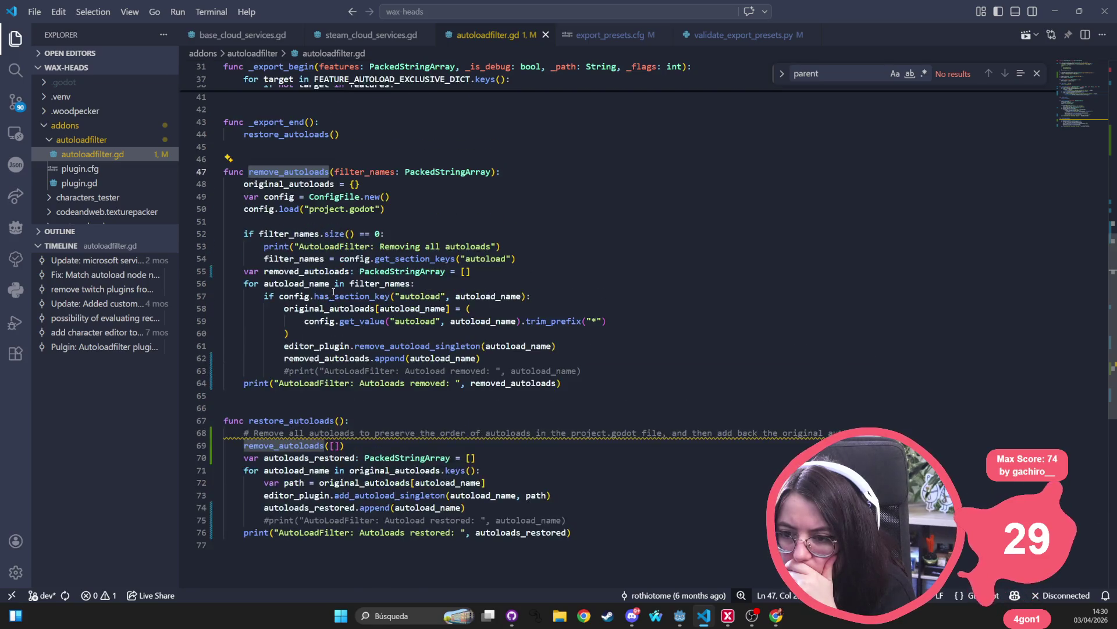
scroll(333, 291, up, 2)
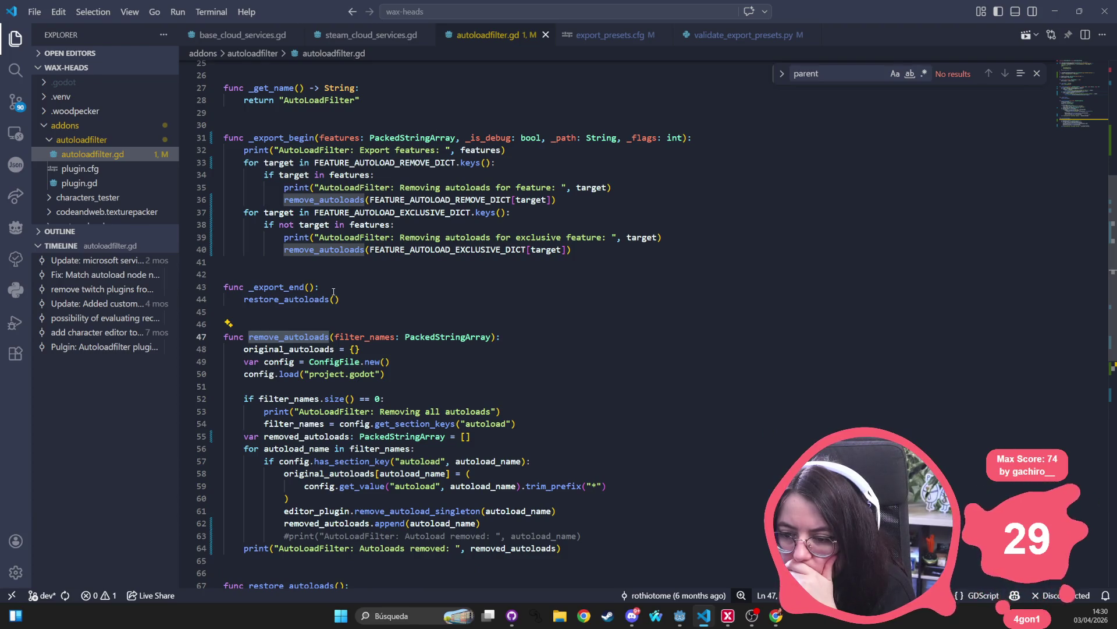
scroll(333, 291, up, 8)
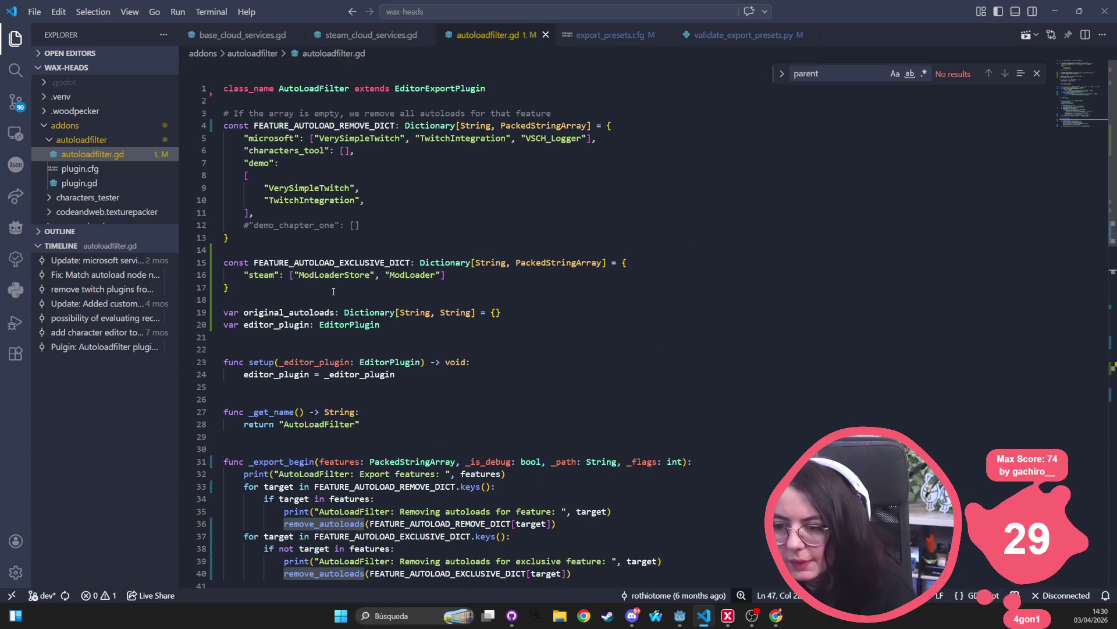
key(alt+Tab)
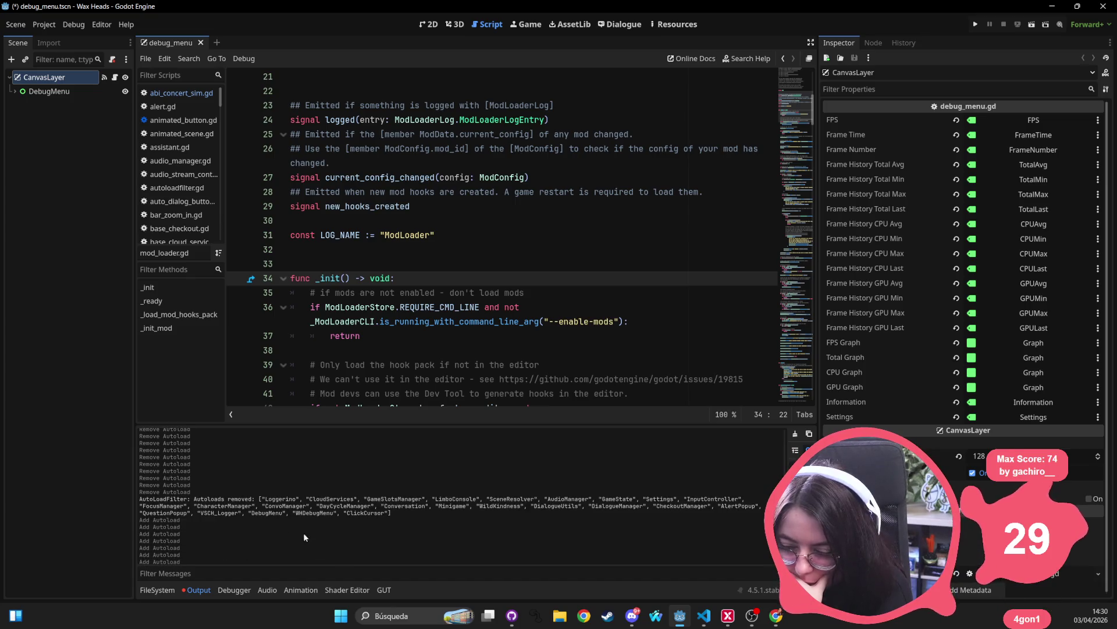
- Browse the Localization and Input Map tabs of Project Settings, then glance at the export presets
click(44, 25)
click(57, 38)
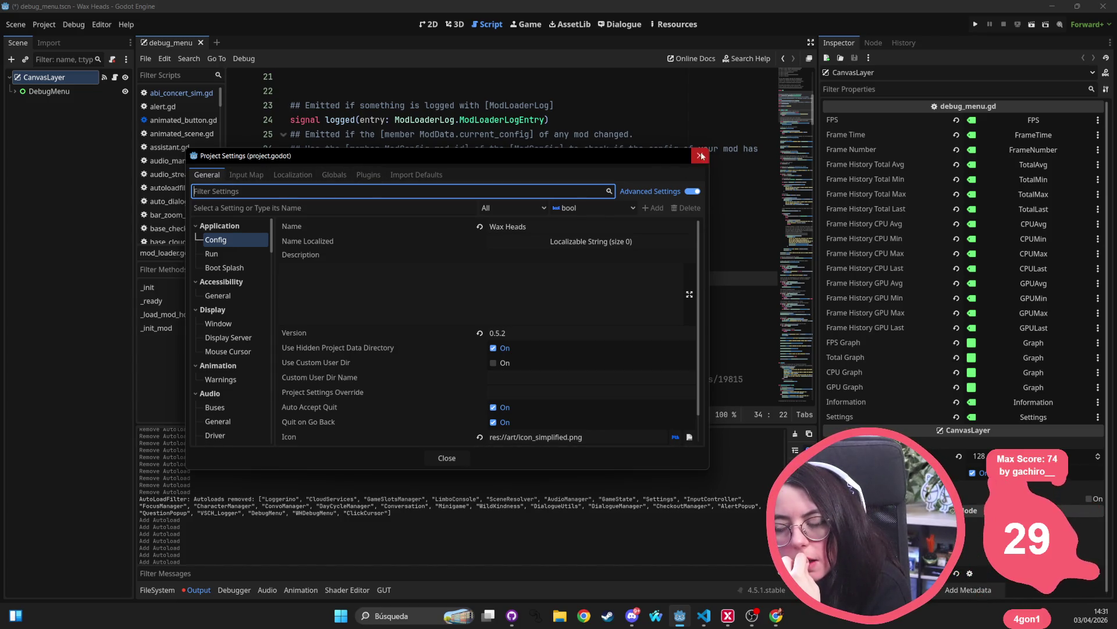
click(293, 174)
click(246, 174)
click(699, 155)
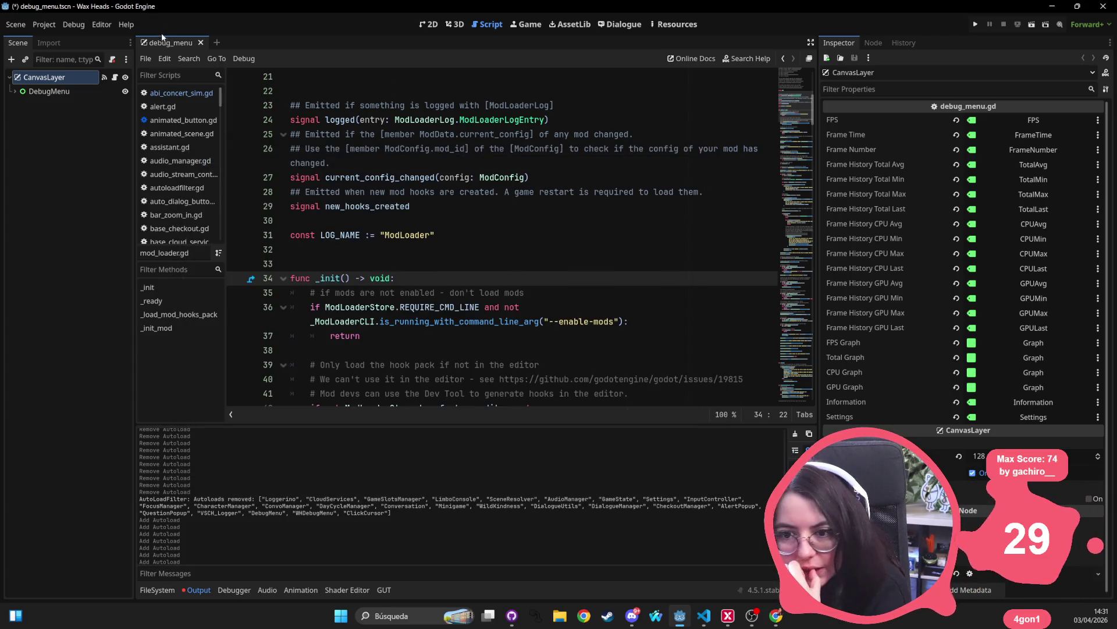
click(45, 25)
click(55, 89)
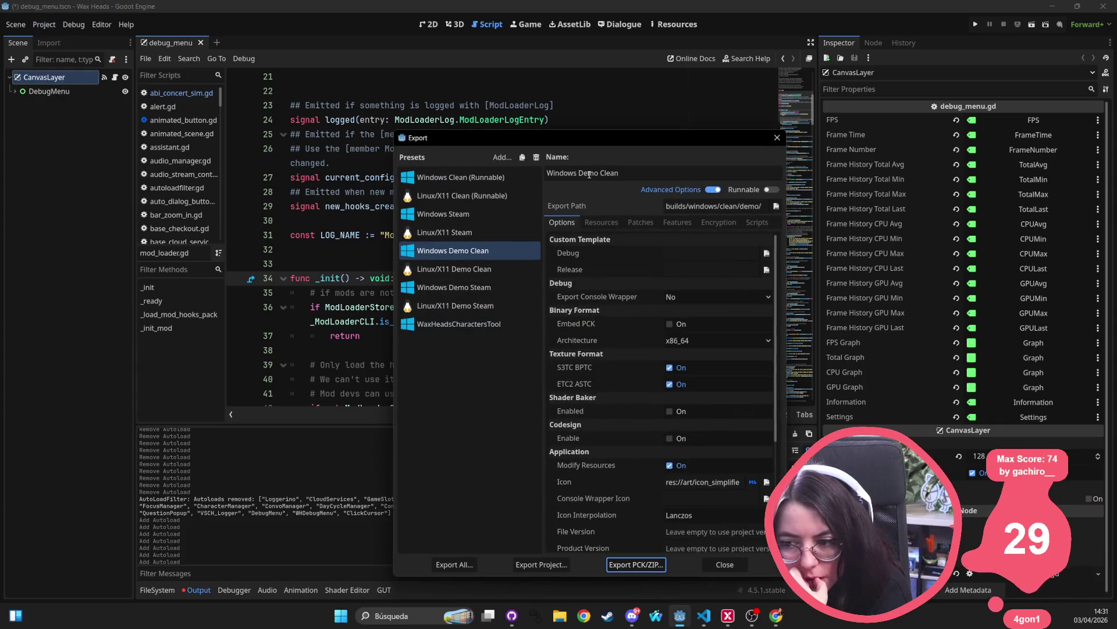
click(772, 138)
- Reopen Project Settings to review the Autoload list under Globals
click(37, 24)
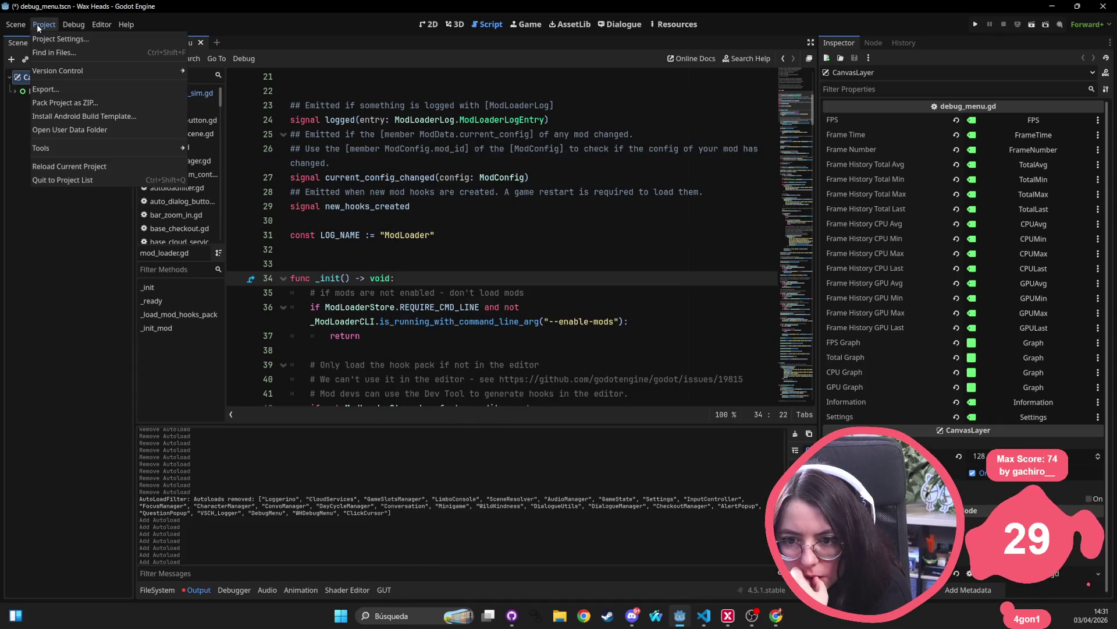
click(44, 37)
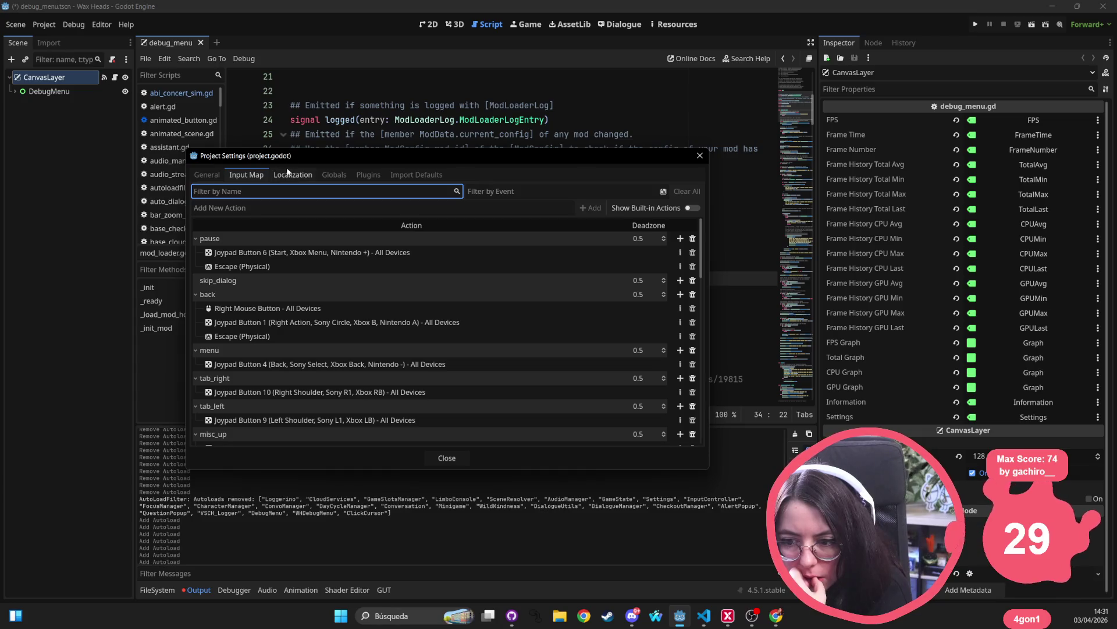
click(293, 175)
click(338, 174)
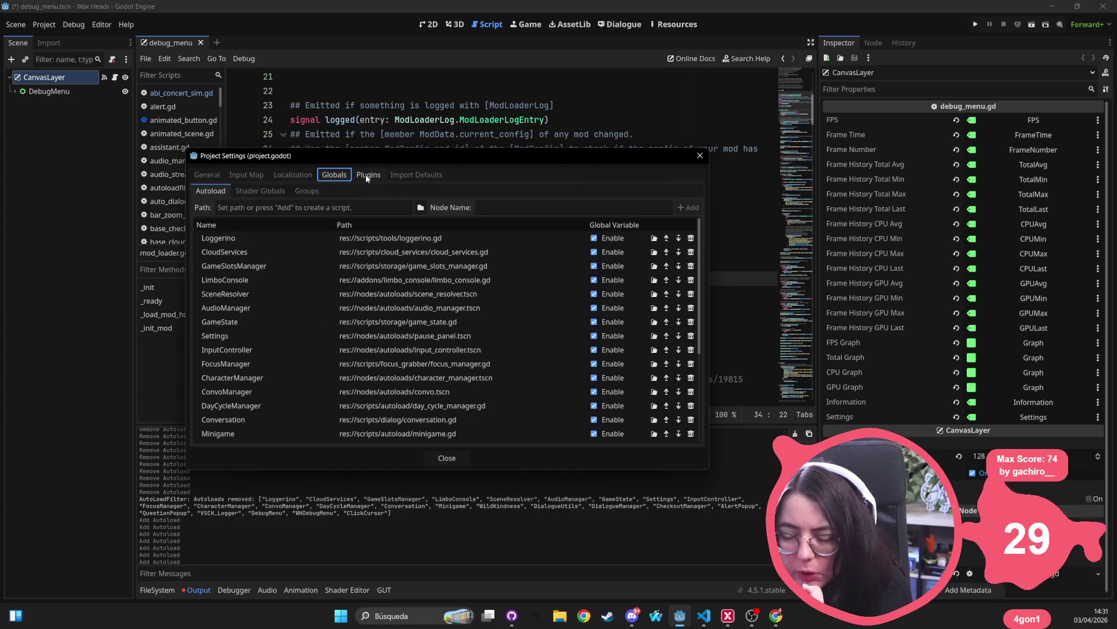
click(698, 161)
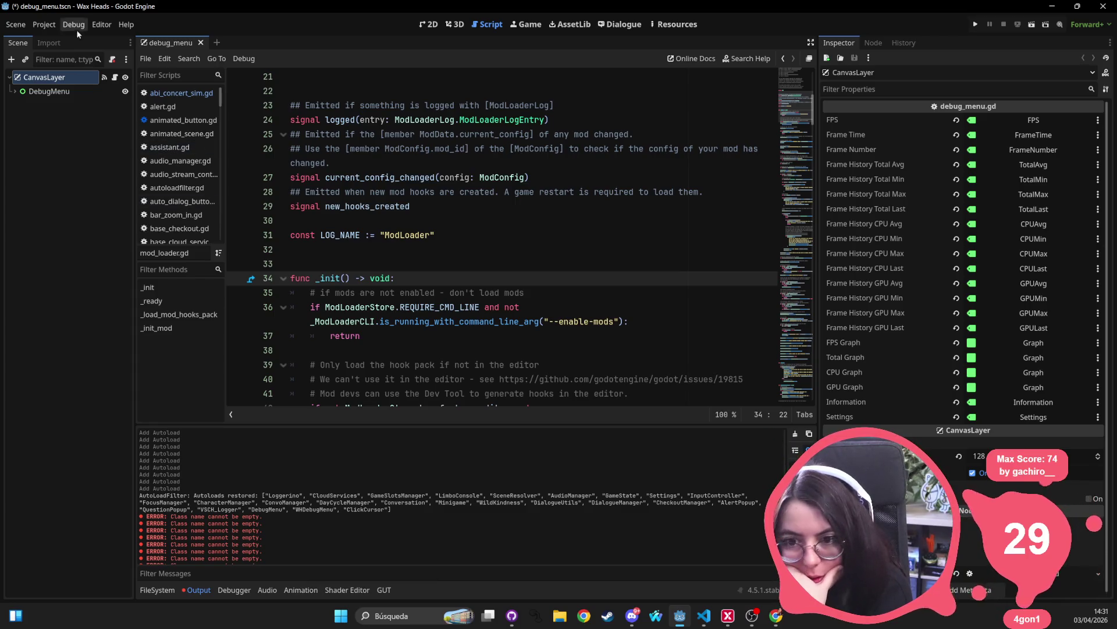
click(44, 25)
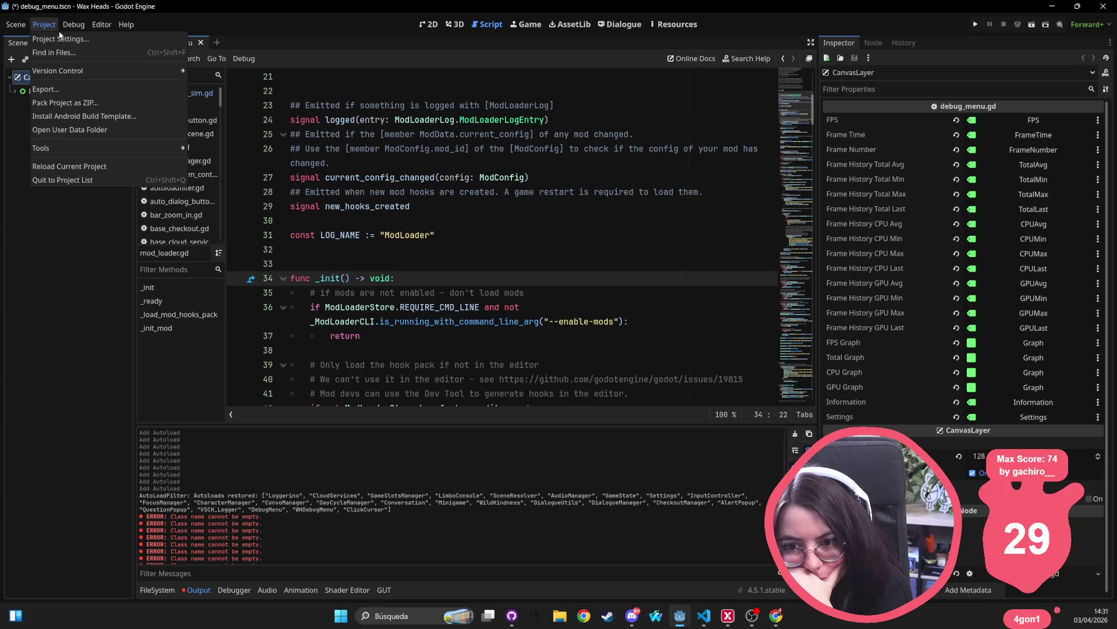
- Paste res://addons/mod_loader/mod_loader.gd as the Path for a new autoload
click(57, 38)
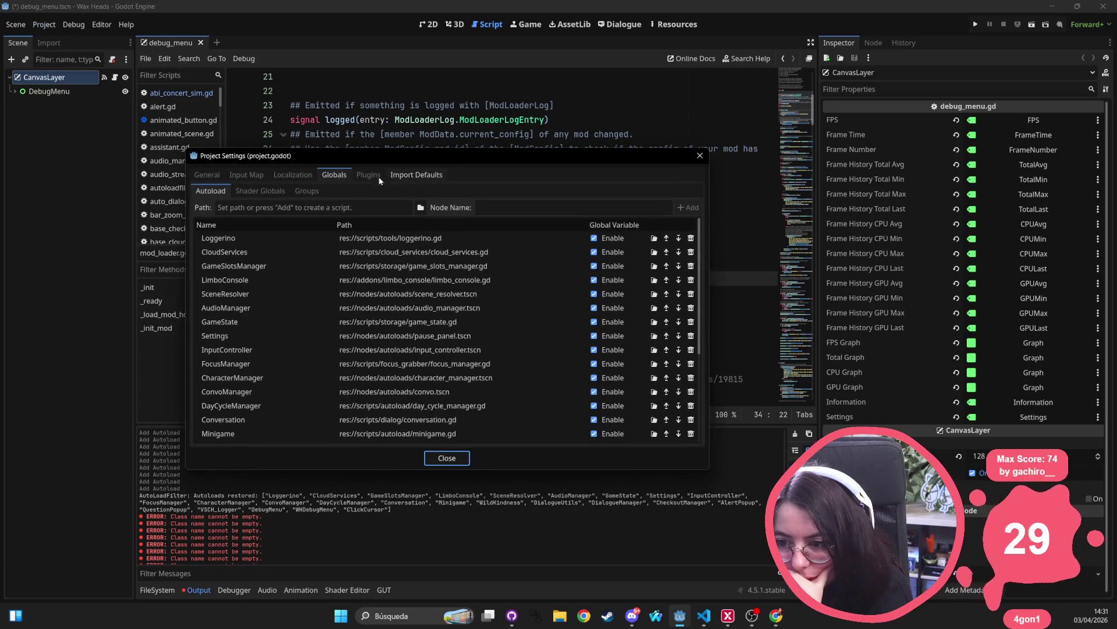
scroll(225, 325, down, 5)
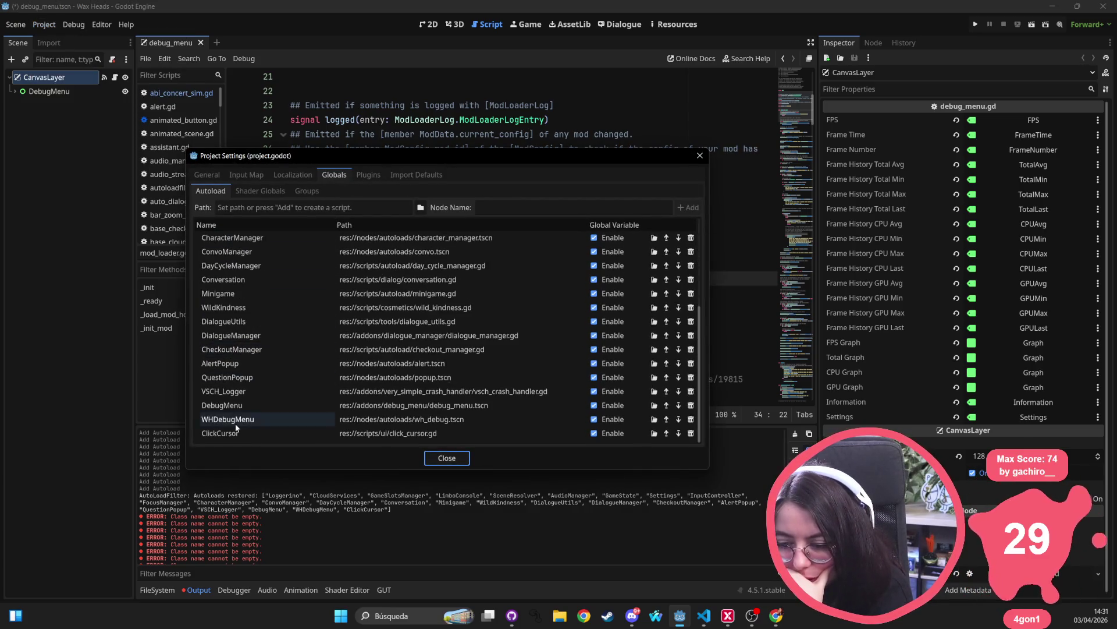
scroll(249, 365, up, 5)
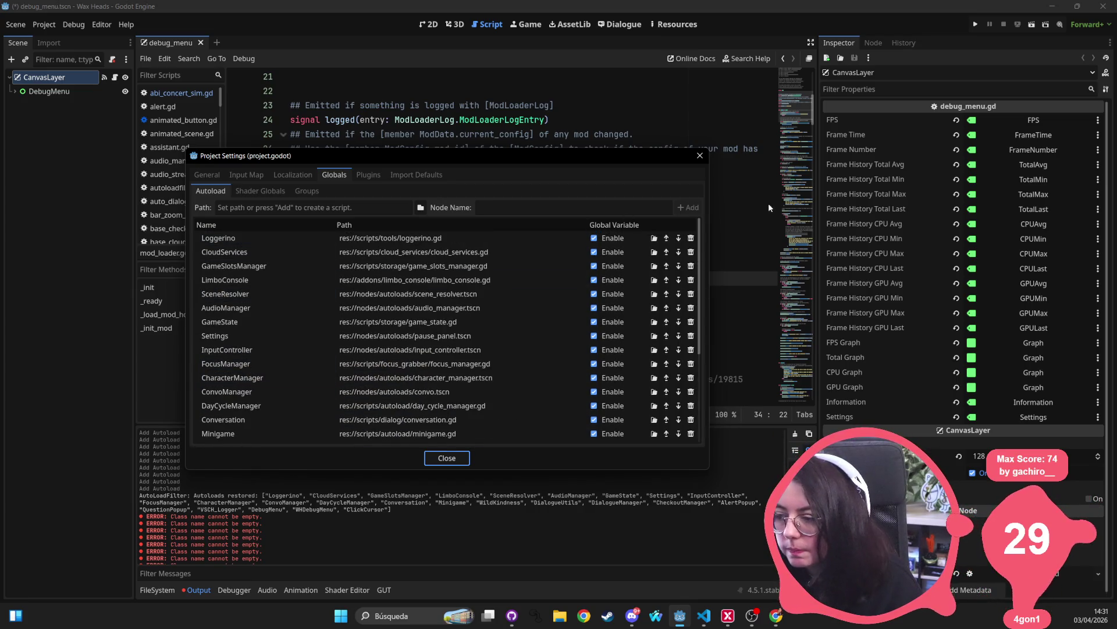
click(397, 209)
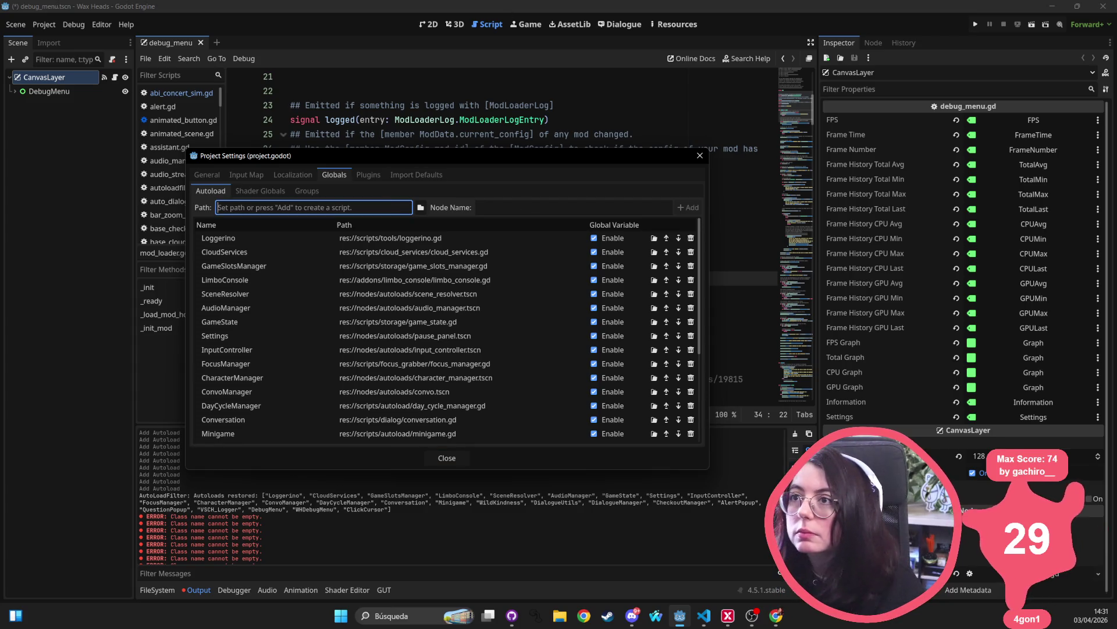
key(alt+Tab)
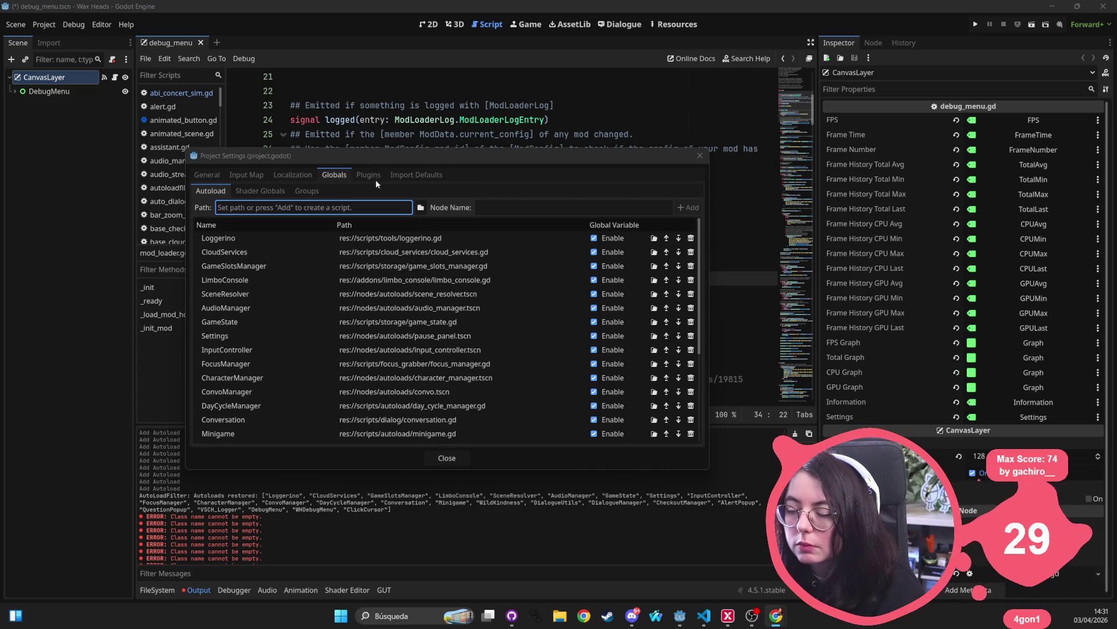
key(alt+Tab)
text(res://addons/mod_loader/mod_loader.gd)
click(518, 206)
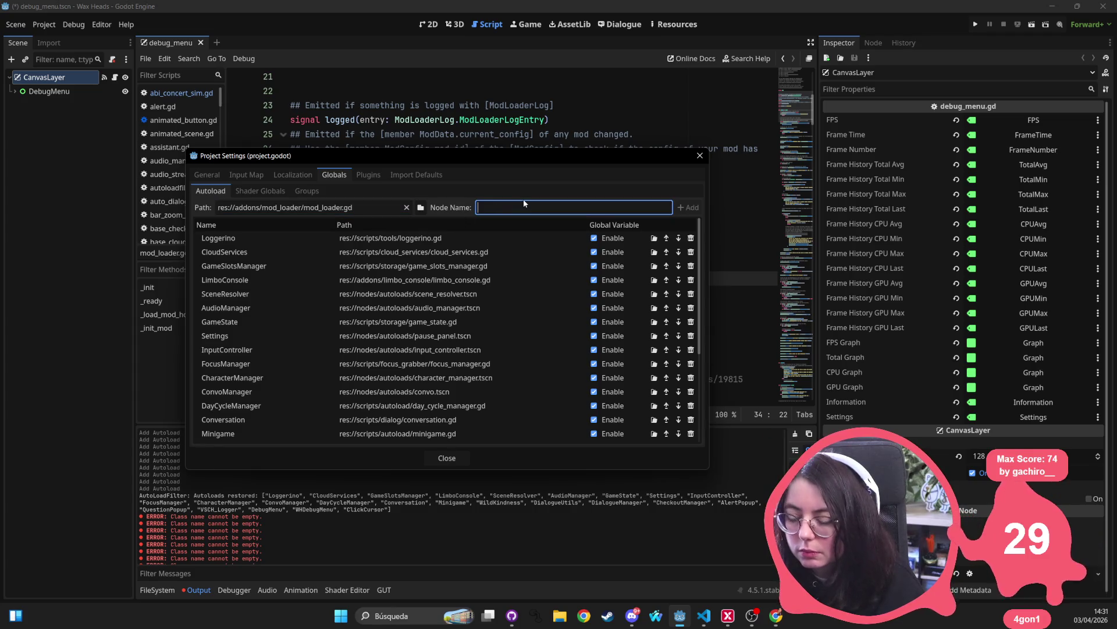
- Add ModLoader (mod_loader.gd) and ModLoaderStore (mod_loader_store.gd) as autoloads
text(ModLoader)
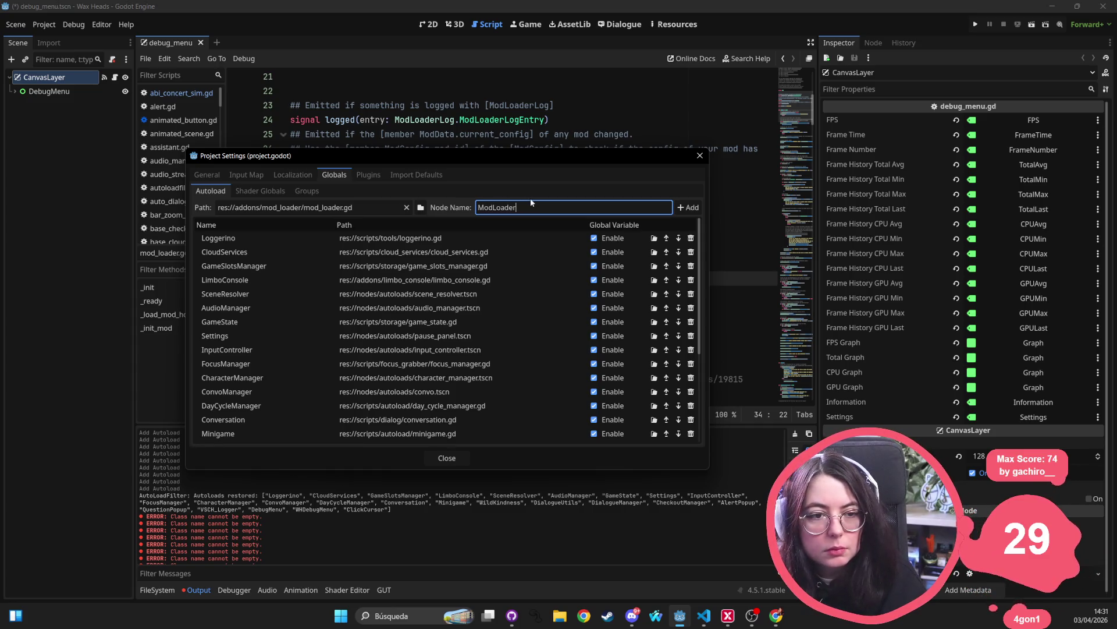
click(688, 207)
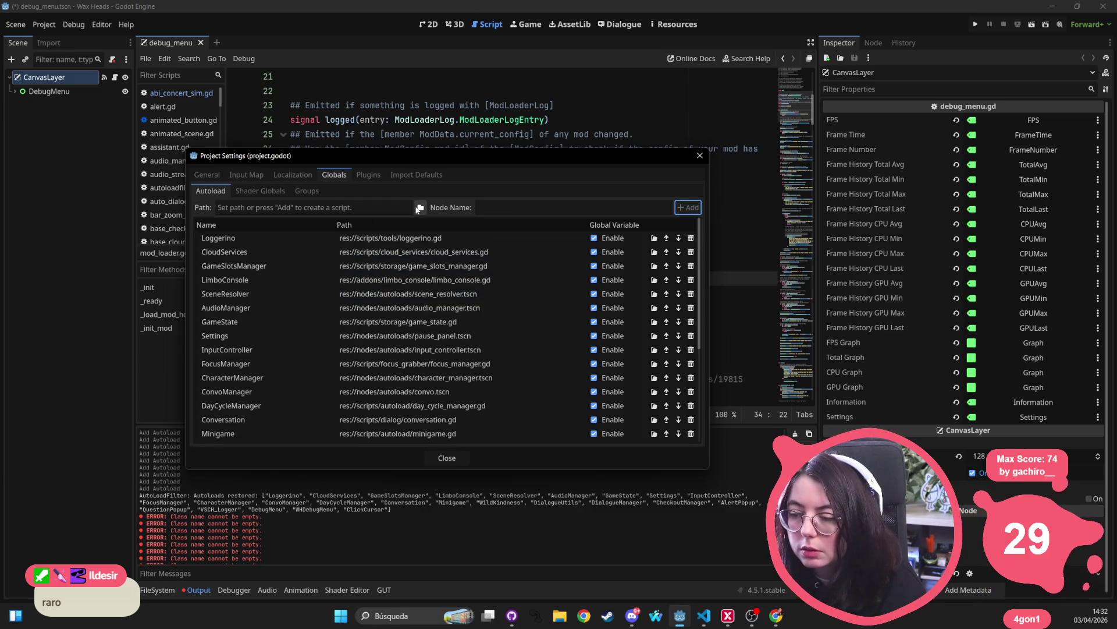
click(420, 207)
click(366, 337)
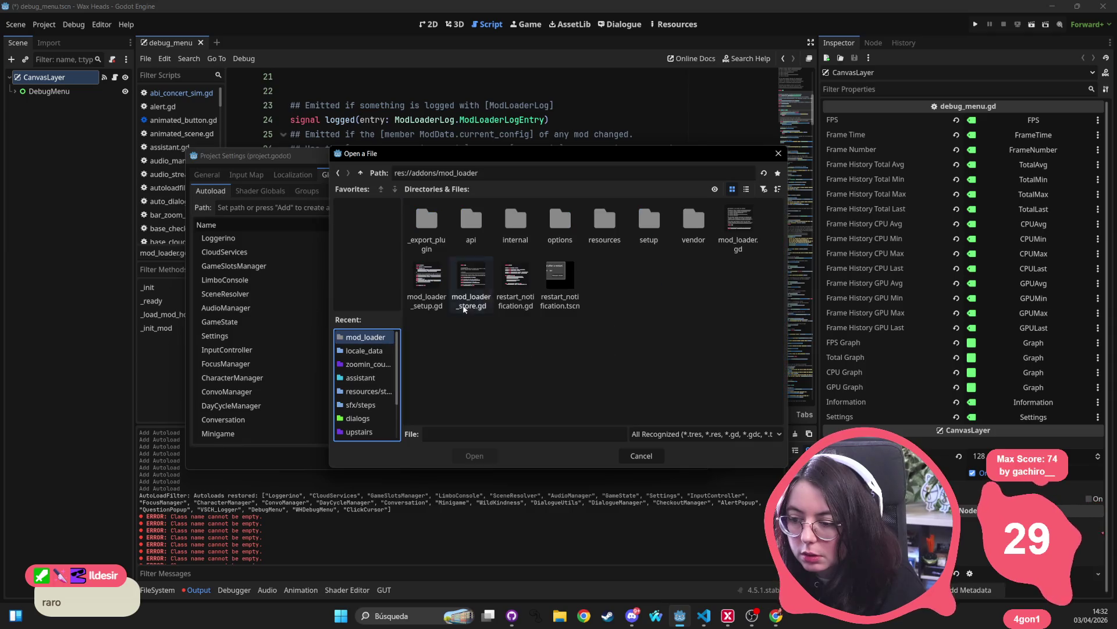
double_click(469, 288)
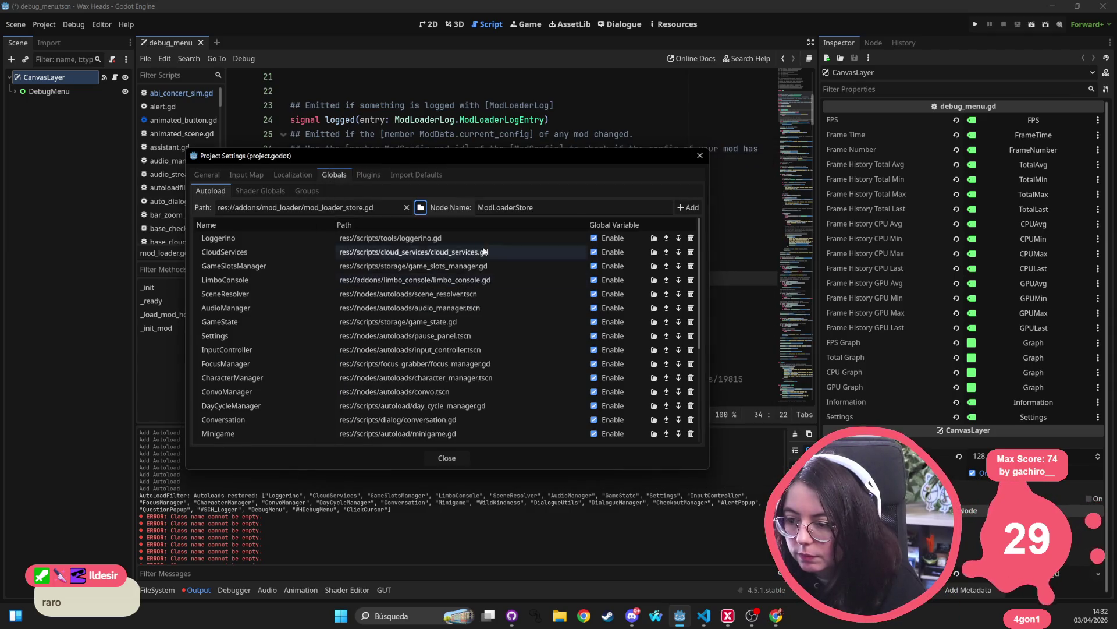
key(Return)
- Drag ModLoader then ModLoaderStore to the top of the autoload list, ahead of Loggerino
scroll(316, 340, down, 5)
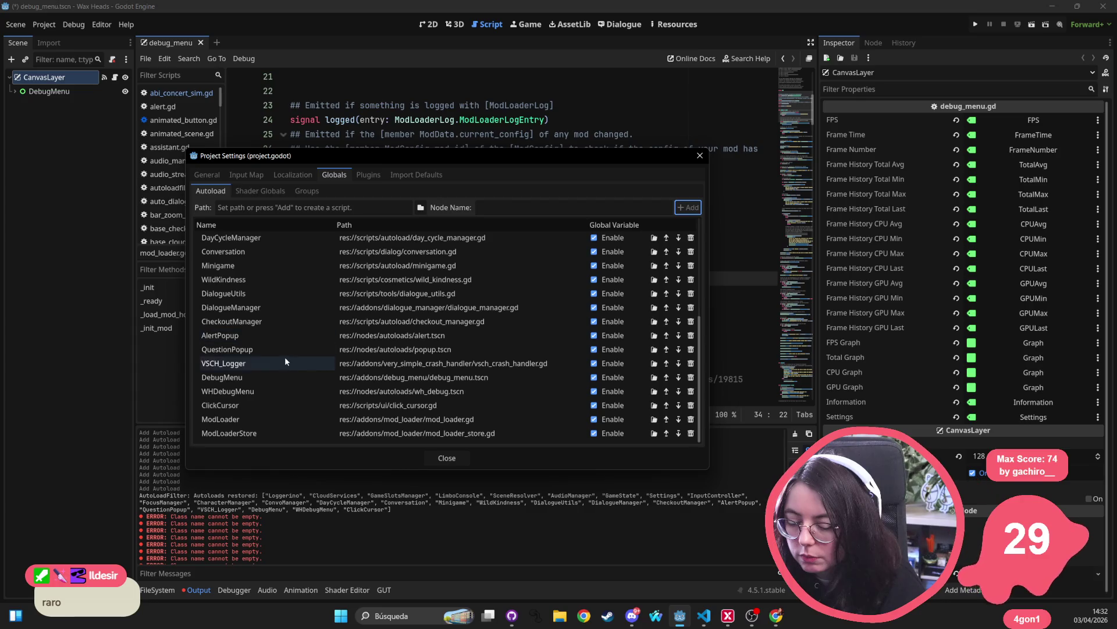
click(244, 418)
mouse_move(244, 413)
mouse_down()
mouse_move(281, 382)
mouse_move(286, 238)
mouse_up()
scroll(295, 260, down, 5)
mouse_move(300, 433)
mouse_down()
mouse_move(249, 383)
mouse_move(274, 302)
mouse_move(271, 247)
mouse_up()
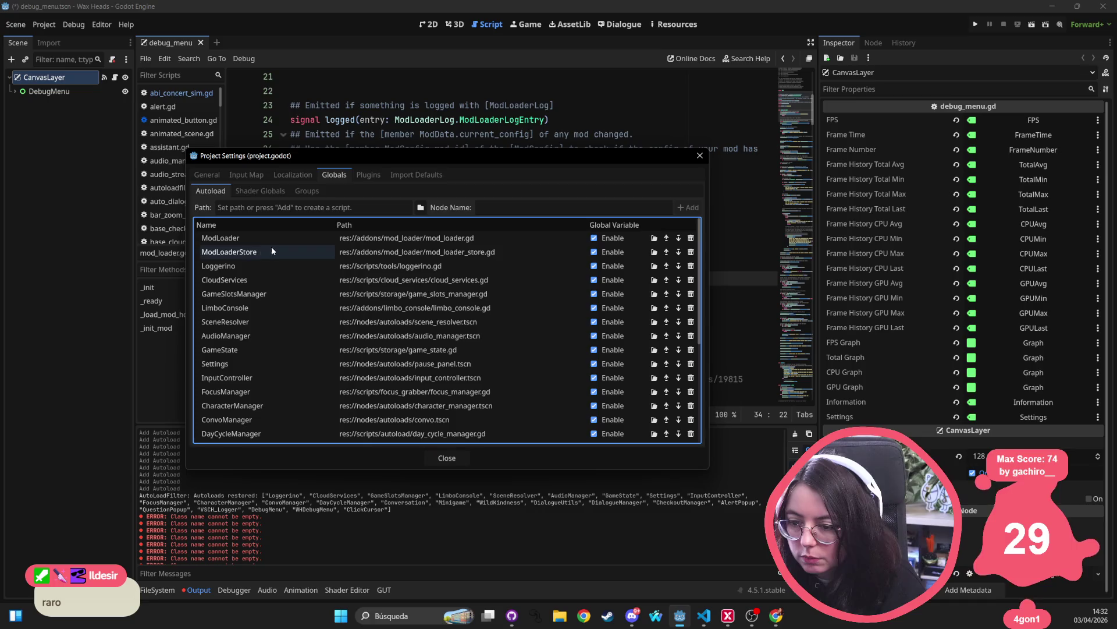
- Tick Enabled for the A Mod Loader Hooks Exporter plugin and close Project Settings
click(375, 176)
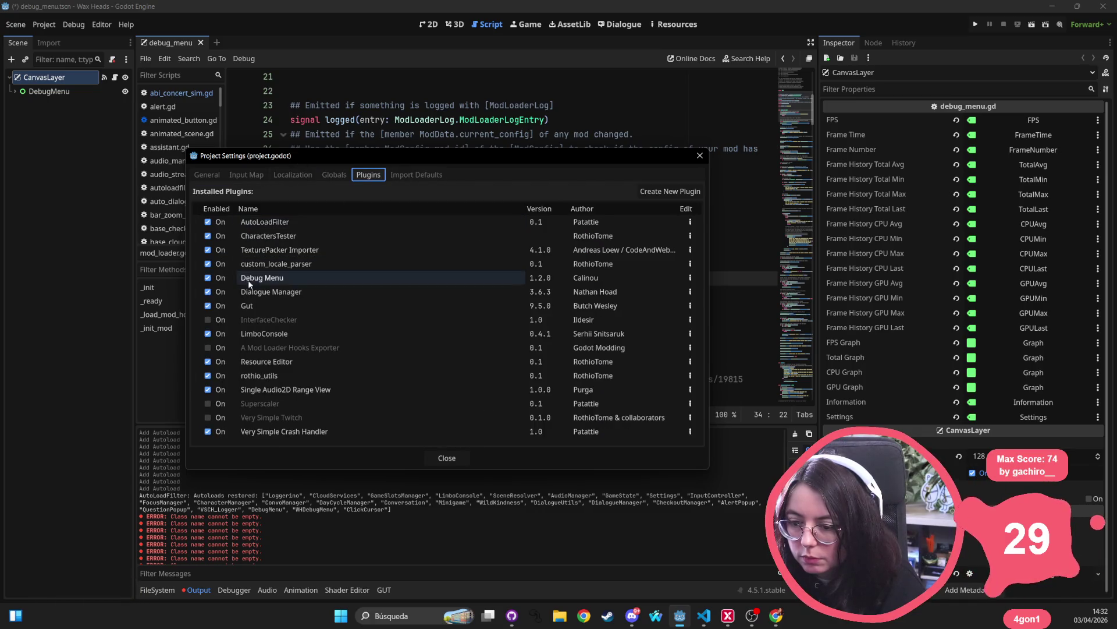
click(209, 348)
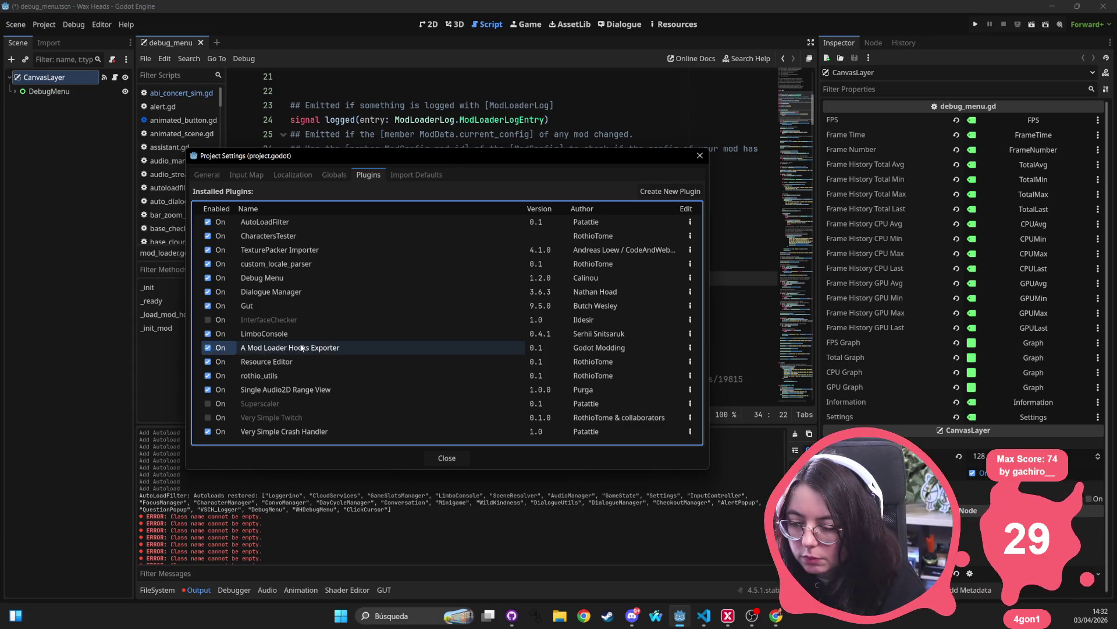
mouse_move(290, 348)
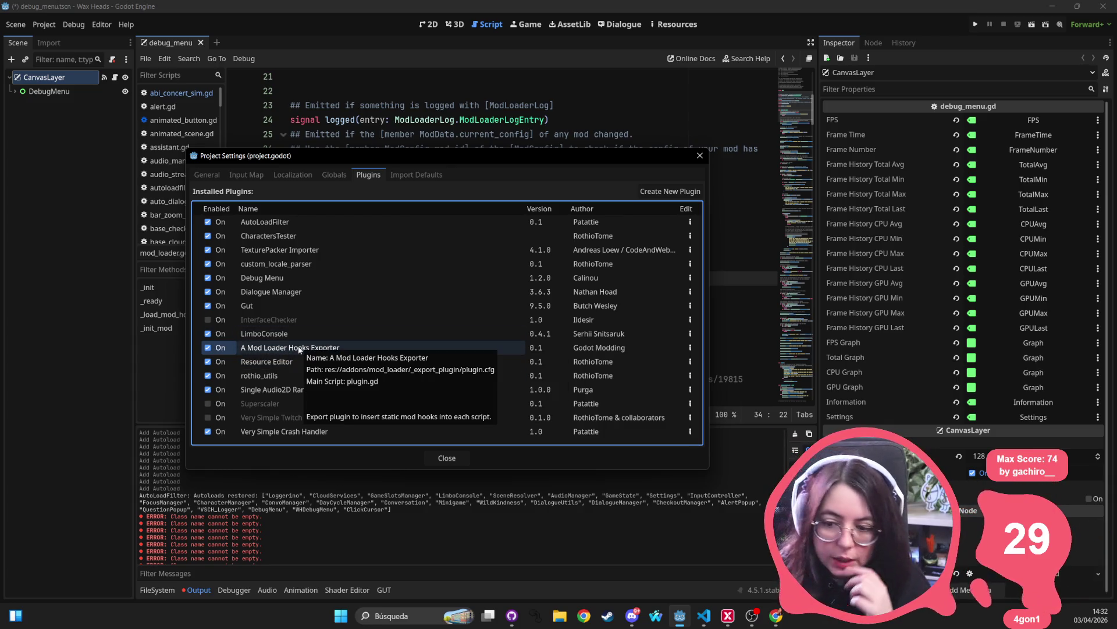
click(447, 458)
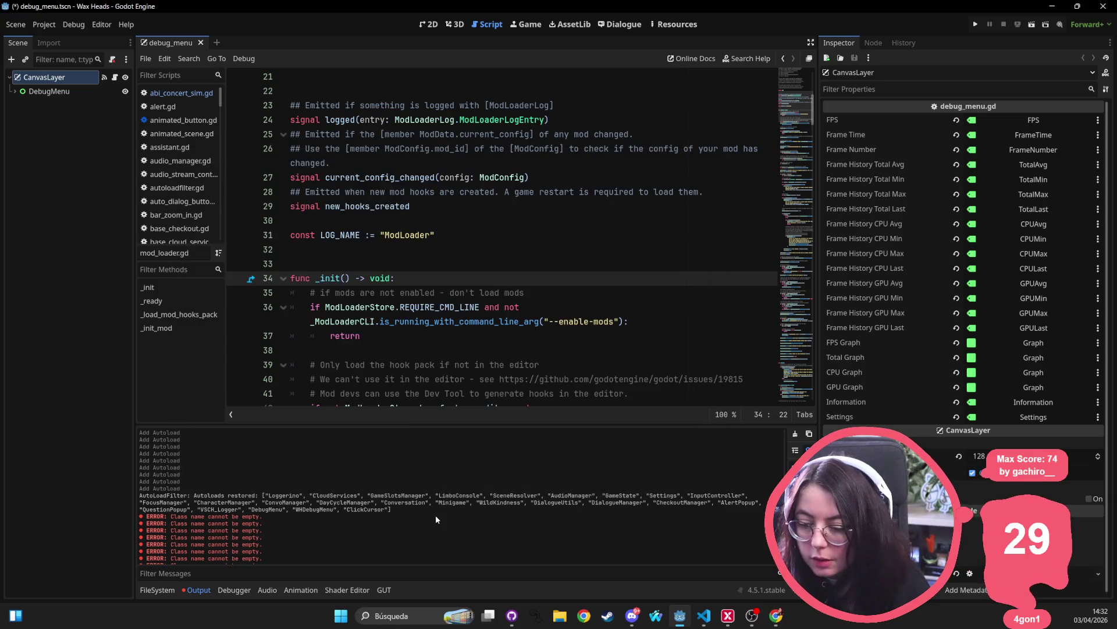
- Clear the Output log and save the scene, then switch to VS Code while the Wax Heads project reloads
click(795, 433)
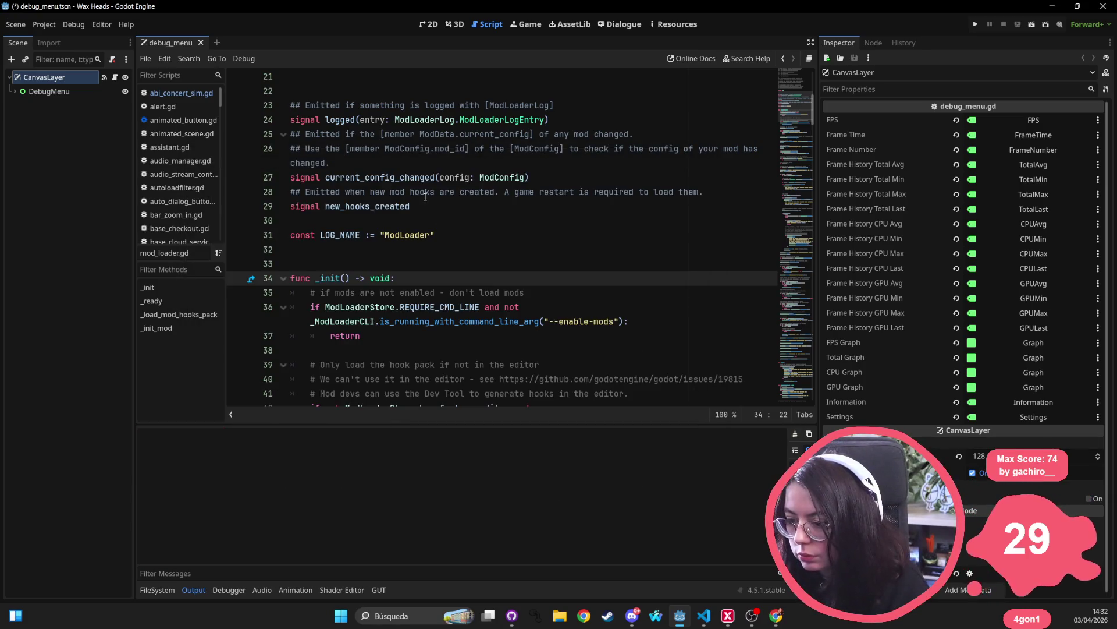
click(428, 191)
key(ctrl+s)
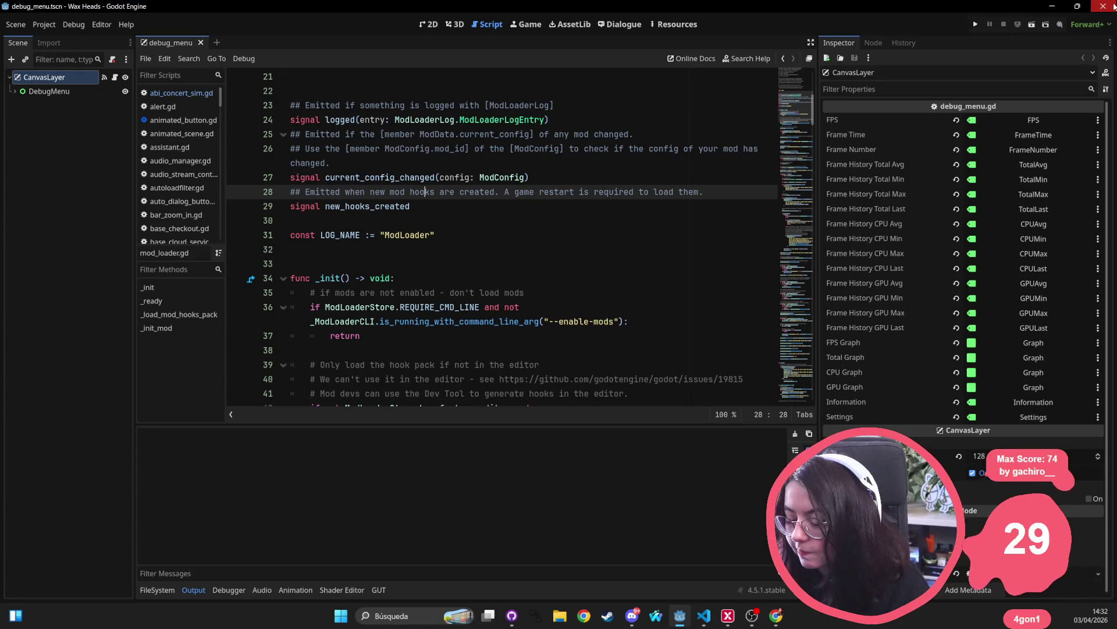
mouse_move(673, 612)
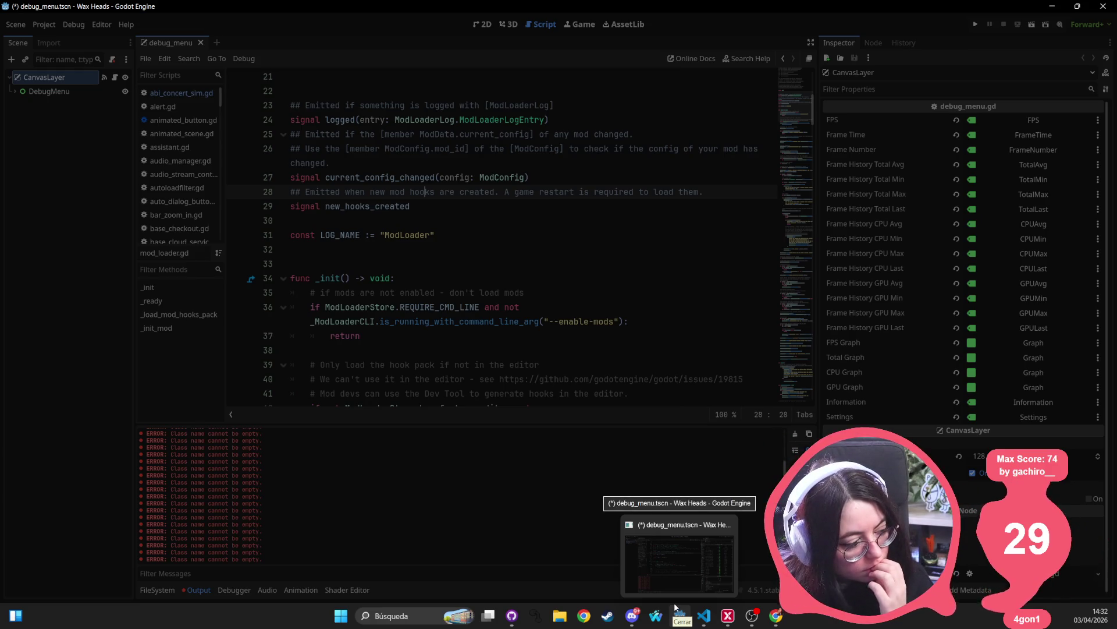
click(684, 604)
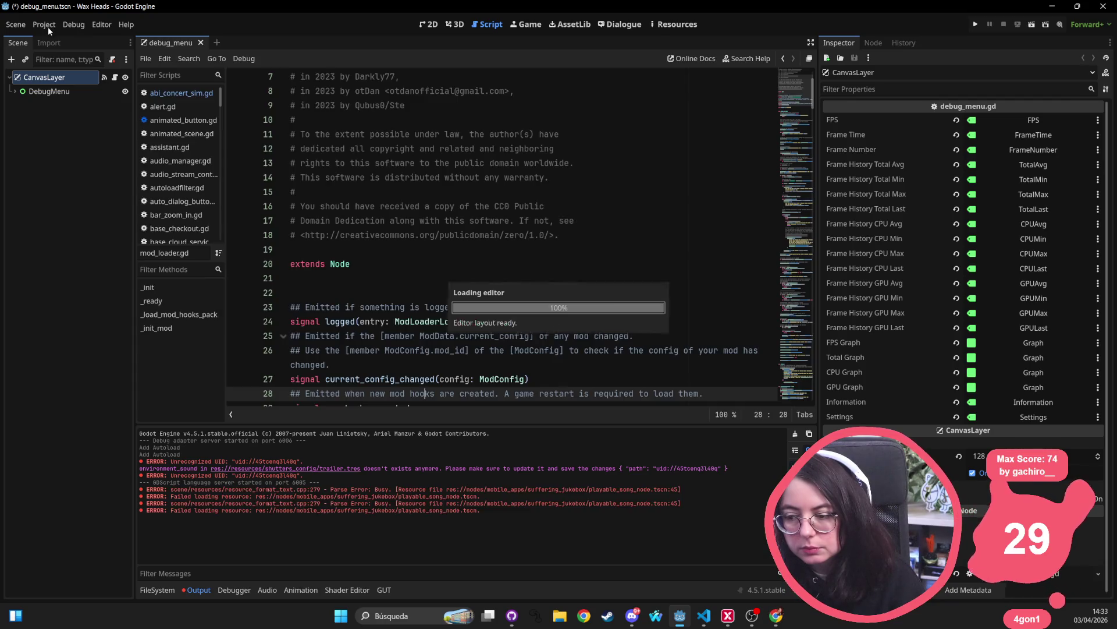
click(47, 25)
- Re-export the Windows Steam build, overwriting wax_heads.exe in the steam full_game folder
click(75, 87)
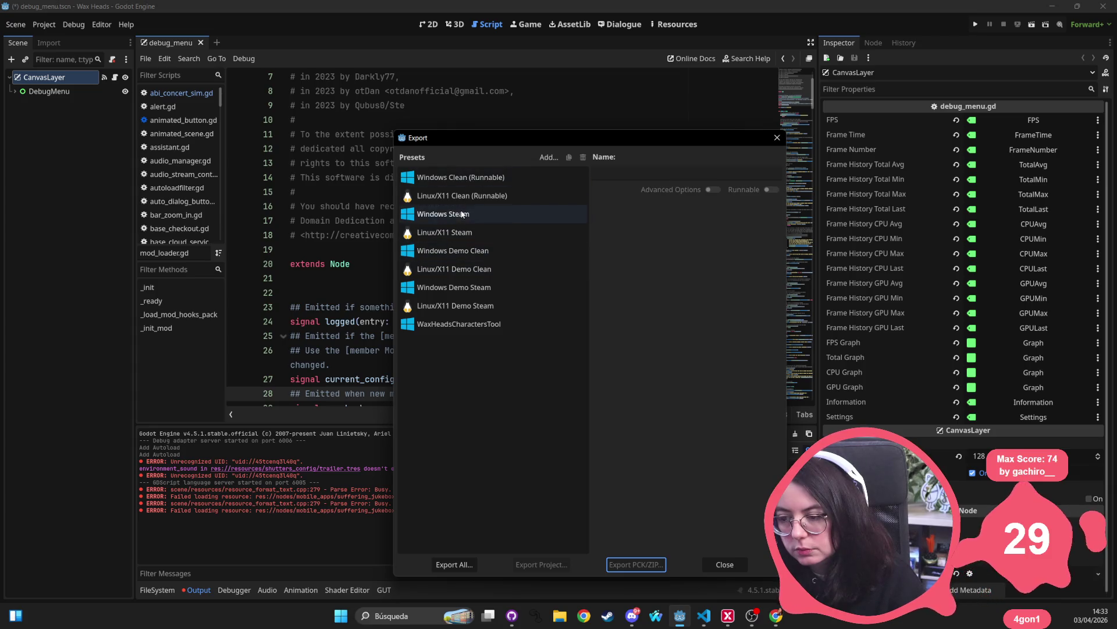
click(465, 180)
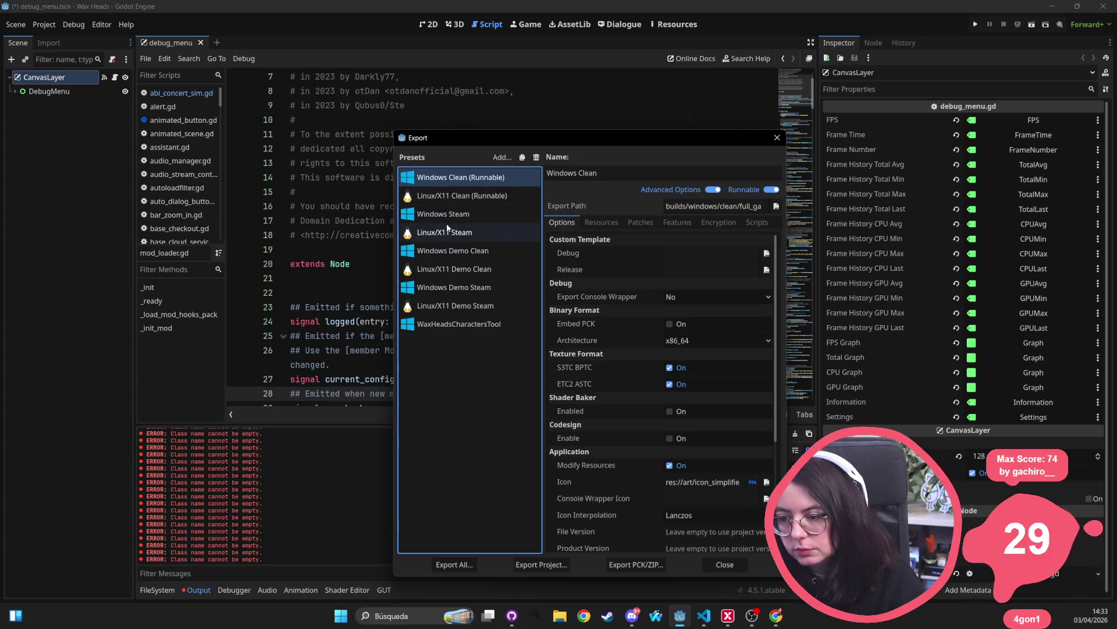
click(460, 216)
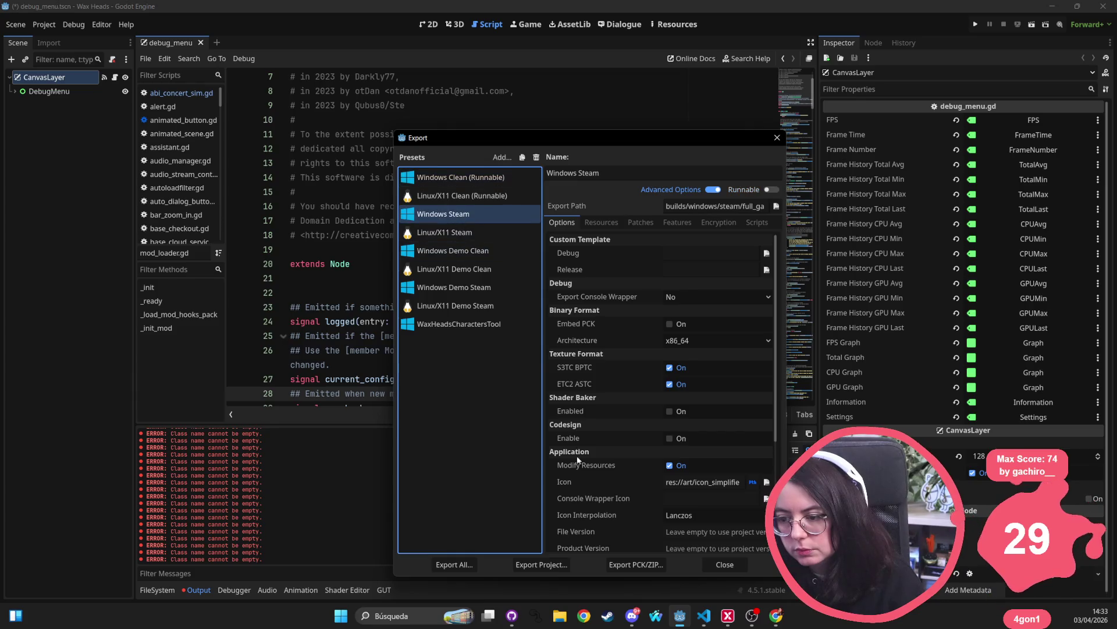
click(542, 564)
click(477, 460)
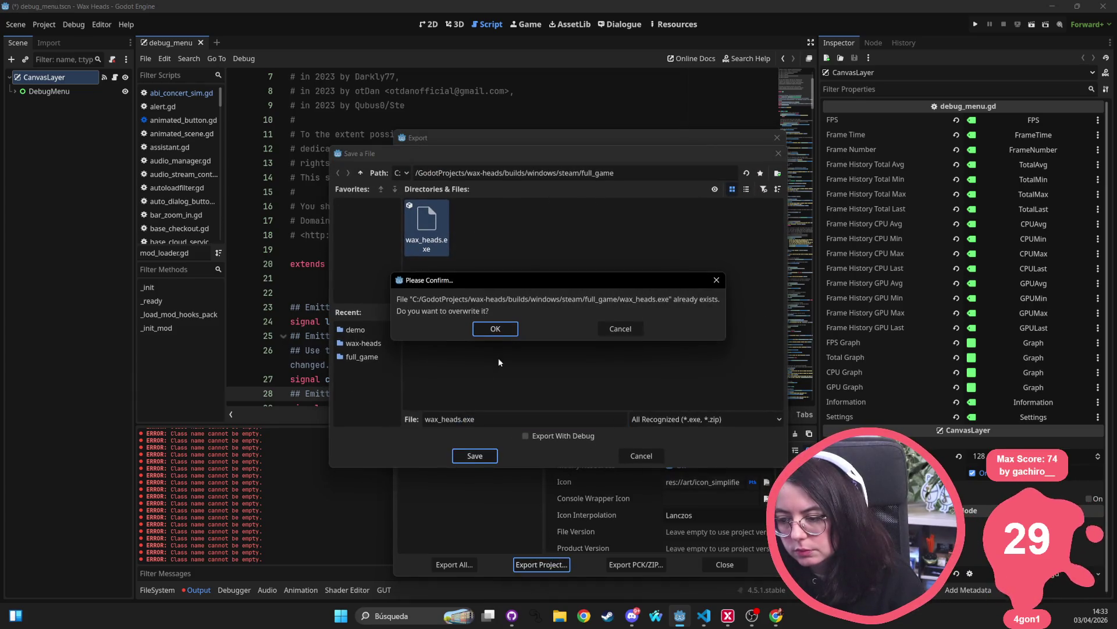
click(501, 336)
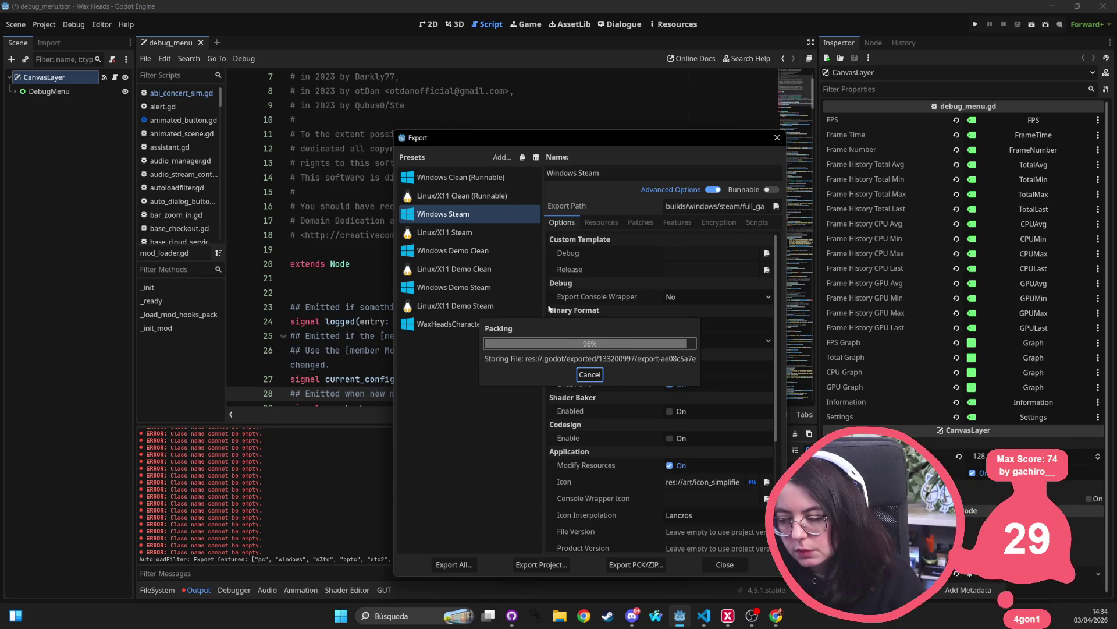
- Re-export the Windows Demo Clean build over its existing demo executable and close the Export window
click(454, 250)
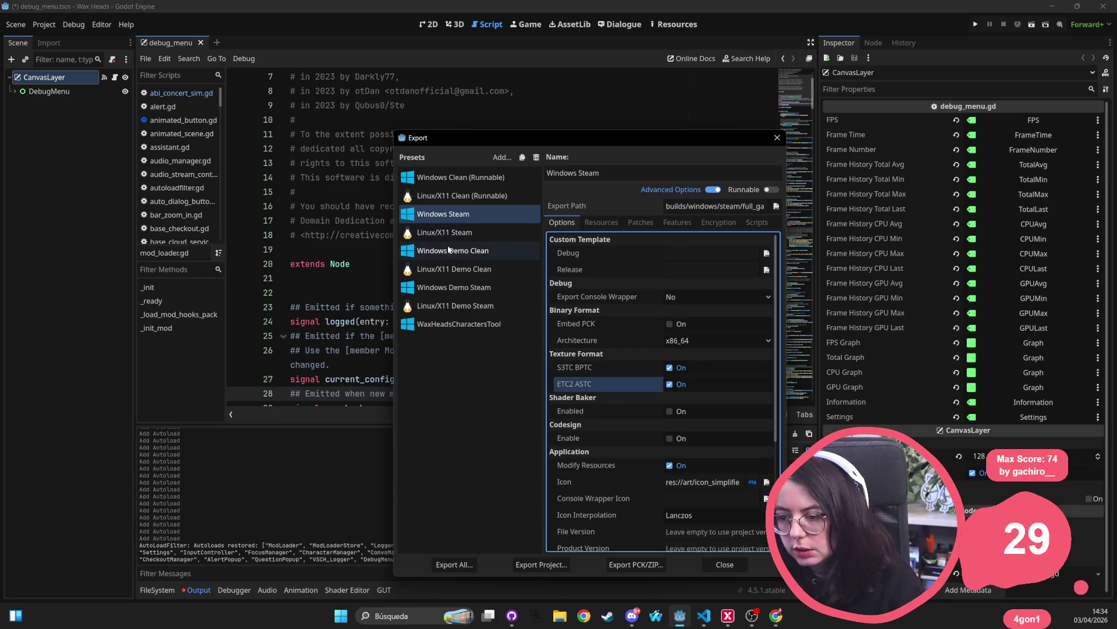
click(540, 565)
click(481, 455)
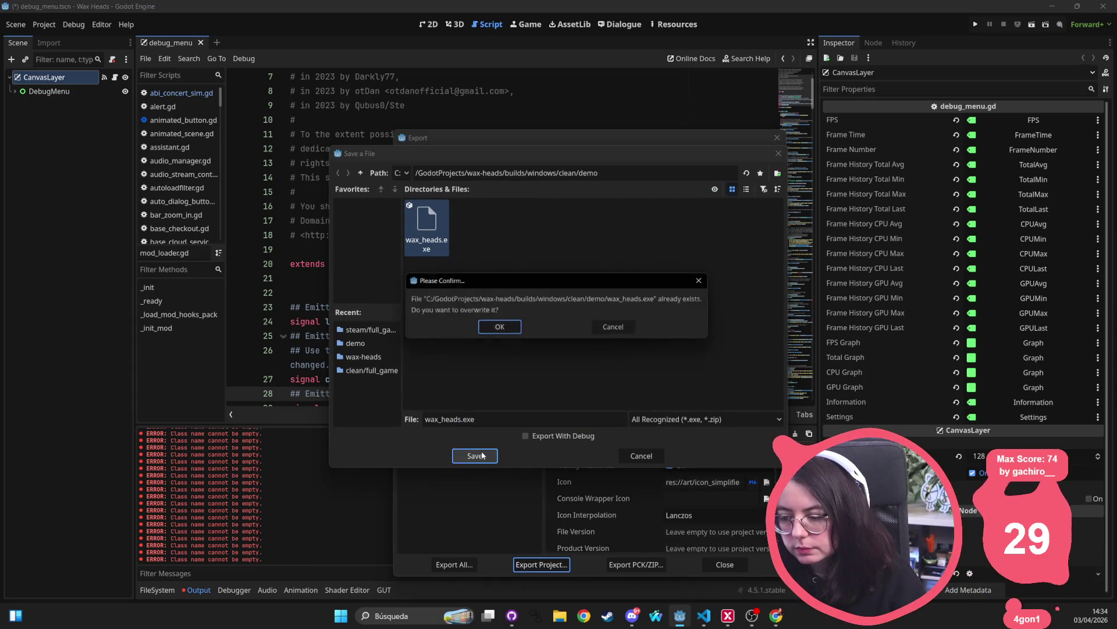
click(515, 329)
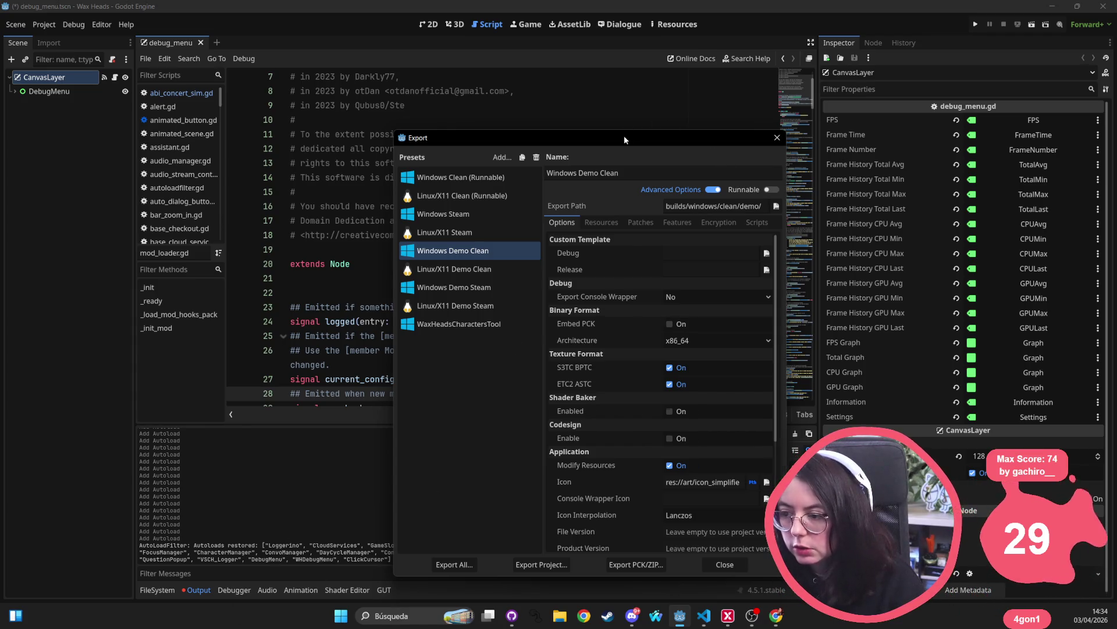
mouse_move(624, 138)
mouse_down()
mouse_move(873, 54)
mouse_move(635, 66)
mouse_up()
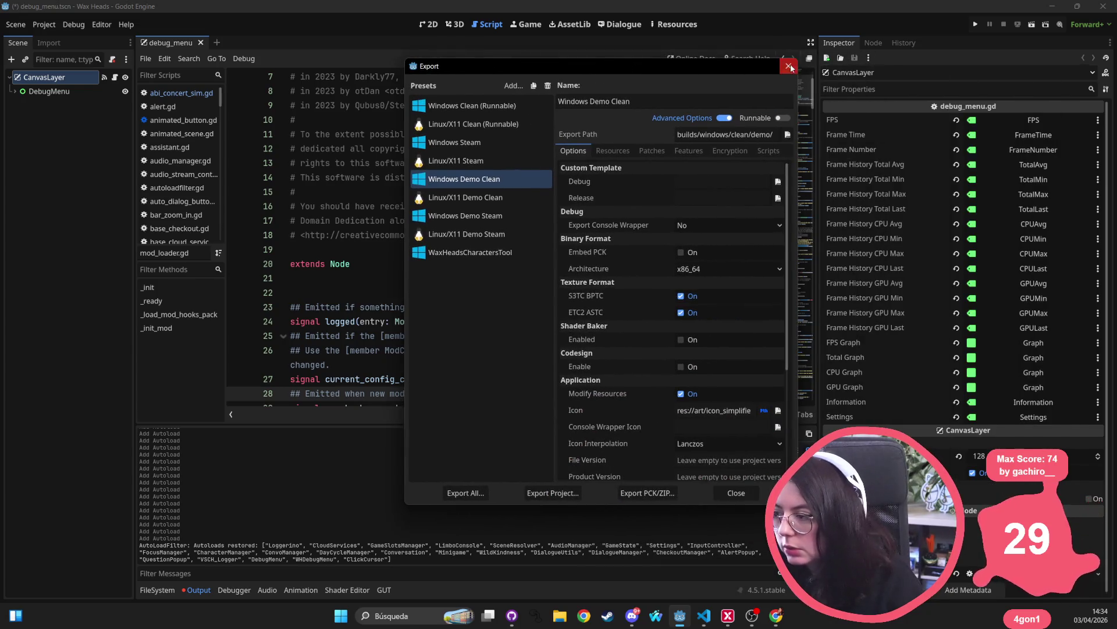
click(788, 65)
key(alt+Tab)
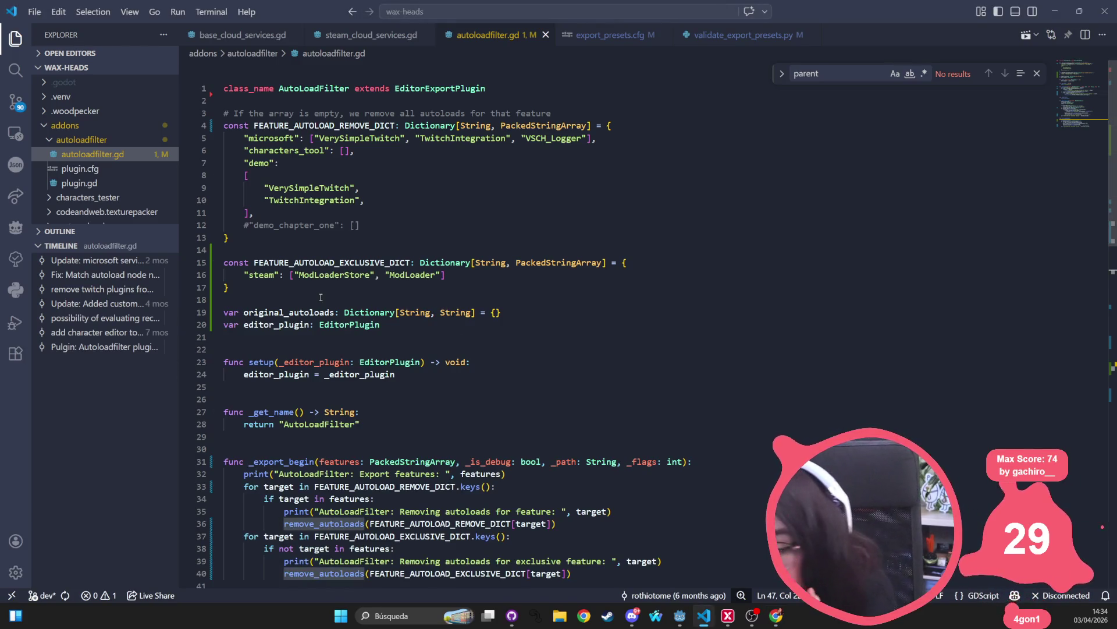
- Review _export_begin and the editor_plugin and original_autoloads declarations in autoloadfilter.gd
scroll(310, 300, down, 3)
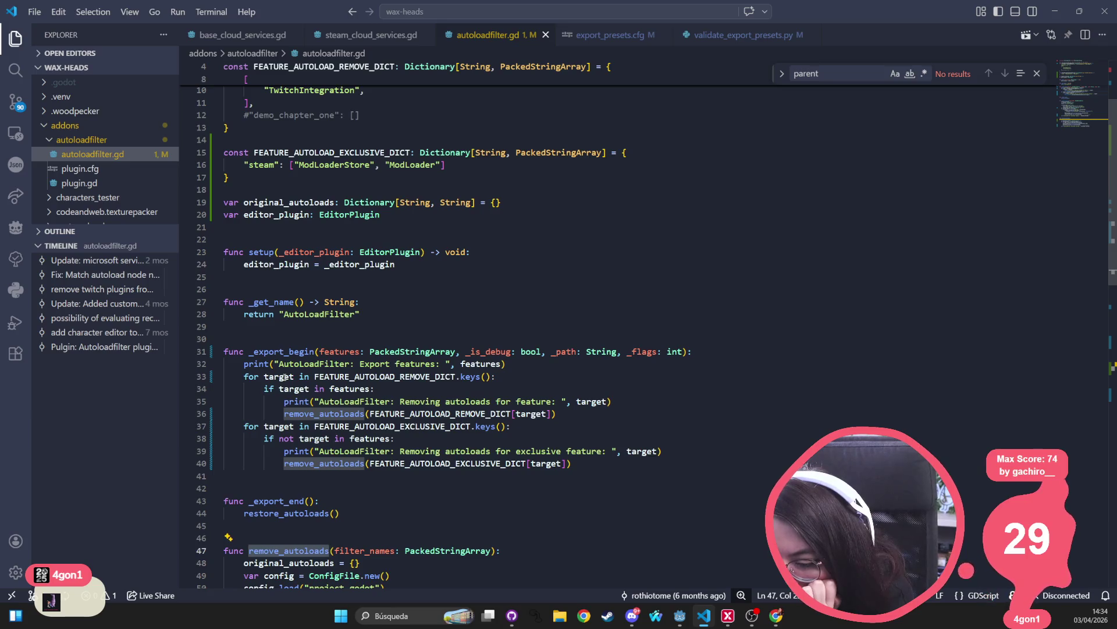
click(284, 351)
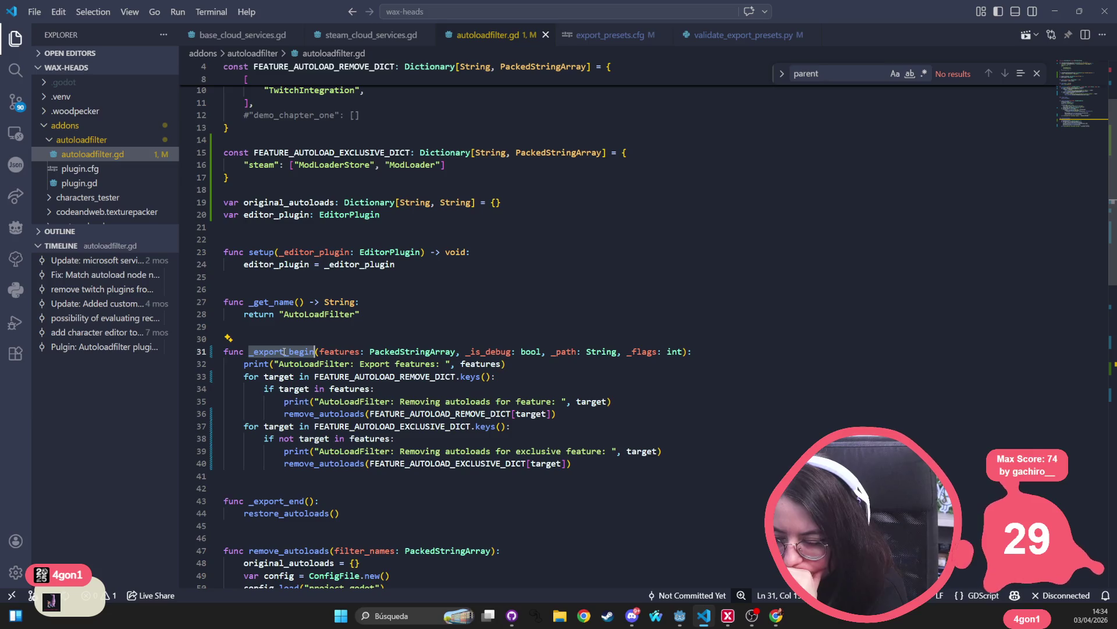
ctrl+click(304, 267)
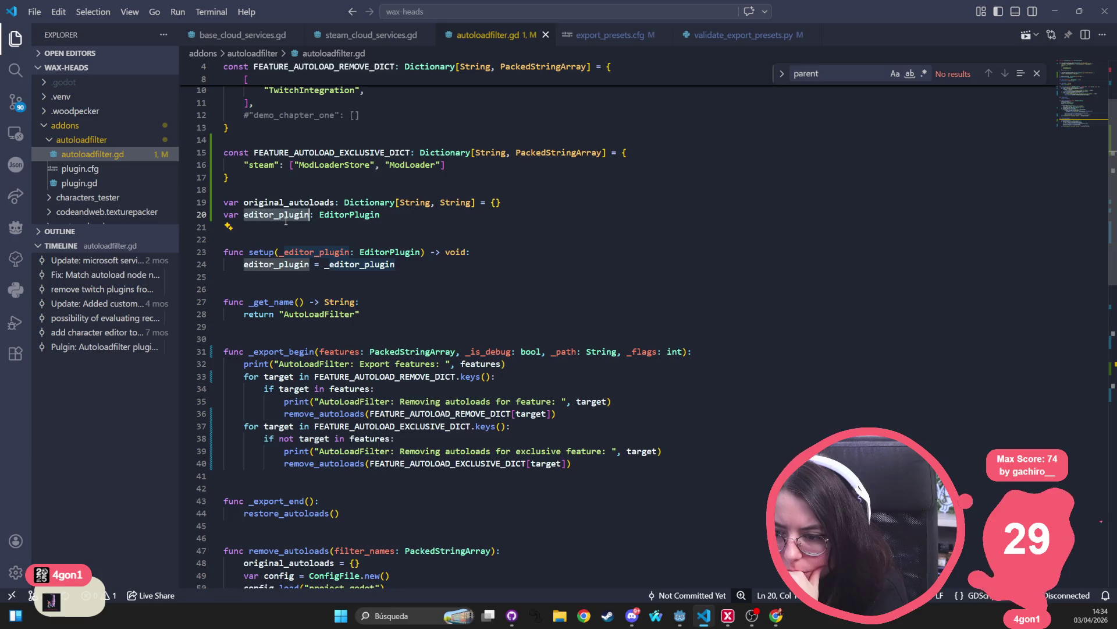
scroll(293, 347, up, 3)
key(Up)
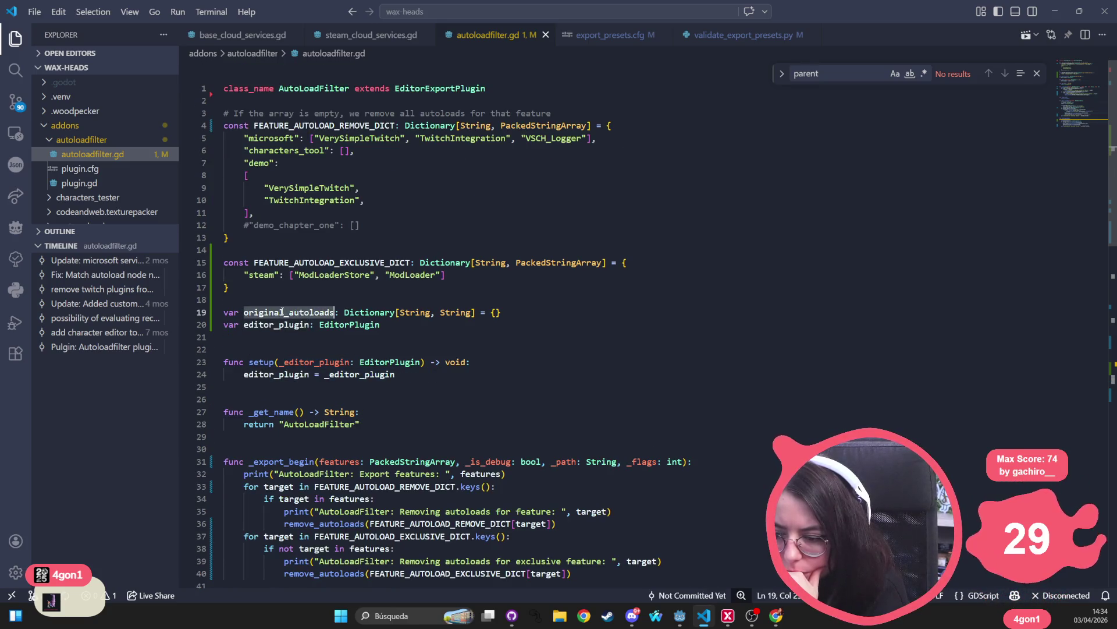
scroll(361, 345, down, 7)
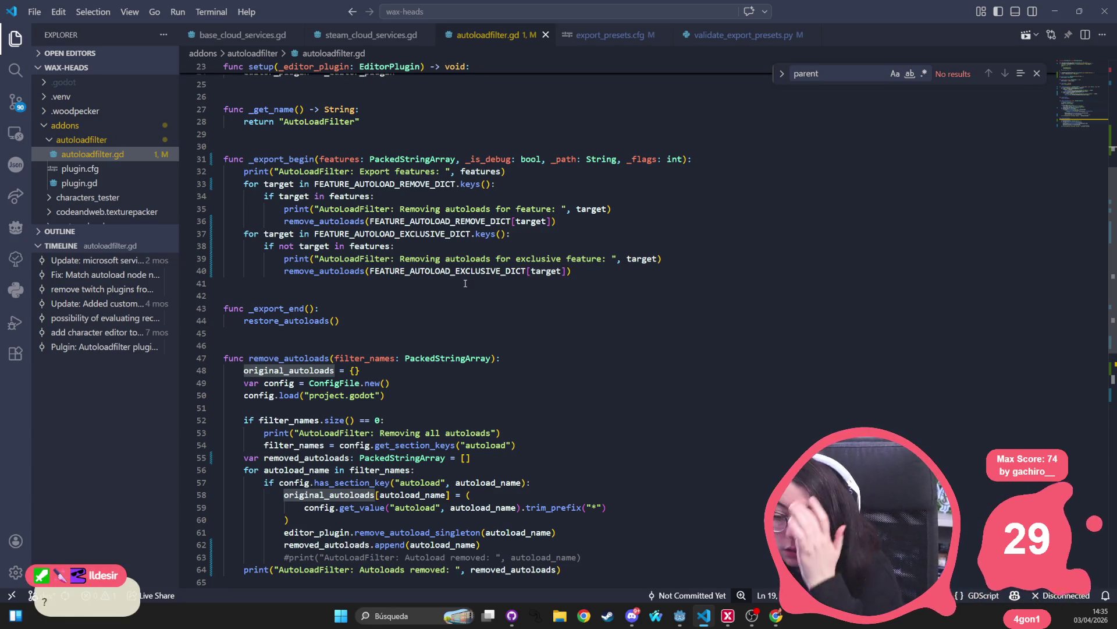
- Cut the three lines resetting original_autoloads and loading project.godot out of remove_autoloads
click(244, 370)
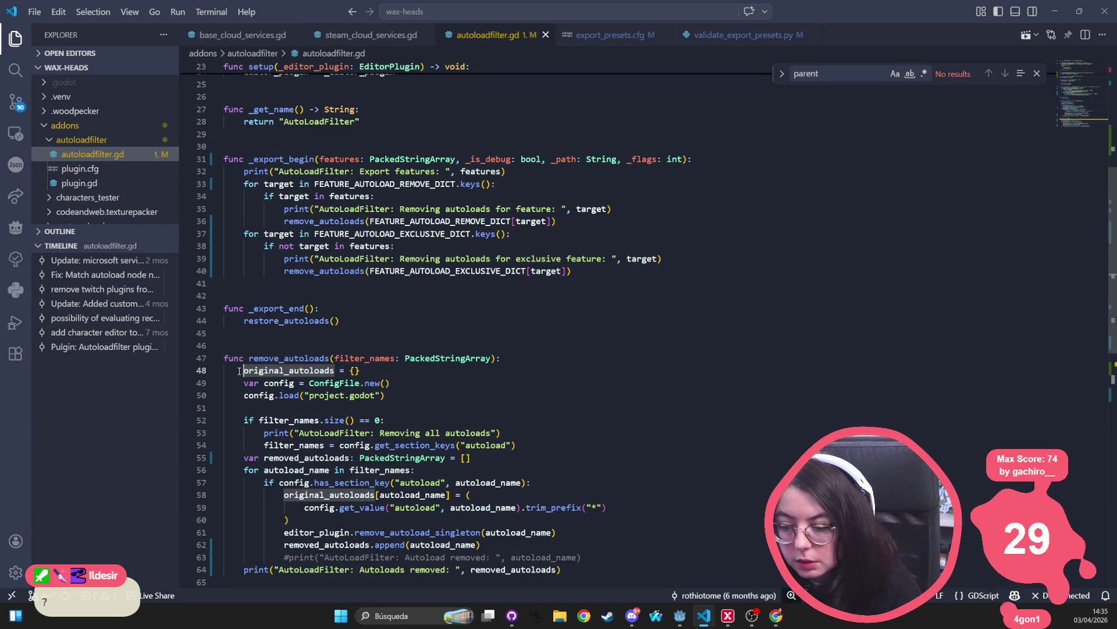
shift+click(347, 395)
shift+click(404, 402)
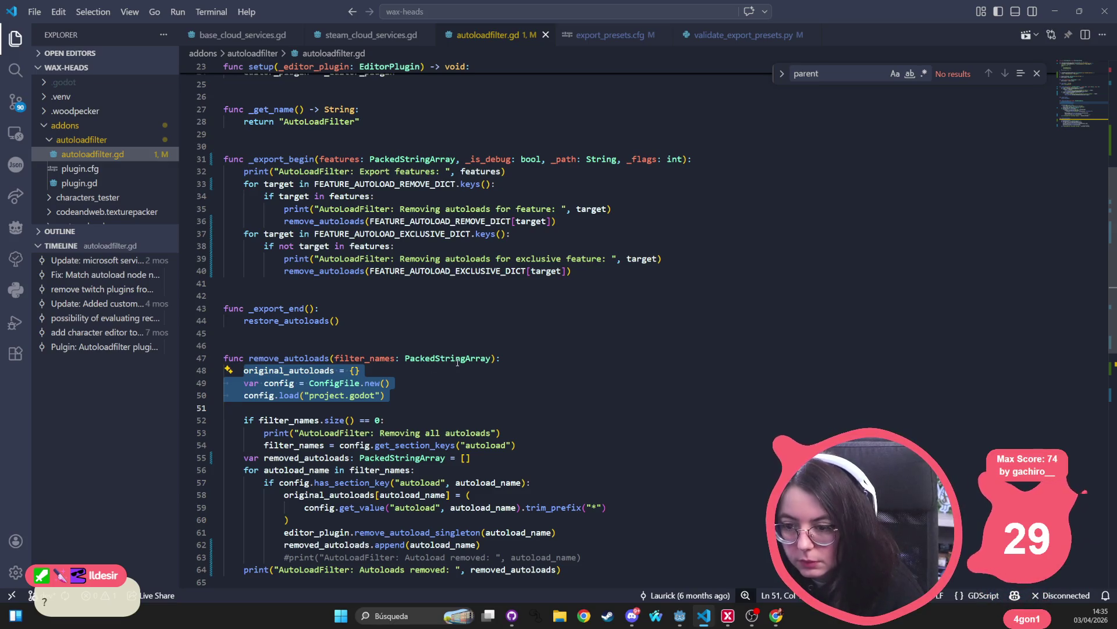
key(ctrl+x)
- Paste the ConfigFile creation and project.godot load lines into _export_begin after the features print
click(528, 171)
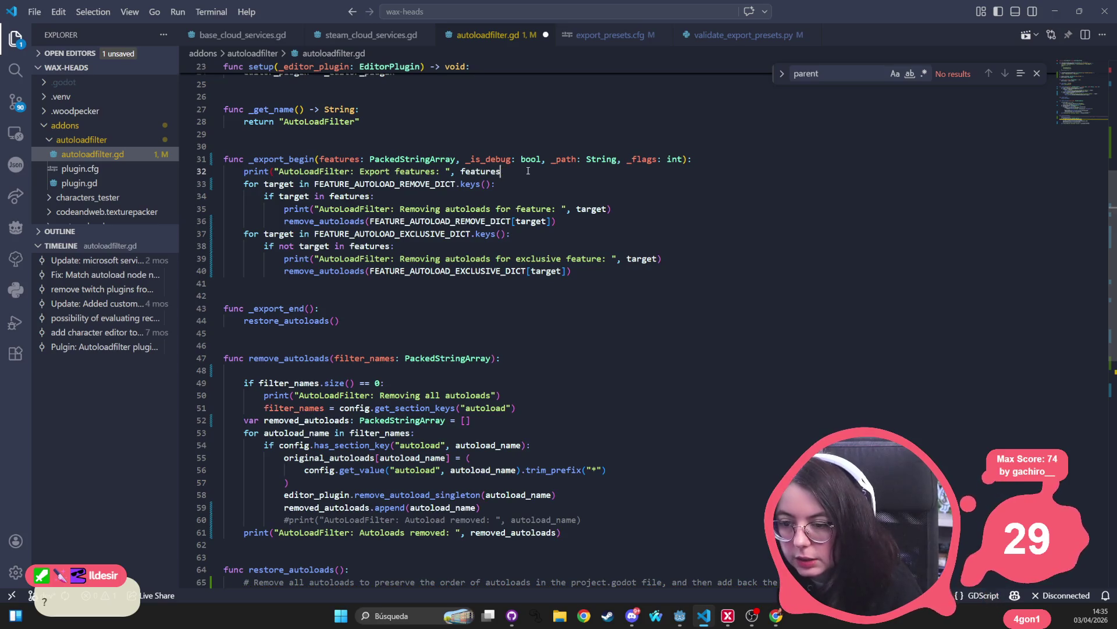
key(ctrl+v)
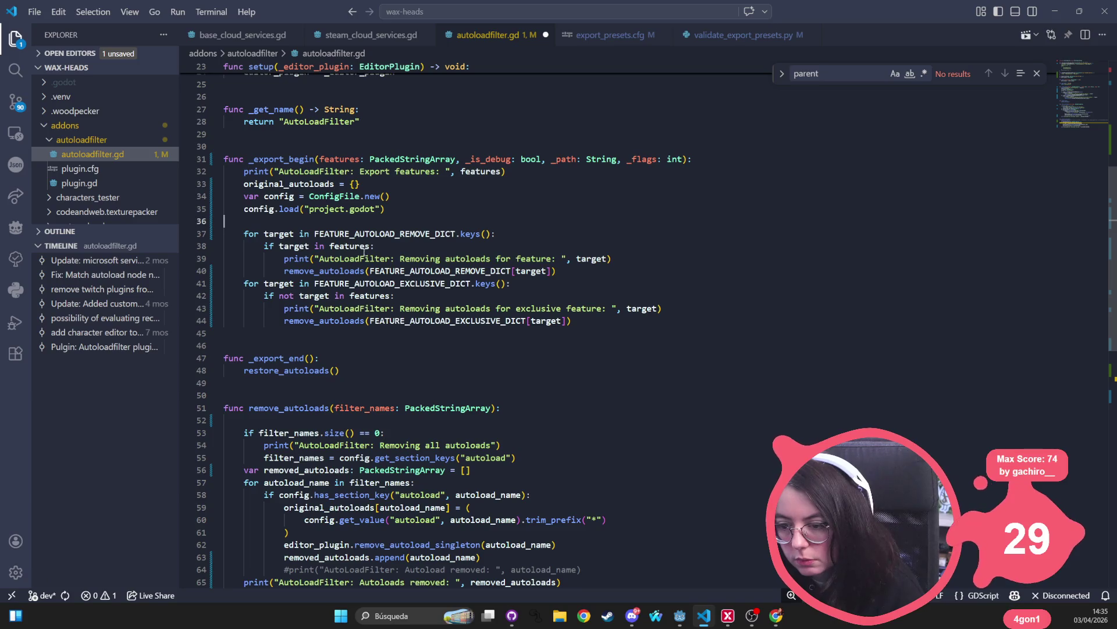
key(ctrl+s)
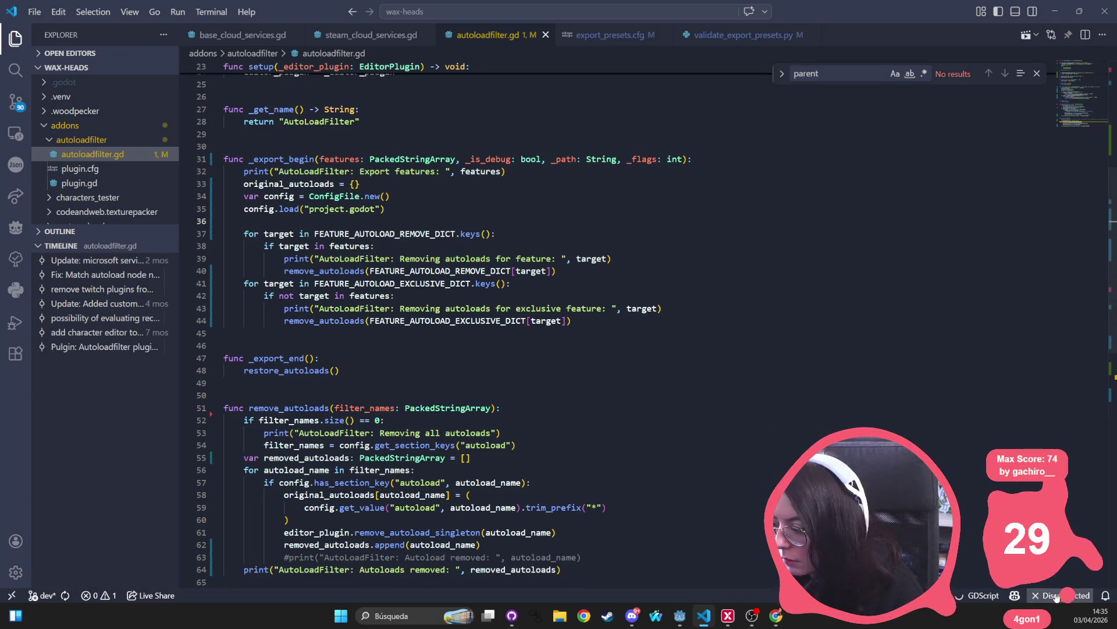
click(402, 196)
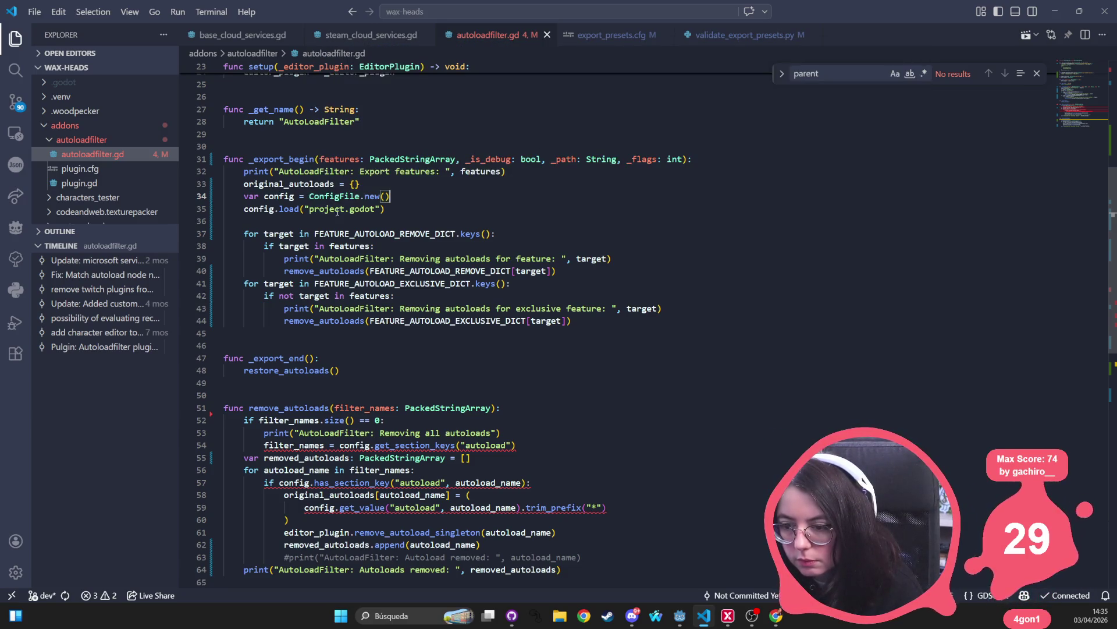
click(409, 211)
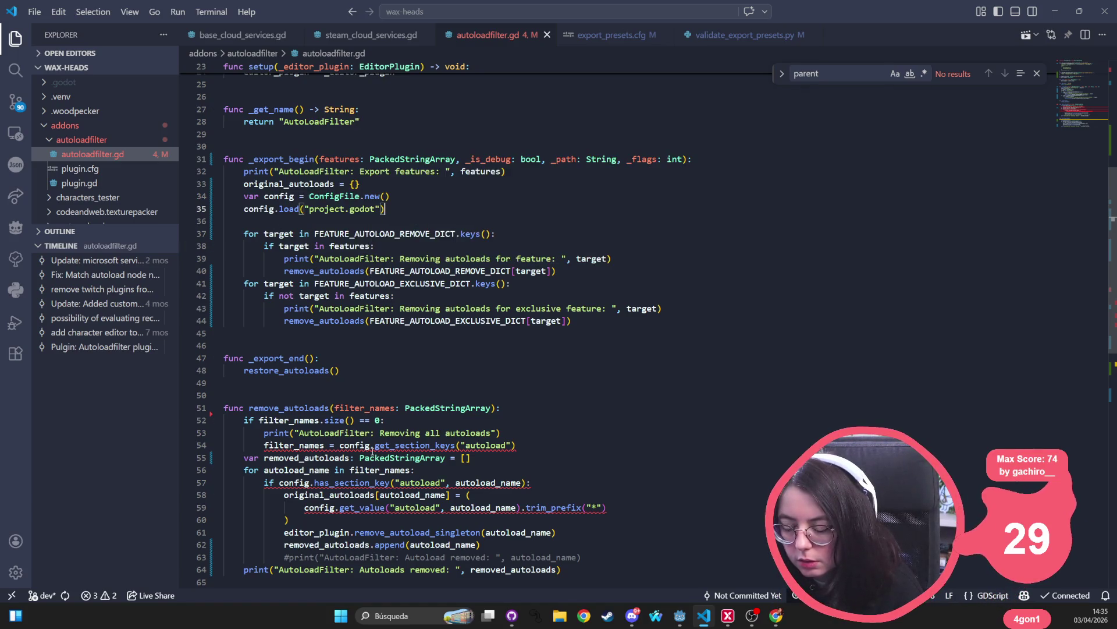
- Pass ', config' as an extra argument to the remove_autoloads calls in _export_begin
scroll(372, 451, down, 2)
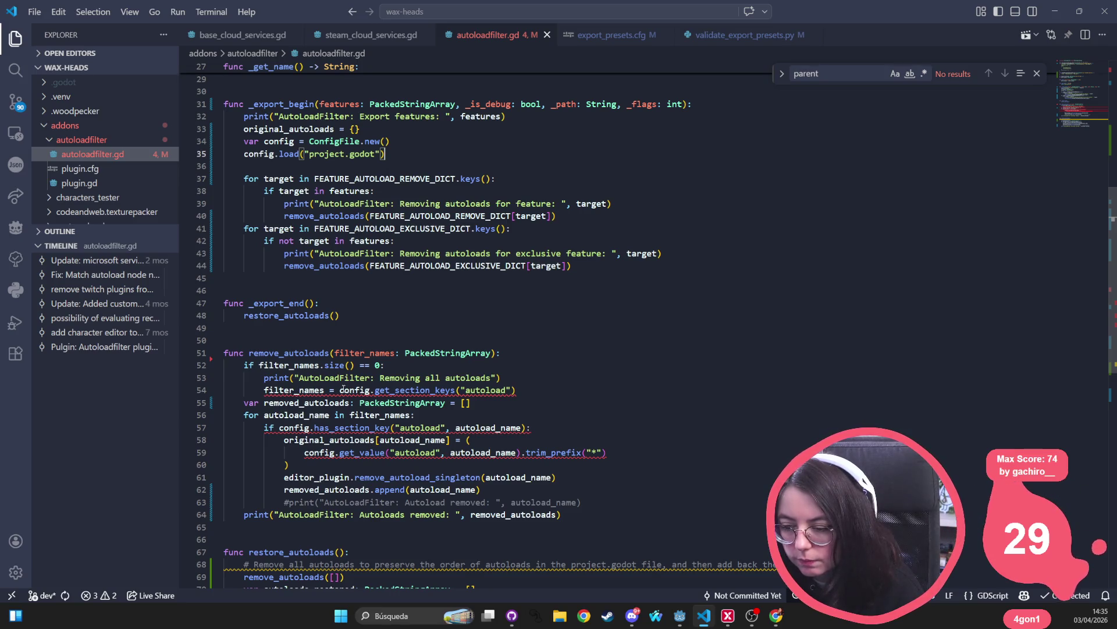
click(324, 390)
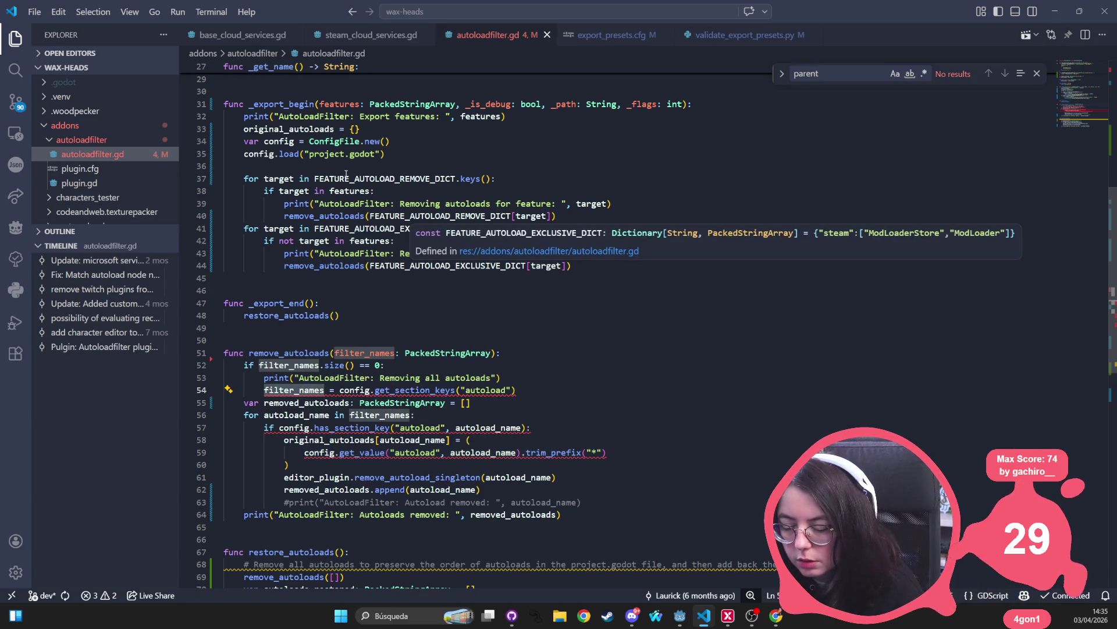
click(314, 191)
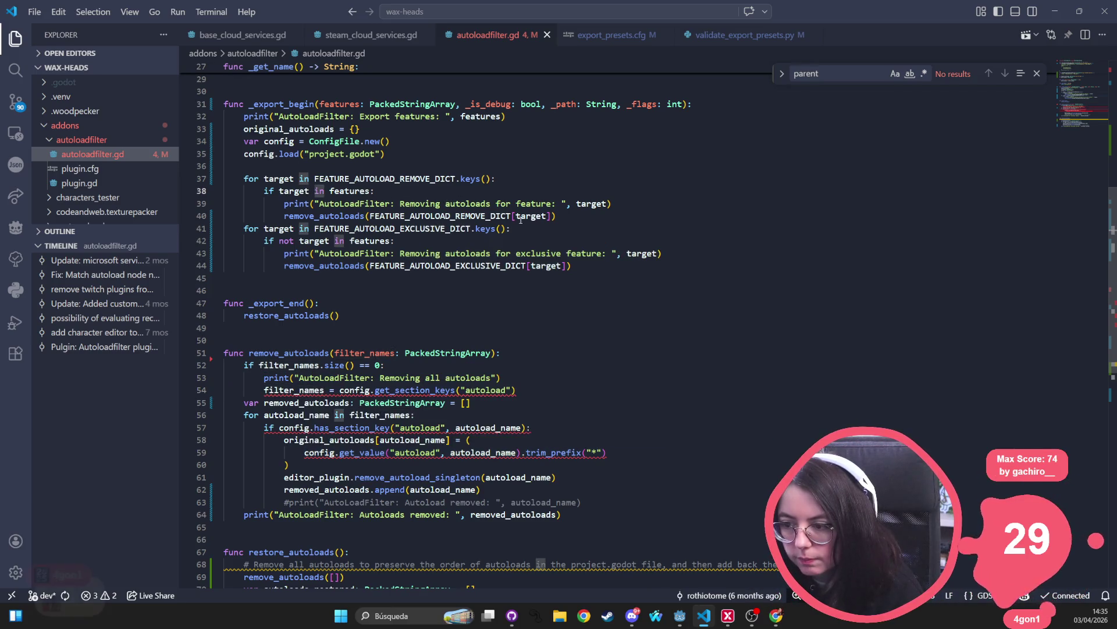
click(554, 216)
text(, conf)
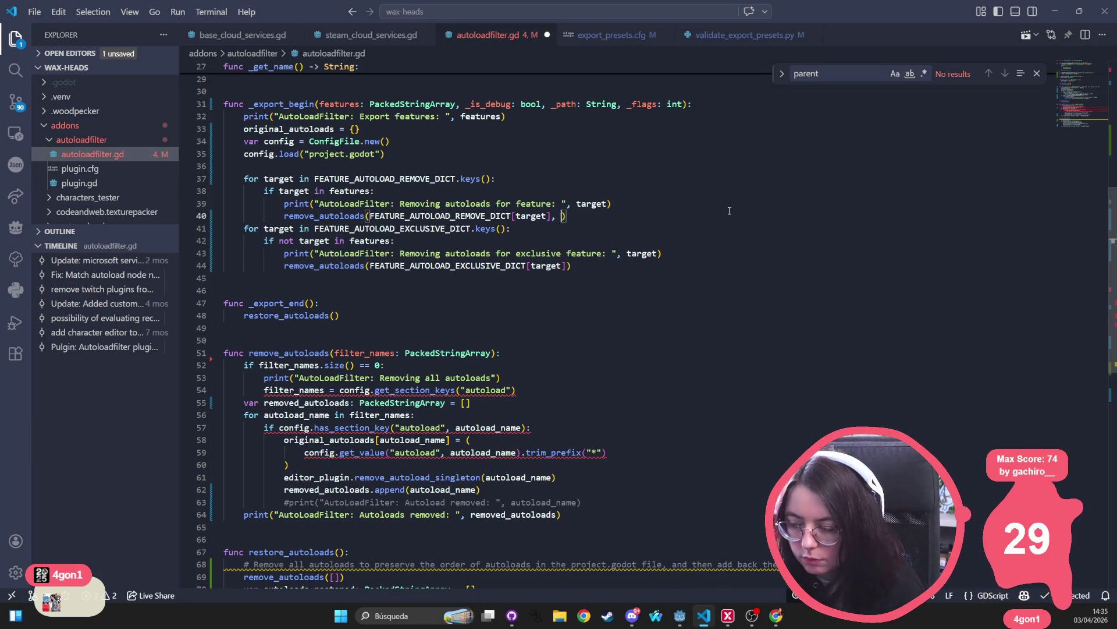
text(ig)
click(569, 266)
text(, config)
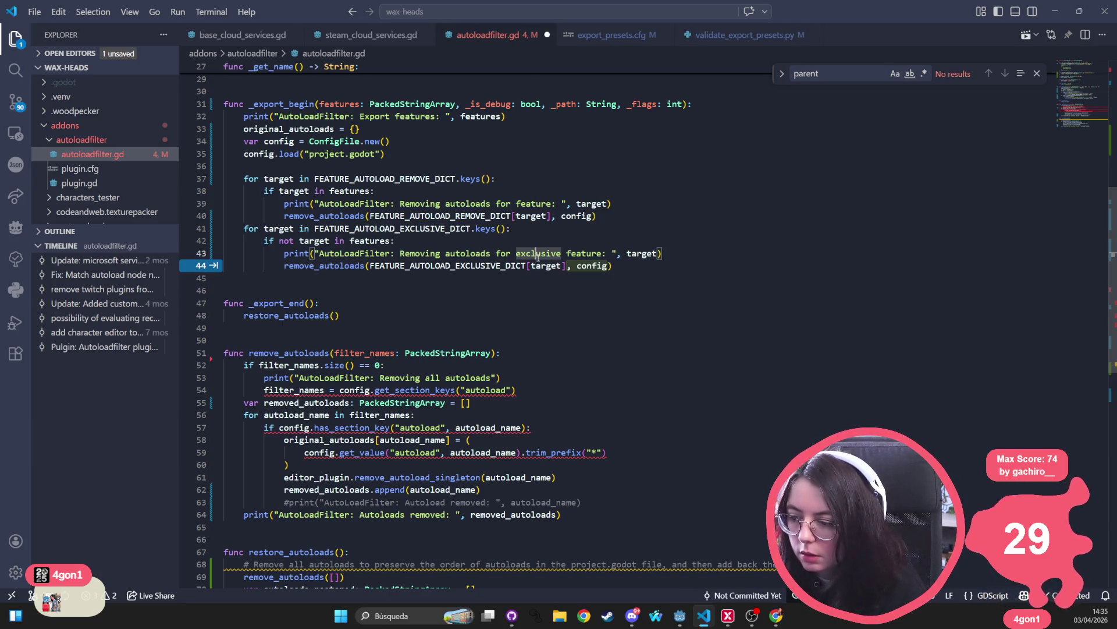
drag(568, 266, 607, 266)
key(ctrl+x)
- Add a 'config: ConfigFile = null' parameter to remove_autoloads and save the script
click(492, 353)
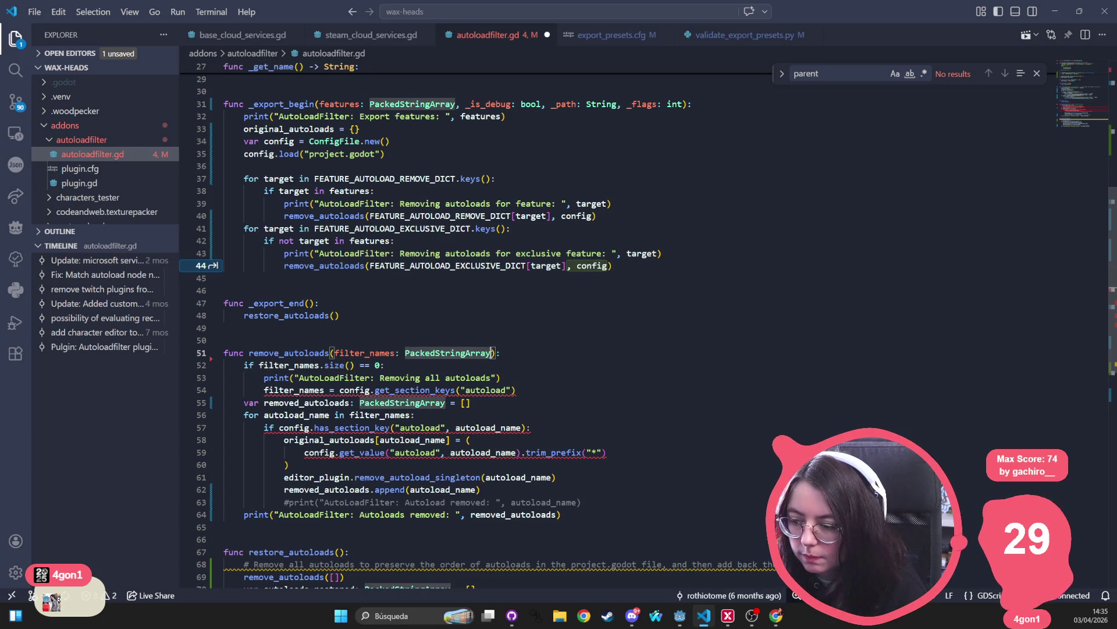
text(, config)
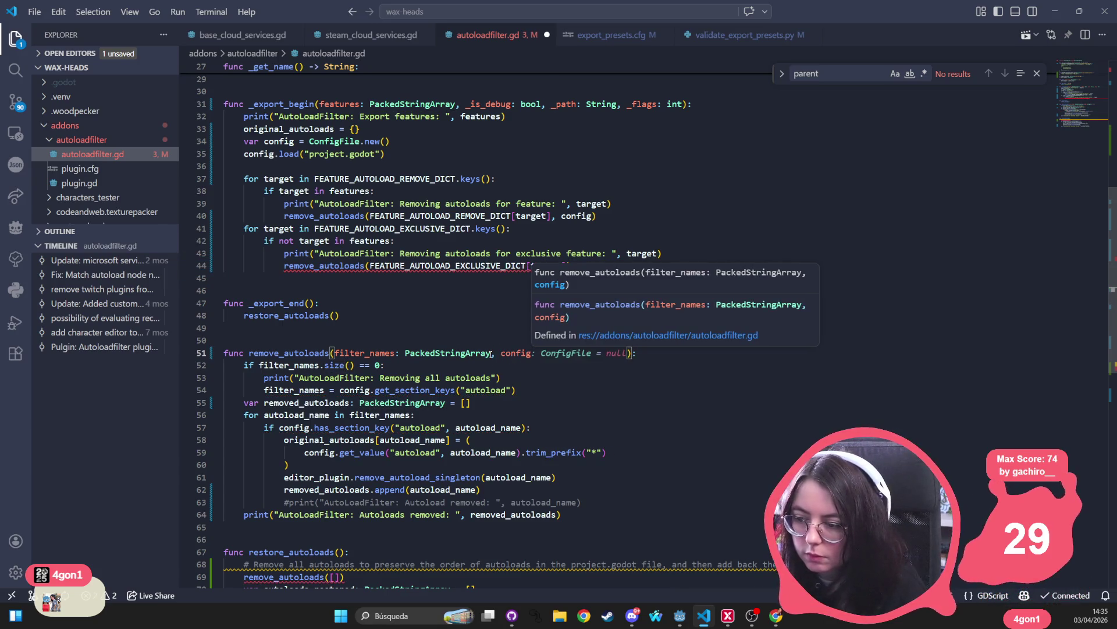
text(: ConfigFile = null)
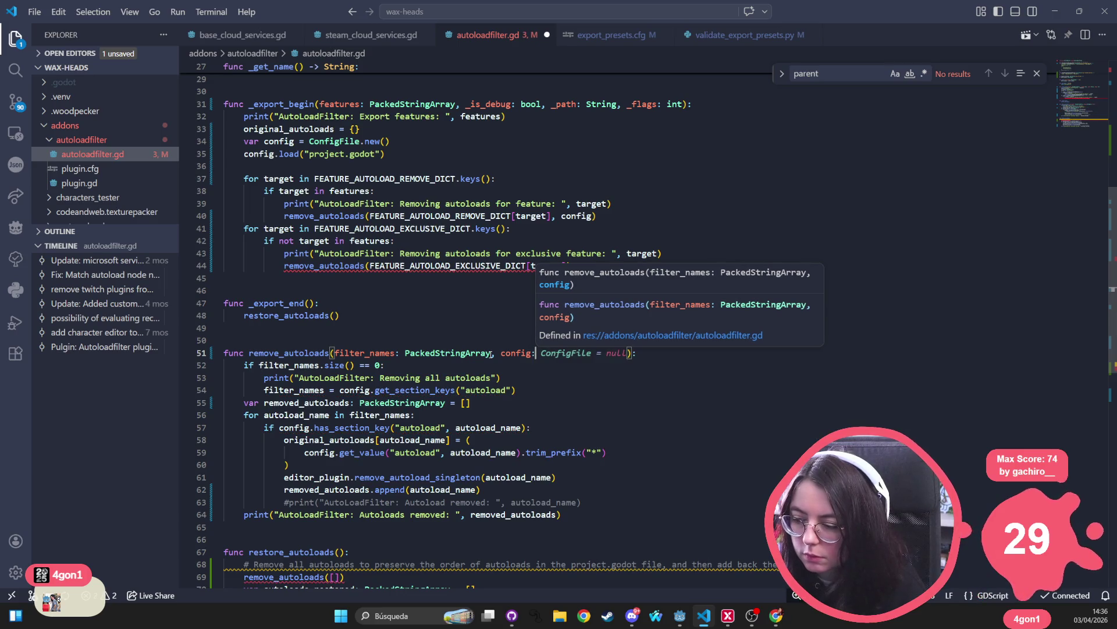
key(ctrl+s)
click(320, 353)
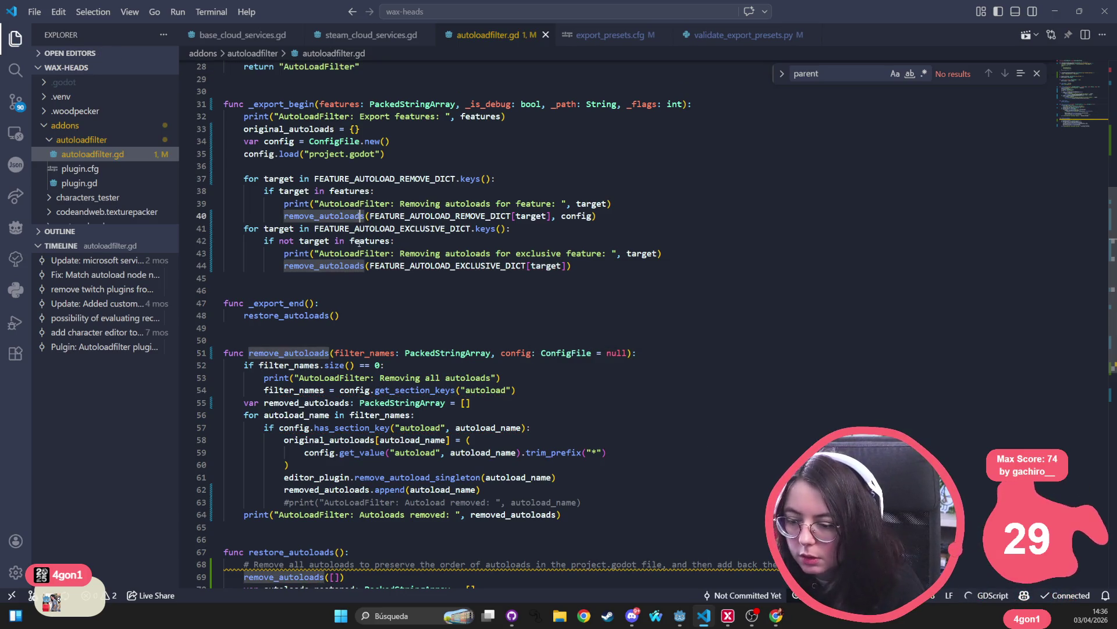
scroll(319, 353, down, 5)
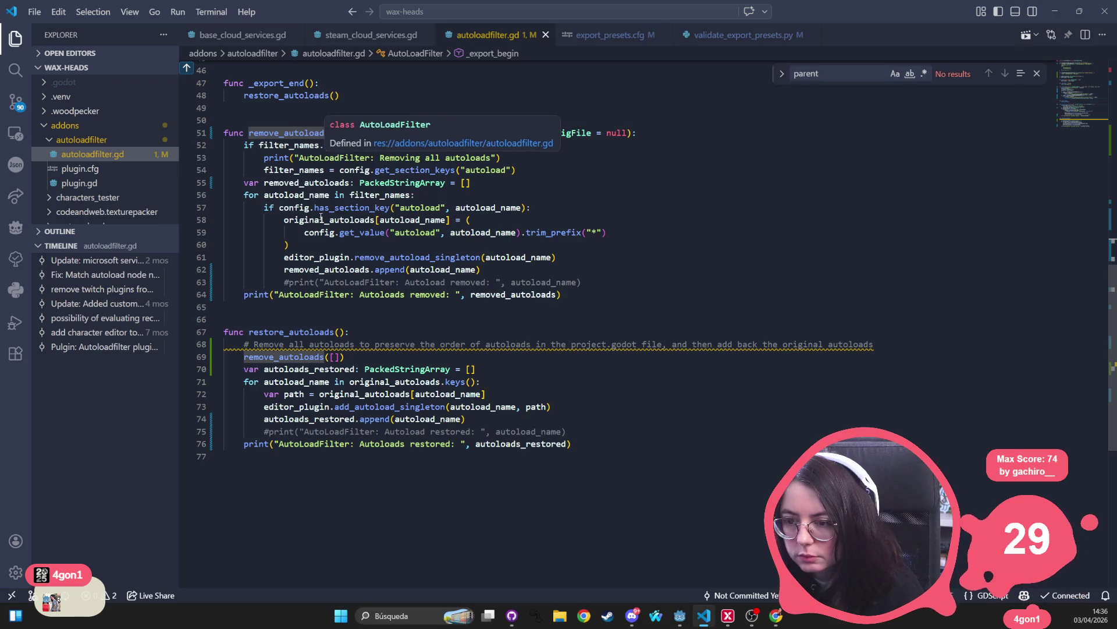
click(558, 294)
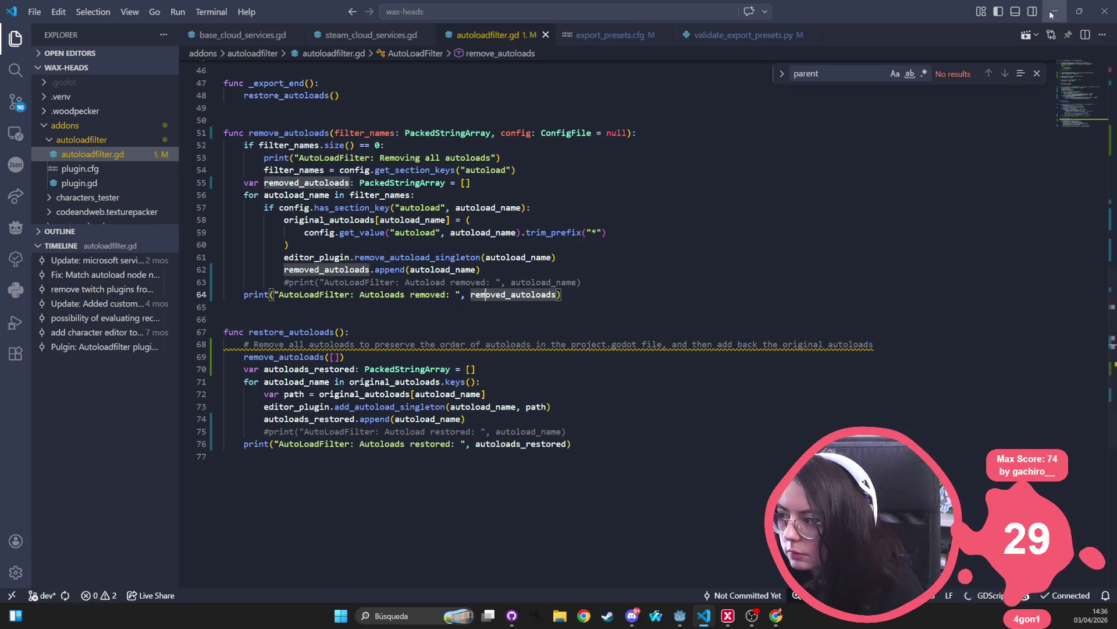
key(alt+Tab)
- Open Project Settings to the Globals Autoload list
click(48, 27)
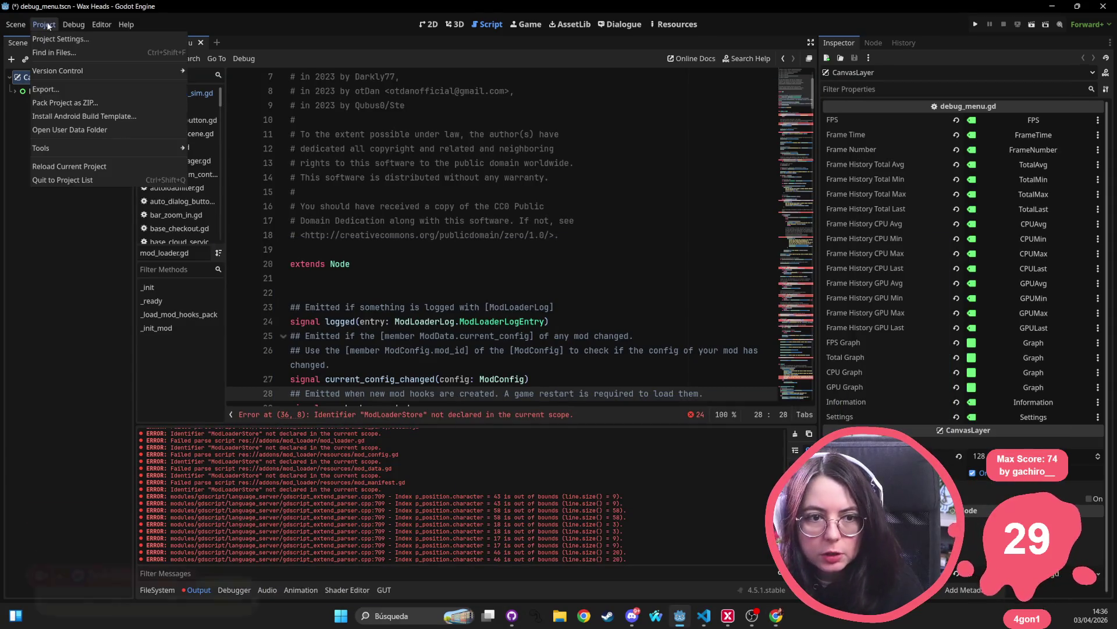
click(60, 38)
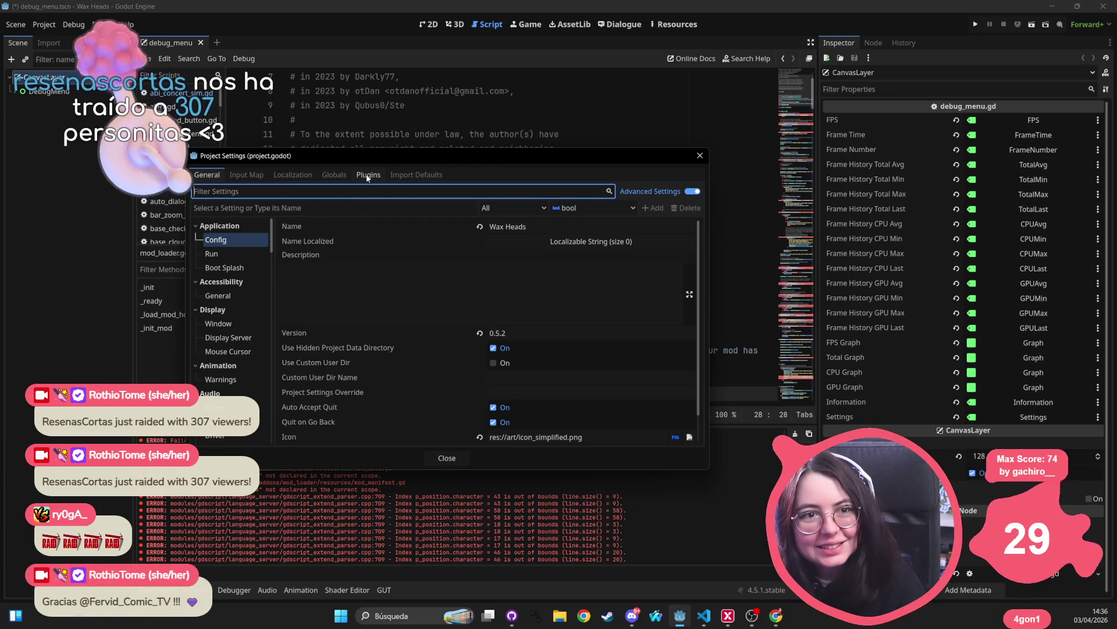
click(367, 174)
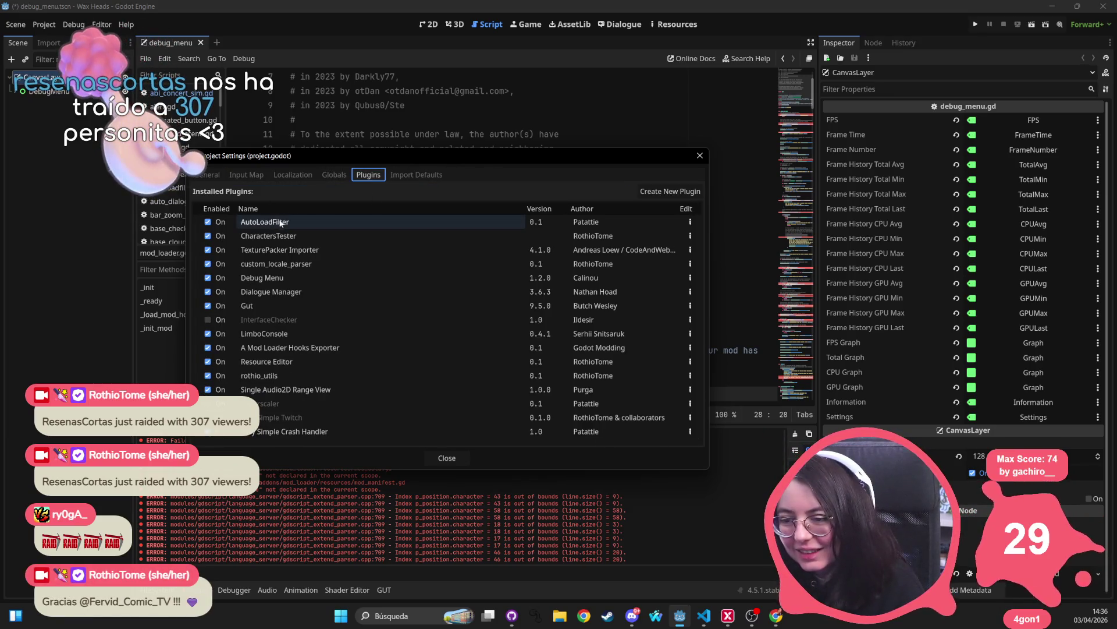
click(331, 176)
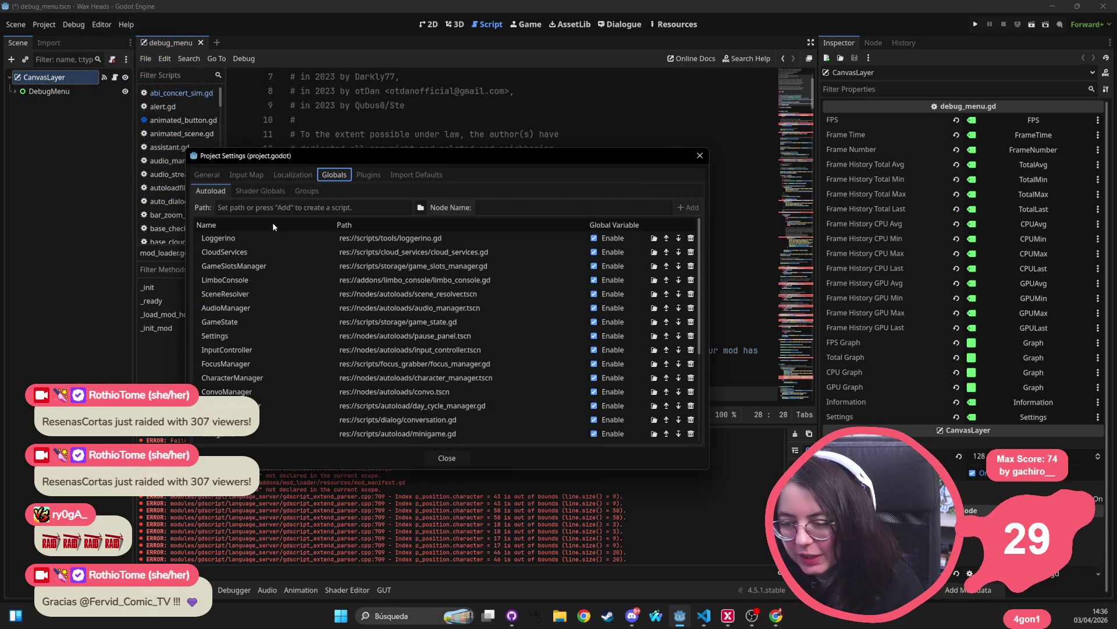
scroll(329, 298, down, 5)
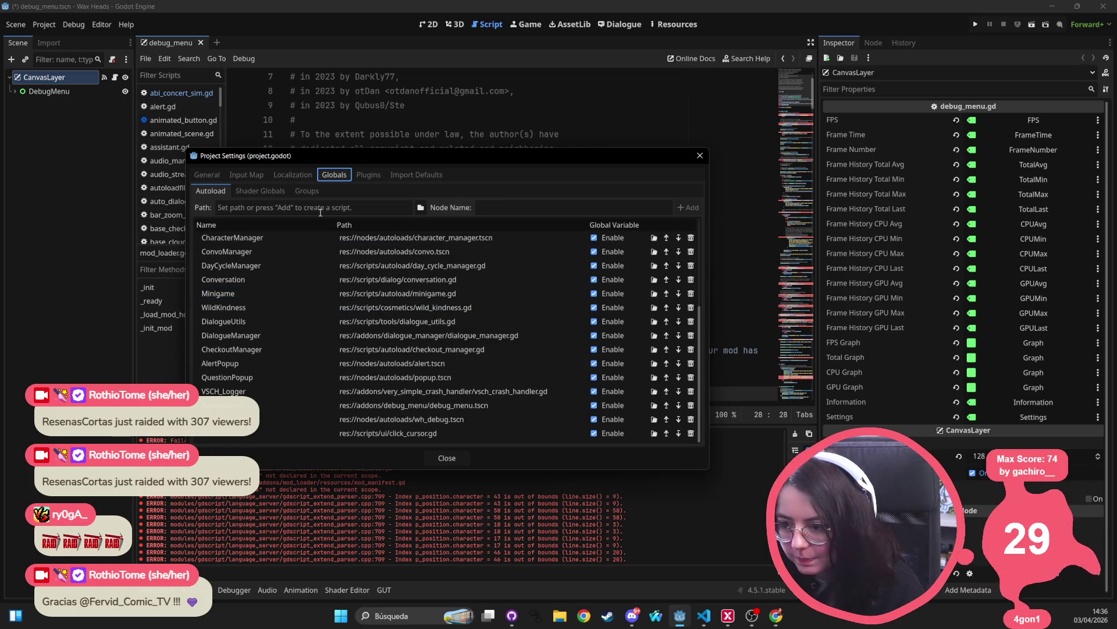
- Add mod_loader_setup.gd as the ModLoaderSetup autoload, then remove that entry again
click(420, 207)
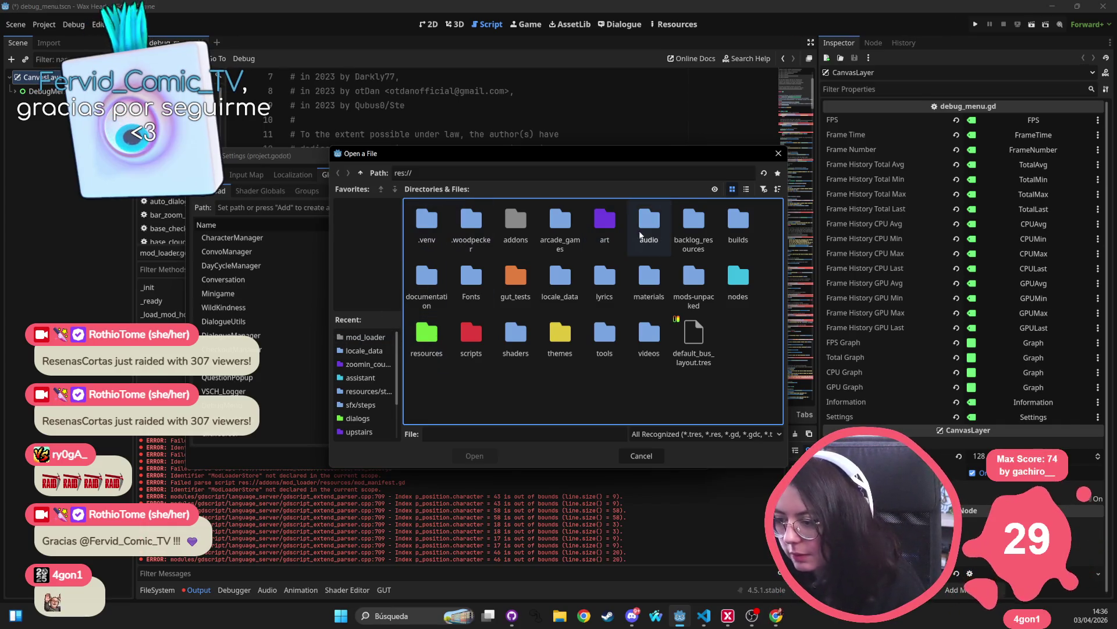
click(693, 227)
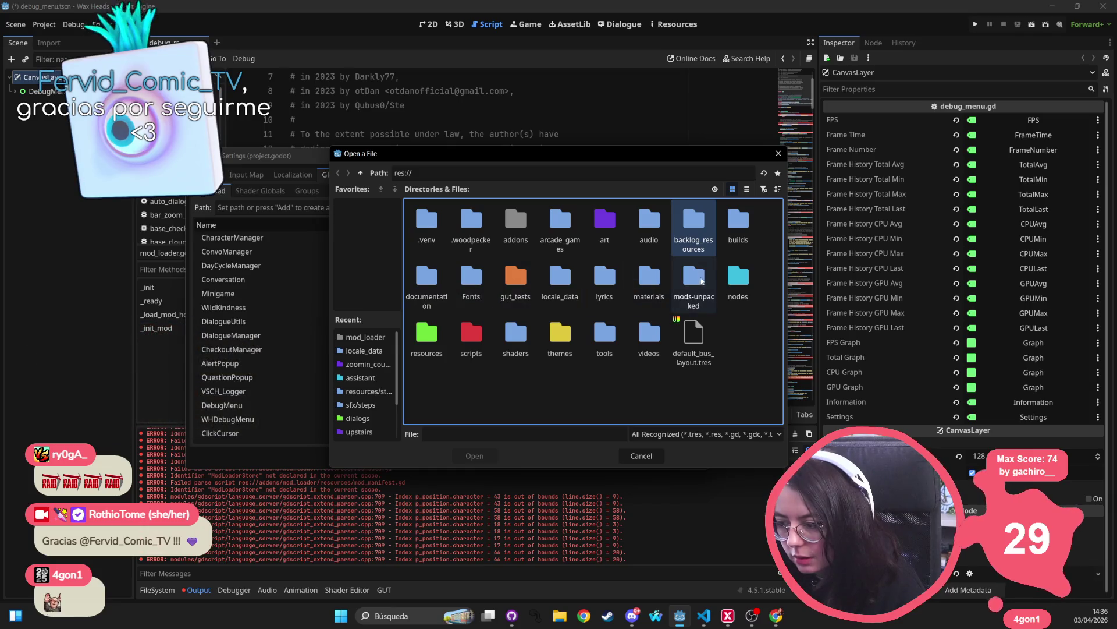
click(366, 337)
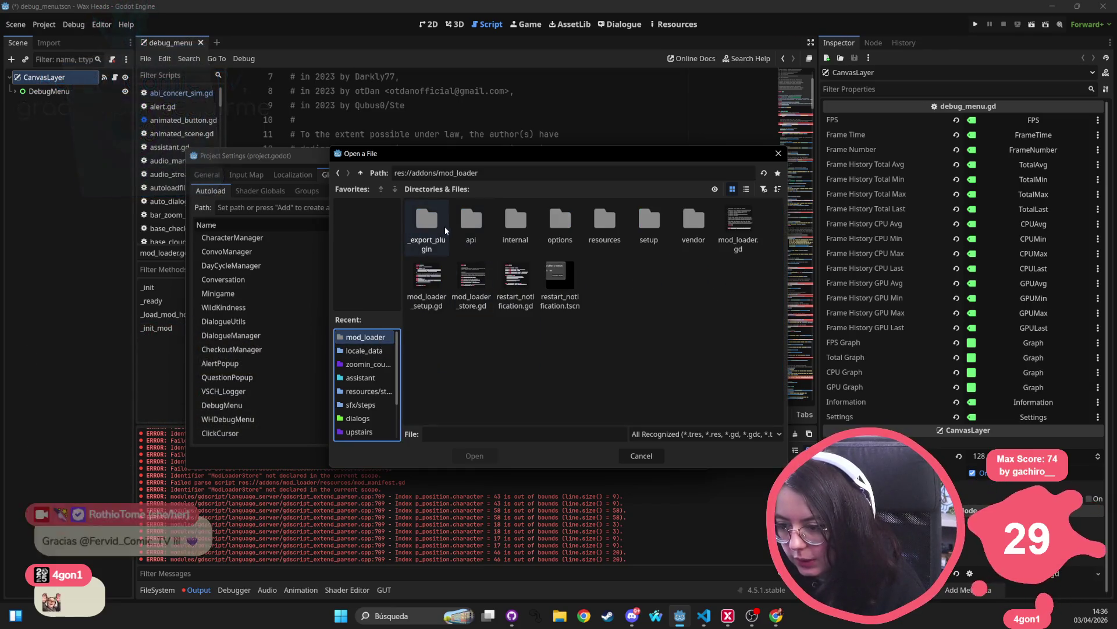
double_click(443, 297)
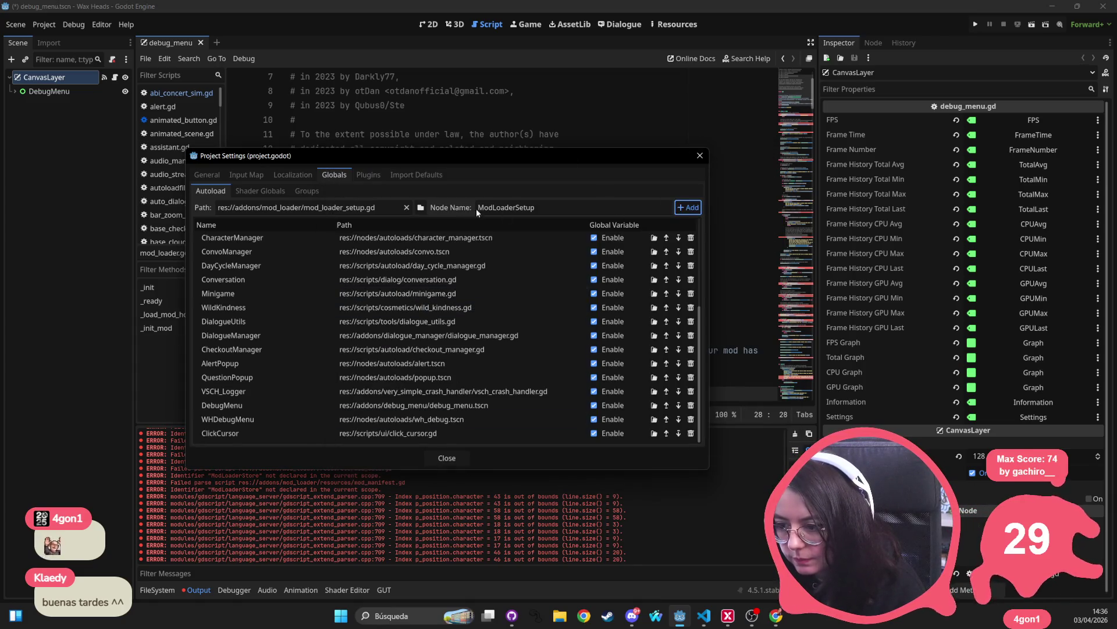
key(Return)
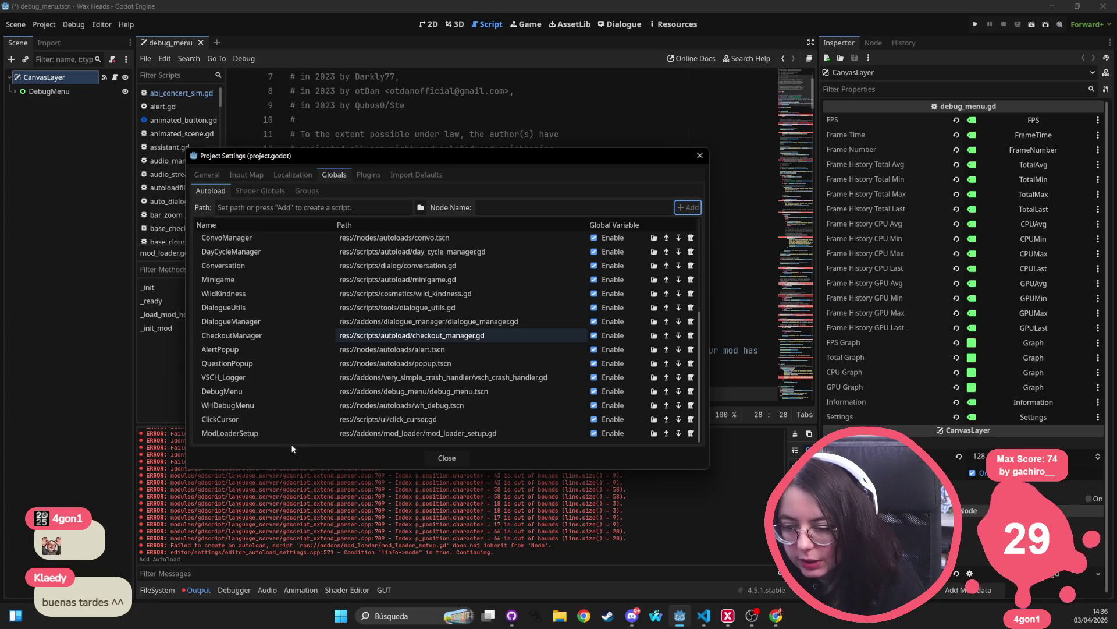
click(291, 433)
click(687, 433)
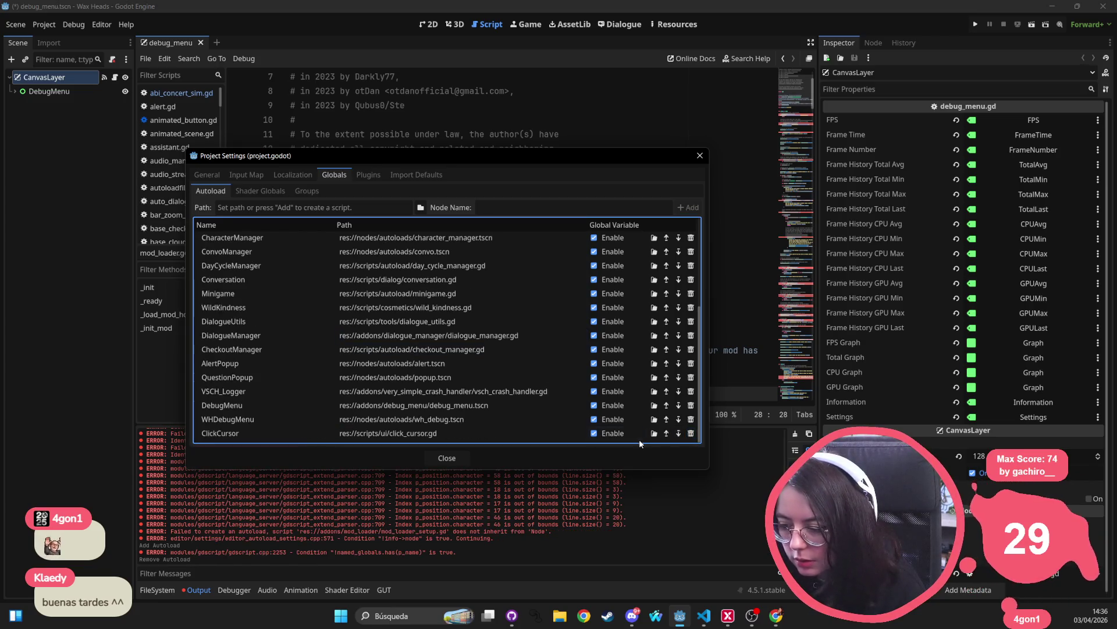
- Add mod_loader_store.gd and mod_loader.gd as the ModLoaderStore and ModLoader autoloads
click(421, 207)
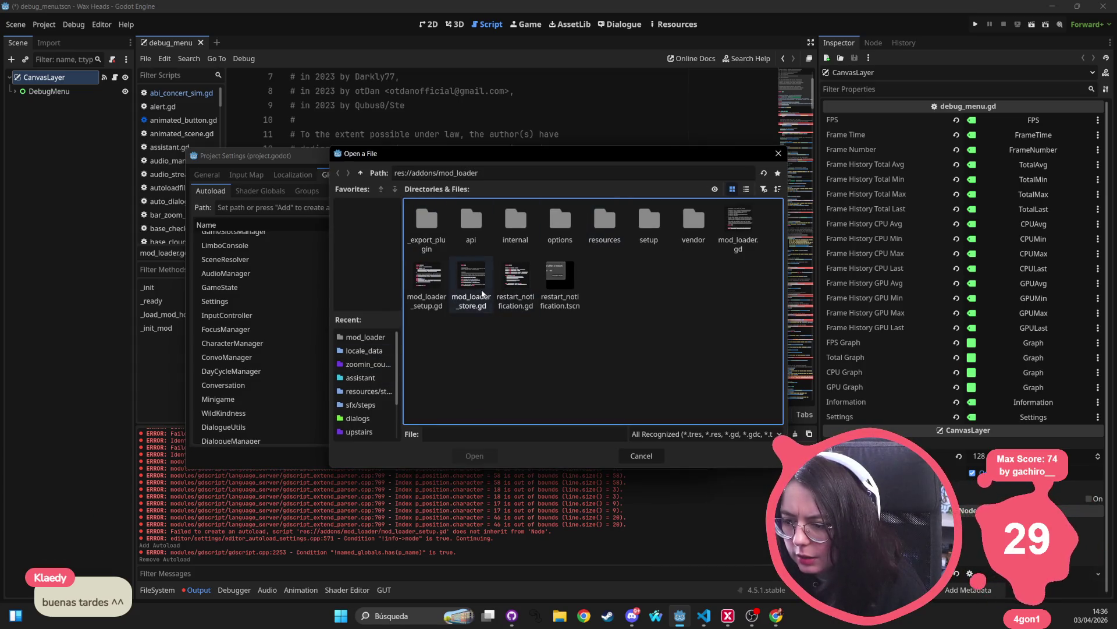
double_click(470, 281)
scroll(532, 365, down, 5)
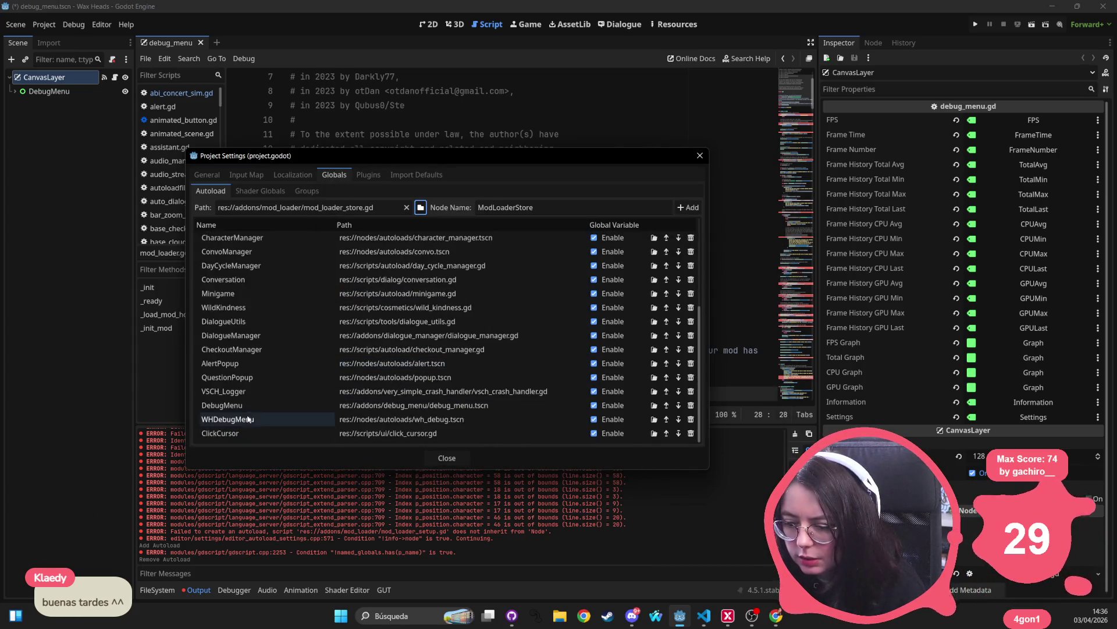
key(Return)
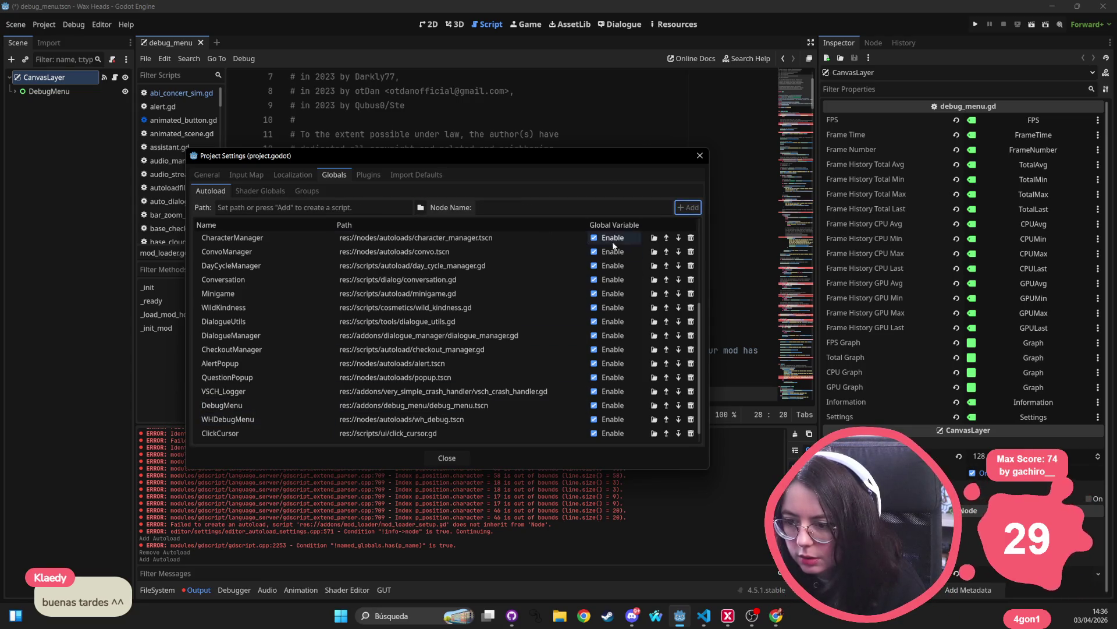
click(374, 208)
click(422, 208)
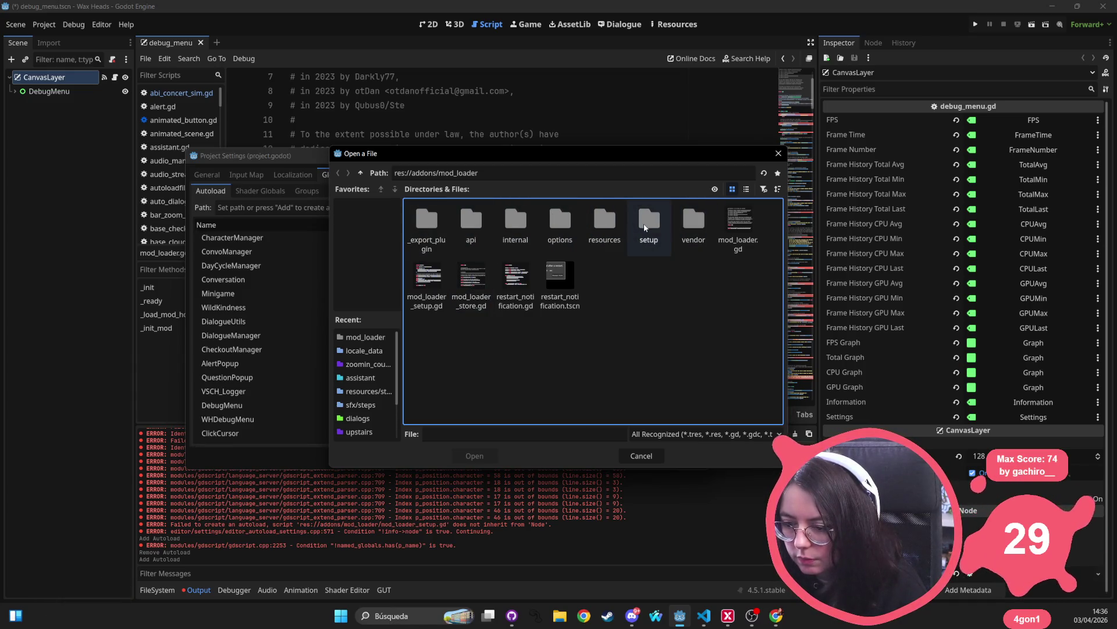
click(366, 337)
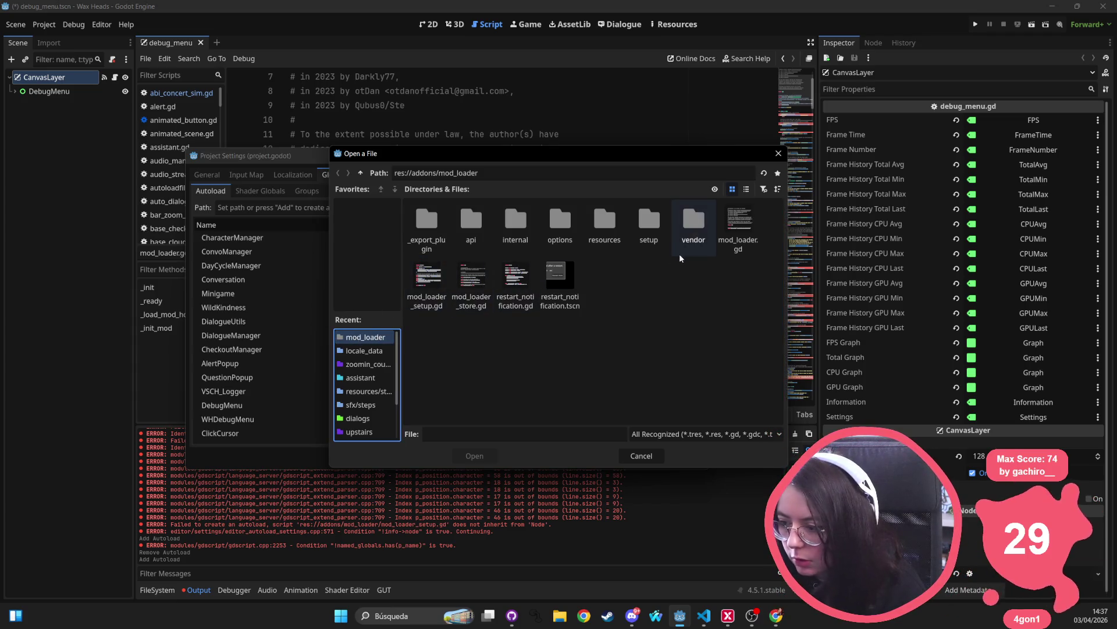
click(743, 218)
double_click(743, 218)
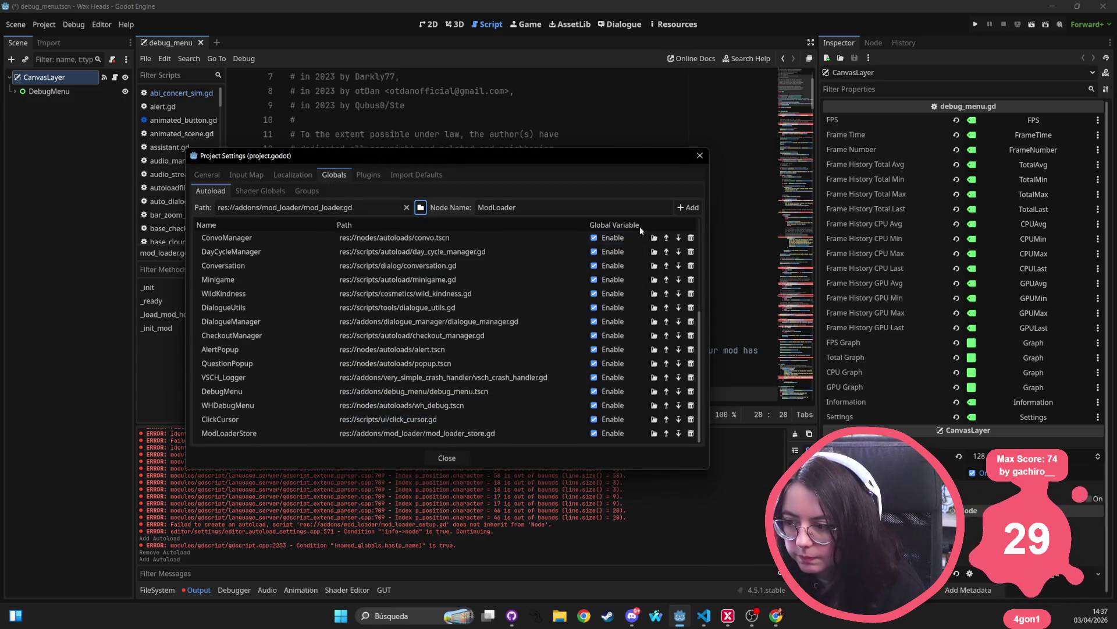
click(688, 207)
- Drag ModLoader to the top and ModLoaderStore to second place, then close Project Settings
mouse_move(273, 433)
mouse_down()
mouse_move(253, 434)
mouse_move(289, 293)
mouse_move(288, 239)
mouse_up()
drag(238, 433, 266, 249)
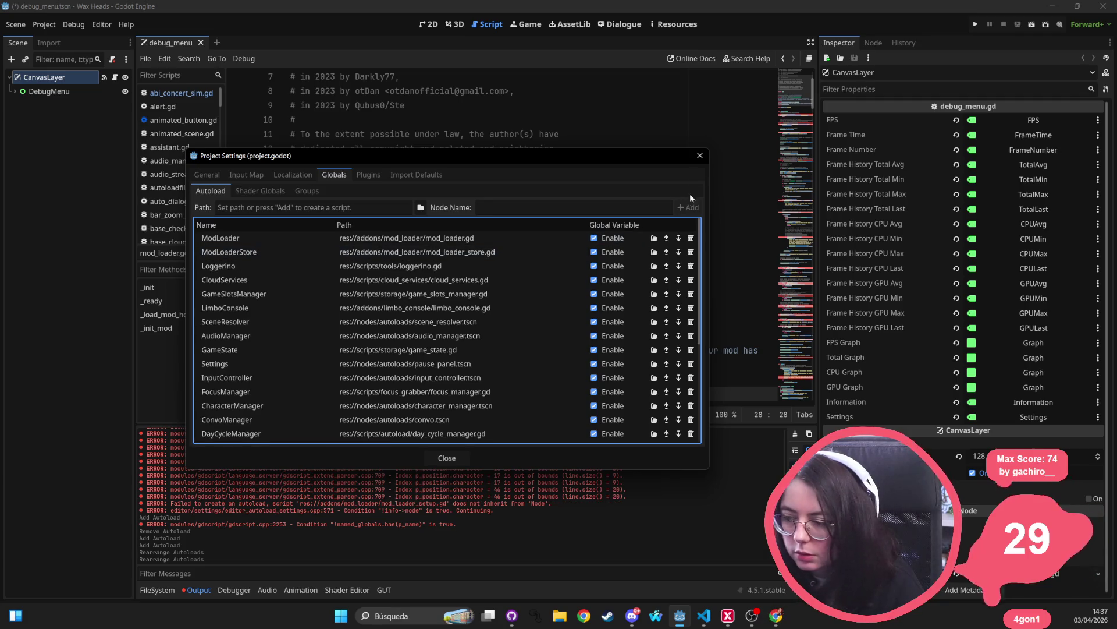
click(705, 155)
- Save the scene and minimize Godot to reveal the godot-mod-loader v7.0.1 release page
key(ctrl+s)
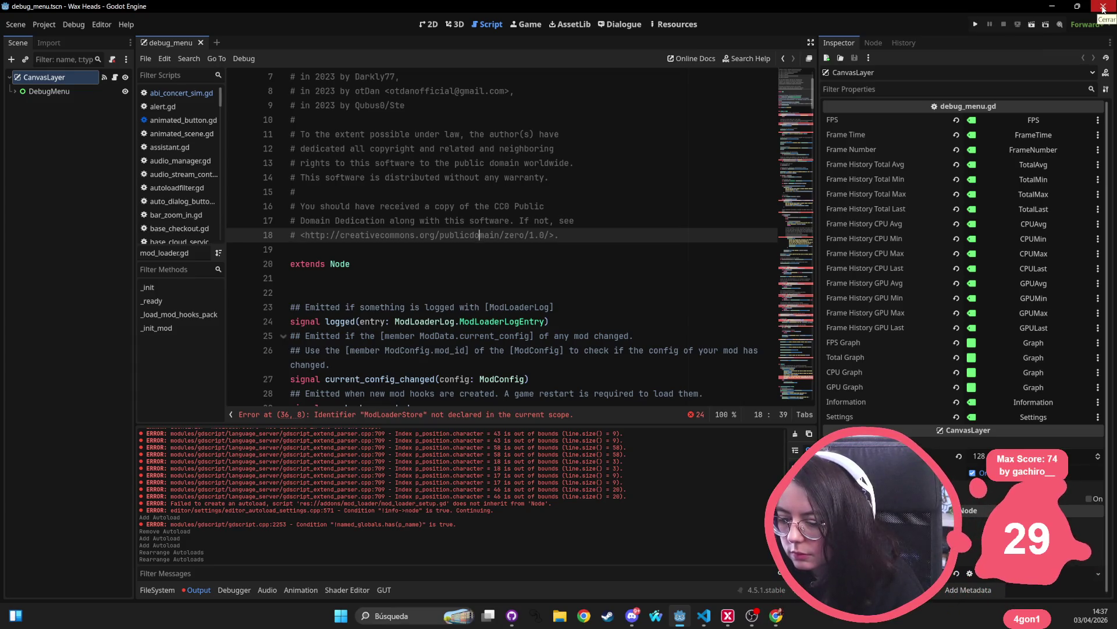
mouse_move(632, 615)
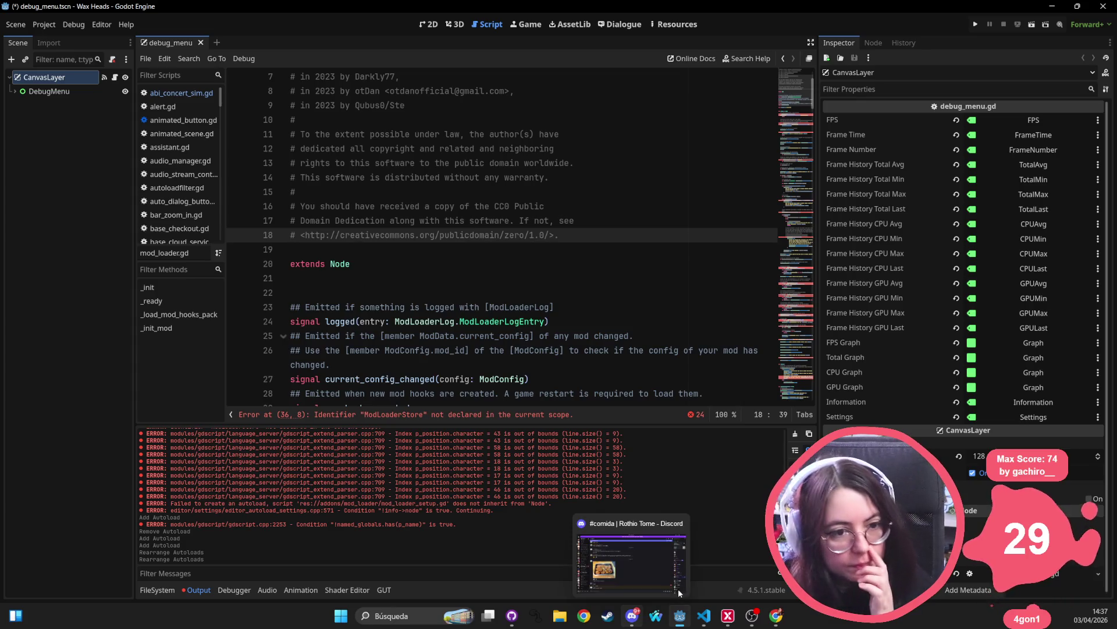
mouse_move(652, 572)
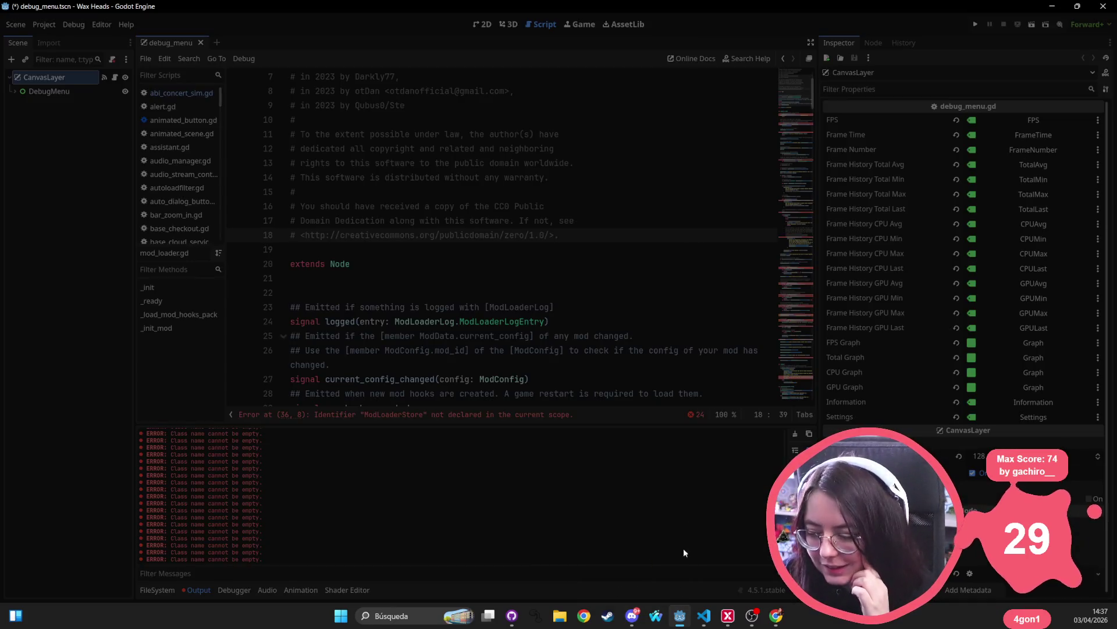
click(680, 614)
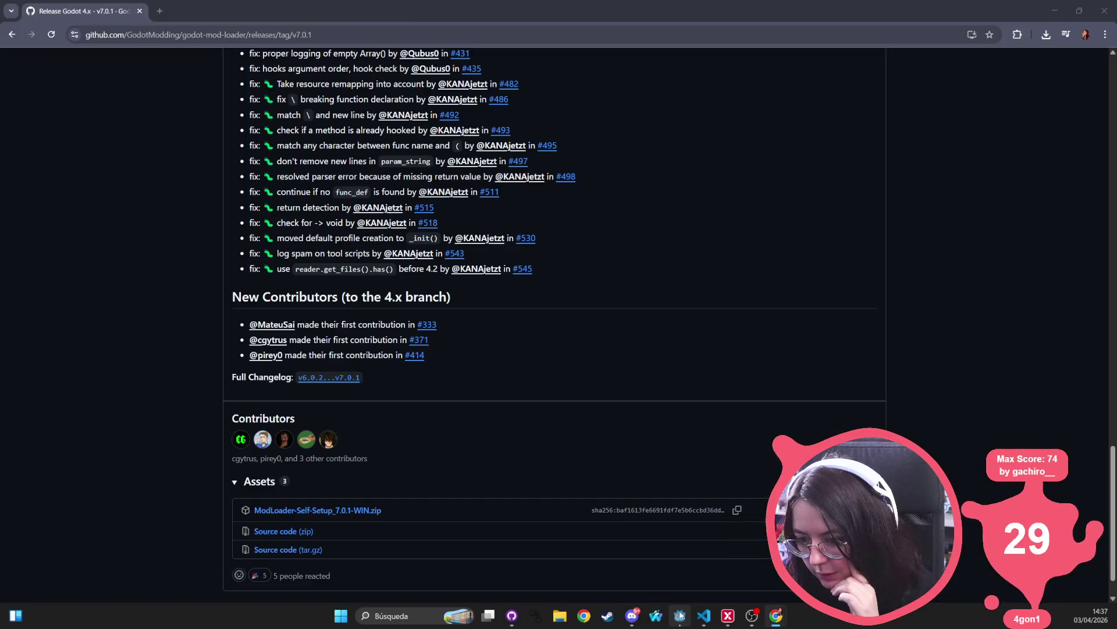